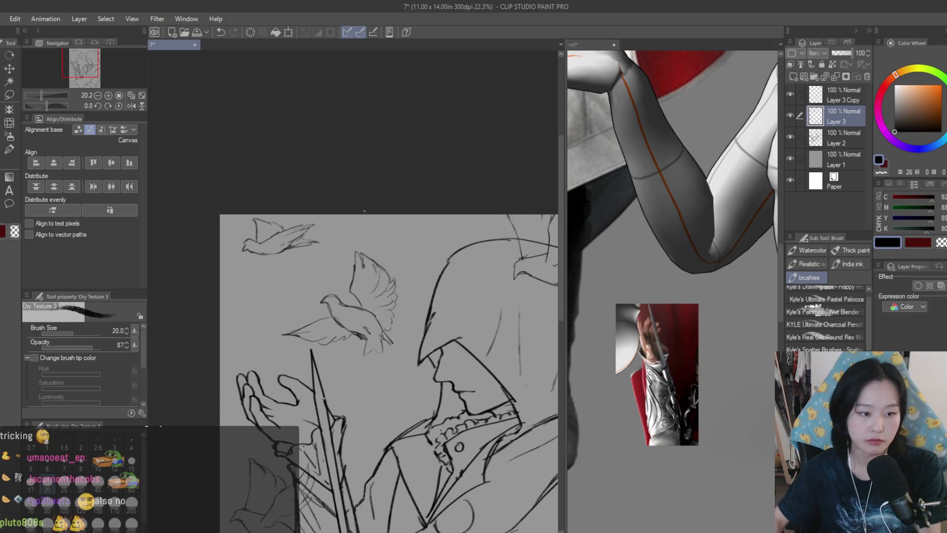
Add Dry Texture 3 strokes along the top-left dove's lower body and wing tip, erasing stray lines.
key("ctrl+minus")
scroll(311, 276, "up", 2)
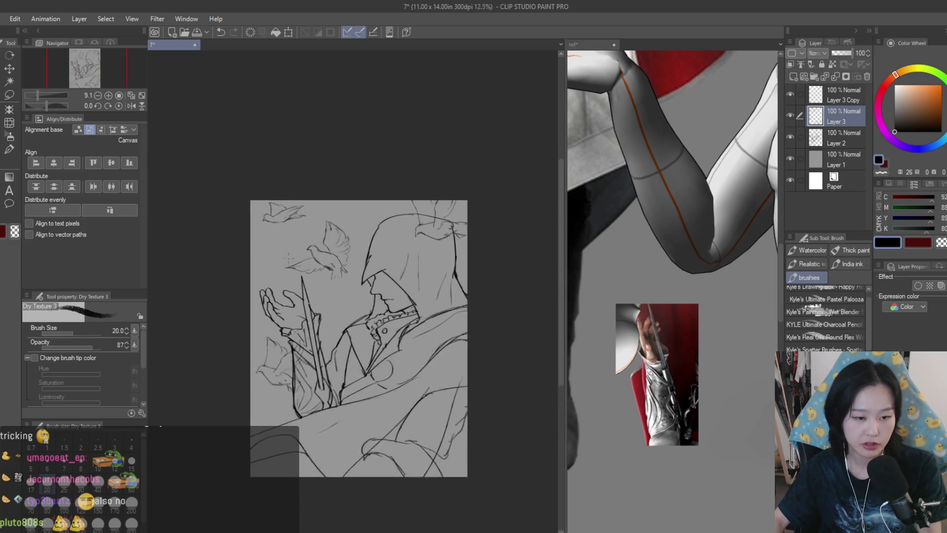
key("e")
scroll(291, 210, "up", 4)
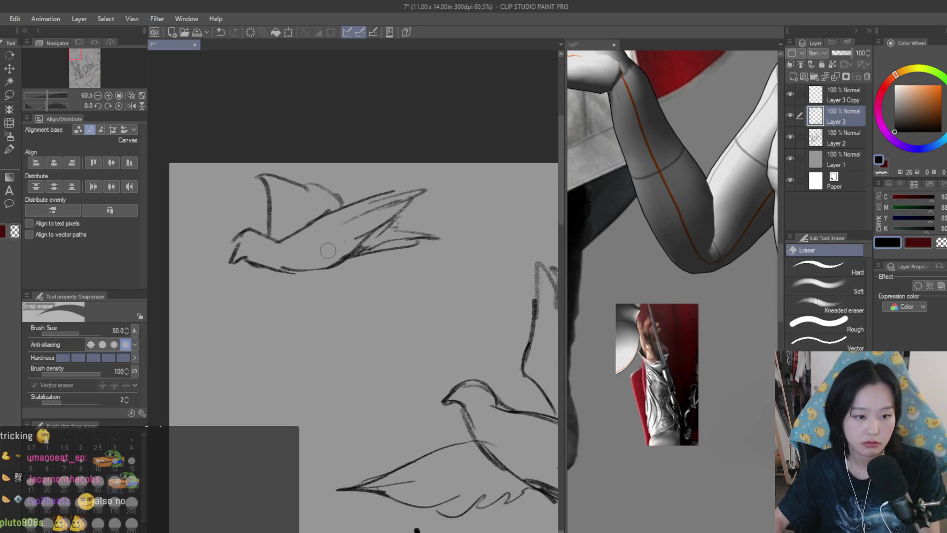
key("b")
mouse_move(391, 223)
left_mouse_down()
mouse_move(451, 255)
mouse_move(427, 250)
left_mouse_up()
mouse_move(366, 282)
left_mouse_down()
mouse_move(429, 247)
mouse_move(390, 272)
mouse_move(470, 258)
left_mouse_up()
left_click(12, 206)
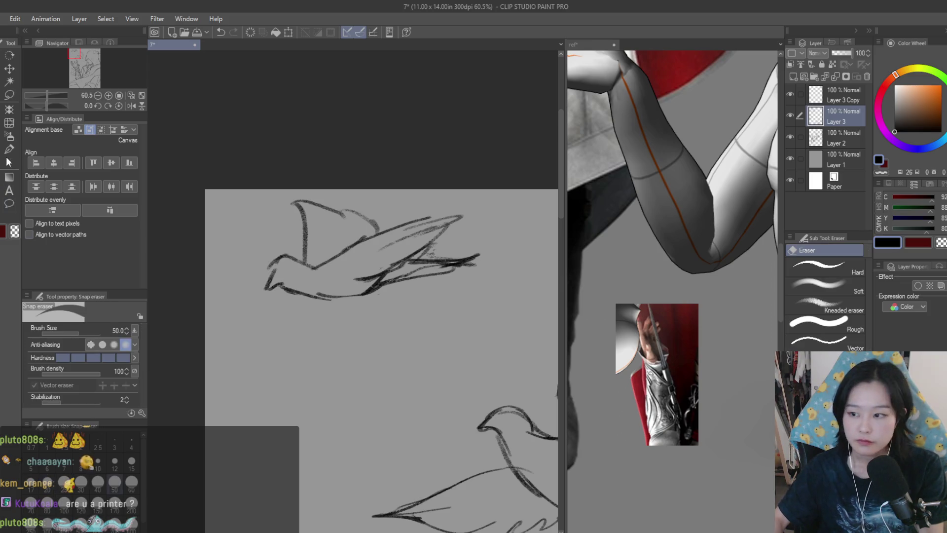
scroll(447, 247, "up", 1)
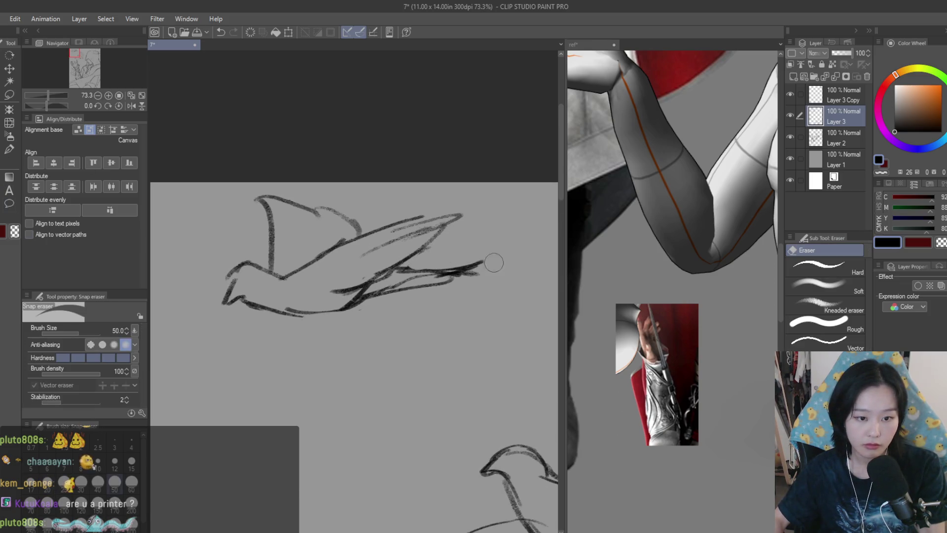
scroll(355, 250, "down", 3)
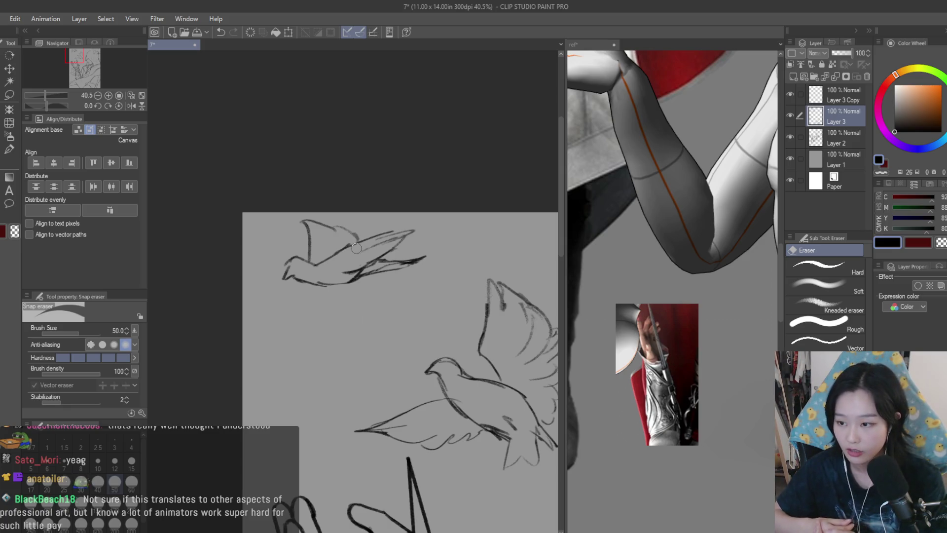
Save the dove sketch drawing with Ctrl+S.
key("ctrl+s")
scroll(311, 205, "down", 2)
scroll(311, 205, "down", 3)
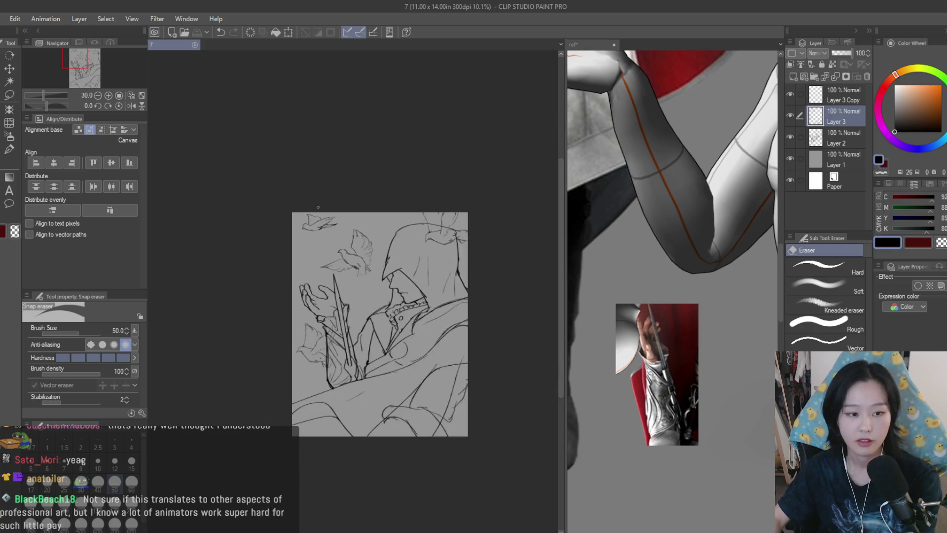
Lasso the top-left dove, scale it down, and flip the view to check proportions.
left_click(9, 94)
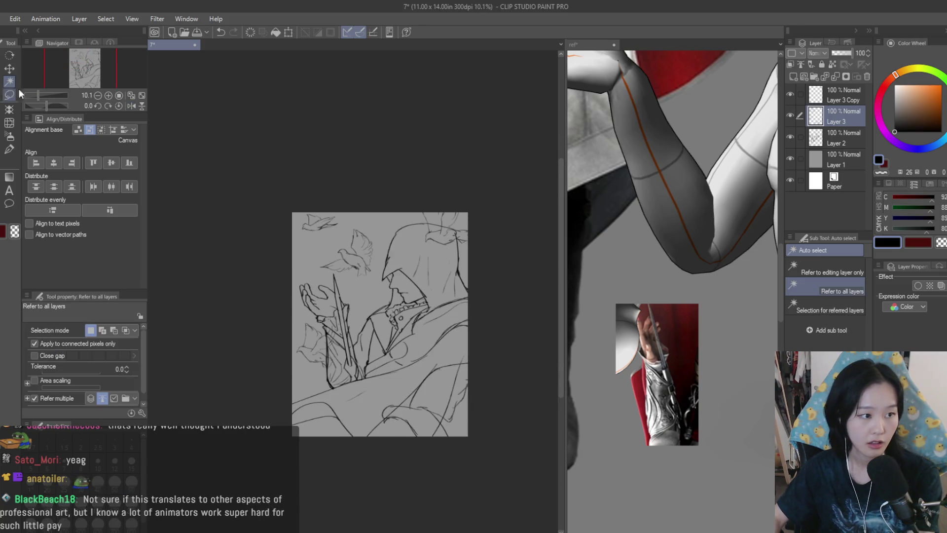
key("ctrl+s")
scroll(302, 228, "up", 2)
mouse_move(289, 193)
left_mouse_down()
mouse_move(374, 202)
mouse_move(355, 213)
mouse_move(374, 222)
mouse_move(297, 233)
left_mouse_up()
key("w")
scroll(366, 208, "up", 2)
key("ctrl+t")
left_click(281, 283)
scroll(454, 263, "down", 4)
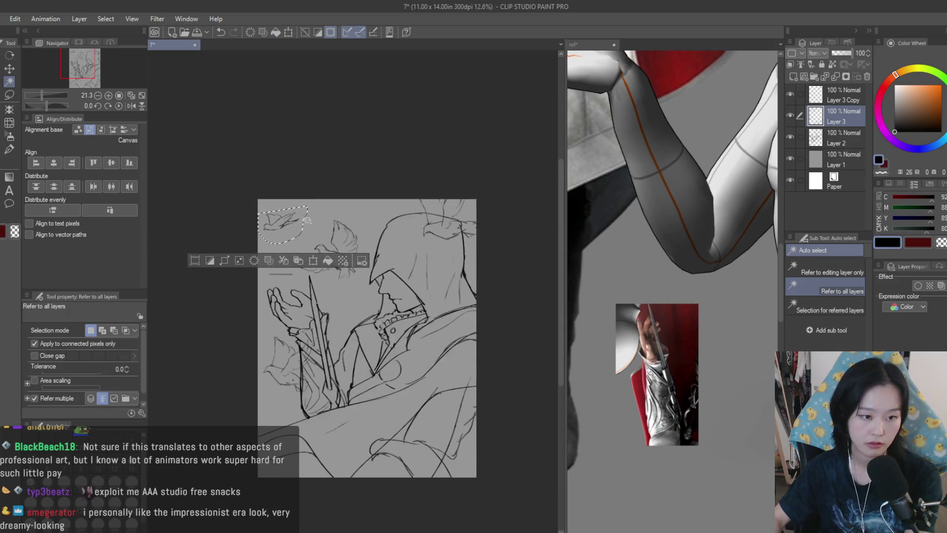
key("h")
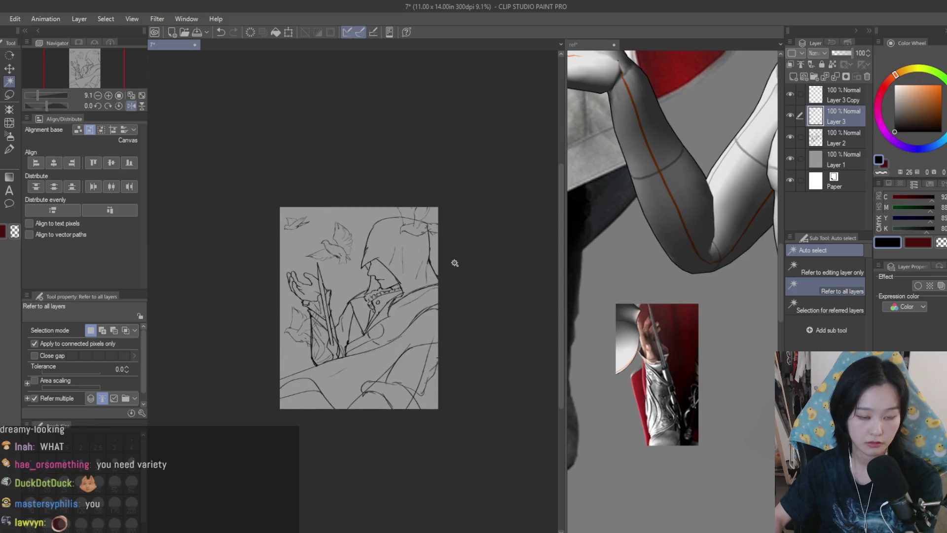
scroll(388, 250, "up", 2)
Save the drawing and delete the Layer 3 Copy layer.
key("m")
key("ctrl+s")
scroll(383, 255, "up", 1)
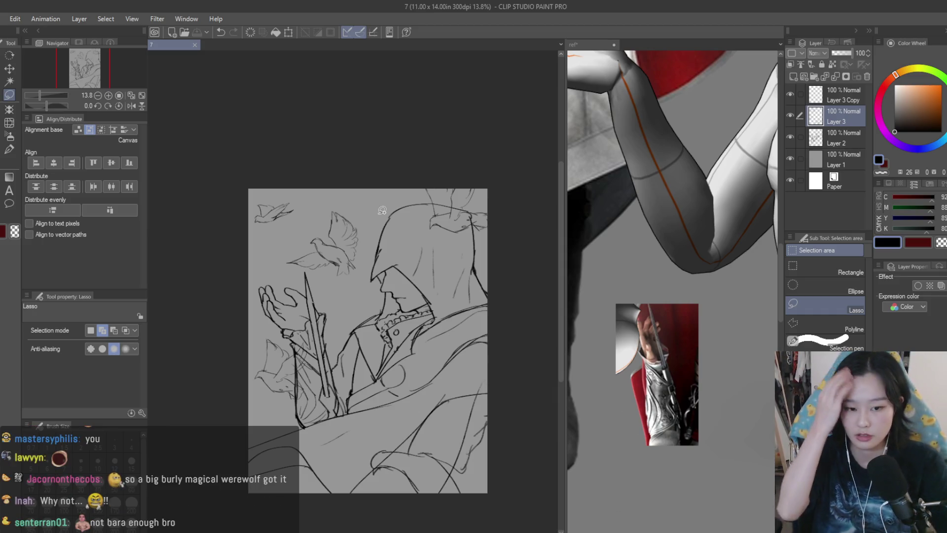
left_click_drag(382, 211, 451, 187)
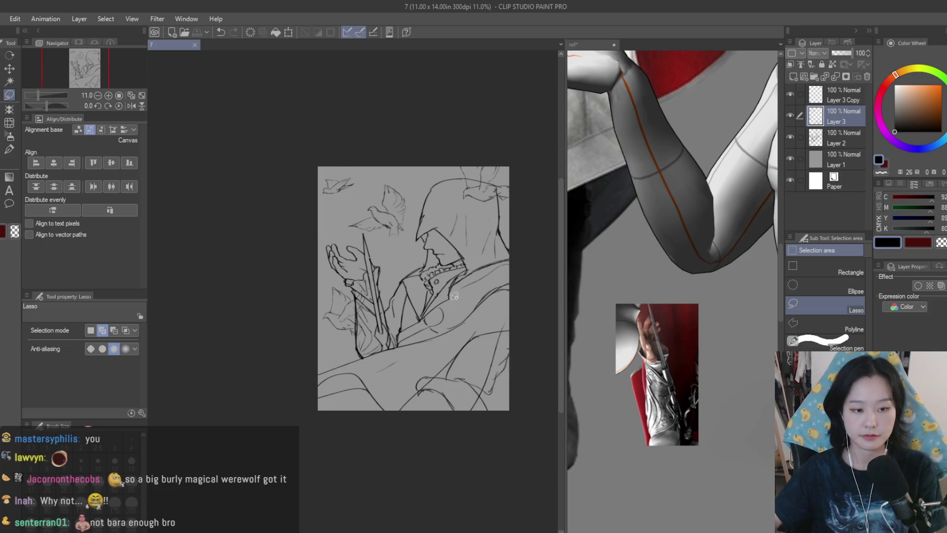
scroll(451, 187, "down", 1)
left_click(791, 115)
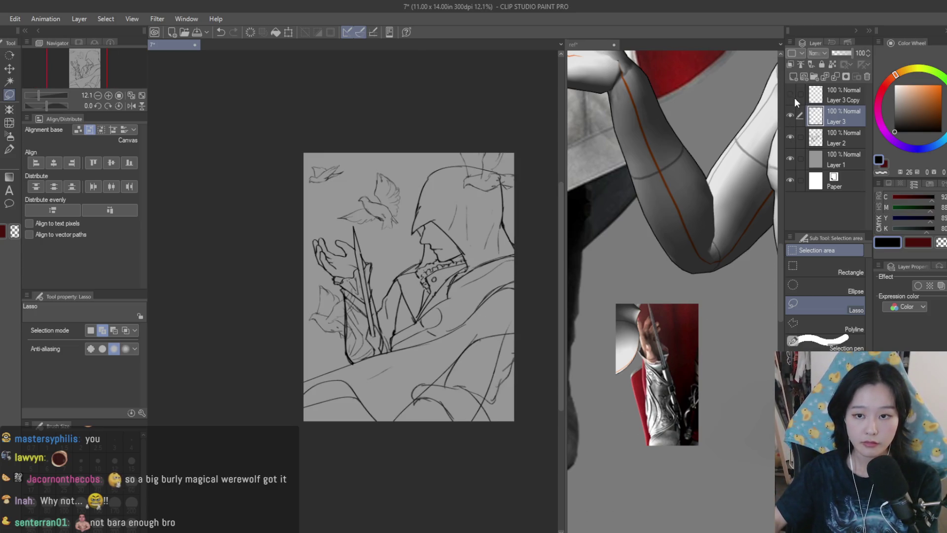
left_click(835, 93)
key("Delete")
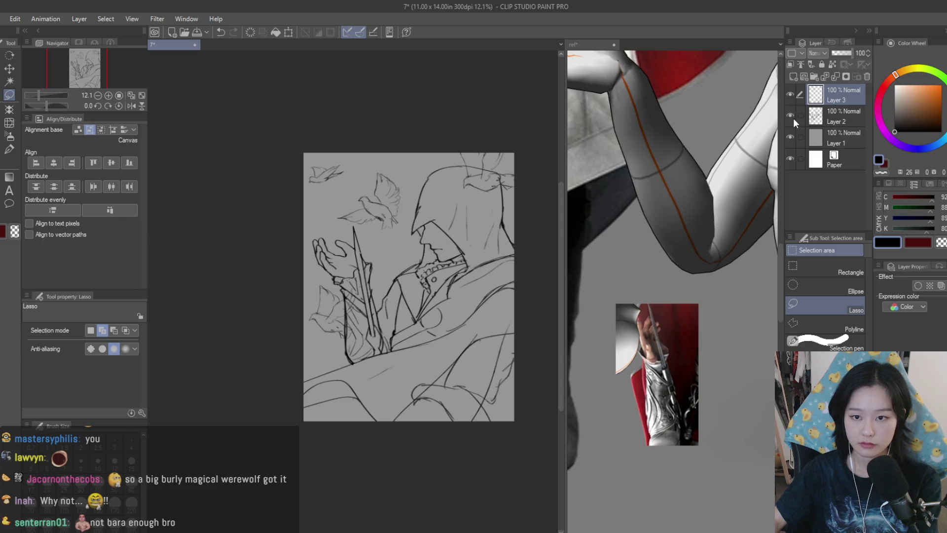
Add a new Layer 4 above Layer 1 and switch to the ref canvas.
left_click(838, 135)
key("ctrl+shift+n")
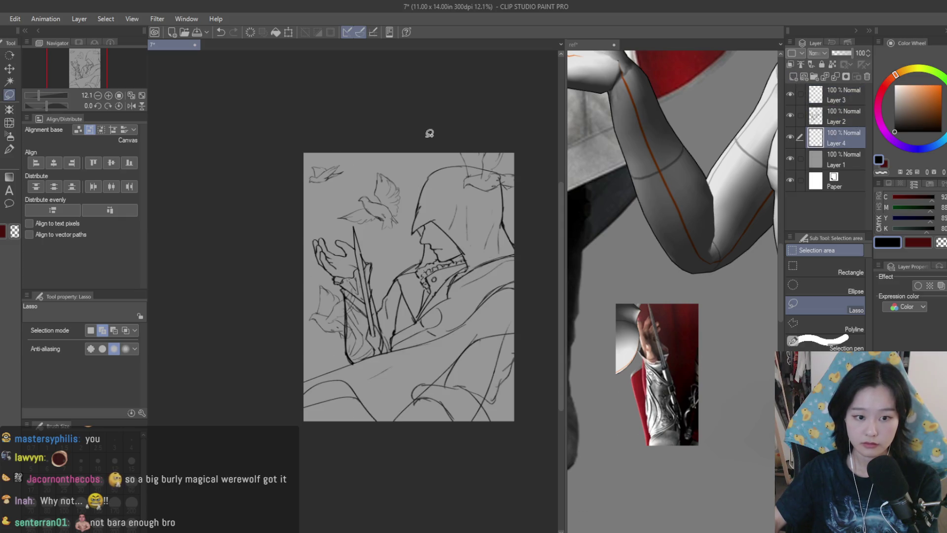
key("b")
key("ctrl+Tab")
scroll(672, 296, "up", 4)
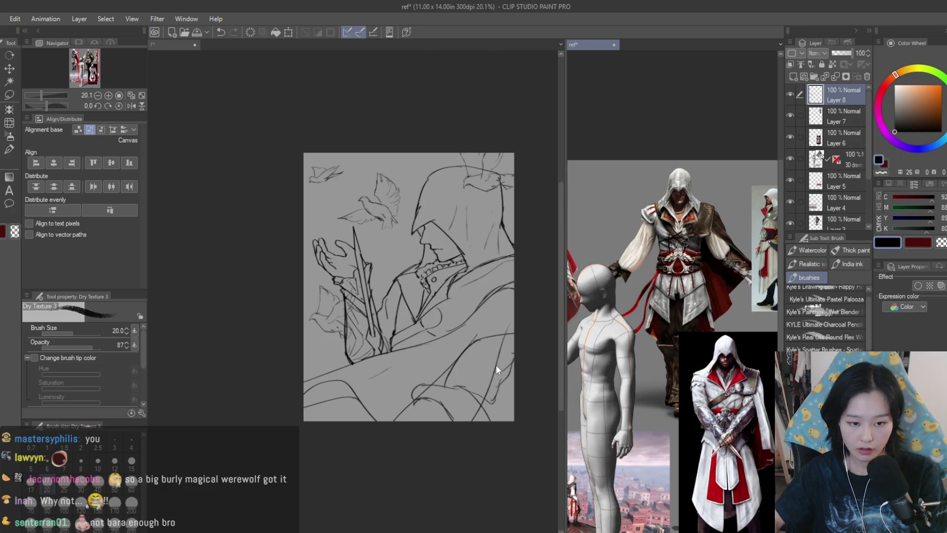
On canvas 7, sample the reference's cape red, mute it to pink, and lay a first stroke.
scroll(564, 342, "up", 2)
key("ctrl+Tab")
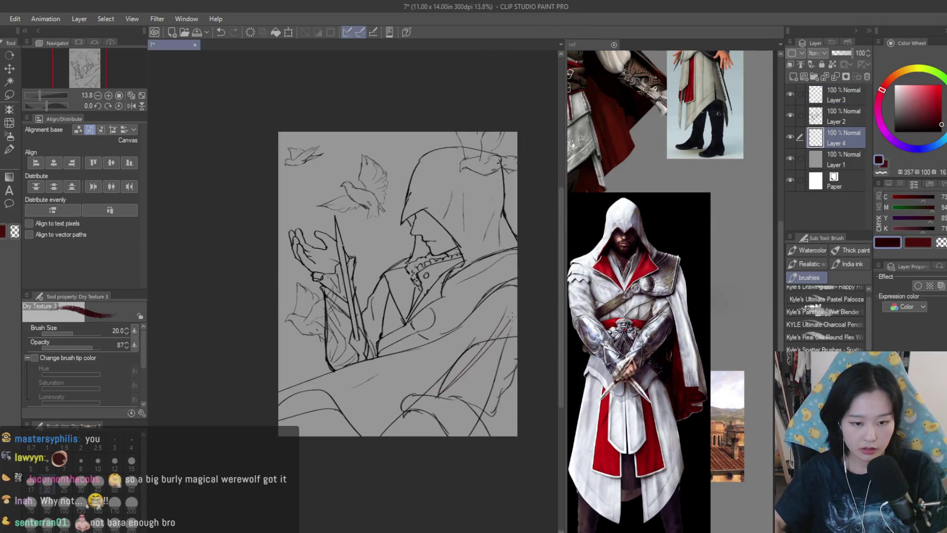
left_click(687, 124, "alt")
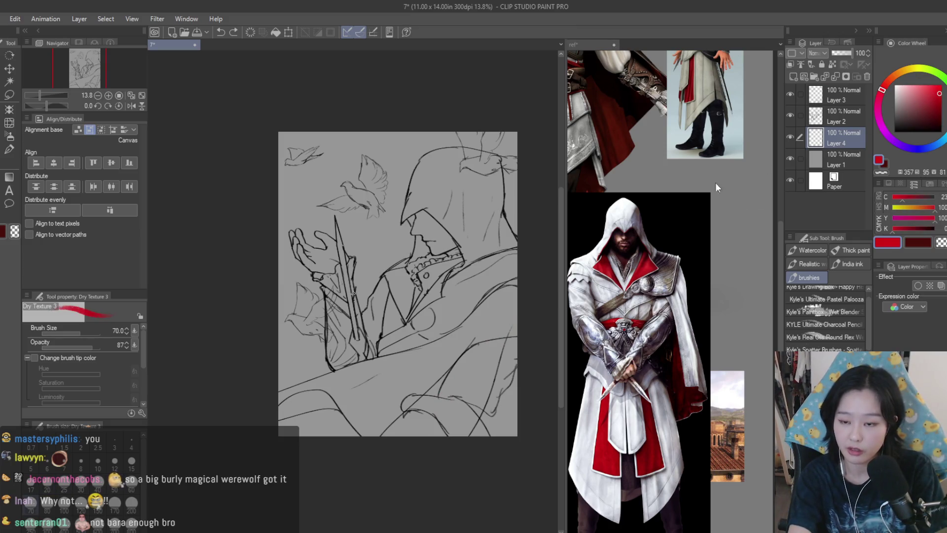
left_click(508, 327, "alt")
mouse_move(510, 321)
left_mouse_down()
mouse_move(464, 419)
mouse_move(494, 390)
mouse_move(446, 429)
left_mouse_up()
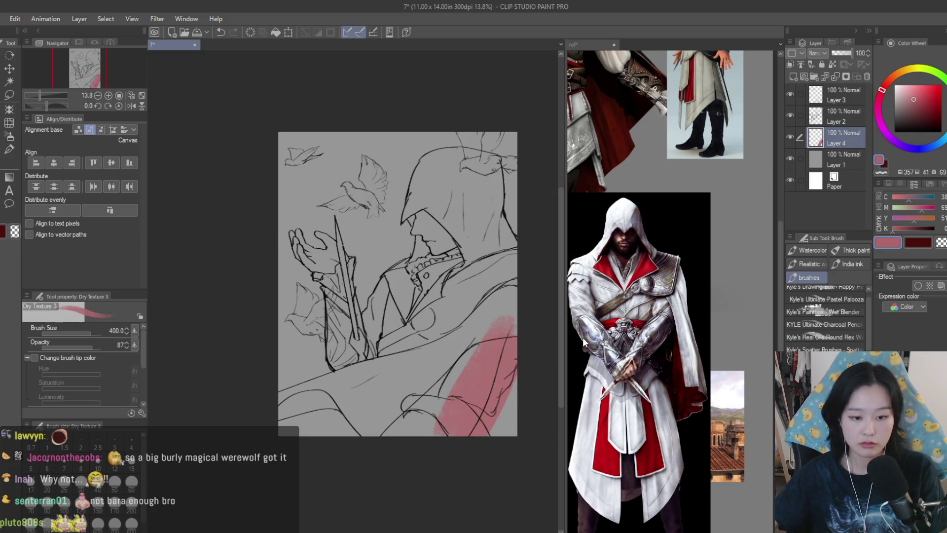
Toggle Layer 3's sketch visibility to compare, and try a freehand selection around the pink patch.
left_click(790, 94)
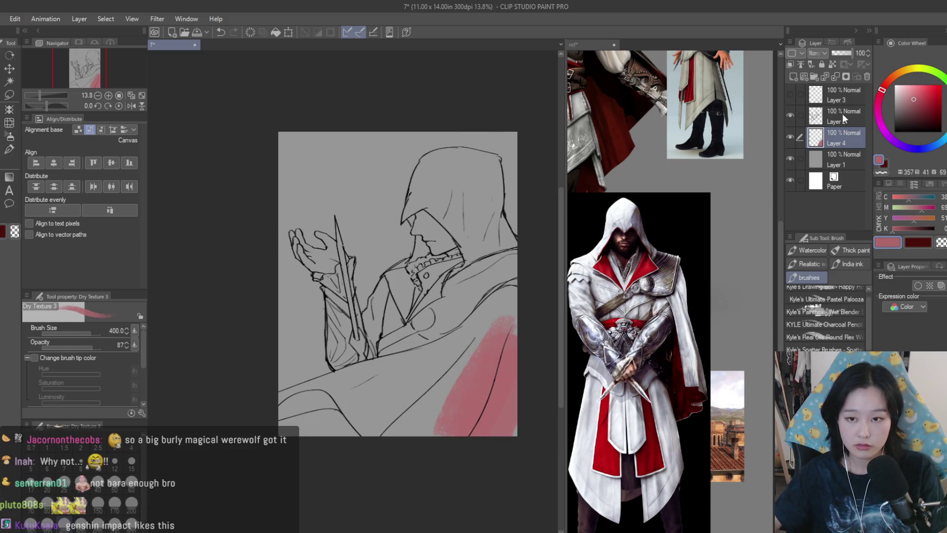
left_click(789, 95)
left_click(790, 95)
double_click(791, 95)
left_click(790, 95)
left_click(839, 94)
key("m")
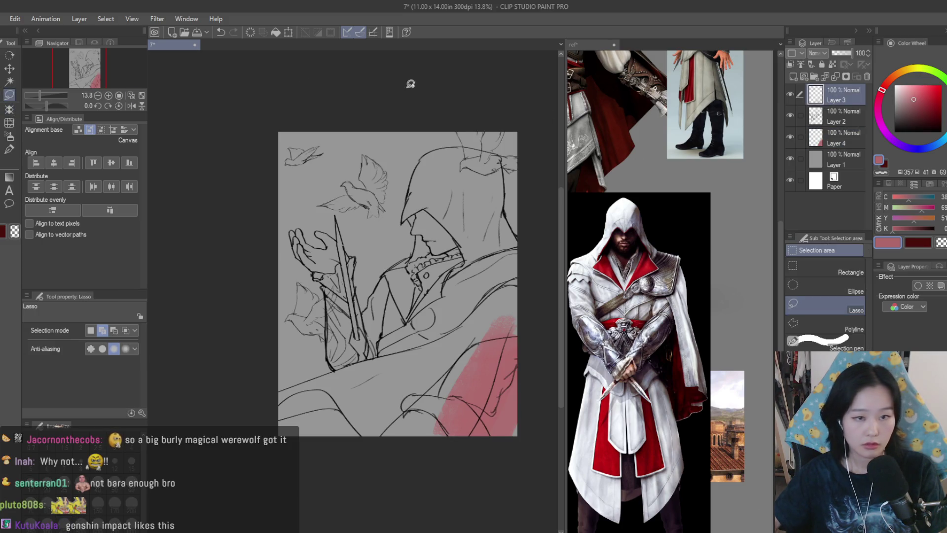
mouse_move(425, 353)
left_mouse_down()
mouse_move(550, 349)
mouse_move(520, 314)
left_mouse_up()
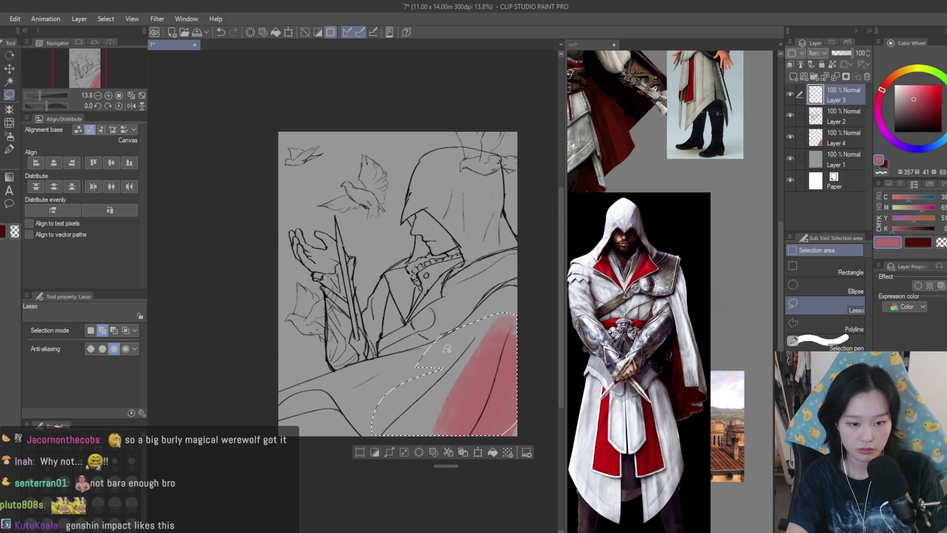
key("ctrl+d")
left_click(834, 118)
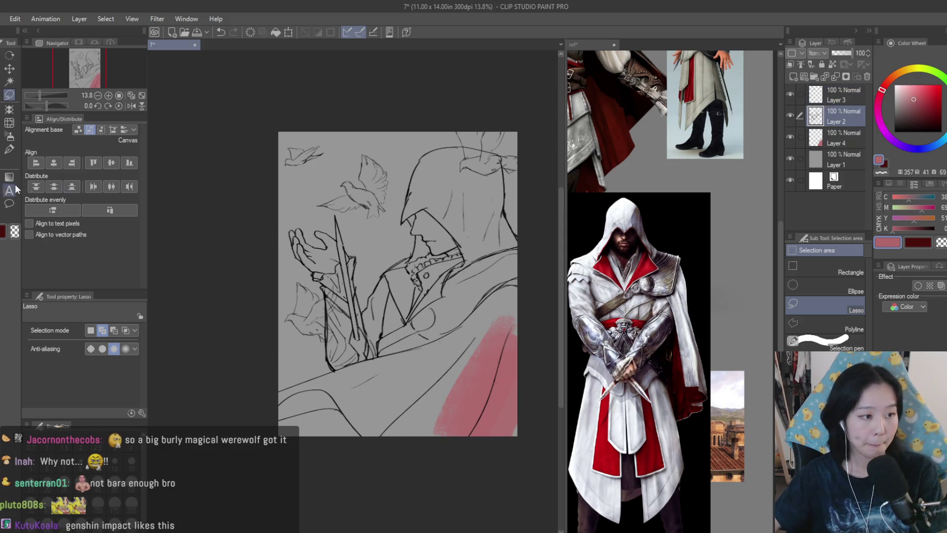
key("b")
On Layer 4, spread muted pink across the cloak with Dry Texture 3.
left_click_drag(475, 392, 481, 352)
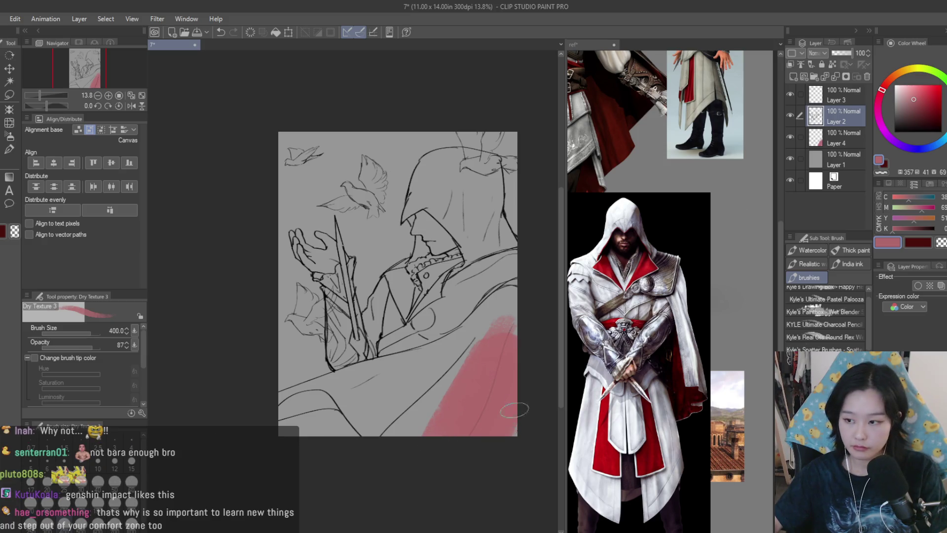
key("ctrl+z")
left_click(844, 139)
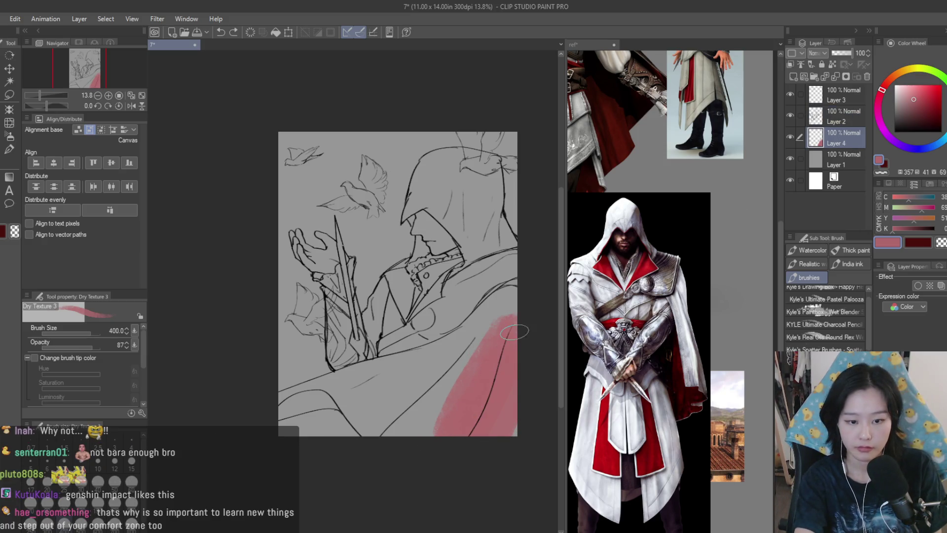
mouse_move(450, 430)
left_mouse_down()
mouse_move(458, 371)
mouse_move(446, 388)
left_mouse_up()
key("bracketright")
mouse_move(471, 329)
left_mouse_down()
mouse_move(506, 285)
mouse_move(511, 348)
left_mouse_up()
key("bracketleft")
key("bracketleft")
left_click_drag(488, 291, 450, 372)
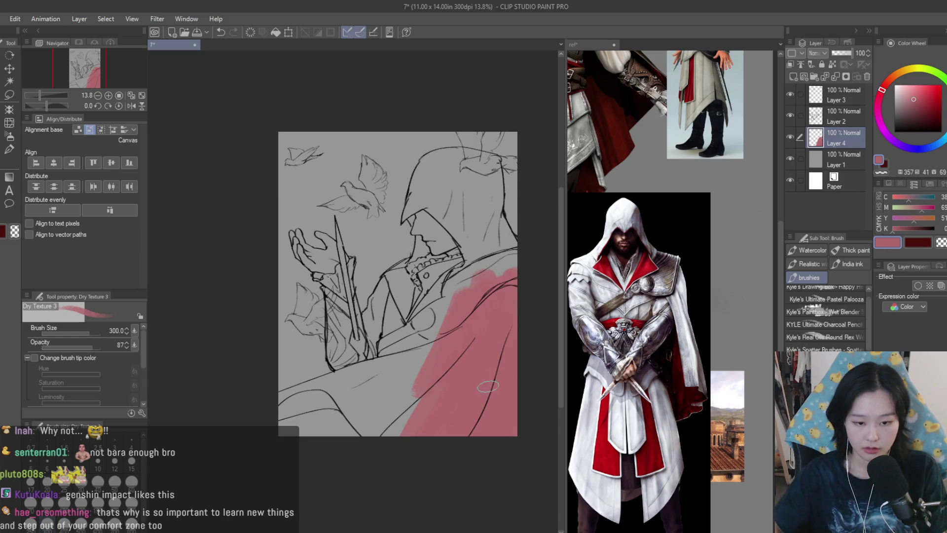
Paint more pink over the lower cloak and across the cape.
scroll(396, 431, "up", 2)
scroll(314, 390, "up", 1)
left_click_drag(316, 390, 360, 444)
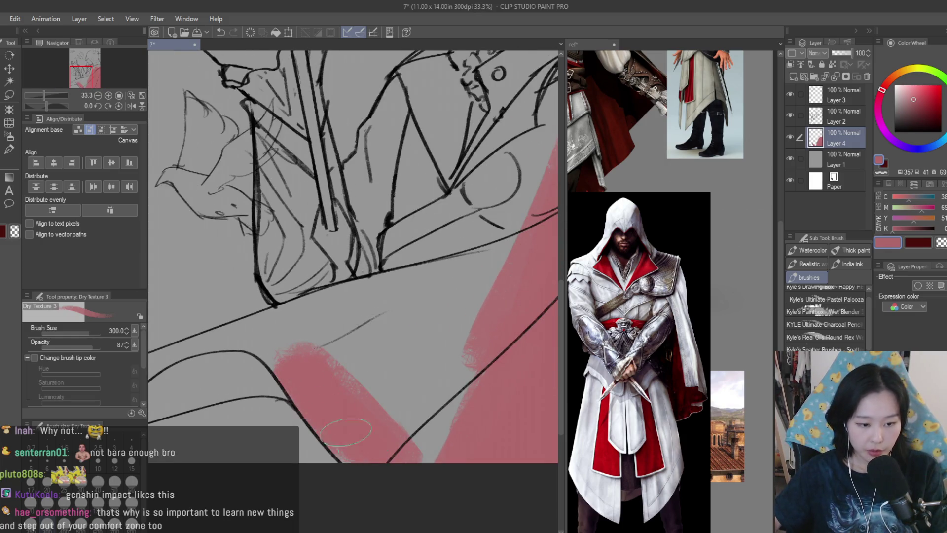
left_click_drag(326, 375, 464, 404)
scroll(487, 419, "down", 2)
left_click_drag(489, 346, 360, 380)
mouse_move(513, 389)
left_mouse_down()
mouse_move(481, 400)
mouse_move(306, 402)
mouse_move(330, 405)
mouse_move(320, 415)
mouse_move(296, 390)
mouse_move(409, 358)
mouse_move(498, 348)
mouse_move(397, 354)
mouse_move(355, 286)
mouse_move(375, 256)
mouse_move(424, 330)
left_mouse_up()
Move Layer 3 below Layer 2 and fill more of the cape near the hand with pink.
left_click_drag(847, 98, 854, 117)
scroll(458, 356, "up", 1)
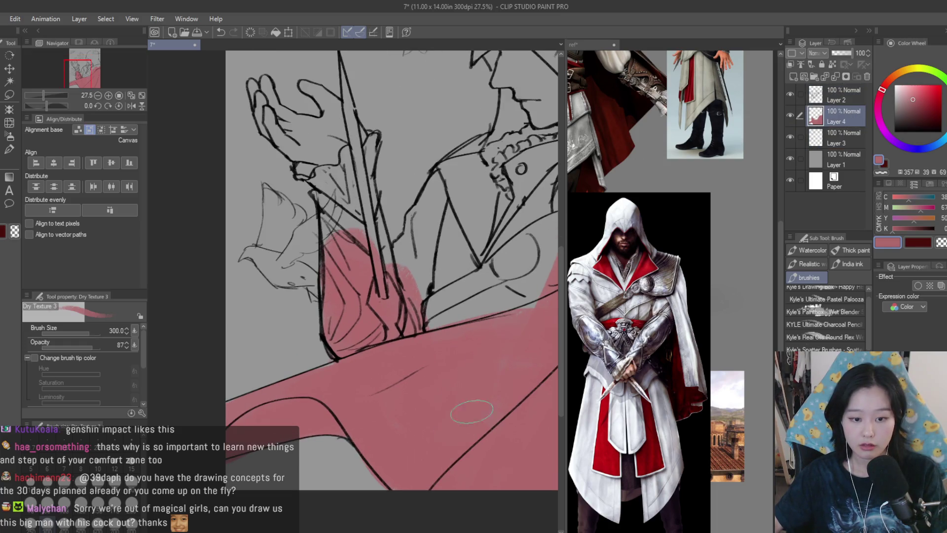
left_click_drag(533, 306, 454, 320)
scroll(494, 306, "down", 1)
left_click_drag(503, 291, 424, 380)
left_click(9, 148)
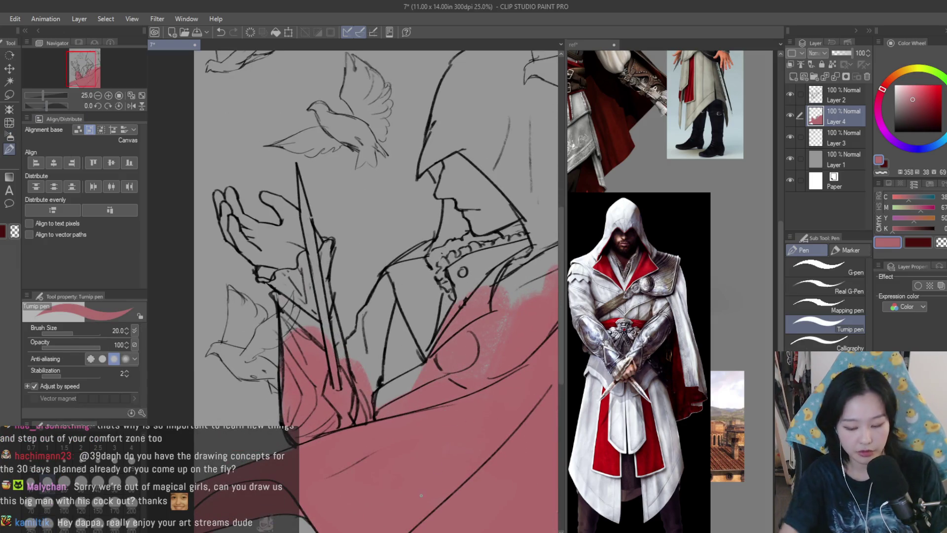
key("bracketright")
key("bracketright")
key("bracketright")
mouse_move(400, 348)
left_mouse_down()
mouse_move(346, 367)
mouse_move(323, 328)
mouse_move(299, 350)
mouse_move(289, 286)
mouse_move(346, 355)
mouse_move(412, 268)
mouse_move(434, 291)
mouse_move(463, 292)
mouse_move(471, 211)
mouse_move(444, 148)
mouse_move(523, 276)
left_mouse_up()
key("bracketright")
key("bracketright")
scroll(250, 189, "up", 5)
key("bracketleft")
key("bracketleft")
key("bracketleft")
mouse_move(296, 207)
left_mouse_down()
mouse_move(404, 306)
mouse_move(378, 302)
mouse_move(439, 336)
mouse_move(401, 148)
mouse_move(447, 336)
mouse_move(427, 360)
left_mouse_up()
scroll(429, 361, "down", 2)
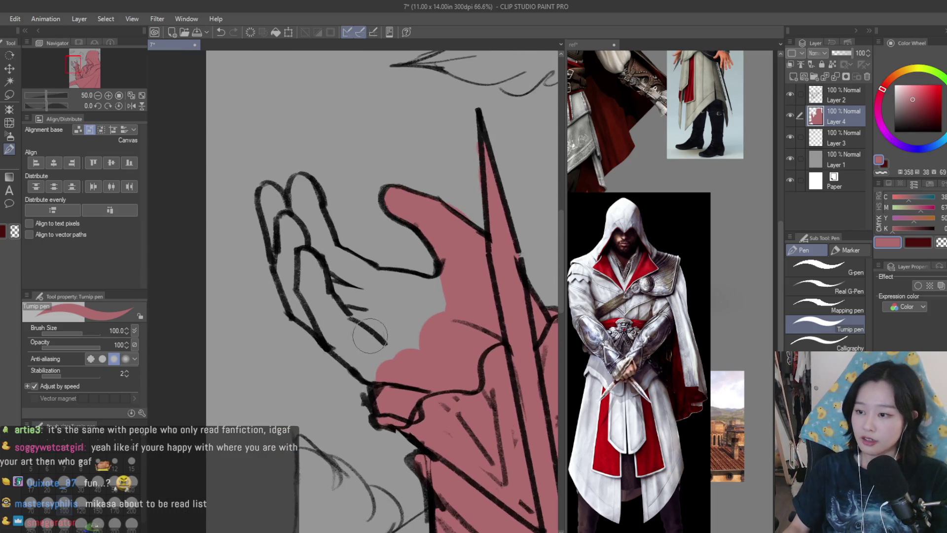
mouse_move(441, 295)
left_mouse_down()
mouse_move(380, 297)
mouse_move(315, 254)
mouse_move(404, 276)
mouse_move(444, 321)
mouse_move(370, 354)
mouse_move(375, 380)
mouse_move(394, 340)
mouse_move(306, 276)
mouse_move(302, 289)
mouse_move(269, 203)
mouse_move(306, 232)
mouse_move(302, 203)
mouse_move(318, 212)
mouse_move(328, 264)
mouse_move(286, 256)
left_mouse_up()
scroll(212, 301, "down", 5)
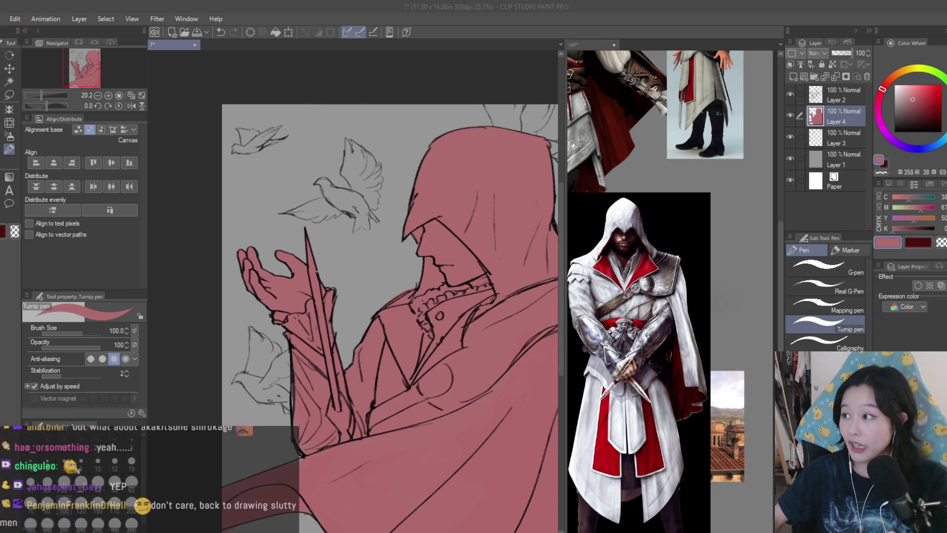
left_click(417, 143)
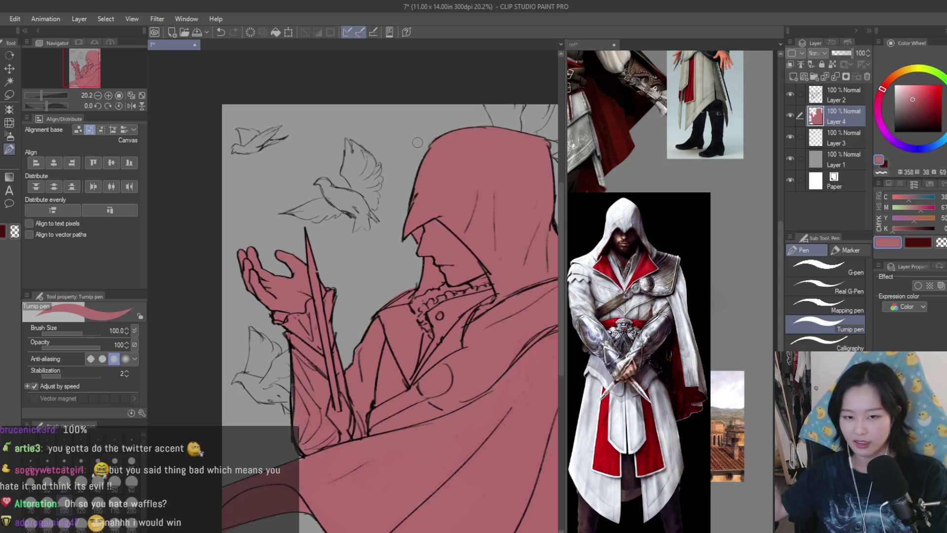
scroll(354, 255, "down", 2)
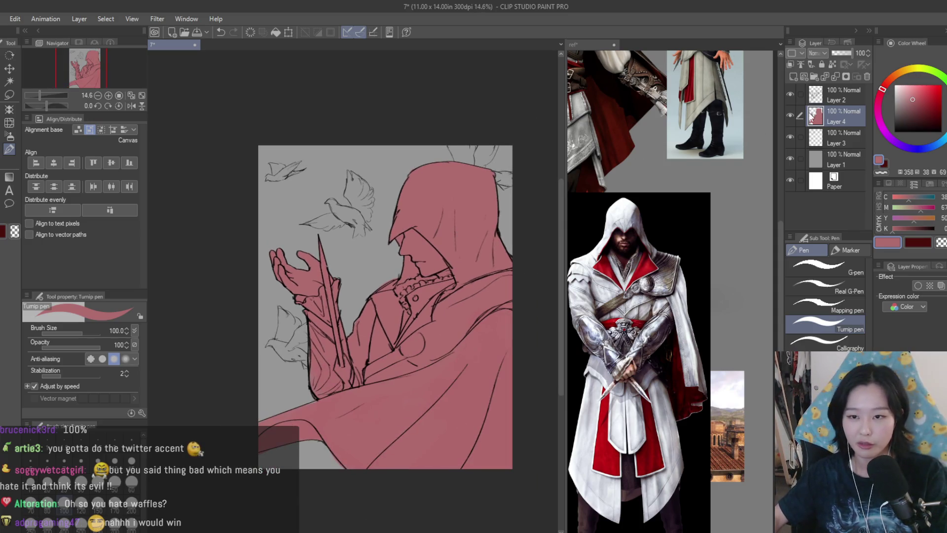
left_click(792, 95)
left_click(791, 94)
left_click(839, 95)
key("e")
scroll(525, 145, "up", 3)
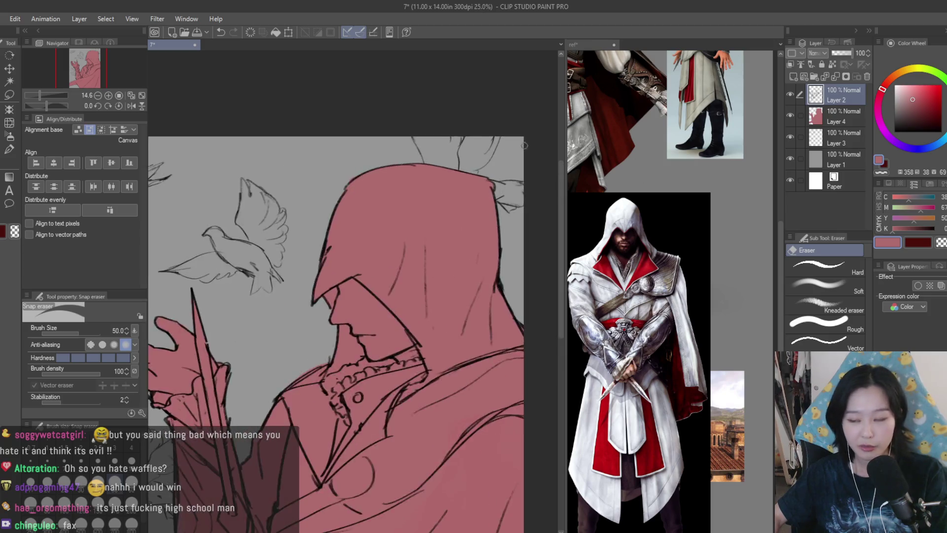
scroll(525, 146, "up", 5)
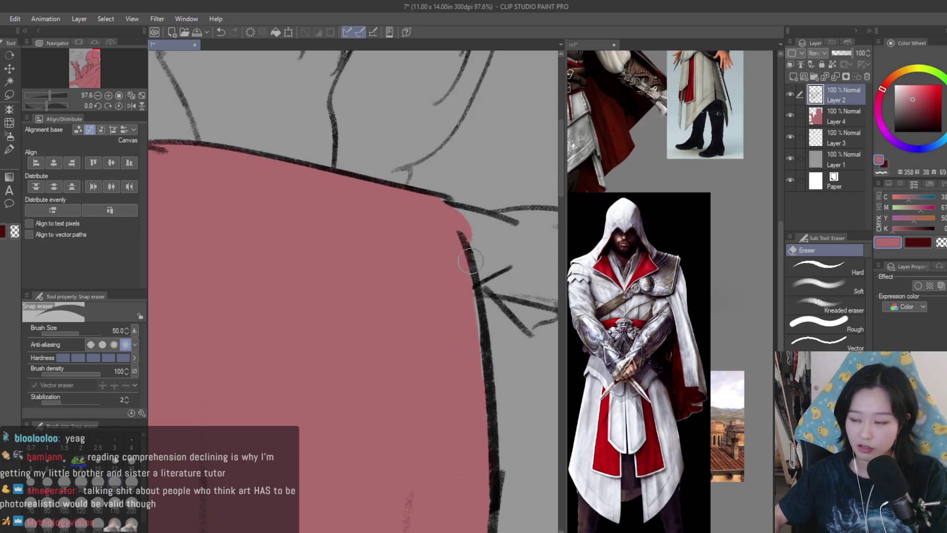
scroll(470, 261, "down", 5)
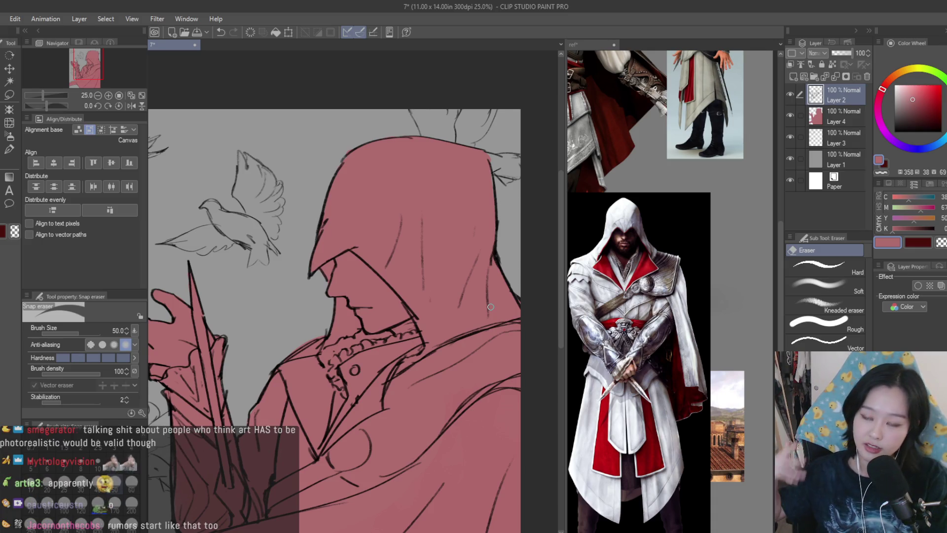
scroll(496, 260, "up", 1)
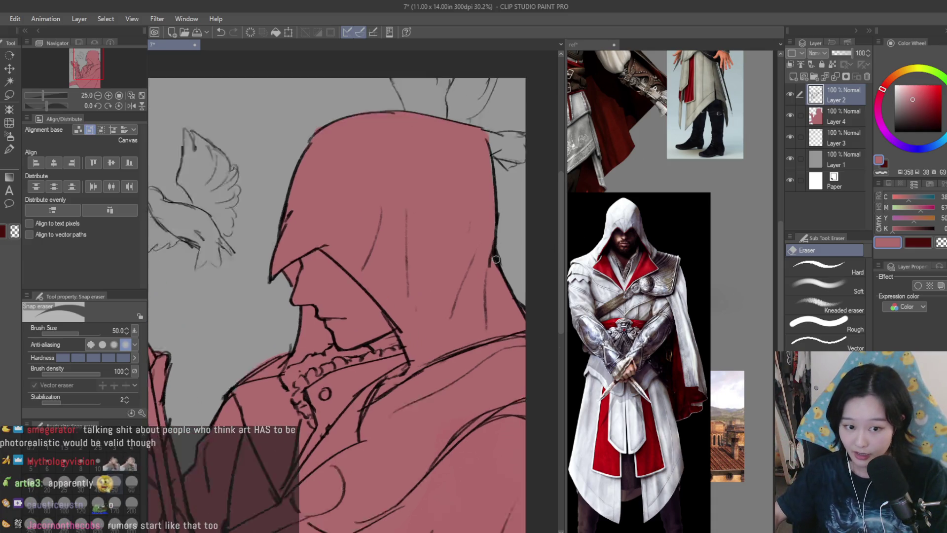
scroll(496, 260, "up", 2)
scroll(514, 315, "down", 2)
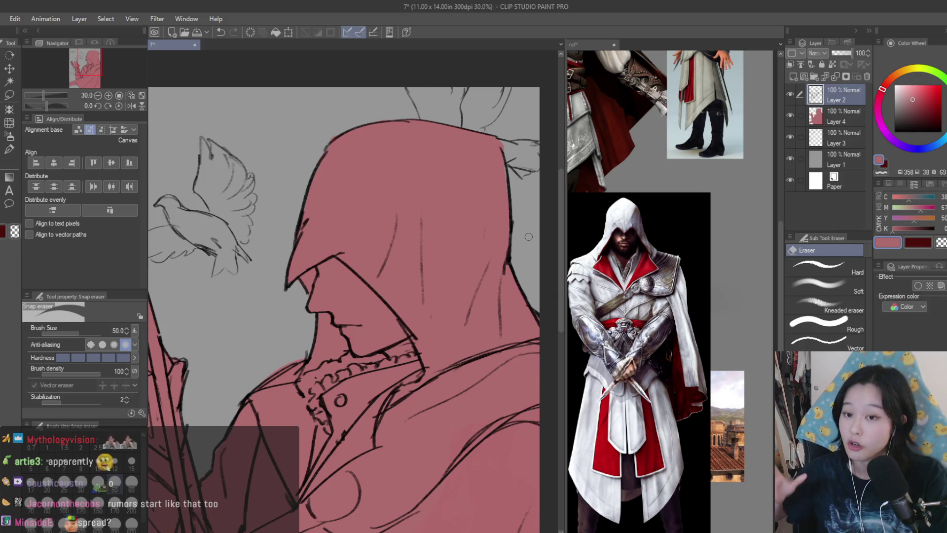
scroll(523, 261, "up", 2)
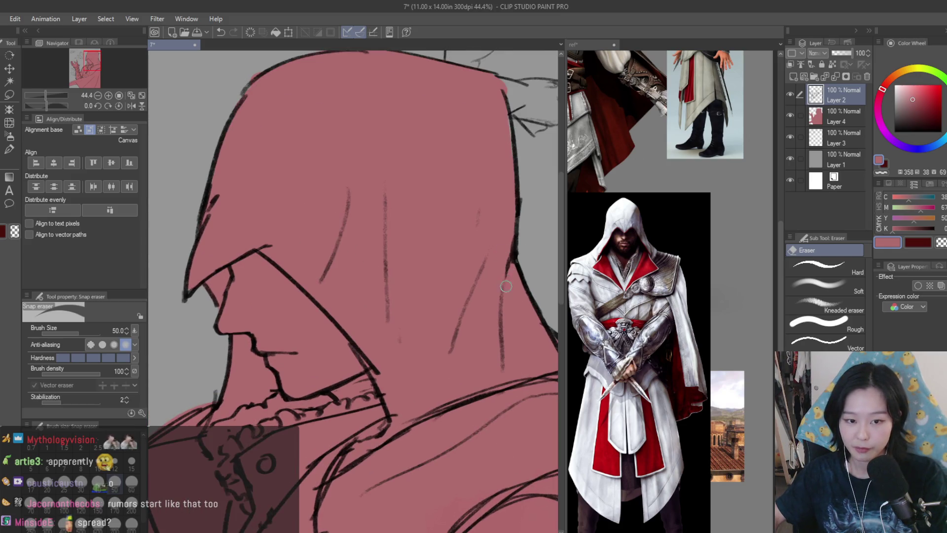
scroll(508, 266, "down", 2)
scroll(515, 220, "up", 1)
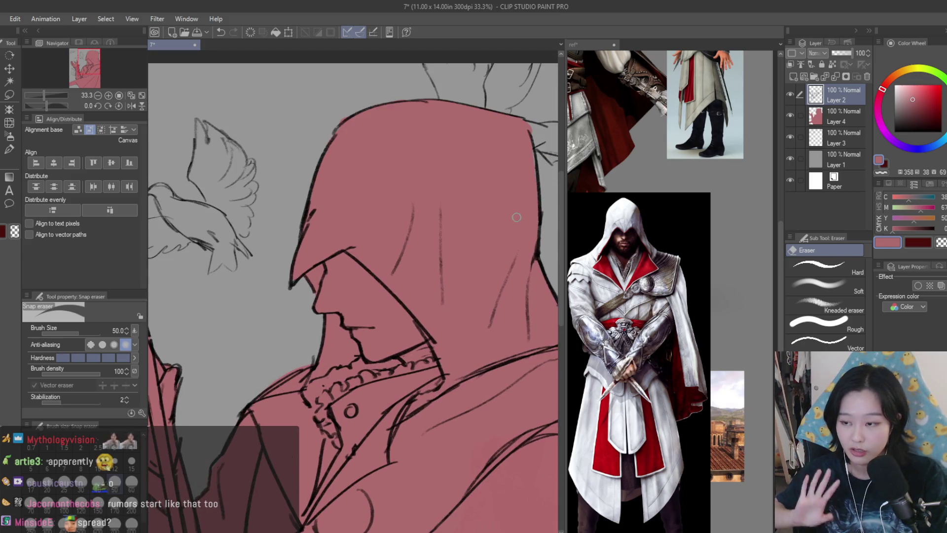
scroll(521, 231, "down", 5)
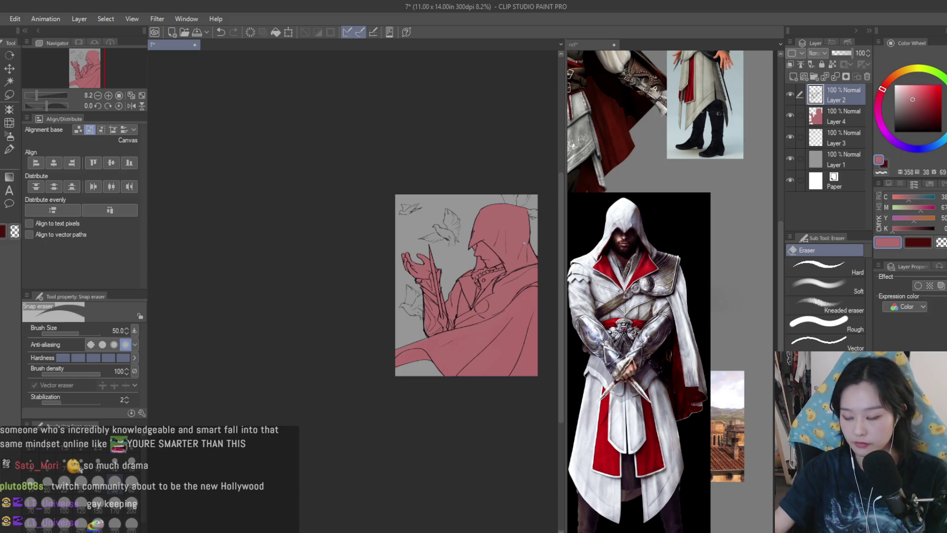
scroll(525, 244, "up", 2)
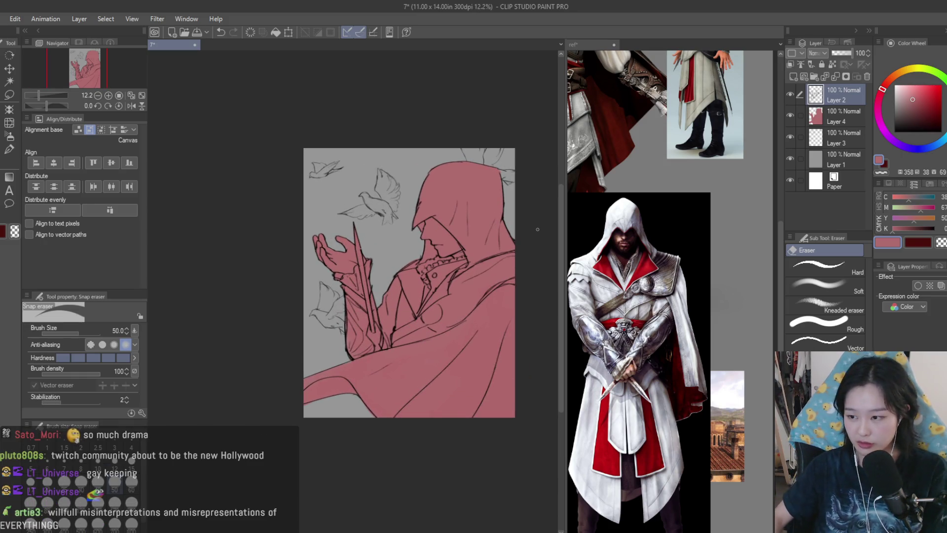
On Layer 4, fill the cape gap above the arm in red with the Turnip pen.
left_click(801, 117)
scroll(440, 361, "up", 2)
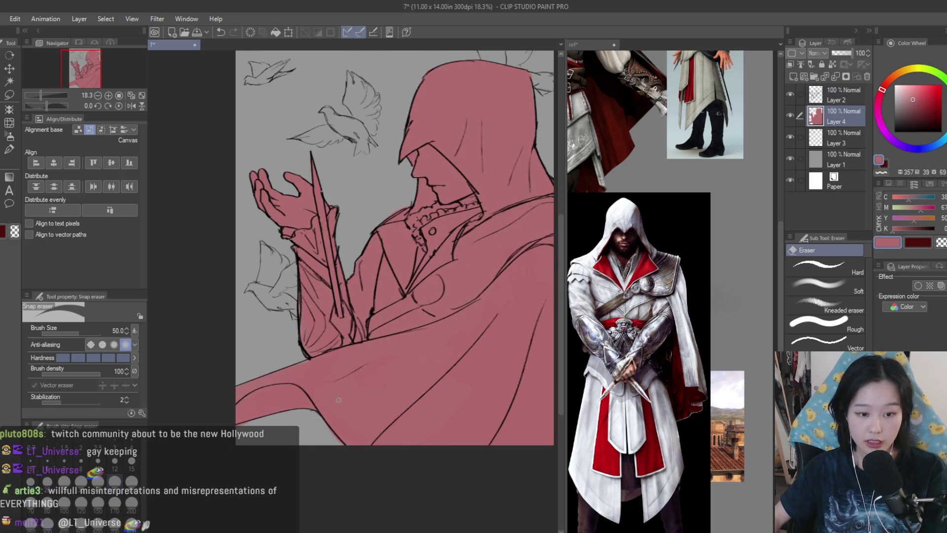
scroll(338, 400, "up", 1)
scroll(378, 267, "up", 4)
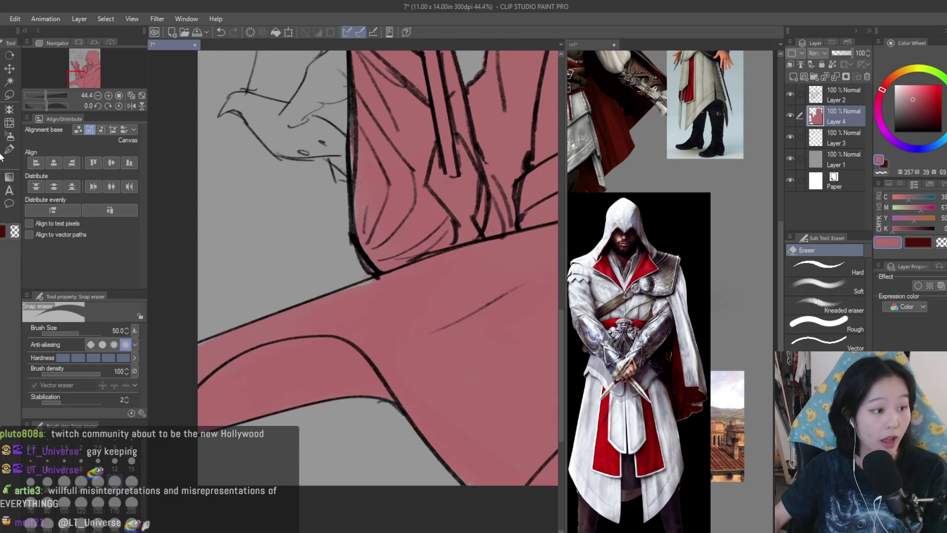
key("p")
key("p")
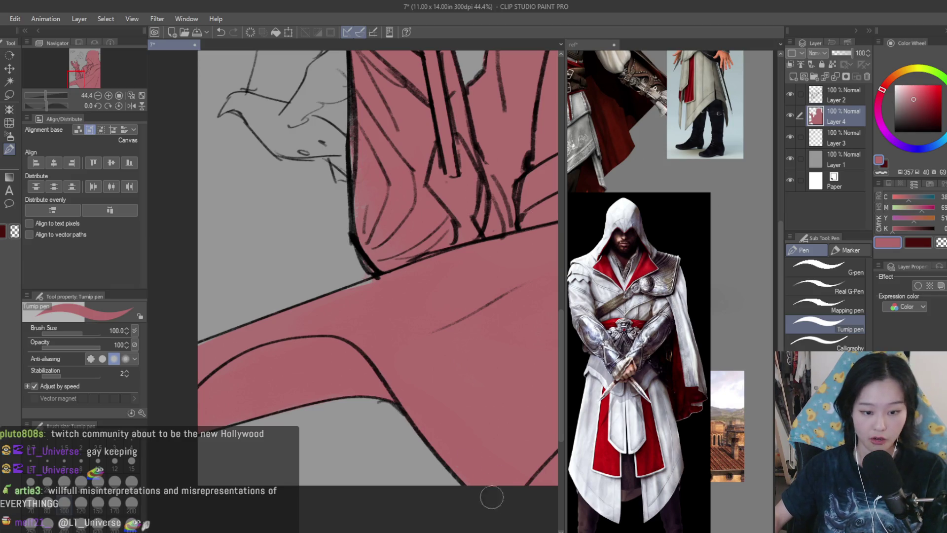
left_click_drag(368, 291, 302, 310)
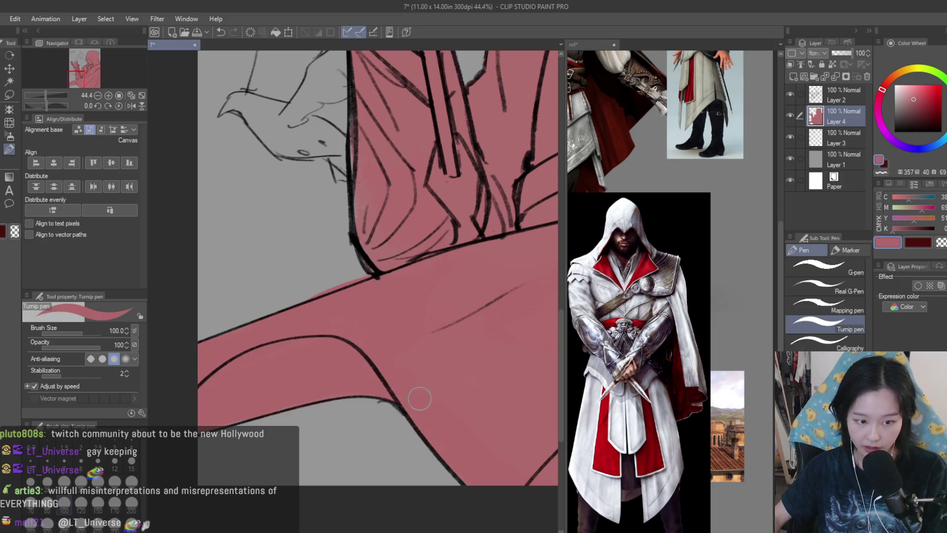
left_click(939, 244)
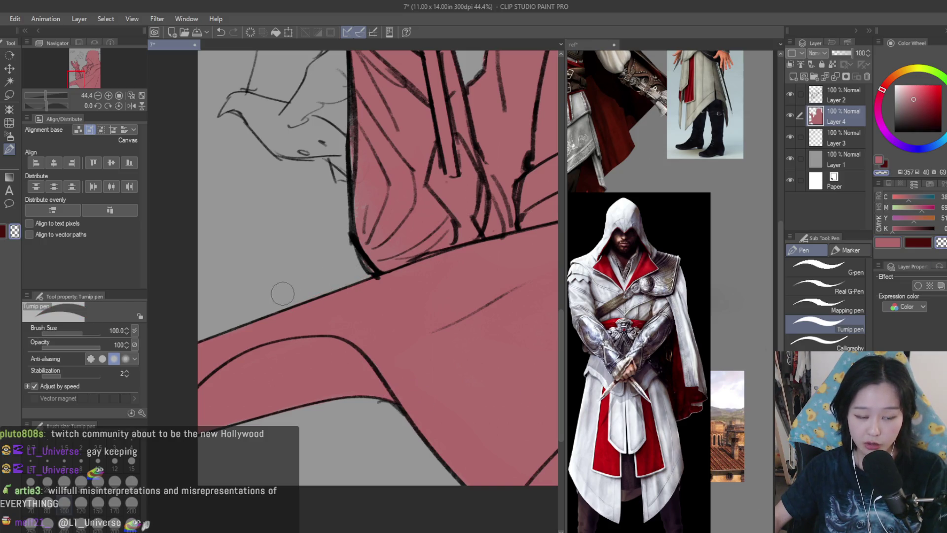
key("c")
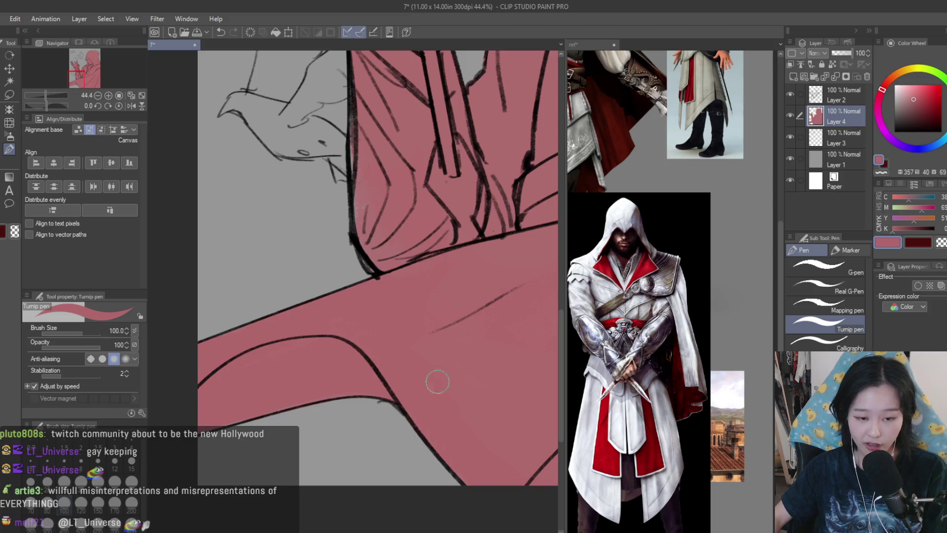
Zoom out to the whole figure, enlarge the brush to 170, and lock Layer 4's transparent pixels.
key("ctrl+minus")
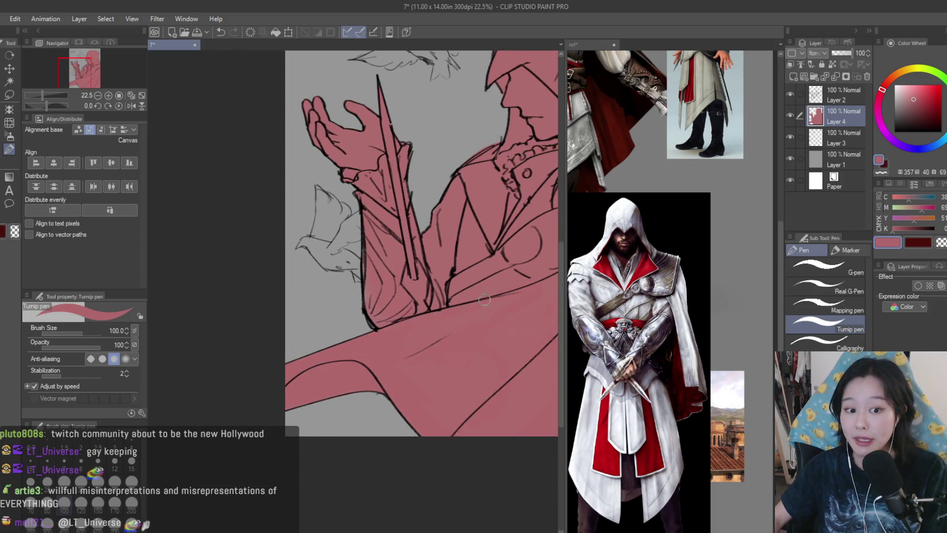
key("ctrl+minus")
key("ctrl+minus")
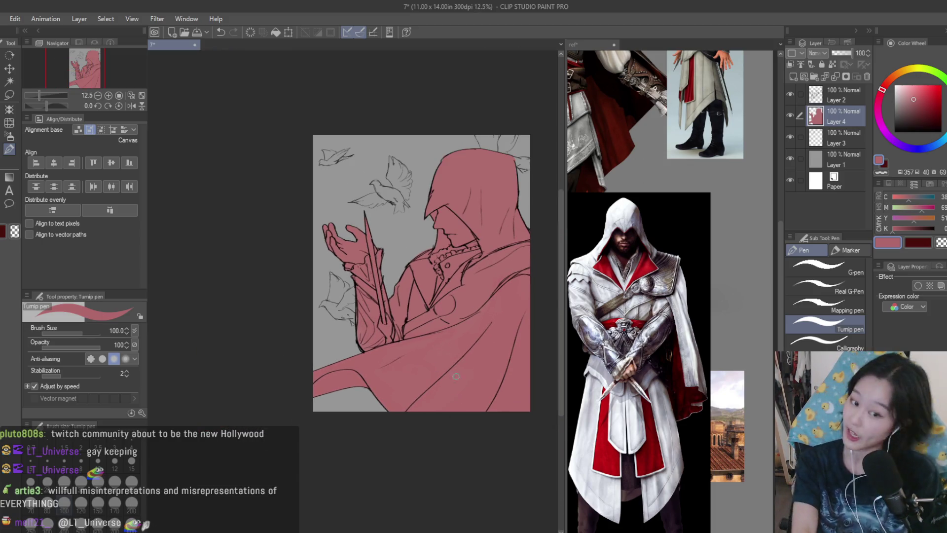
key("bracketright")
key("bracketright")
key("bracketright")
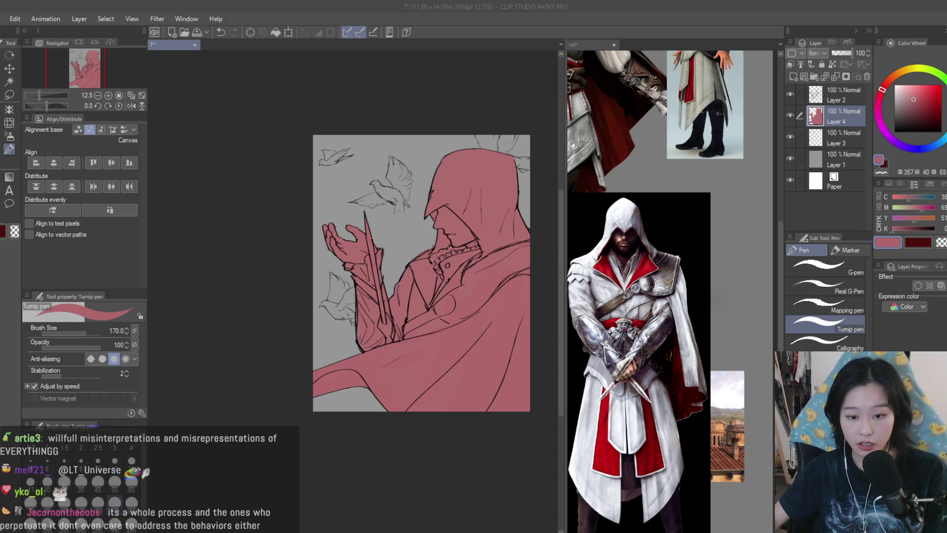
scroll(500, 298, "down", 2)
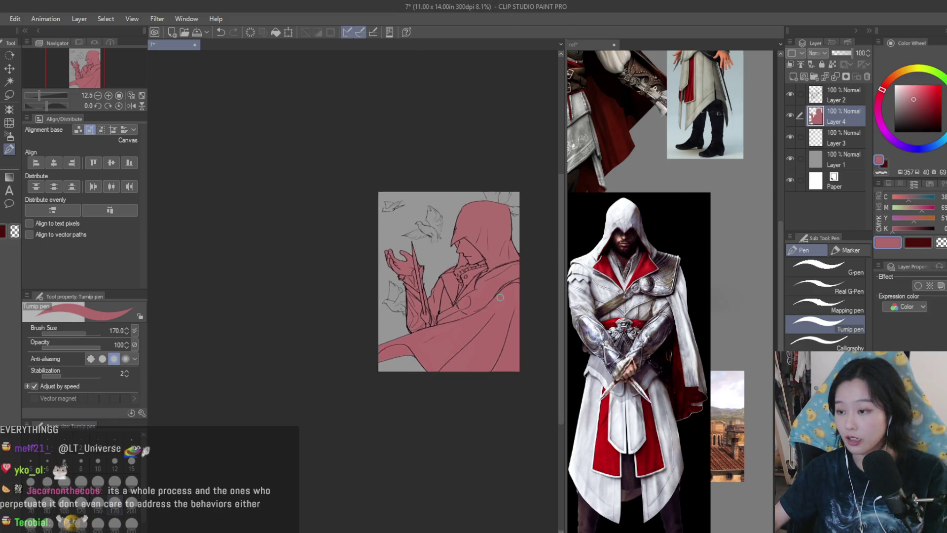
scroll(500, 298, "up", 2)
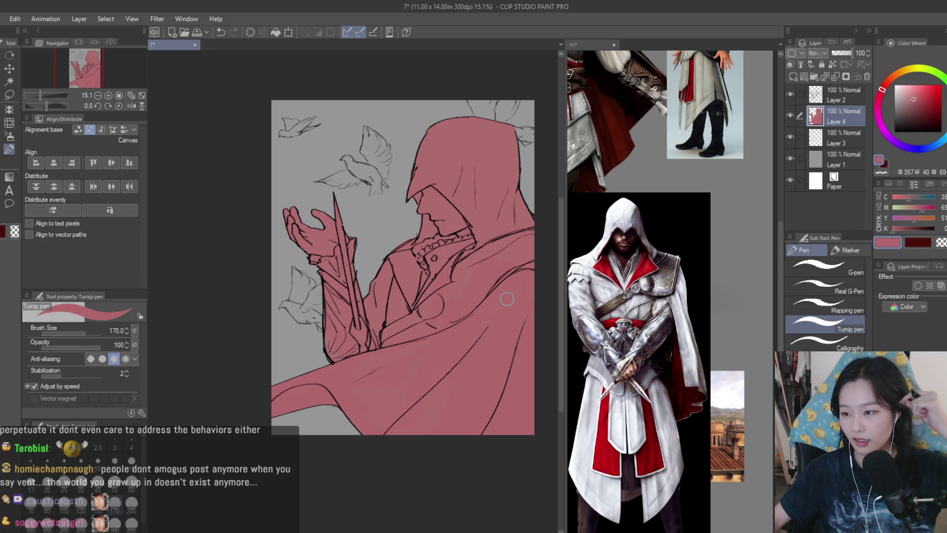
left_click_drag(554, 204, 492, 235)
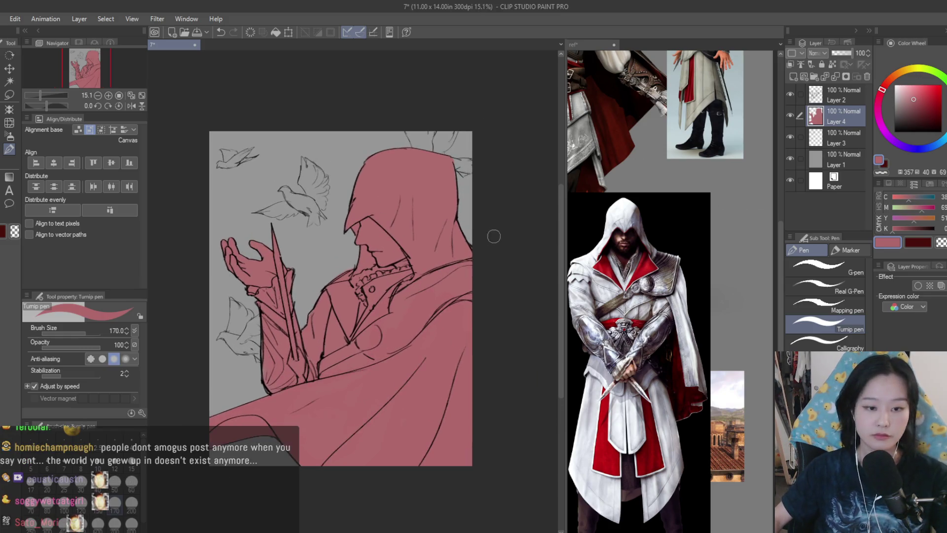
left_click(833, 64)
key("b")
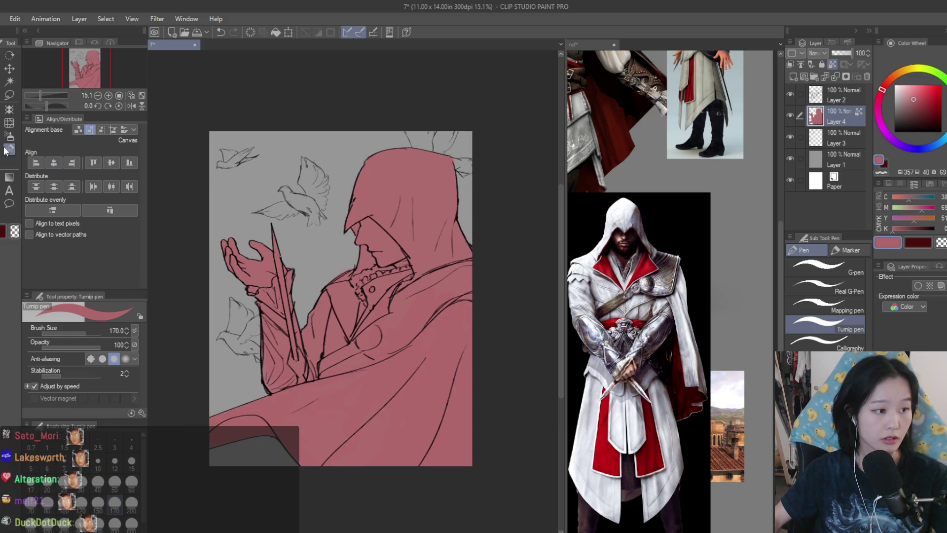
Airbrush a soft blue tone behind the hand and face on Layer 5.
left_click(700, 316)
scroll(719, 322, "down", 3)
scroll(636, 286, "up", 5)
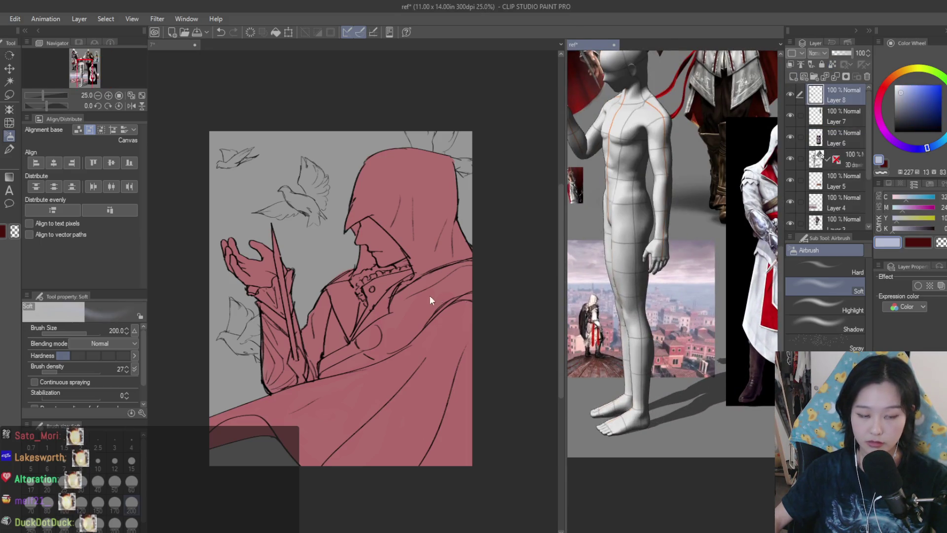
left_click(408, 274)
mouse_move(238, 281)
left_mouse_down()
mouse_move(345, 274)
mouse_move(375, 296)
left_mouse_up()
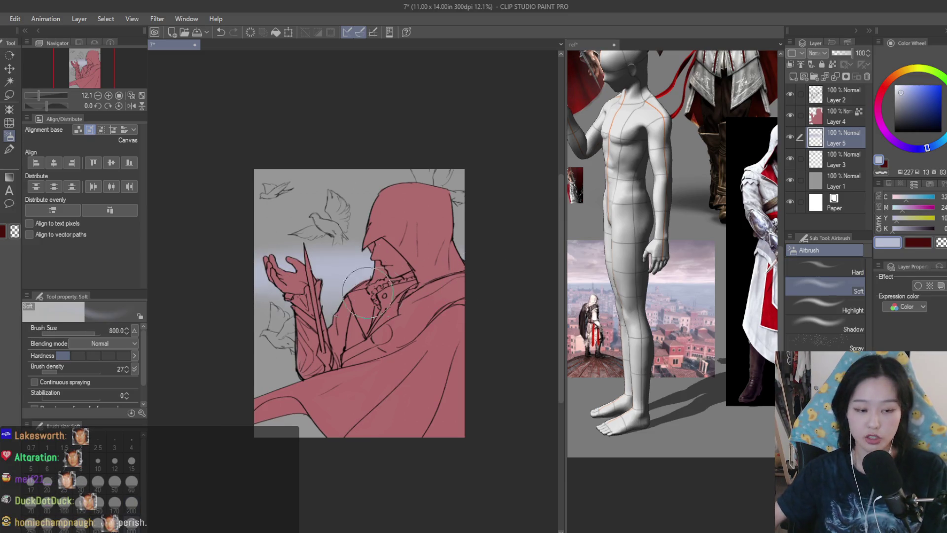
key("bracketright")
key("bracketright")
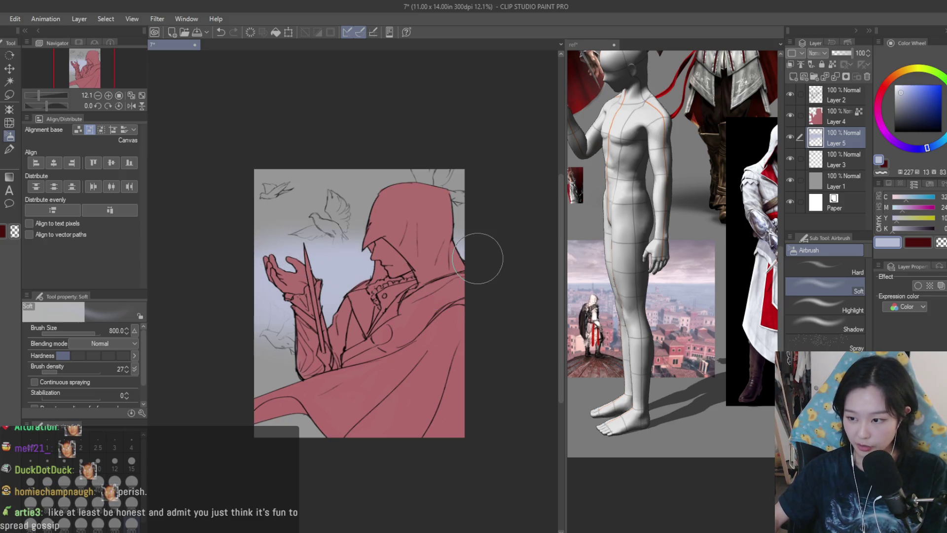
scroll(700, 285, "up", 1)
Airbrush pale pink around the doves and upper sky at size 1200, moving the layer below the dove sketch.
left_click(656, 247, "alt")
left_click_drag(267, 222, 365, 232)
left_click_drag(838, 141, 837, 165)
key("bracketright")
key("bracketright")
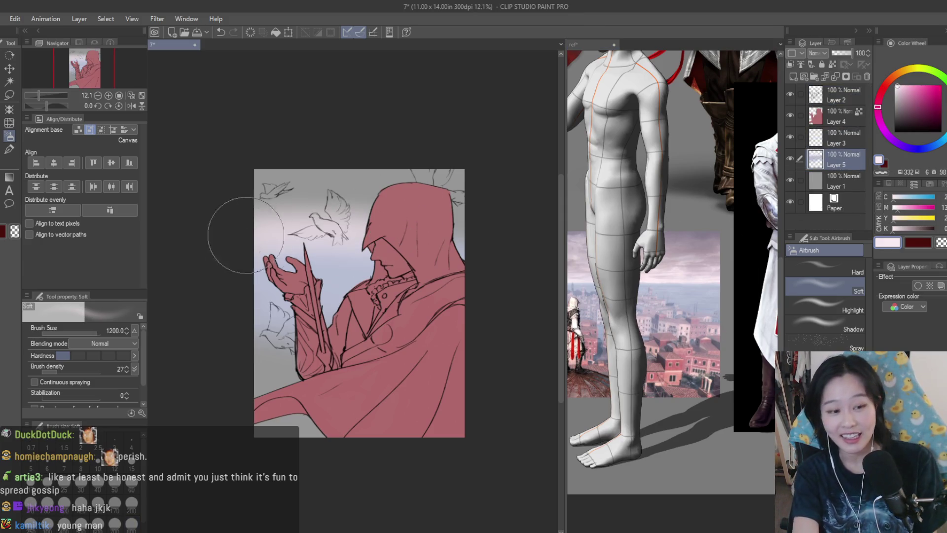
mouse_move(464, 222)
left_mouse_down()
mouse_move(476, 222)
mouse_move(460, 201)
mouse_move(275, 169)
mouse_move(394, 170)
left_mouse_up()
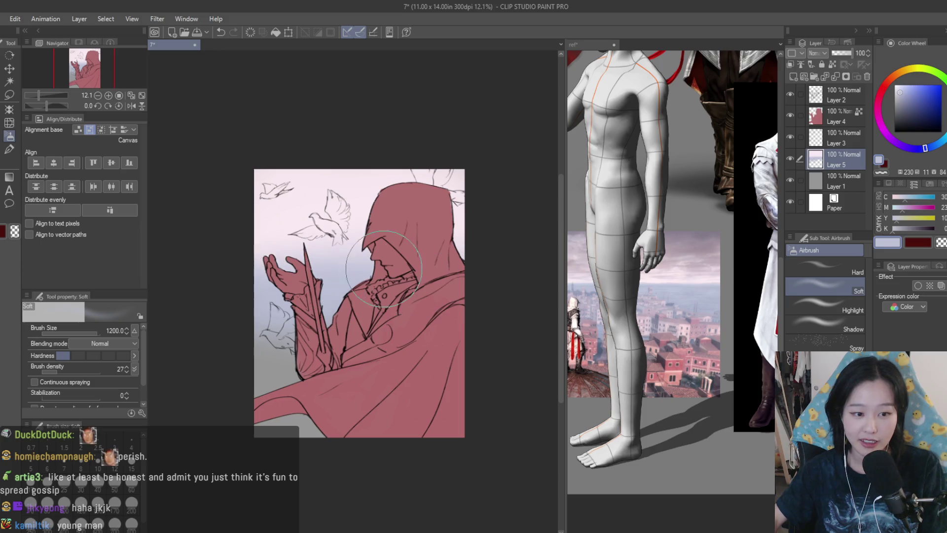
key("bracketleft")
key("bracketleft")
key("bracketleft")
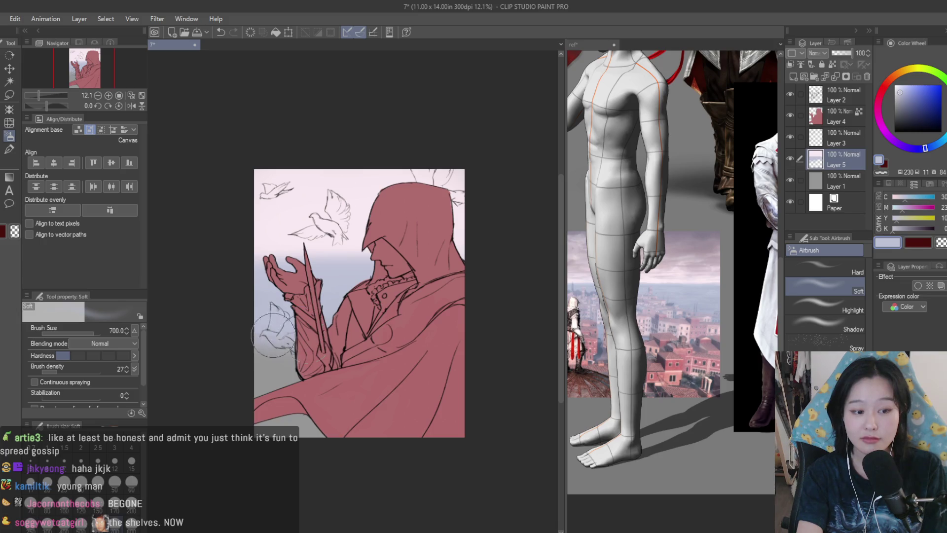
Resample the sky's light blue from the drawing and enlarge the airbrush.
left_click(341, 285, "alt")
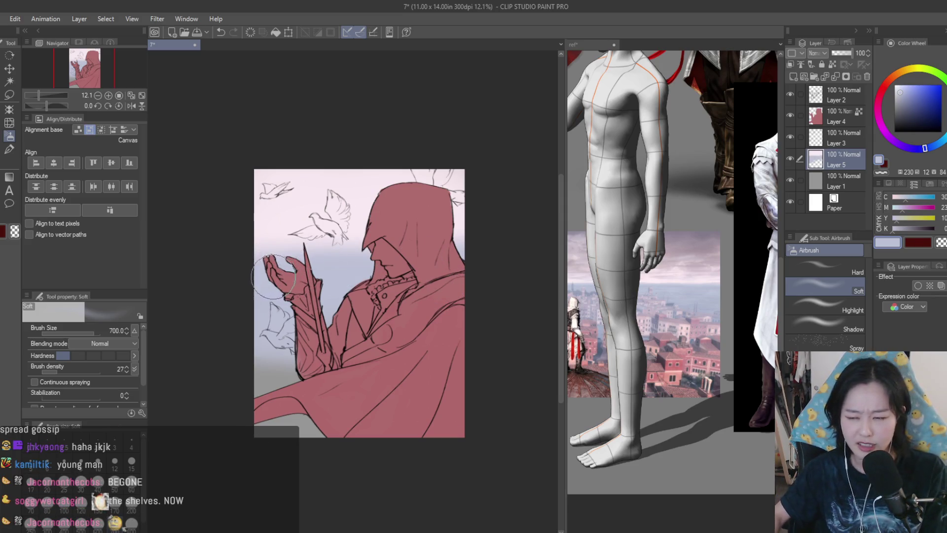
left_click(723, 303)
scroll(724, 302, "down", 3)
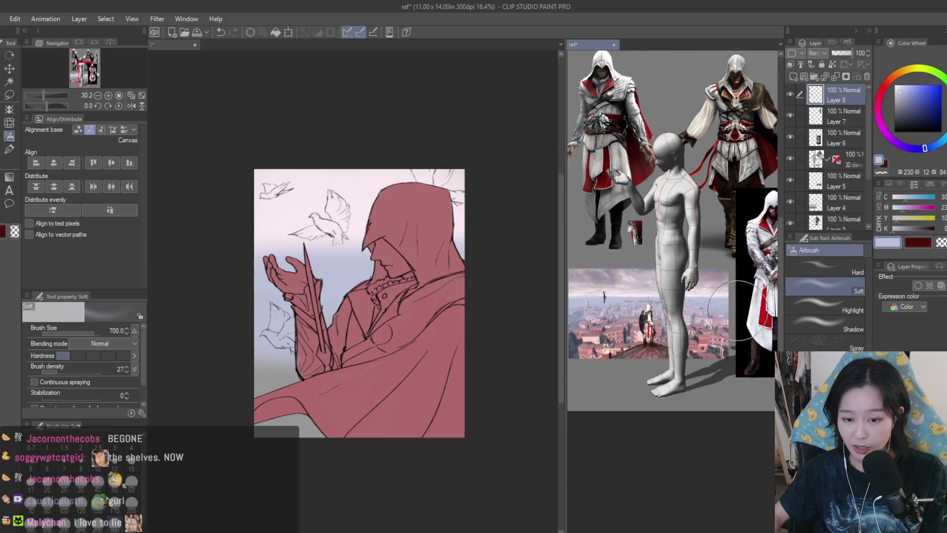
scroll(724, 303, "up", 4)
left_click(225, 359)
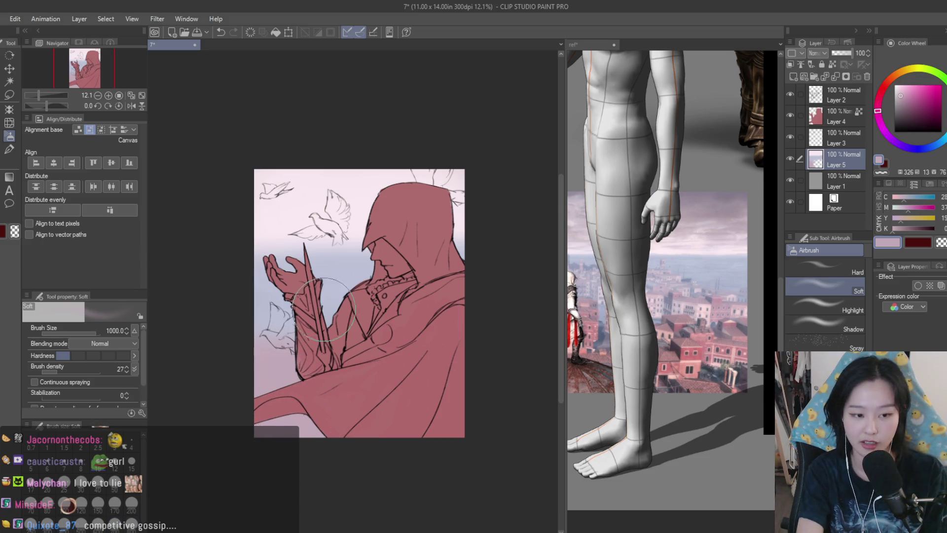
left_click(301, 276, "alt")
key("bracketright")
key("bracketright")
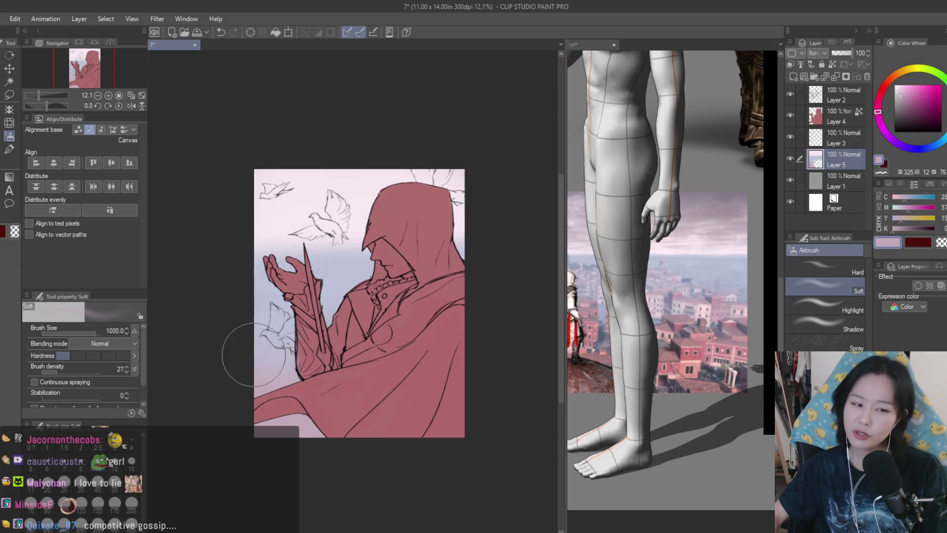
Airbrush light pink into the sky behind the arm and dab light blue near the face.
left_click(637, 390, "alt")
scroll(636, 389, "down", 3)
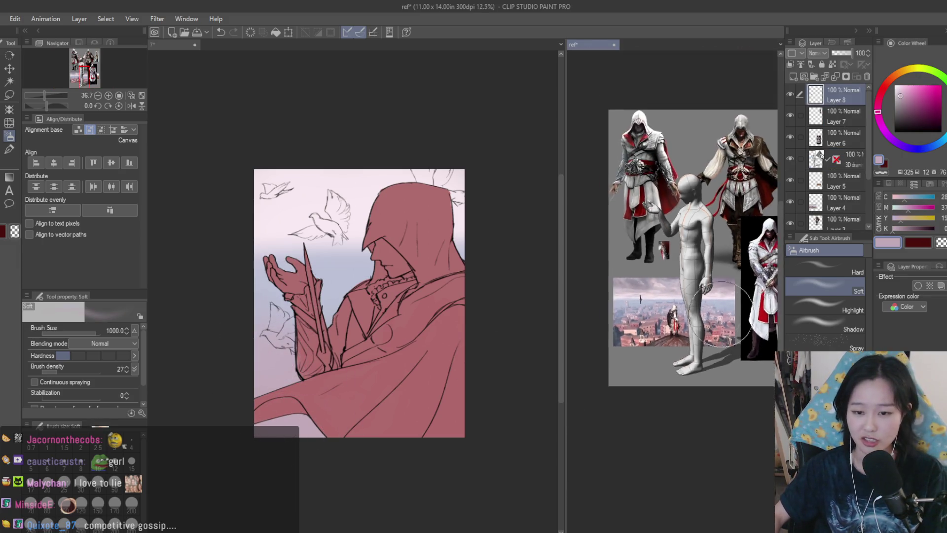
scroll(639, 355, "up", 4)
left_click(276, 355, "alt")
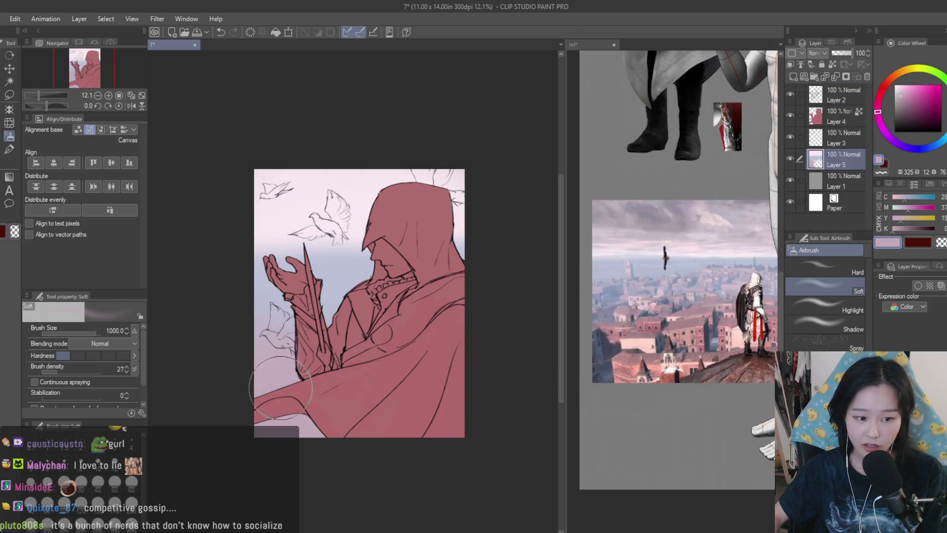
left_click(261, 296, "alt")
left_click(266, 366, "alt")
left_click_drag(276, 355, 331, 318)
left_click(326, 269, "alt")
key("bracketleft")
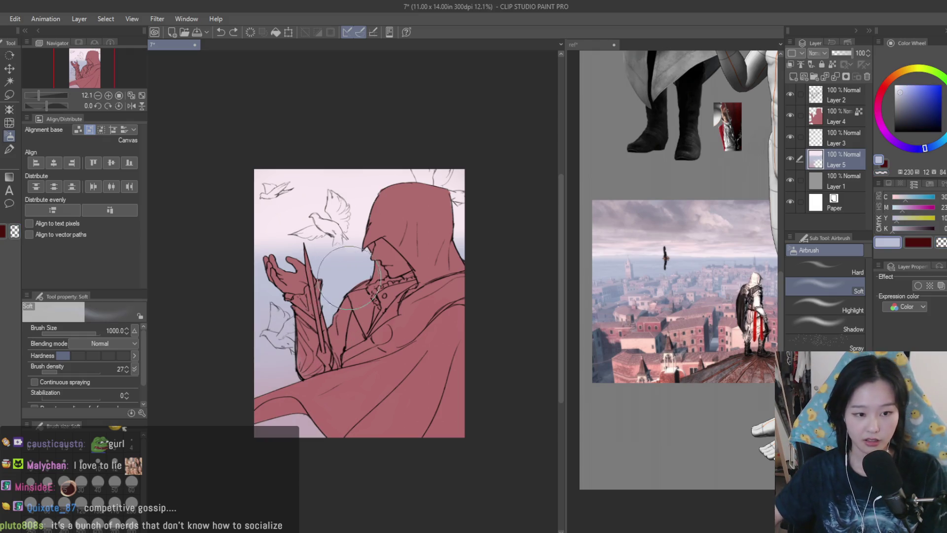
left_click(385, 250)
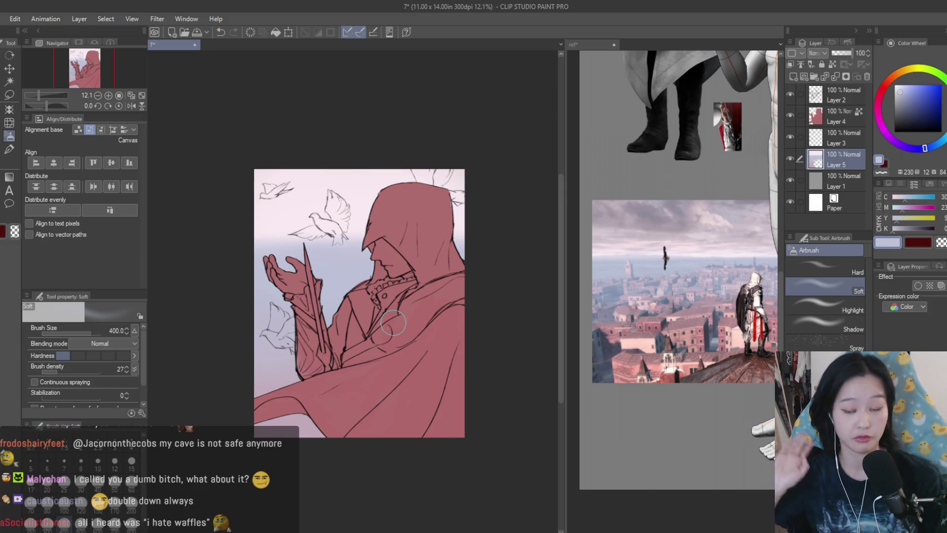
Alternate sky pink and blue samples and mirror the canvas to check the composition.
scroll(508, 281, "up", 2)
left_click(340, 205, "alt")
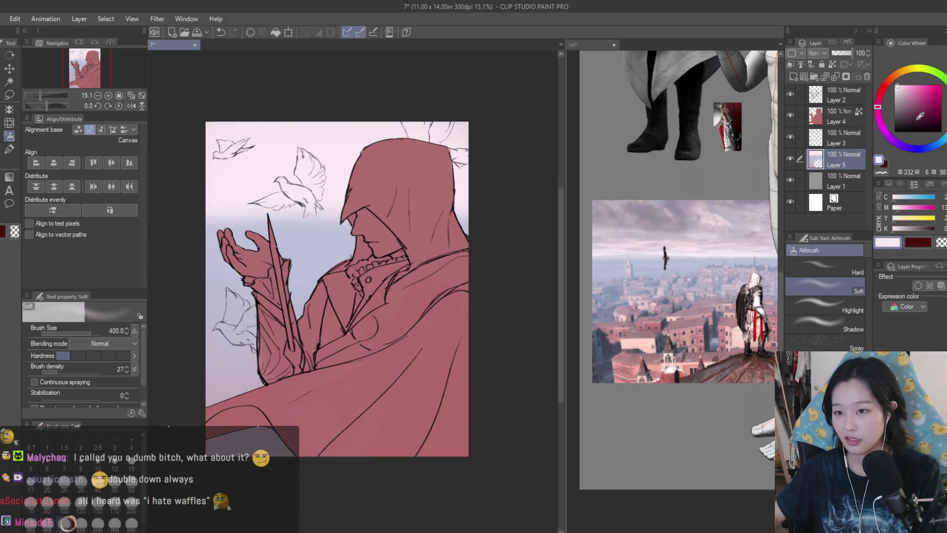
left_click_drag(715, 296, 639, 307)
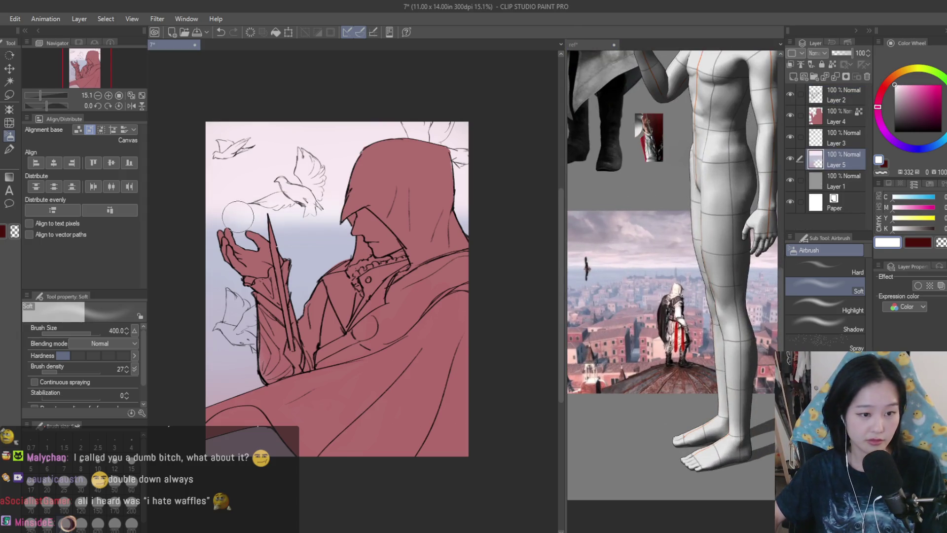
left_click(326, 228, "alt")
left_click_drag(350, 237, 419, 260)
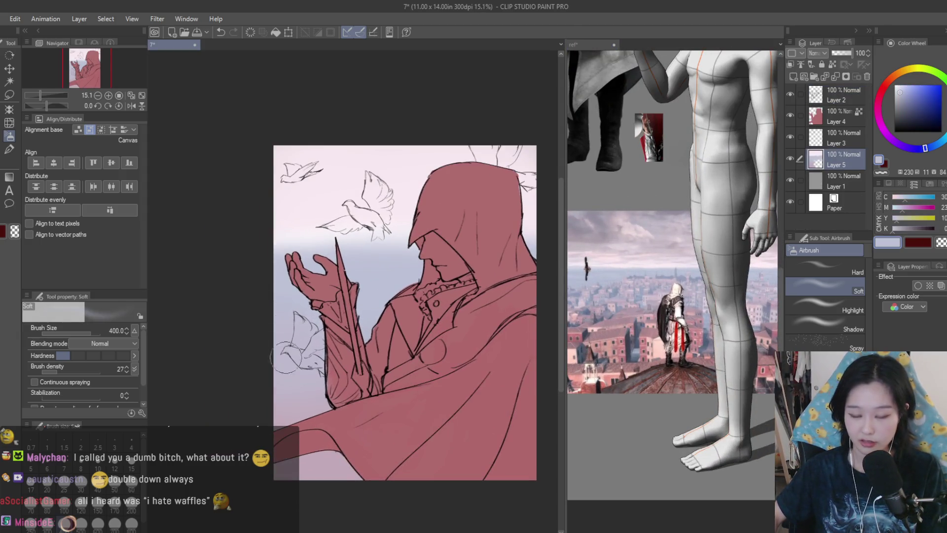
left_click(283, 415, "alt")
key("ctrl+minus")
key("h")
key("h")
key("ctrl+plus")
key("ctrl+plus")
Sample a paler pink and lavender blue from the sky.
left_click(363, 205, "alt")
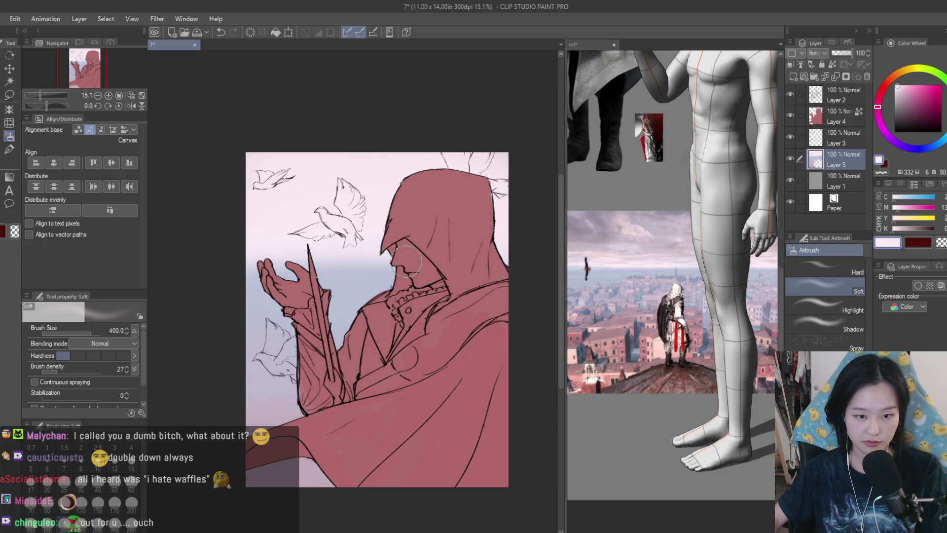
left_click(336, 285, "alt")
left_click(341, 270, "alt")
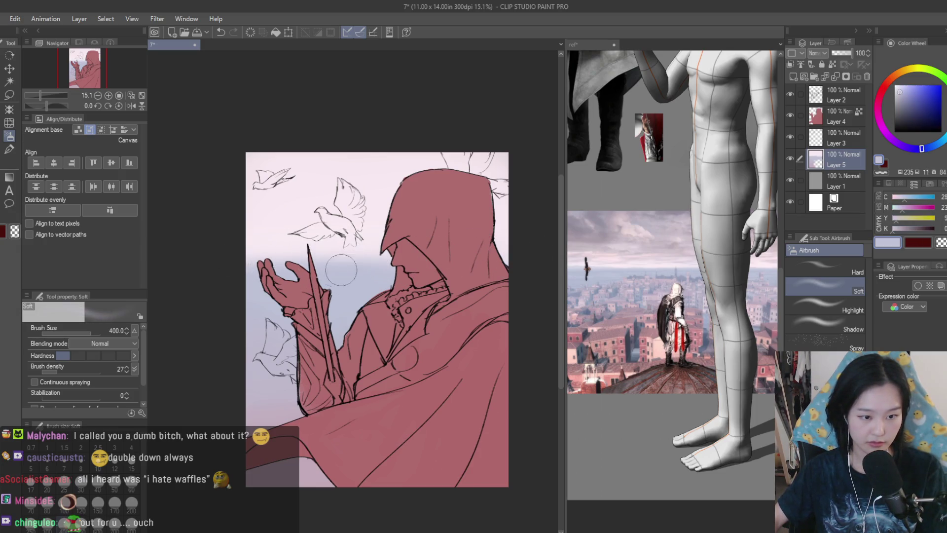
scroll(287, 262, "down", 1)
Make the figure's Layer 4 visible and select it for editing.
left_click(642, 321)
scroll(642, 320, "down", 3)
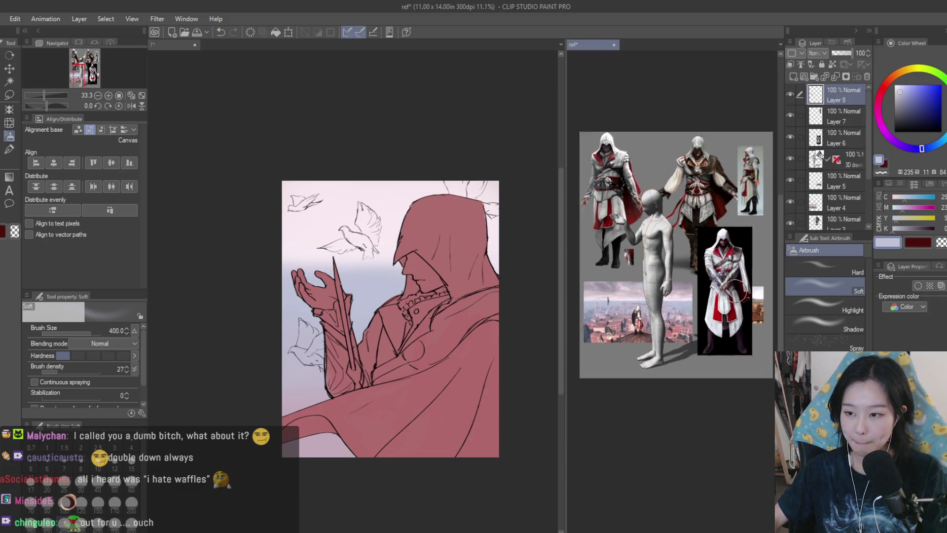
scroll(646, 330, "up", 1)
scroll(446, 298, "down", 1)
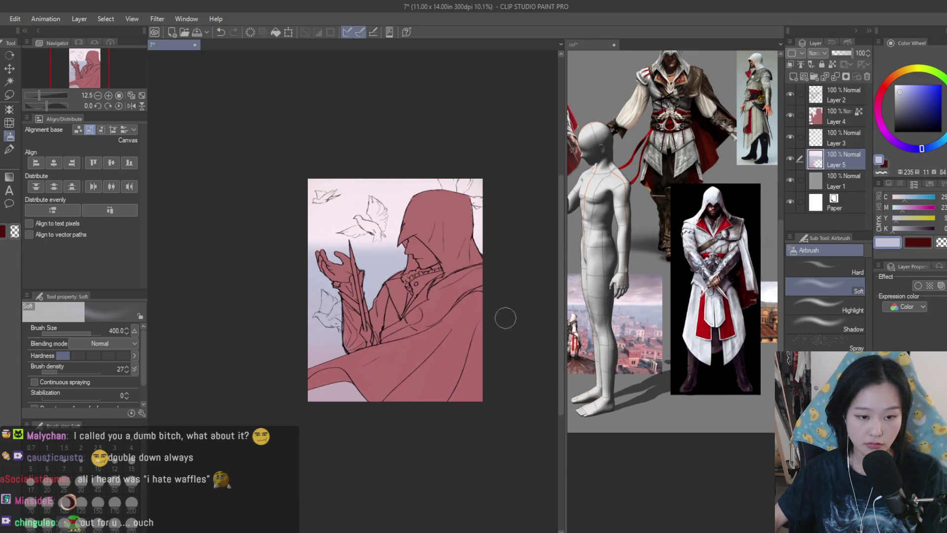
left_click(791, 114)
left_click(838, 116)
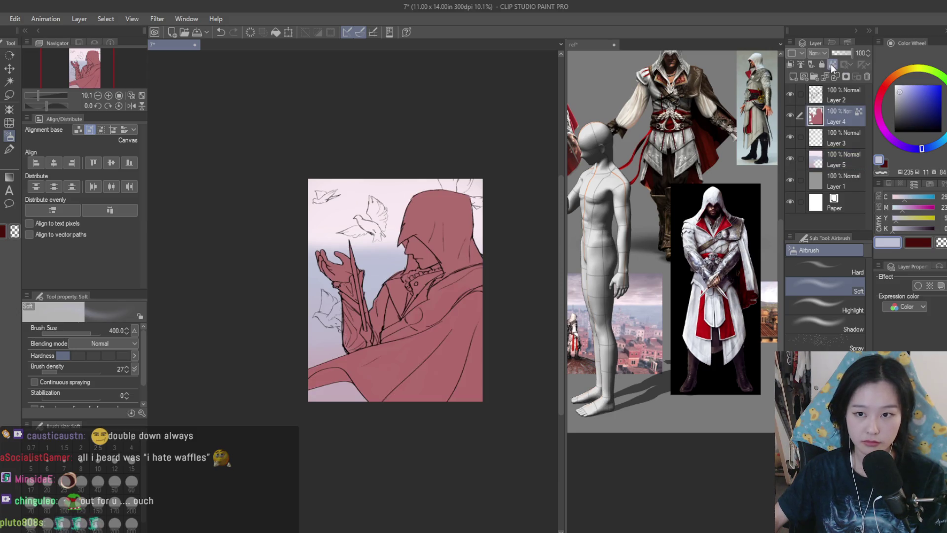
Pick white and airbrush over the top of the hood with the Soft airbrush.
scroll(433, 222, "up", 1)
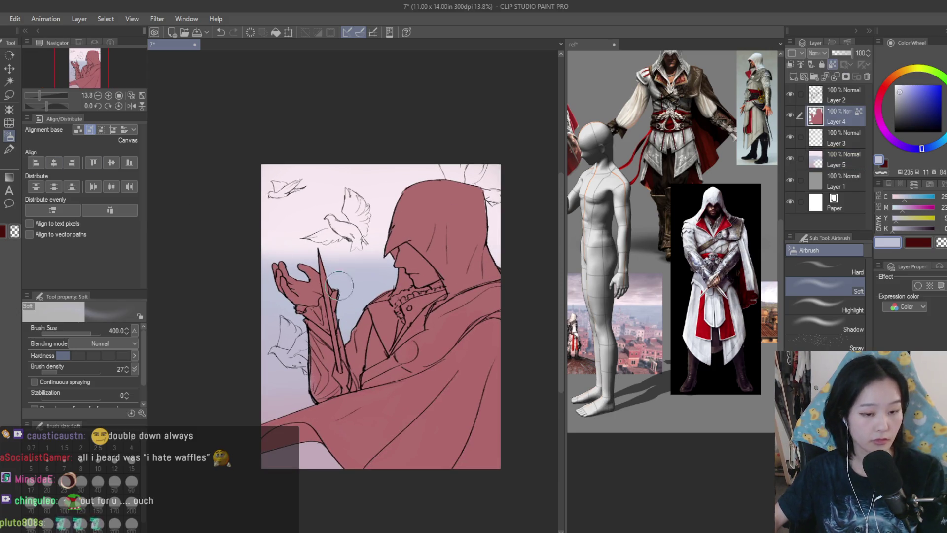
scroll(461, 222, "up", 1)
left_click(462, 223, "alt")
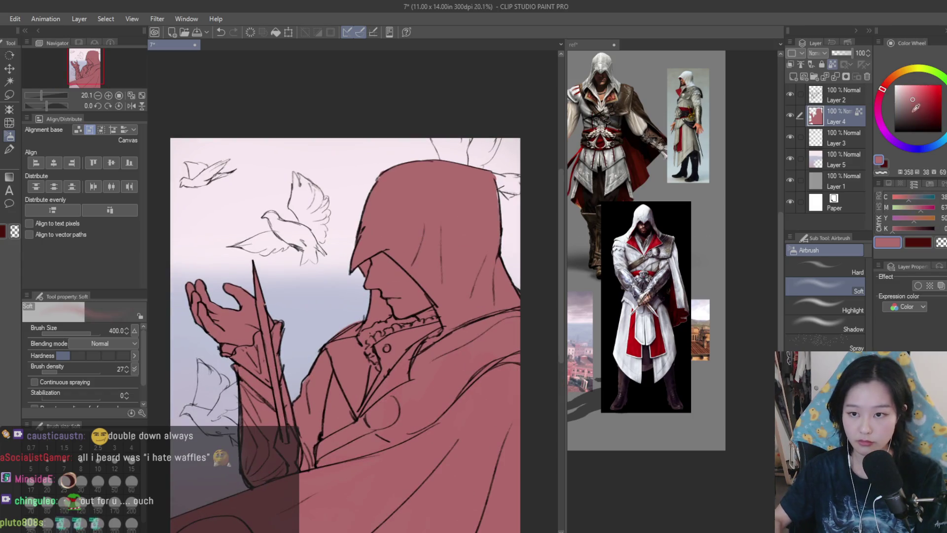
left_click(895, 85)
mouse_move(444, 192)
left_mouse_down()
mouse_move(424, 207)
mouse_move(430, 226)
mouse_move(459, 266)
mouse_move(493, 286)
mouse_move(390, 276)
mouse_move(341, 227)
left_mouse_up()
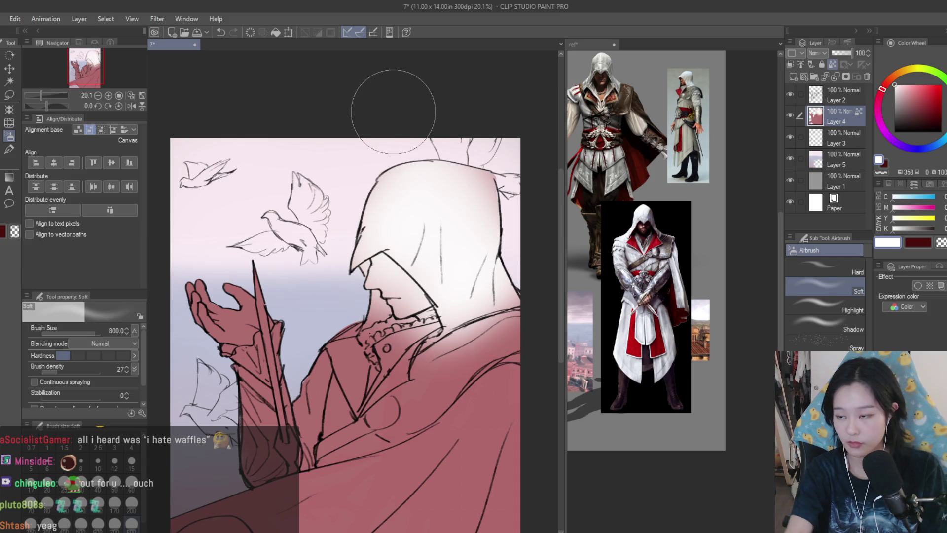
Airbrush white over the chest, neck, lower chest and lower cloak and shoulder.
scroll(395, 353, "down", 2)
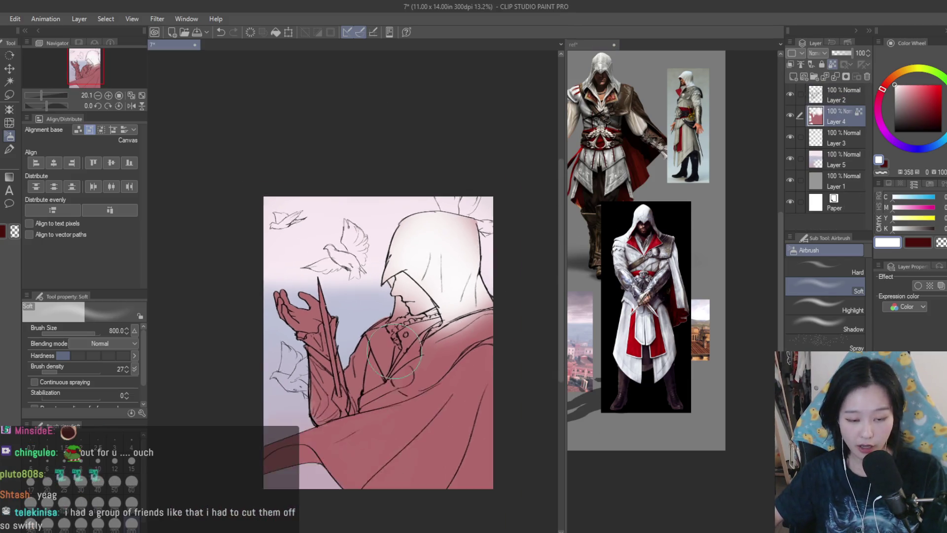
scroll(395, 353, "up", 1)
mouse_move(429, 389)
left_mouse_down()
mouse_move(525, 270)
mouse_move(464, 365)
mouse_move(385, 316)
left_mouse_up()
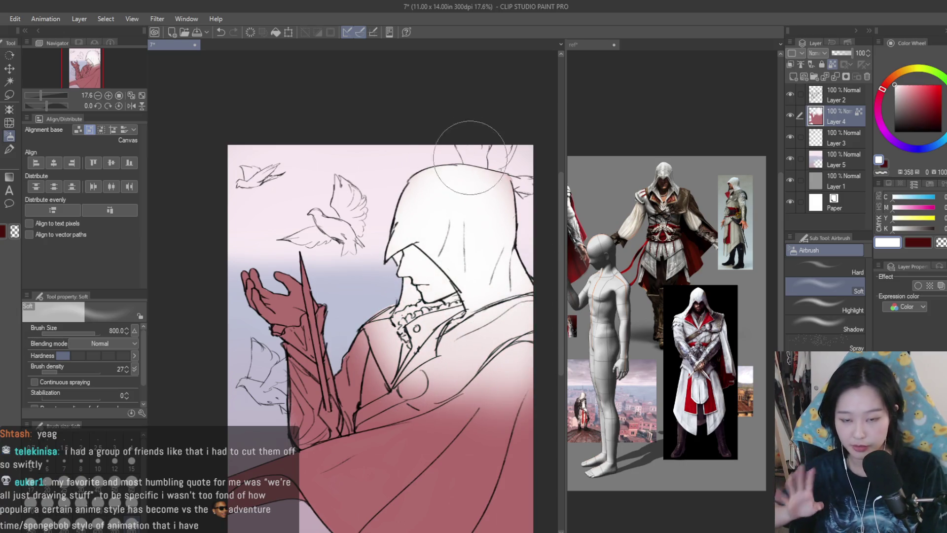
mouse_move(459, 335)
left_mouse_down()
mouse_move(434, 384)
mouse_move(395, 375)
left_mouse_up()
scroll(432, 337, "down", 1)
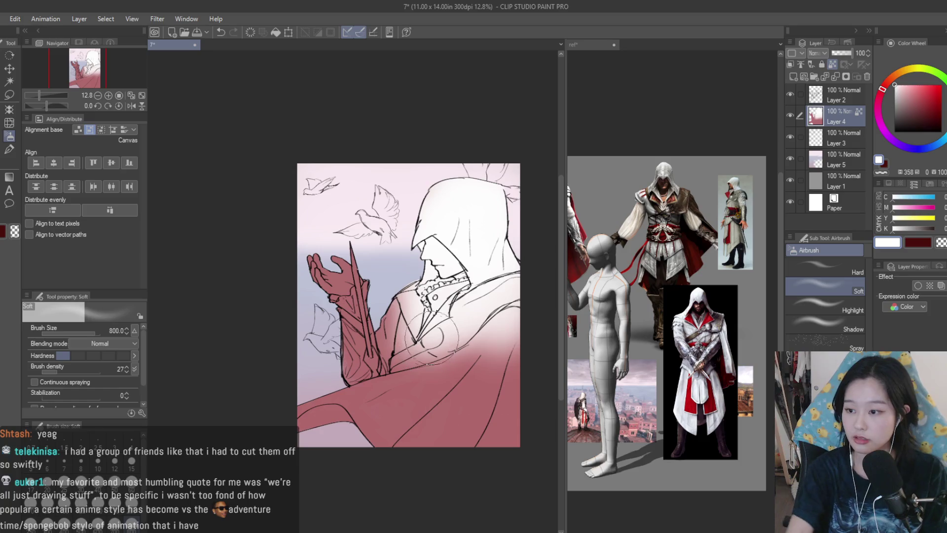
mouse_move(434, 346)
left_mouse_down()
mouse_move(508, 425)
mouse_move(528, 394)
mouse_move(405, 385)
mouse_move(277, 403)
mouse_move(274, 200)
mouse_move(336, 277)
mouse_move(286, 402)
mouse_move(370, 336)
left_mouse_up()
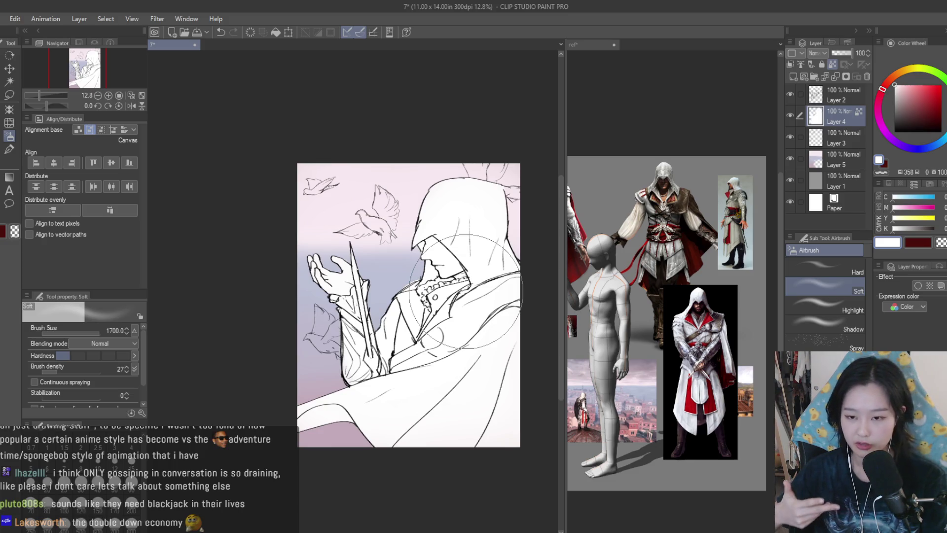
On the drawing canvas, airbrush a soft grey-mauve shadow across the cloak at brush size 600.
scroll(475, 232, "up", 1)
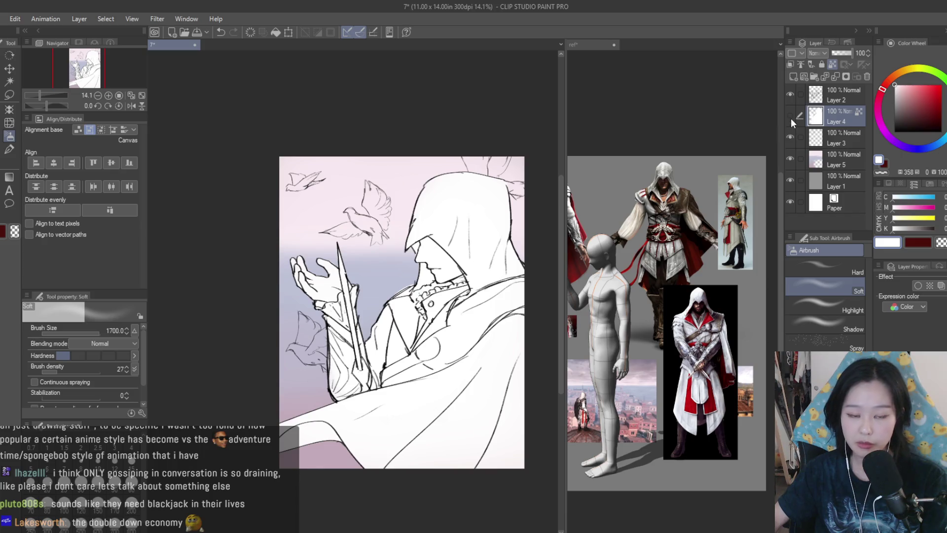
scroll(511, 232, "down", 1)
scroll(715, 334, "down", 1)
scroll(716, 334, "up", 3)
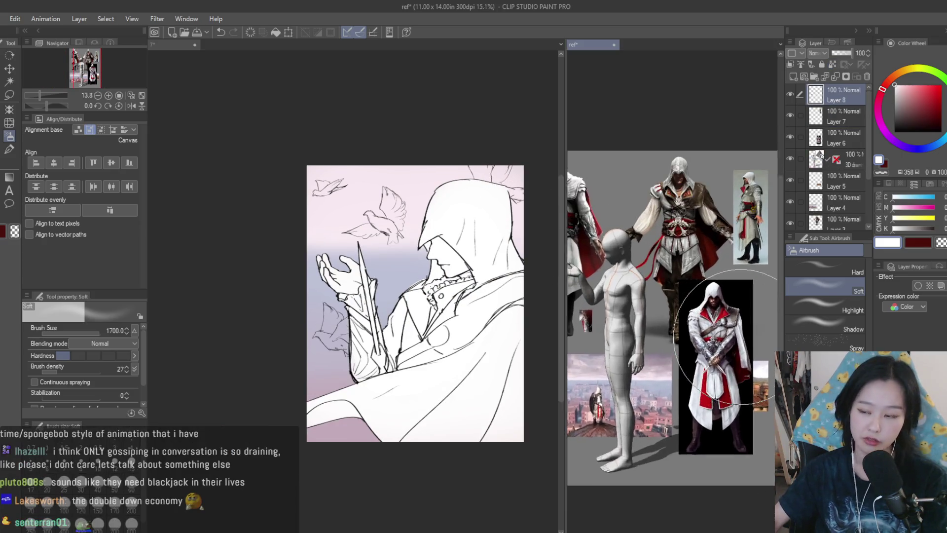
scroll(706, 333, "up", 3)
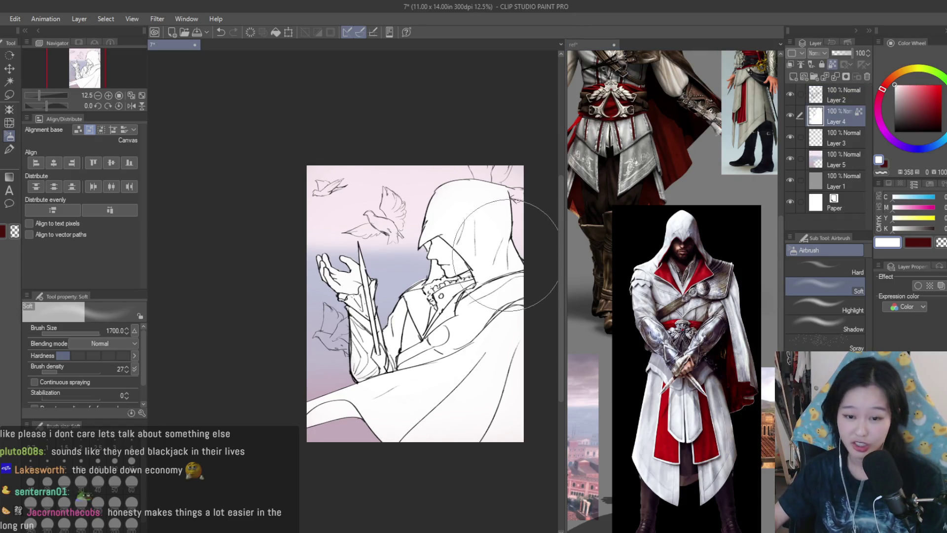
scroll(496, 312, "up", 1)
scroll(496, 312, "up", 2)
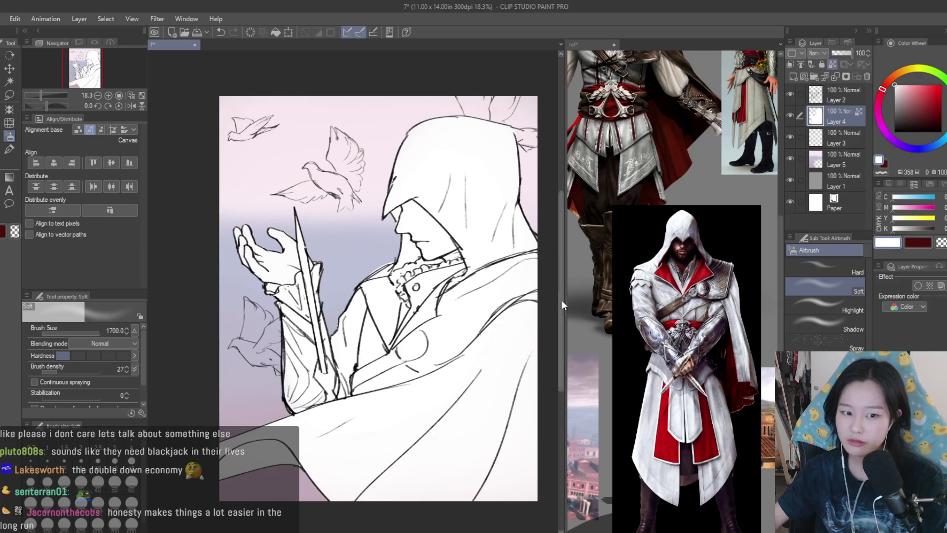
scroll(669, 315, "up", 4)
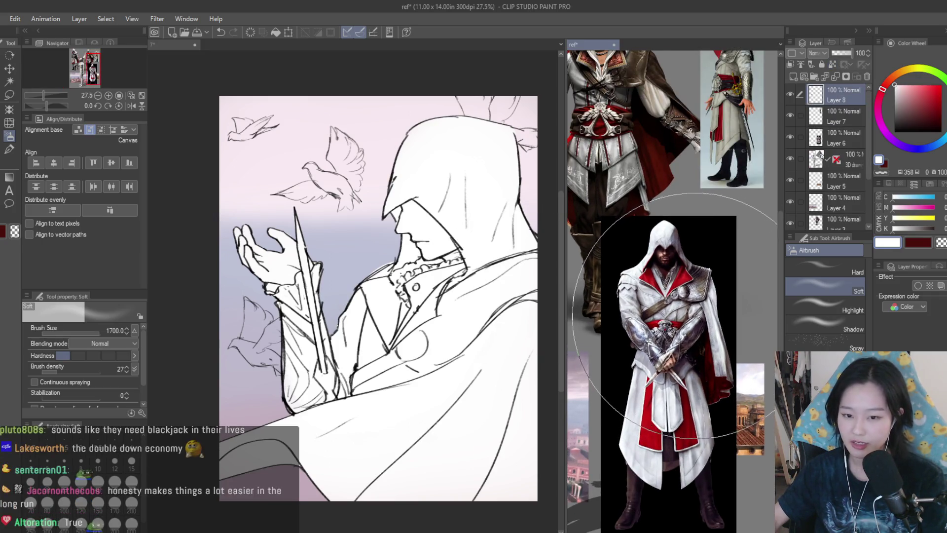
scroll(676, 326, "up", 3)
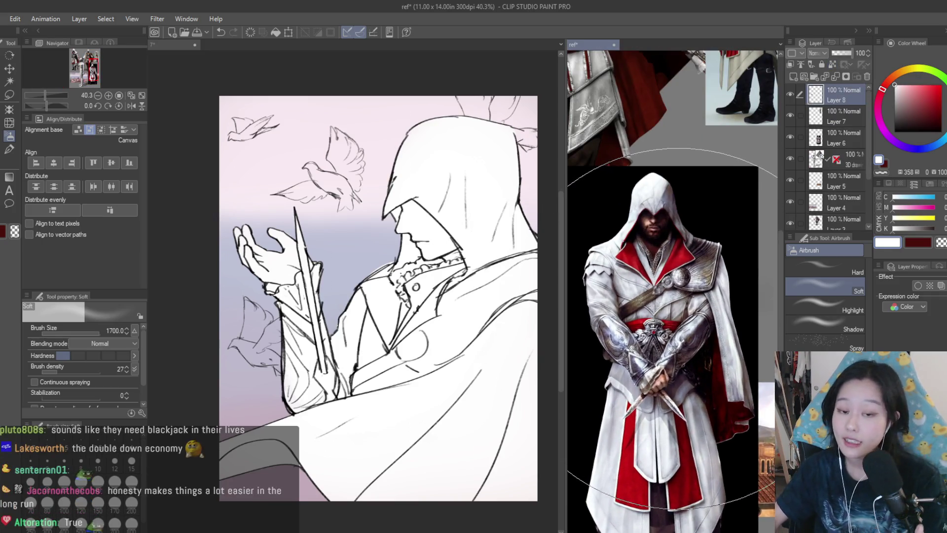
scroll(671, 333, "up", 2)
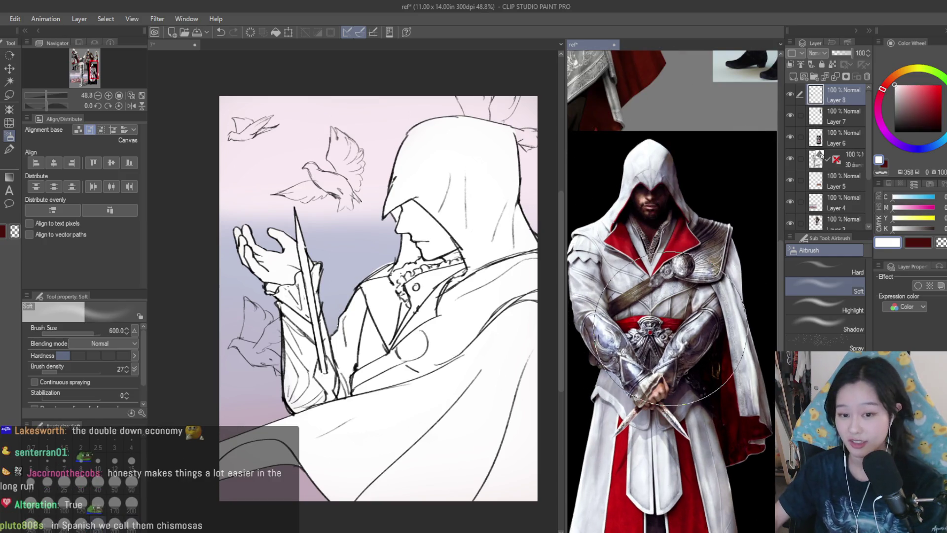
left_click(544, 300)
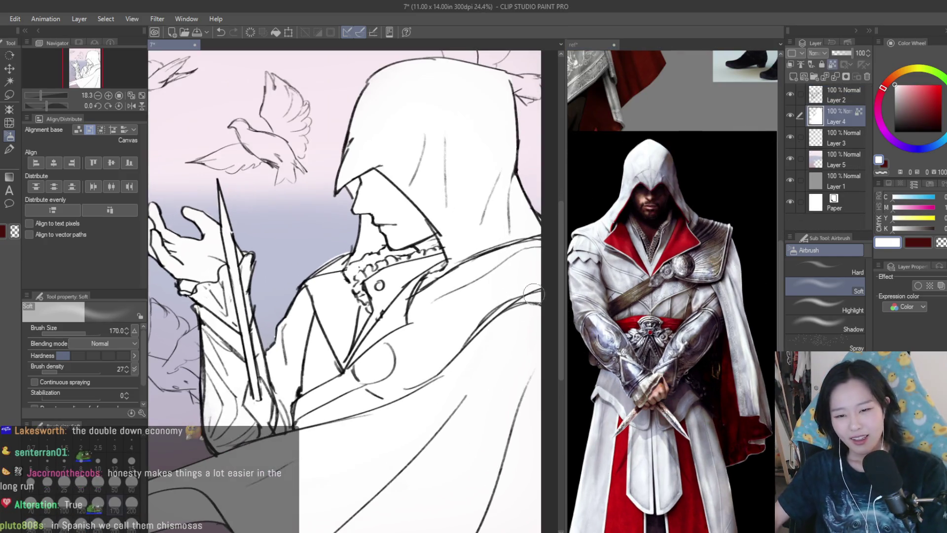
scroll(532, 291, "up", 2)
mouse_move(906, 95)
left_mouse_down()
mouse_move(901, 111)
mouse_move(887, 94)
left_mouse_up()
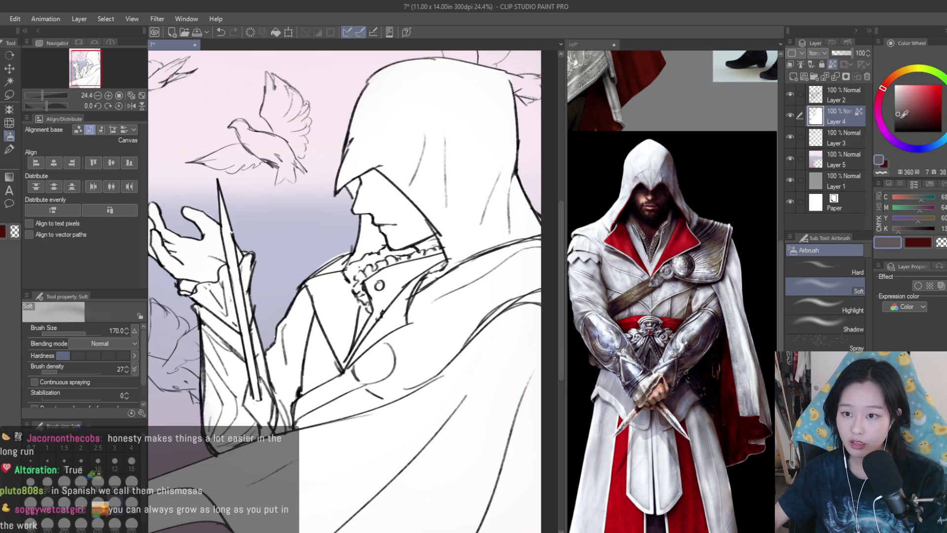
key("]")
key("]")
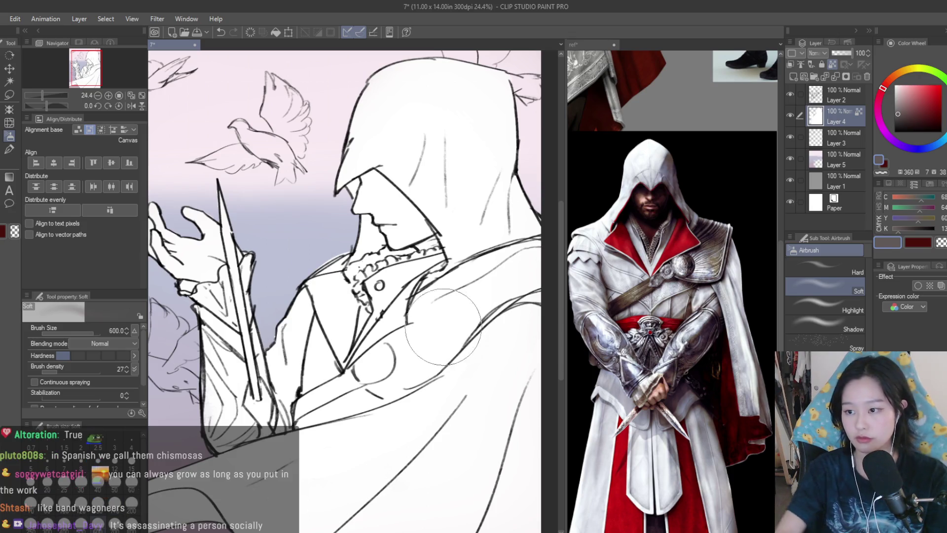
mouse_move(513, 296)
left_mouse_down()
mouse_move(474, 296)
mouse_move(409, 340)
mouse_move(483, 277)
mouse_move(402, 379)
mouse_move(370, 361)
mouse_move(326, 399)
mouse_move(355, 395)
left_mouse_up()
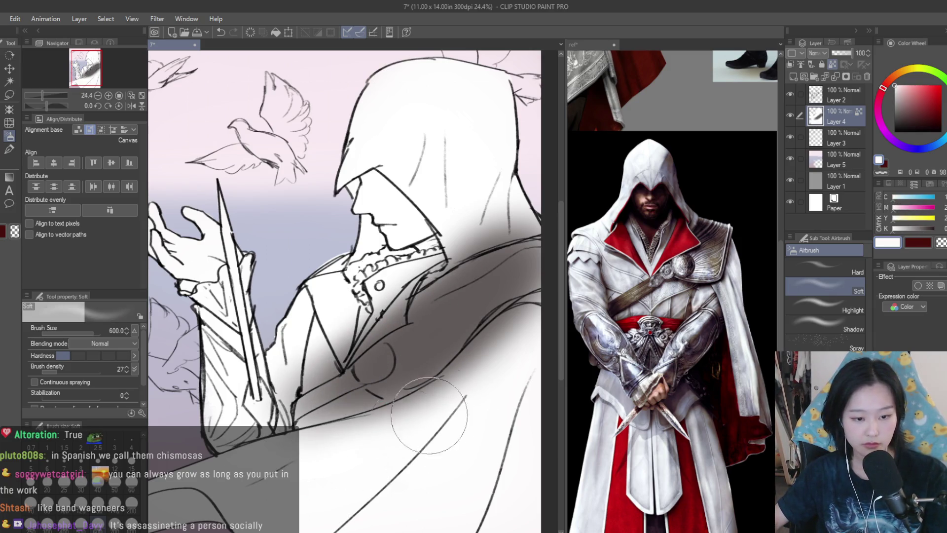
Eyedrop the cape's red from the reference, spray it over the lower-right cloak, and brighten it.
left_click(621, 339, "alt")
scroll(496, 251, "down", 5)
mouse_move(493, 365)
left_mouse_down()
mouse_move(444, 415)
mouse_move(493, 429)
mouse_move(483, 444)
left_mouse_up()
left_click(934, 90)
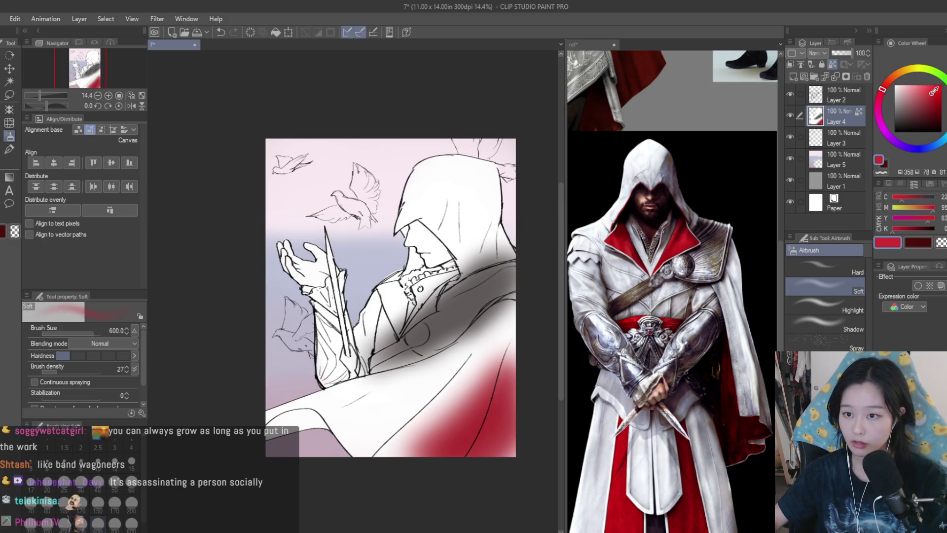
Airbrush bright red across the lower cloak, up its right edge and along the shoulder edge at size 300.
mouse_move(519, 385)
left_mouse_down()
mouse_move(539, 397)
mouse_move(444, 420)
mouse_move(389, 457)
mouse_move(360, 437)
mouse_move(315, 434)
mouse_move(291, 419)
mouse_move(322, 416)
mouse_move(321, 434)
mouse_move(274, 424)
mouse_move(473, 390)
mouse_move(533, 352)
left_mouse_up()
key("bracketleft")
key("bracketleft")
key("bracketleft")
mouse_move(440, 450)
left_mouse_down()
mouse_move(431, 415)
mouse_move(448, 364)
mouse_move(500, 315)
mouse_move(444, 380)
mouse_move(499, 355)
mouse_move(498, 369)
mouse_move(458, 360)
mouse_move(439, 375)
mouse_move(420, 368)
mouse_move(400, 378)
mouse_move(410, 411)
left_mouse_up()
key("bracketright")
key("bracketright")
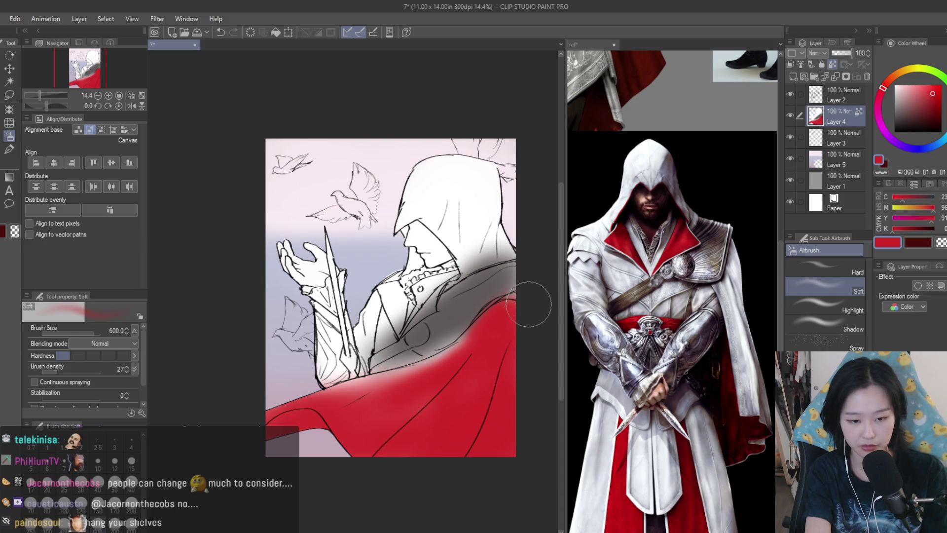
key("bracketleft")
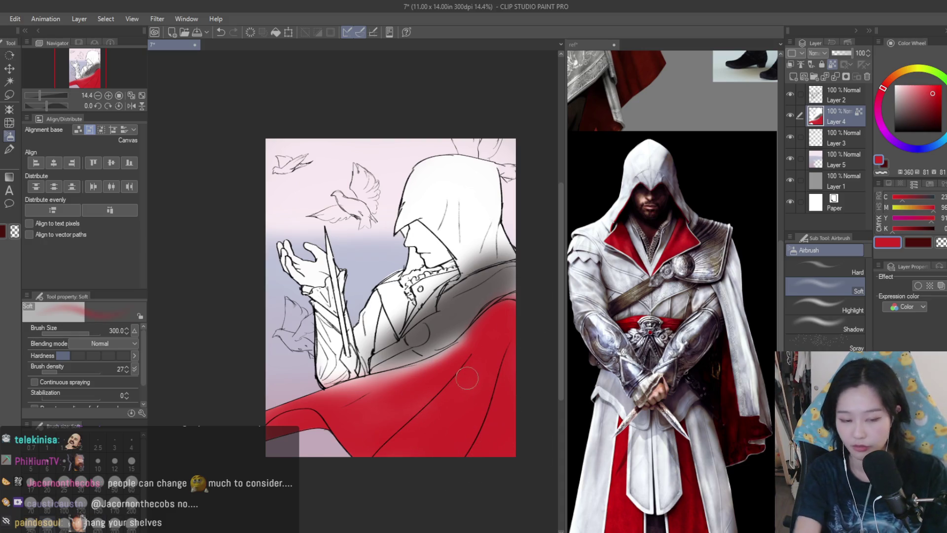
left_click(466, 376, "alt")
mouse_move(428, 383)
left_mouse_down()
mouse_move(444, 355)
mouse_move(380, 390)
mouse_move(370, 384)
mouse_move(336, 399)
mouse_move(473, 327)
left_mouse_up()
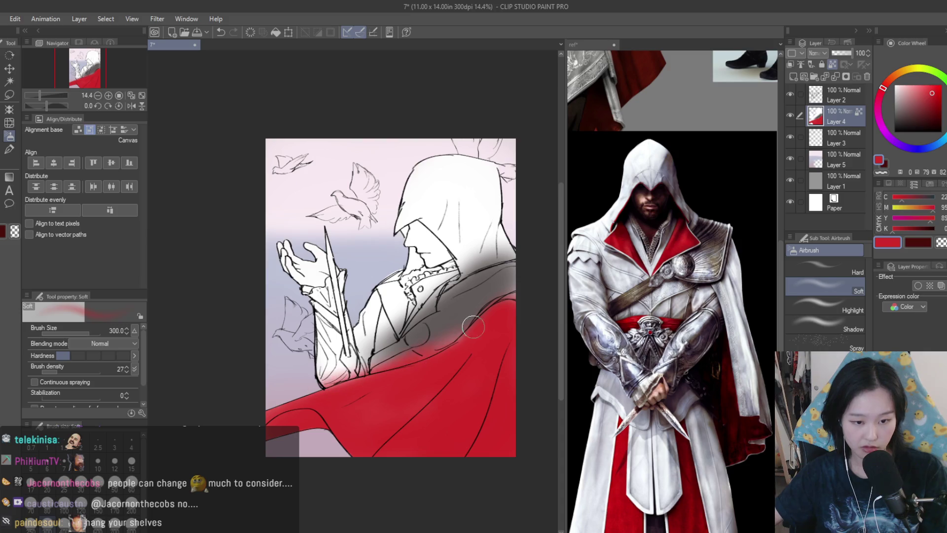
Flip the canvas to check proportions, then spray red over the shoulder below the collar.
scroll(501, 374, "down", 2)
key("h")
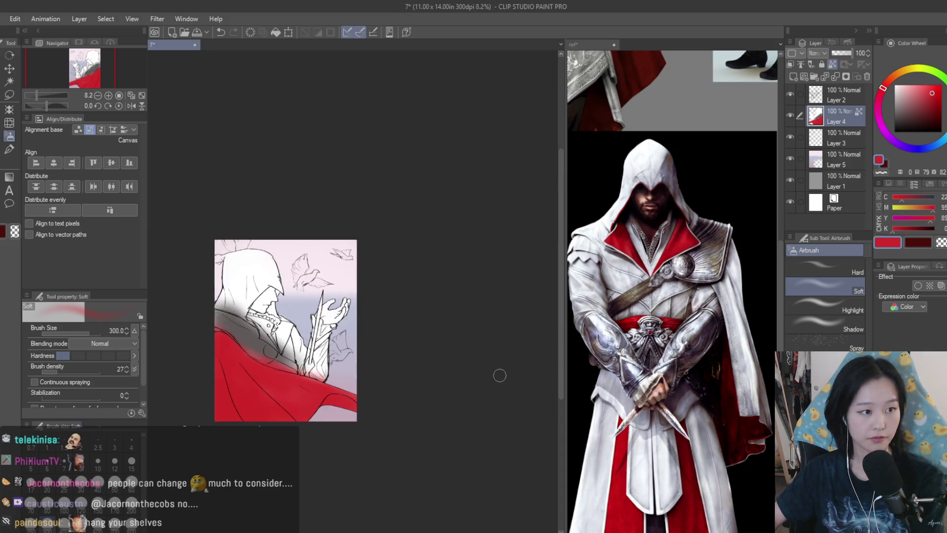
key("h")
scroll(424, 326, "up", 2)
scroll(474, 328, "up", 3)
mouse_move(435, 355)
left_mouse_down()
mouse_move(444, 346)
mouse_move(455, 370)
mouse_move(473, 316)
left_mouse_up()
scroll(509, 213, "down", 3)
scroll(465, 169, "up", 1)
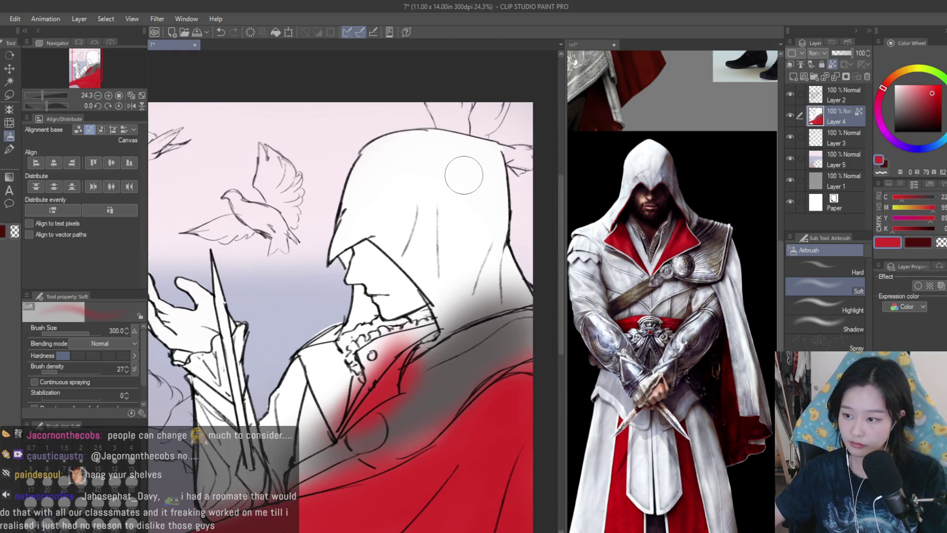
scroll(429, 192, "up", 1)
scroll(432, 182, "down", 2)
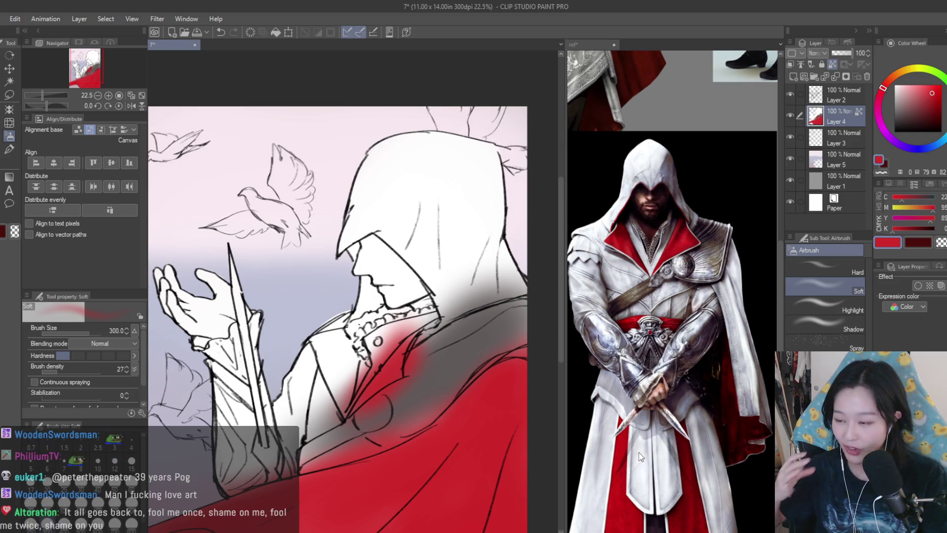
scroll(711, 323, "down", 3)
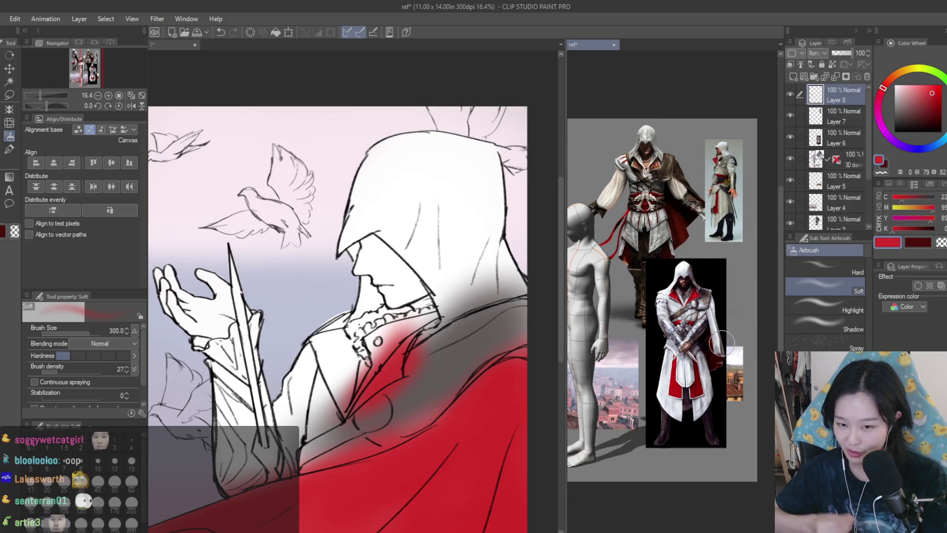
Soften the red edge below the collar and toward the lower left with near-white at size 170.
scroll(714, 340, "up", 3)
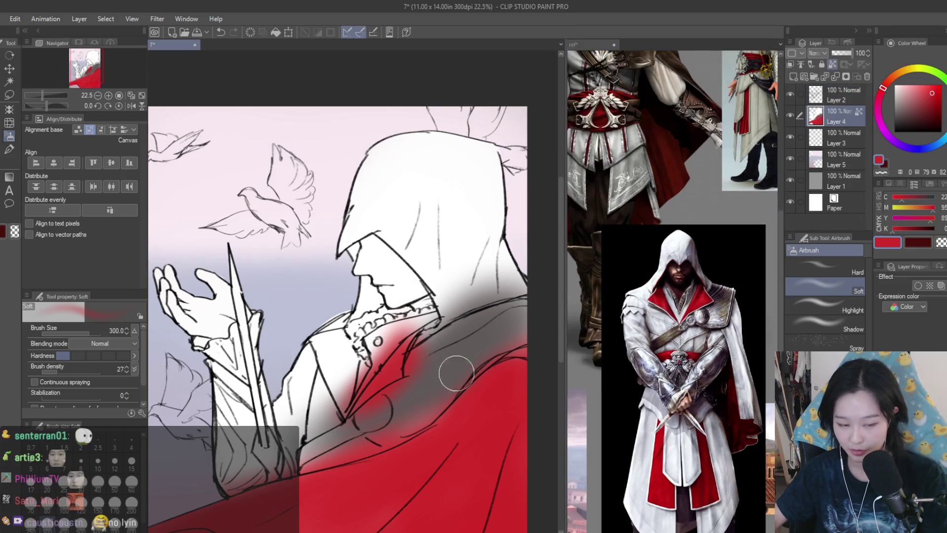
scroll(472, 273, "up", 2)
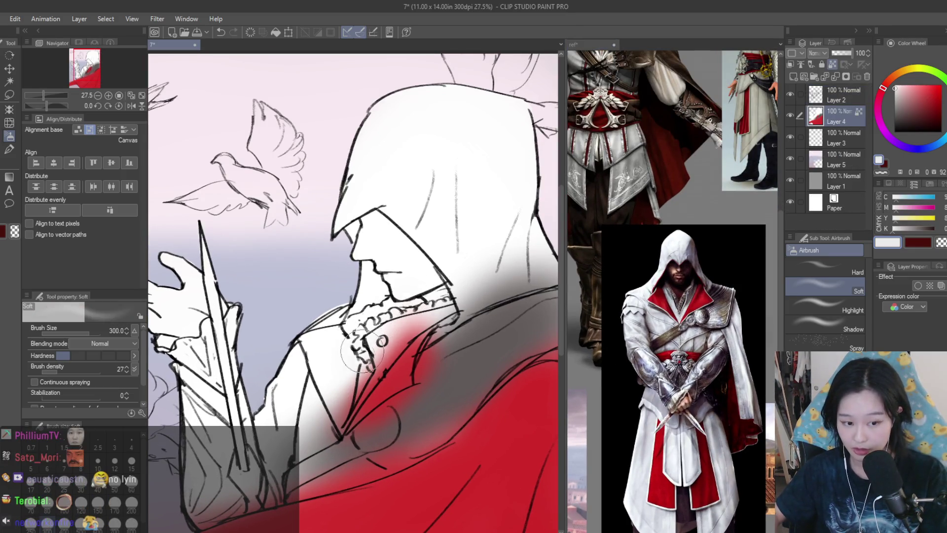
left_click(393, 344, "alt")
key("bracketleft")
key("bracketleft")
key("bracketleft")
mouse_move(390, 336)
left_mouse_down()
mouse_move(404, 321)
mouse_move(332, 422)
left_mouse_up()
mouse_move(383, 342)
left_mouse_down()
mouse_move(347, 409)
mouse_move(311, 449)
mouse_move(308, 472)
mouse_move(345, 450)
mouse_move(311, 463)
mouse_move(337, 477)
left_mouse_up()
Brighten the shadow below the hood edge with pure white.
left_click(423, 408, "alt")
left_click(318, 437, "alt")
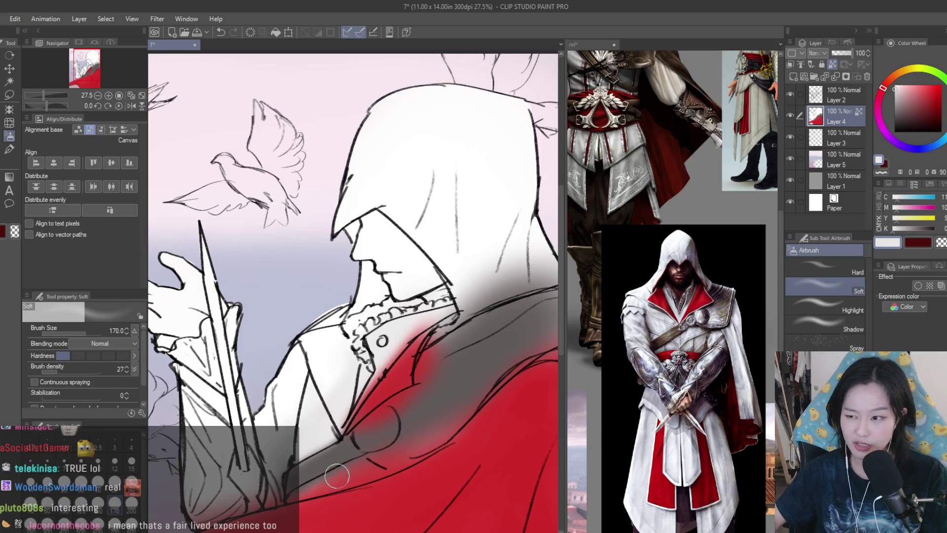
scroll(425, 334, "down", 1)
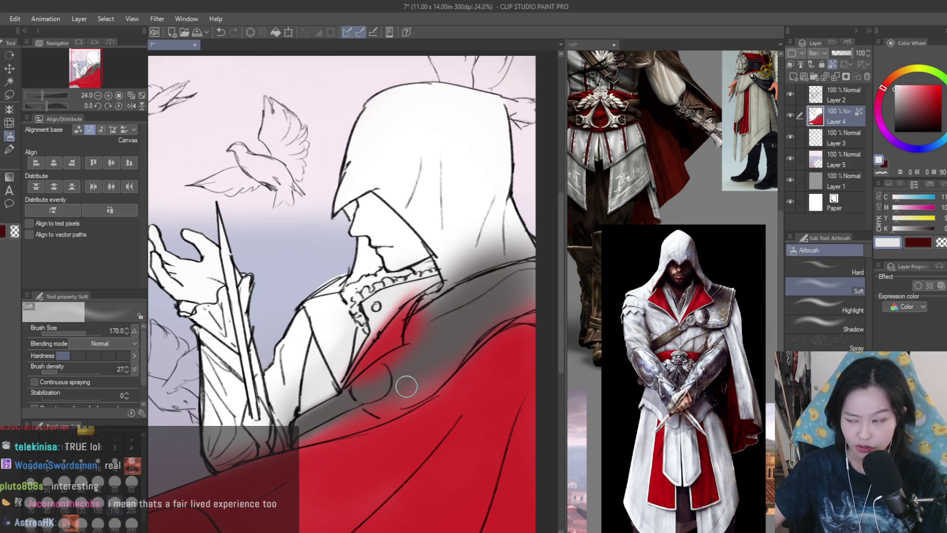
left_click(479, 189, "alt")
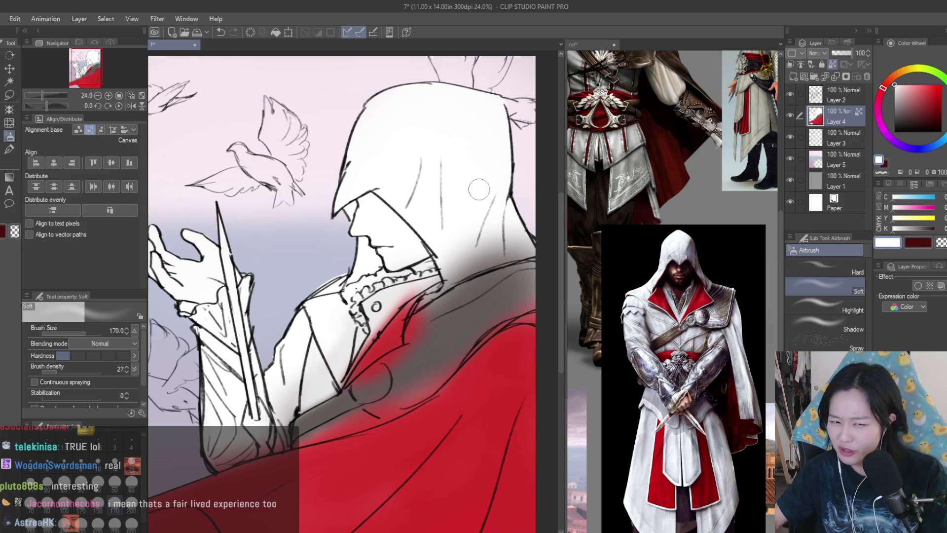
scroll(485, 185, "up", 2)
mouse_move(476, 242)
left_mouse_down()
mouse_move(464, 281)
mouse_move(405, 343)
left_mouse_up()
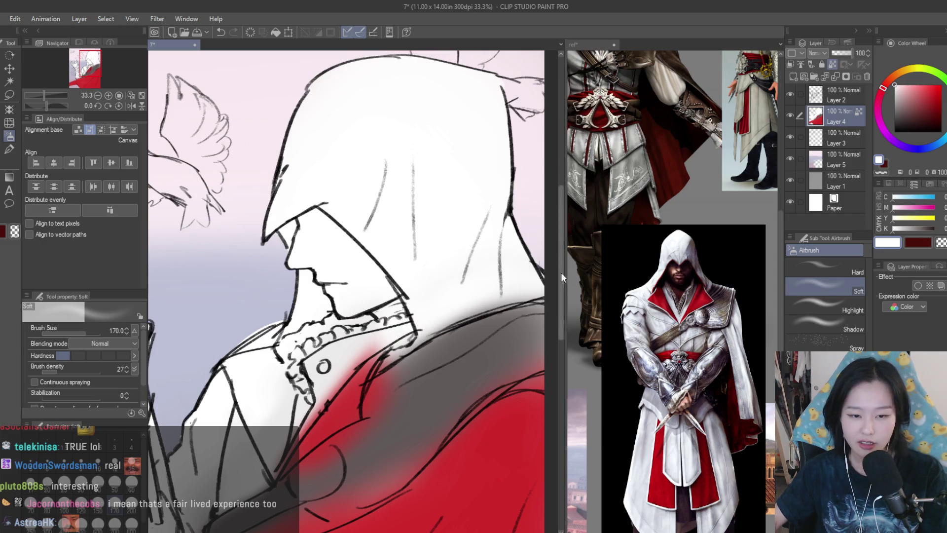
Try white strokes near the cape line, undo them, and reduce the brush to 100.
scroll(518, 339, "down", 3)
scroll(507, 339, "up", 2)
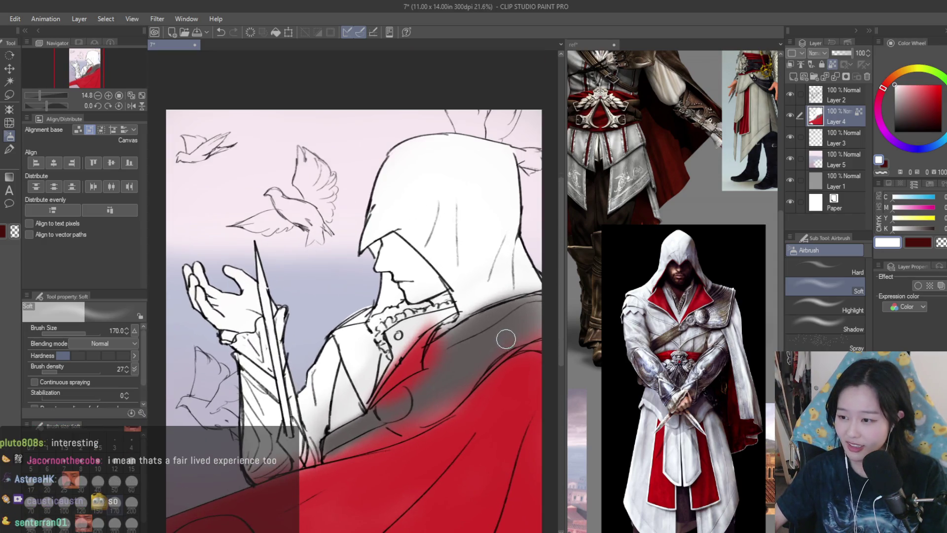
left_click(452, 376, "alt")
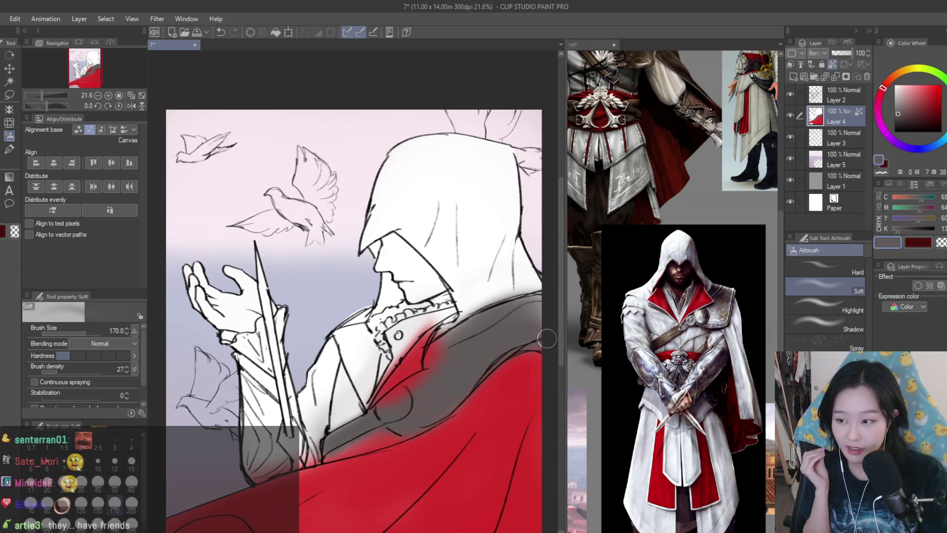
left_click(503, 277, "alt")
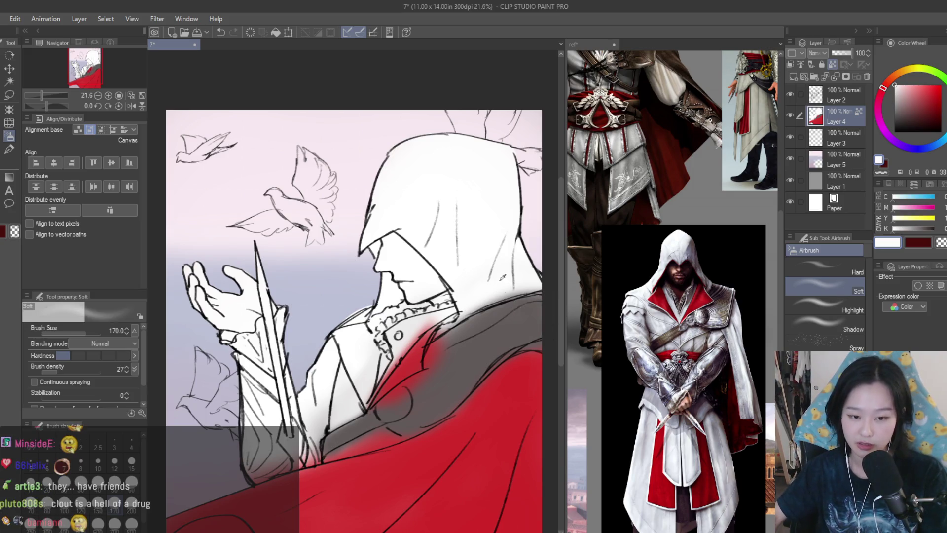
scroll(362, 422, "down", 1)
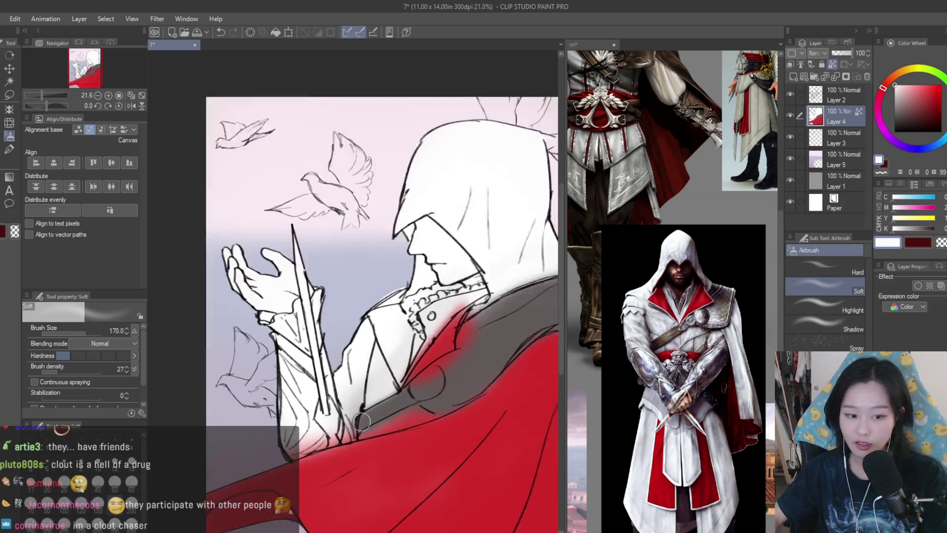
scroll(361, 422, "up", 3)
mouse_move(400, 434)
left_mouse_down()
mouse_move(413, 437)
mouse_move(367, 456)
mouse_move(457, 418)
mouse_move(479, 427)
mouse_move(444, 435)
mouse_move(486, 410)
mouse_move(482, 395)
left_mouse_up()
key("ctrl+z")
key("bracketleft")
key("bracketleft")
key("bracketleft")
Shade the lower cape edge with a darker grey at brush sizes 170 and 70.
left_click(486, 402, "alt")
scroll(387, 387, "down", 4)
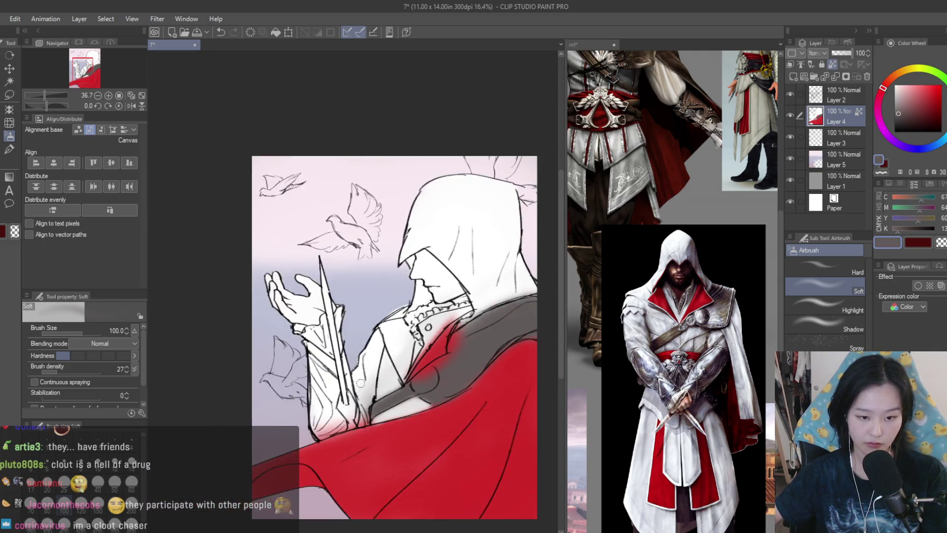
scroll(361, 383, "down", 2)
scroll(456, 378, "up", 4)
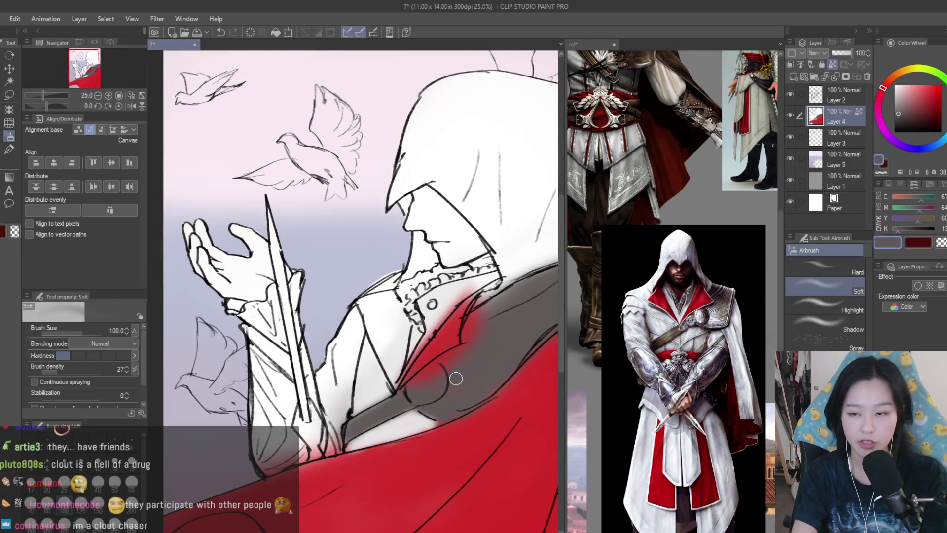
key("bracketright")
key("bracketright")
key("bracketright")
left_click(901, 116)
left_click_drag(885, 89, 887, 83)
scroll(423, 392, "up", 1)
mouse_move(434, 390)
left_mouse_down()
mouse_move(368, 421)
mouse_move(482, 348)
mouse_move(454, 414)
left_mouse_up()
scroll(413, 423, "up", 1)
scroll(413, 423, "down", 1)
key("bracketleft")
key("bracketleft")
key("bracketleft")
mouse_move(445, 376)
left_mouse_down()
mouse_move(449, 391)
mouse_move(442, 359)
left_mouse_up()
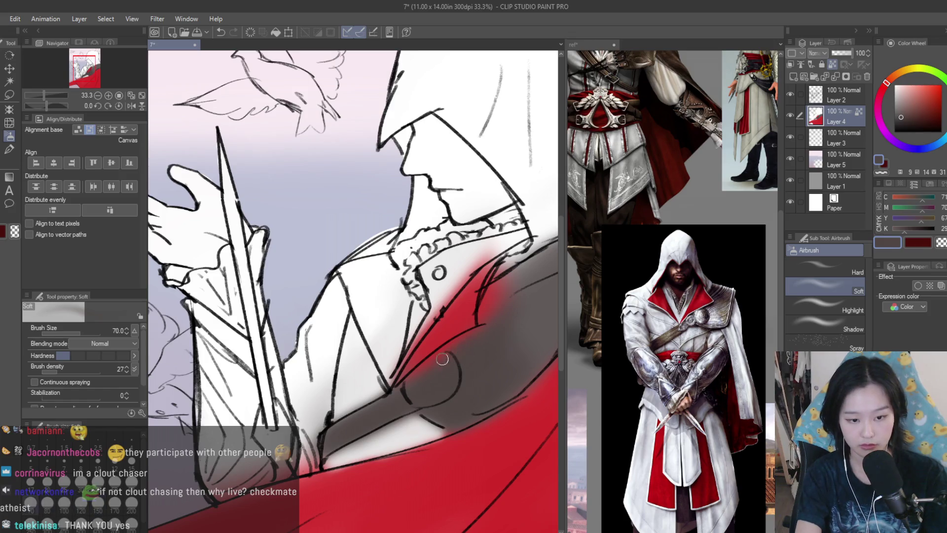
Paint near-white over the red edge, then airbrush dark grey over the red at size 150.
left_click(417, 315, "alt")
mouse_move(425, 316)
left_mouse_down()
mouse_move(458, 276)
mouse_move(419, 345)
mouse_move(460, 277)
left_mouse_up()
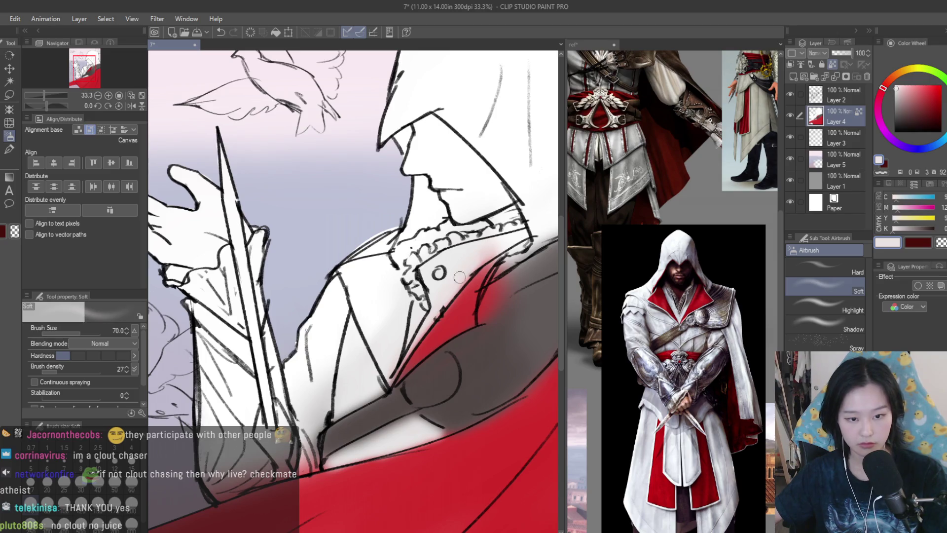
scroll(487, 253, "down", 1)
left_click(396, 395, "alt")
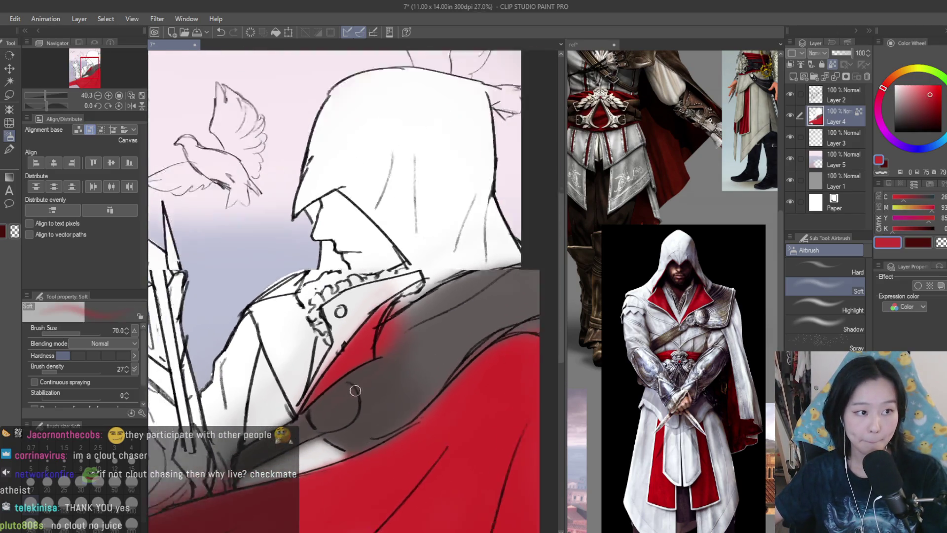
key("bracketright")
key("bracketright")
key("bracketright")
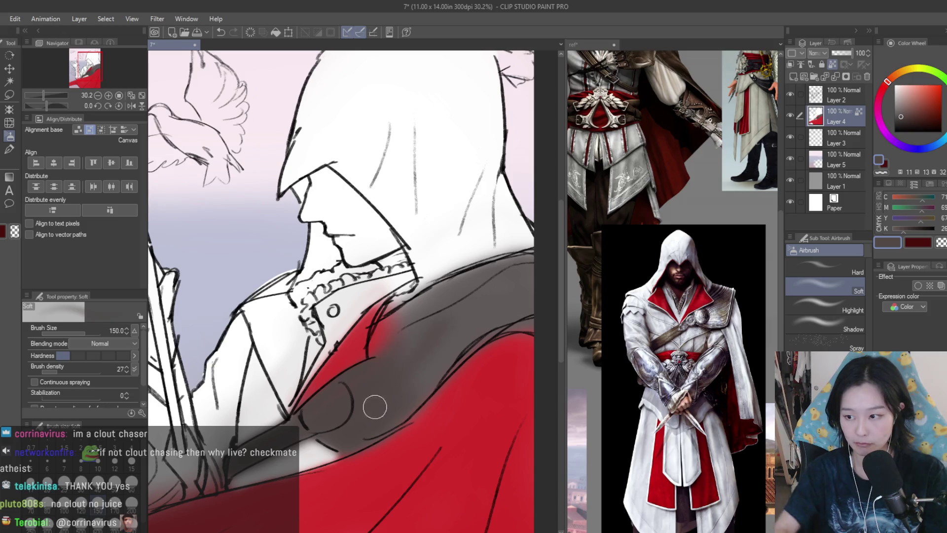
mouse_move(416, 317)
left_mouse_down()
mouse_move(384, 359)
mouse_move(416, 324)
left_mouse_up()
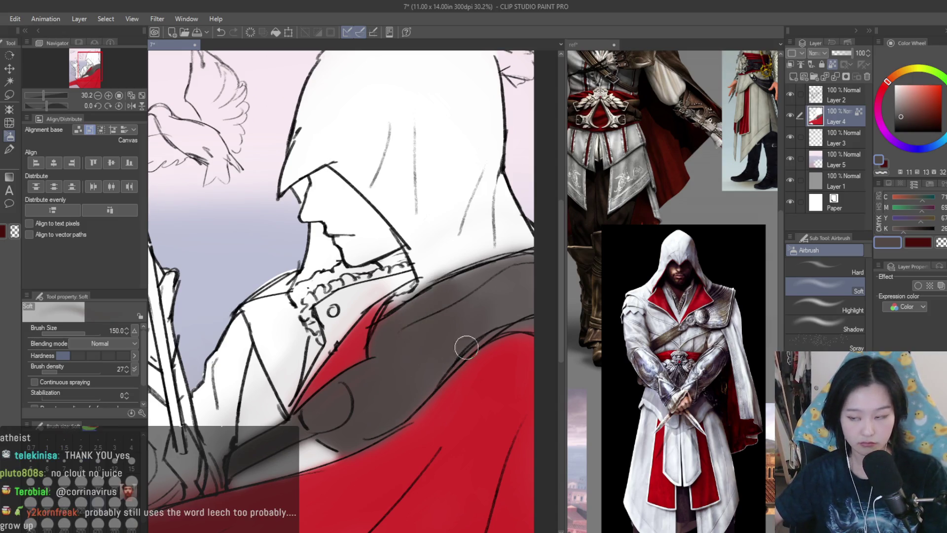
Darken the mantle's upper edge with a broad grey stroke, toggling briefly to white and back.
scroll(483, 296, "down", 1)
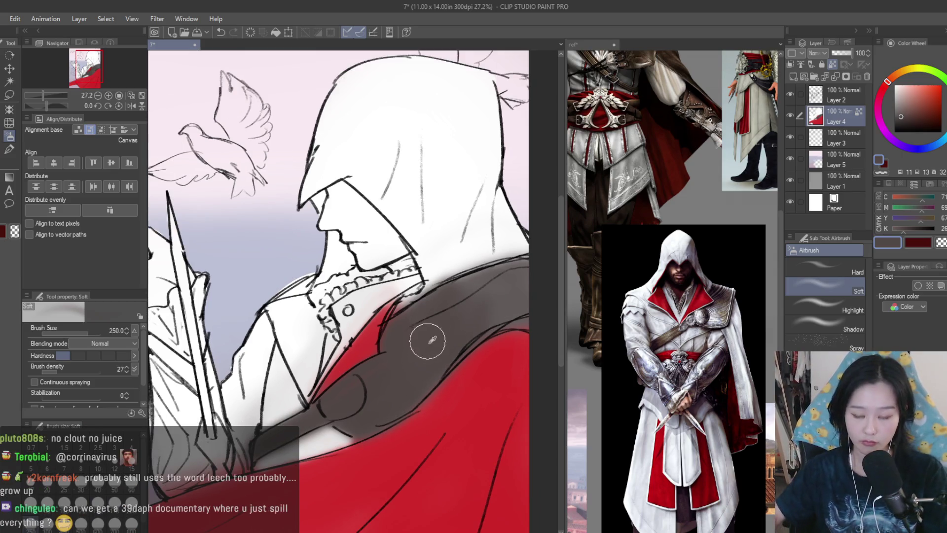
key("bracketright")
key("bracketright")
key("bracketright")
mouse_move(520, 275)
left_mouse_down()
mouse_move(495, 271)
mouse_move(499, 306)
left_mouse_up()
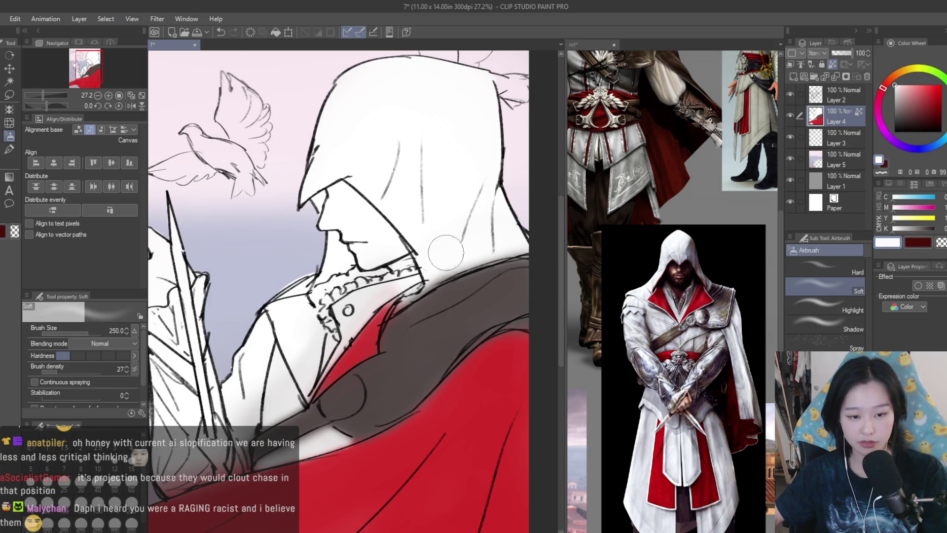
key("bracketleft")
key("bracketleft")
key("bracketleft")
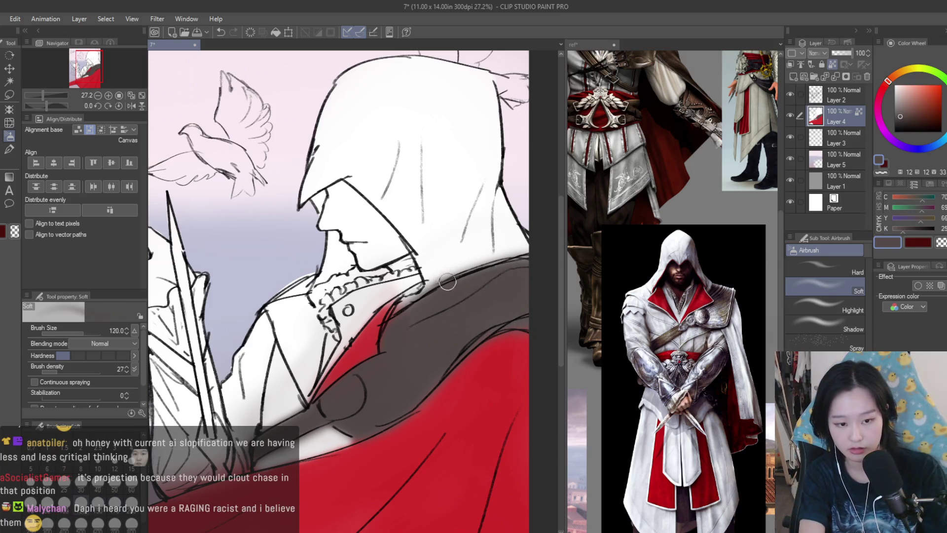
left_click(443, 269, "alt")
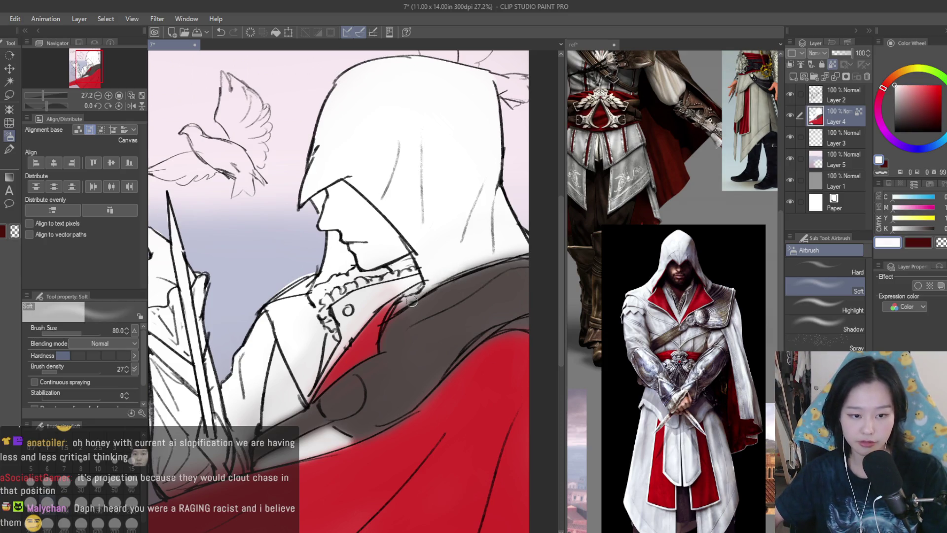
left_click(461, 284, "alt")
scroll(524, 265, "down", 1)
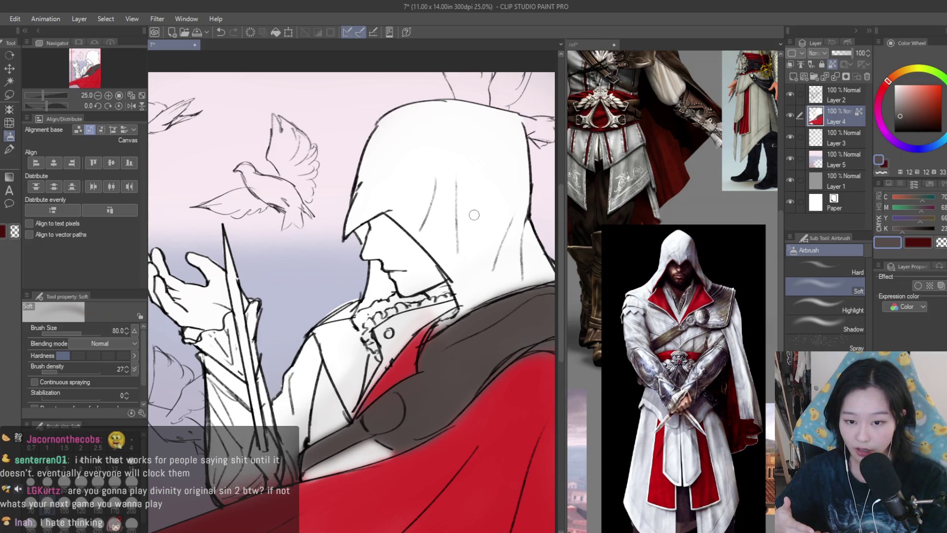
scroll(474, 215, "up", 2)
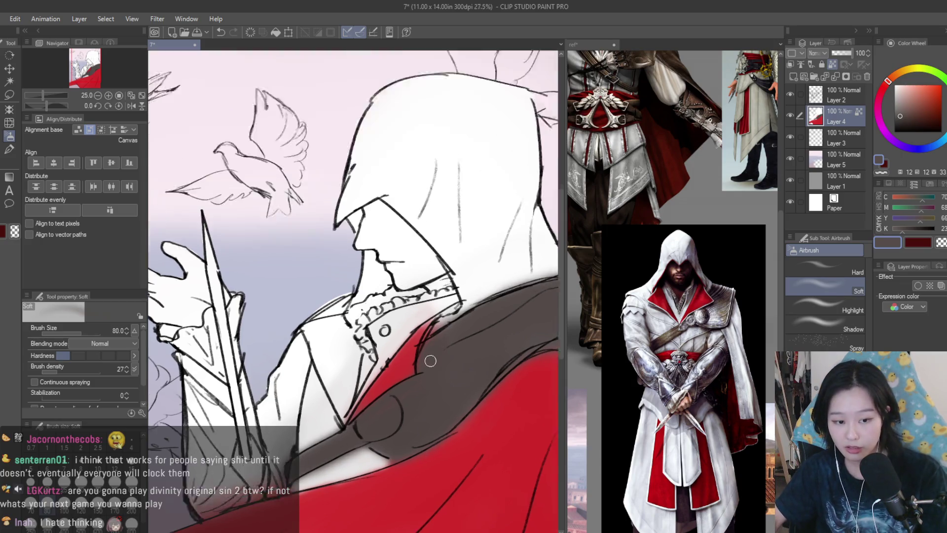
left_click(445, 419, "alt")
Airbrush red down the chest panel and clean its left edge with white.
left_click_drag(444, 420, 358, 309)
scroll(357, 309, "up", 2)
mouse_move(416, 392)
left_mouse_down()
mouse_move(375, 301)
mouse_move(425, 439)
mouse_move(453, 321)
mouse_move(434, 279)
mouse_move(360, 279)
mouse_move(355, 316)
mouse_move(406, 354)
mouse_move(377, 301)
mouse_move(434, 296)
mouse_move(389, 279)
mouse_move(400, 272)
left_mouse_up()
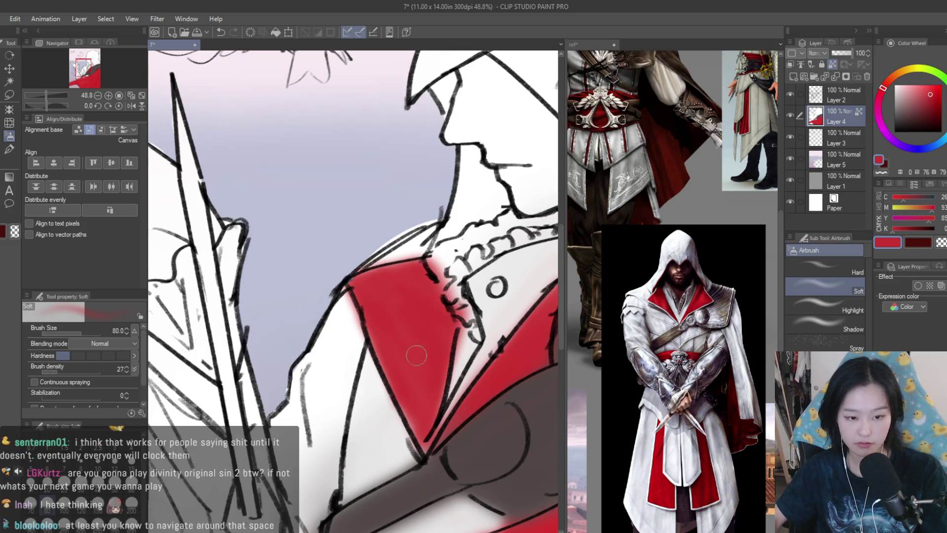
left_click_drag(378, 315, 409, 444)
left_click(345, 316, "alt")
mouse_move(346, 316)
left_mouse_down()
mouse_move(360, 407)
mouse_move(345, 341)
mouse_move(360, 296)
mouse_move(394, 364)
mouse_move(341, 317)
left_mouse_up()
left_click(395, 336, "alt")
Pick a skin tone and try a trial stroke on the face.
scroll(342, 317, "down", 5)
scroll(502, 236, "up", 4)
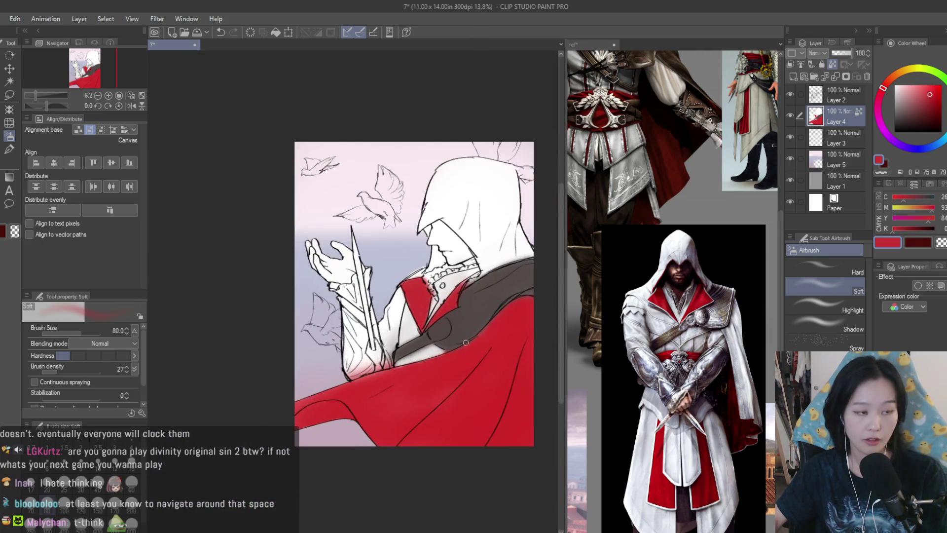
scroll(502, 236, "up", 1)
scroll(656, 222, "down", 3)
scroll(651, 222, "up", 5)
left_click(655, 242, "alt")
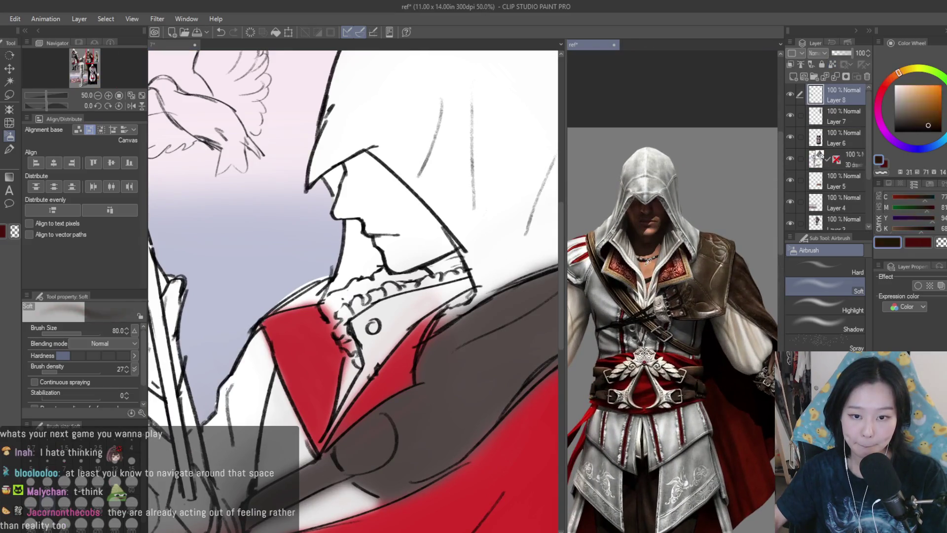
scroll(361, 217, "up", 2)
left_click_drag(365, 208, 424, 257)
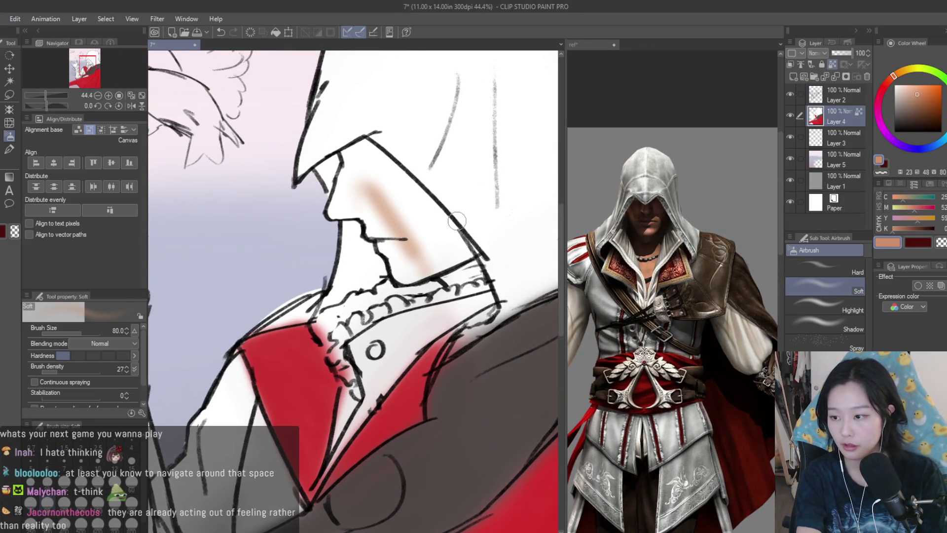
Redo the face with a lighter skin tone at size 120, covering under the hood and around the nose.
key("ctrl+z")
left_click(919, 86)
key("bracketright")
key("bracketright")
mouse_move(409, 202)
left_mouse_down()
mouse_move(444, 232)
mouse_move(375, 163)
mouse_move(440, 237)
left_mouse_up()
key("bracketleft")
key("bracketleft")
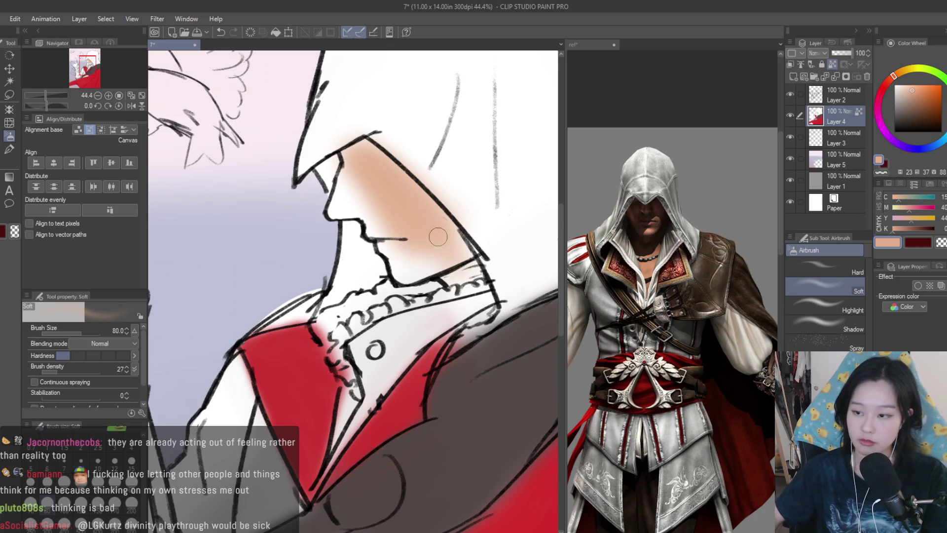
scroll(439, 241, "up", 2)
mouse_move(415, 306)
left_mouse_down()
mouse_move(408, 239)
mouse_move(357, 318)
mouse_move(416, 294)
mouse_move(365, 318)
mouse_move(385, 237)
mouse_move(475, 294)
mouse_move(402, 217)
mouse_move(436, 339)
mouse_move(420, 351)
mouse_move(429, 347)
mouse_move(447, 390)
mouse_move(488, 376)
mouse_move(467, 416)
left_mouse_up()
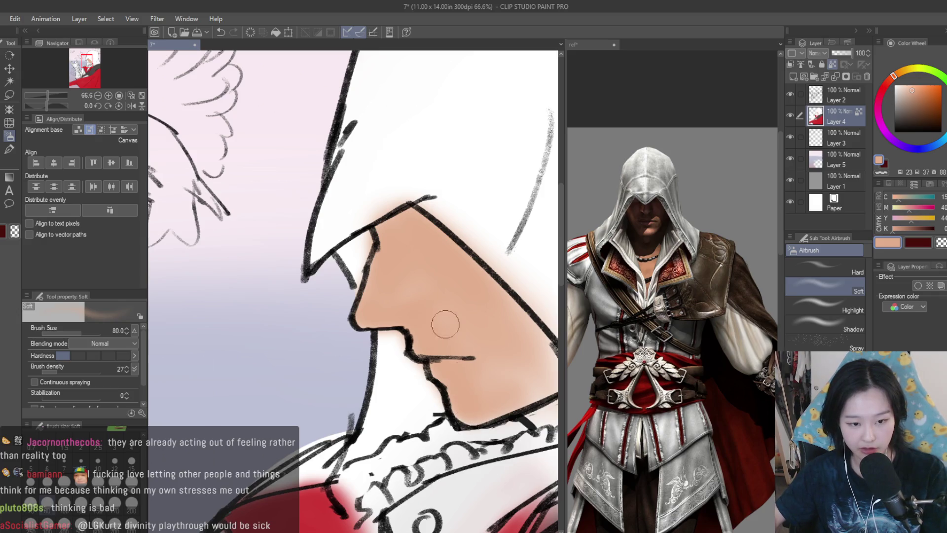
Fill skin tone under the jaw down to the collar.
scroll(419, 351, "down", 3)
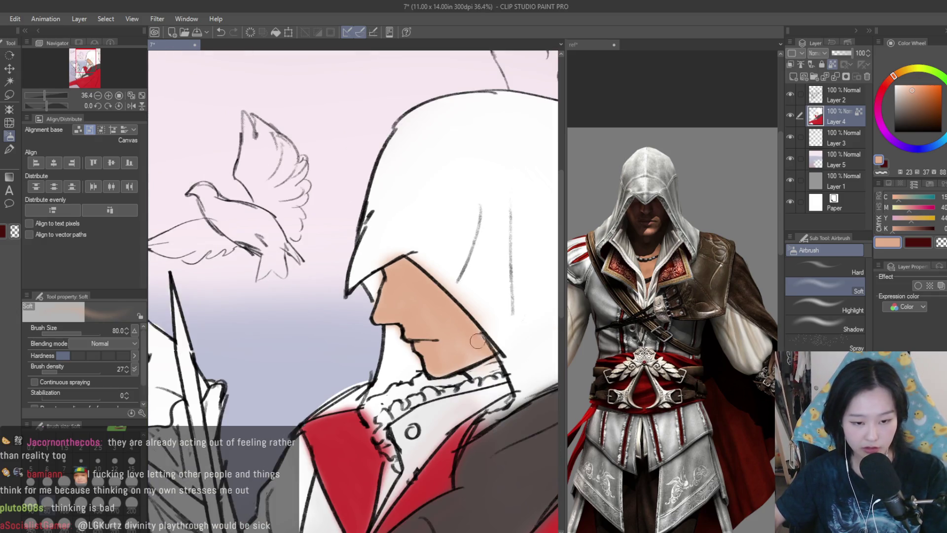
left_click_drag(492, 351, 467, 378)
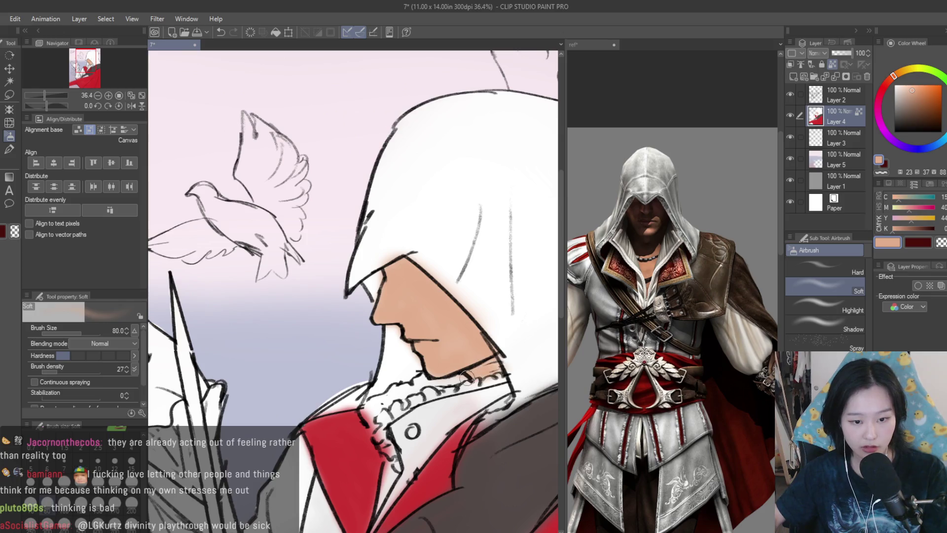
scroll(435, 299, "down", 8)
scroll(428, 375, "up", 7)
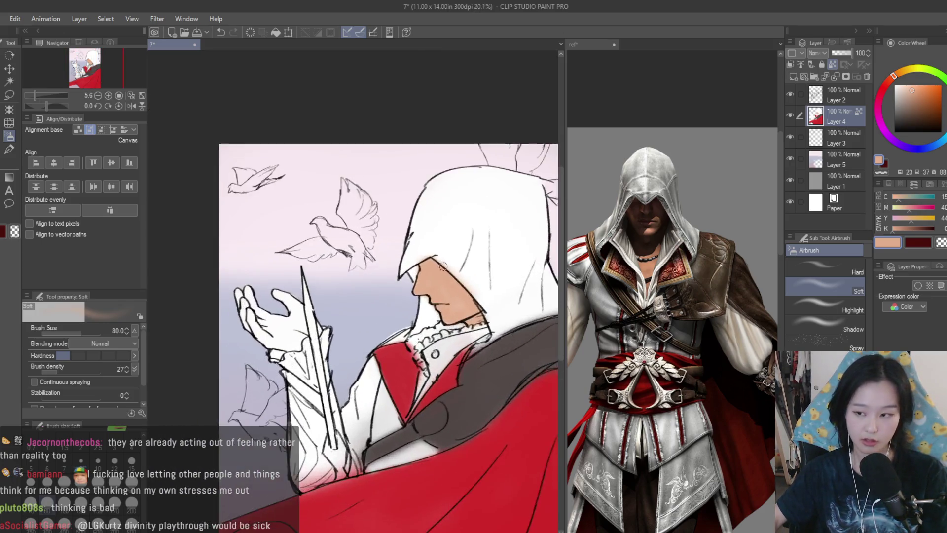
scroll(428, 376, "up", 1)
scroll(676, 291, "down", 3)
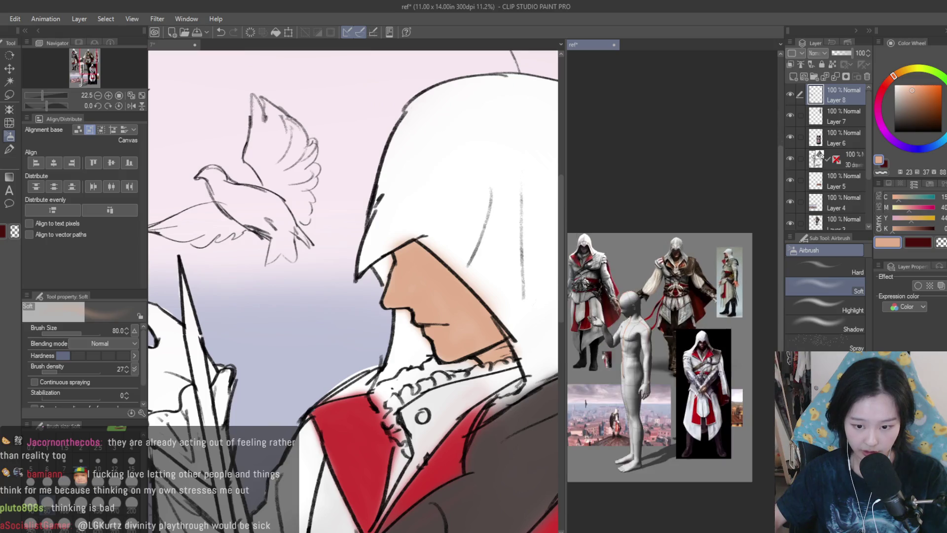
scroll(676, 292, "up", 3)
scroll(676, 291, "up", 2)
left_click(412, 271)
scroll(458, 430, "up", 5)
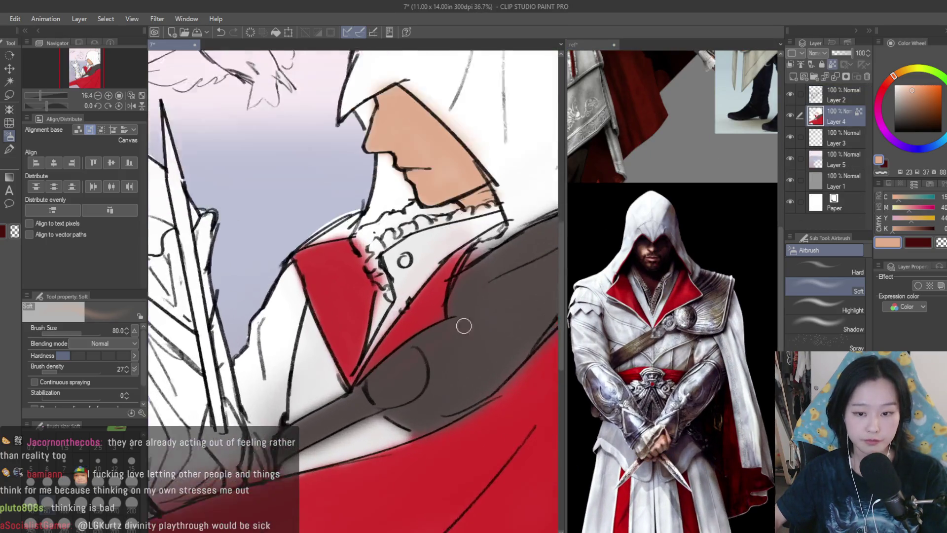
Sample grey from the reference, lighten it, and airbrush the dark sleeve with a slightly larger brush.
left_click(691, 254, "alt")
left_click(898, 106)
key("bracketright")
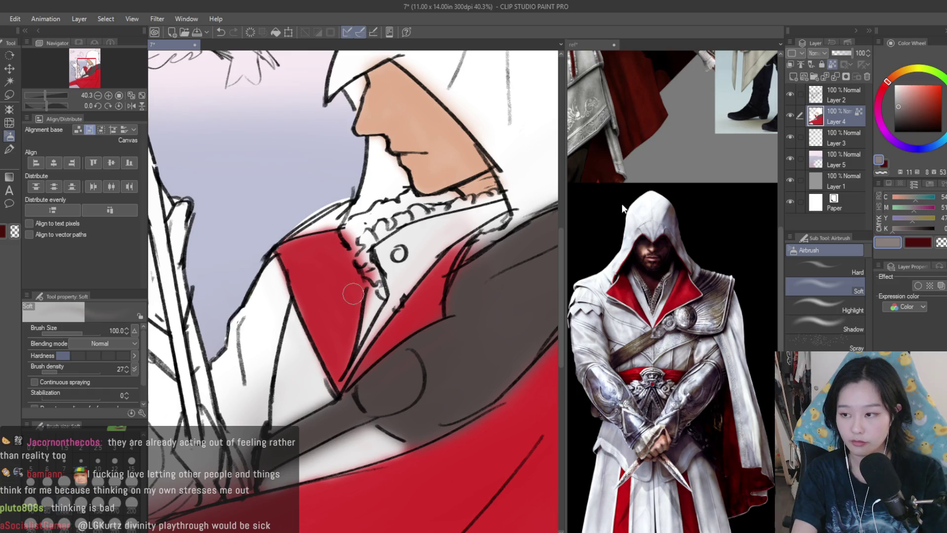
mouse_move(433, 378)
left_mouse_down()
mouse_move(398, 398)
mouse_move(385, 387)
mouse_move(392, 391)
mouse_move(343, 415)
mouse_move(381, 387)
left_mouse_up()
scroll(385, 380, "down", 2)
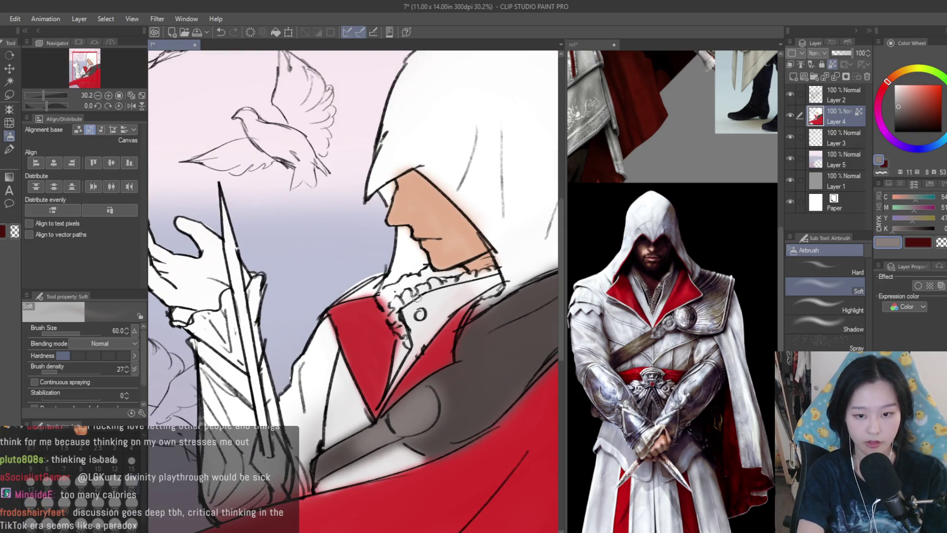
scroll(385, 291, "up", 3)
Switch to white and brighten the collar ruffle's edge.
left_click(461, 313, "alt")
left_click_drag(404, 304, 413, 359)
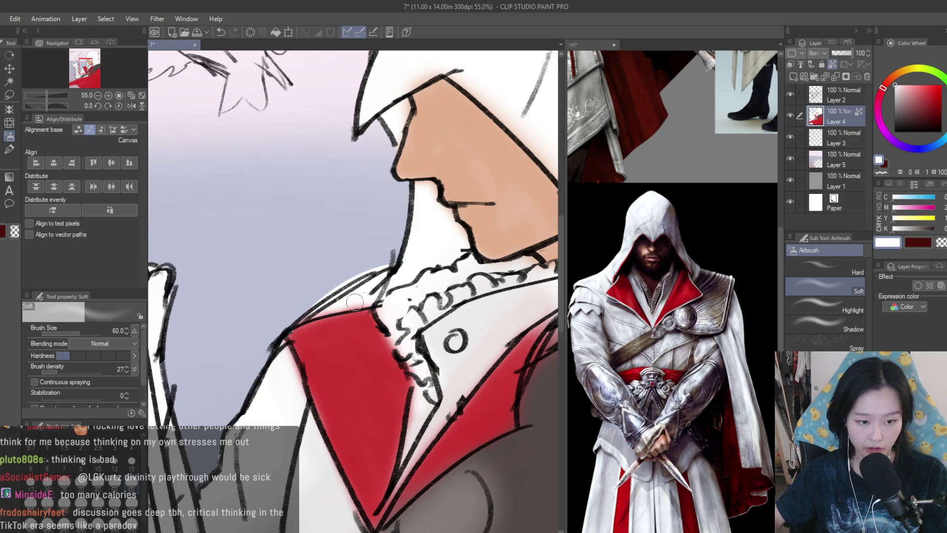
scroll(355, 302, "down", 5)
scroll(490, 394, "up", 3)
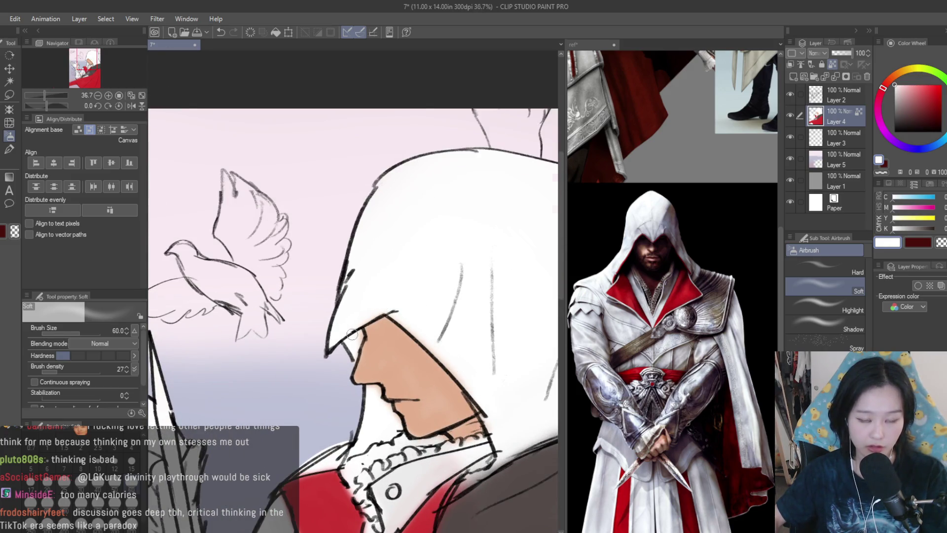
scroll(352, 334, "down", 4)
scroll(427, 305, "up", 2)
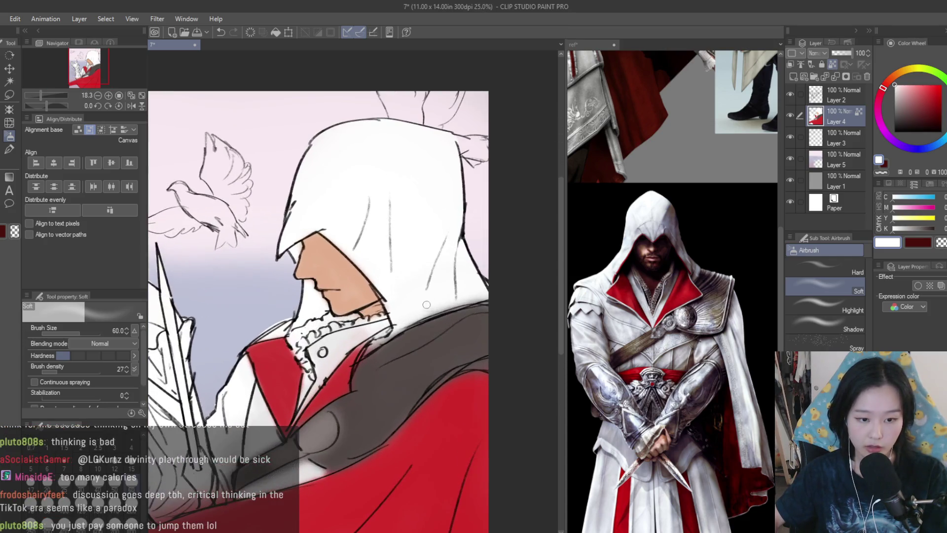
scroll(478, 302, "down", 1)
scroll(671, 316, "down", 2)
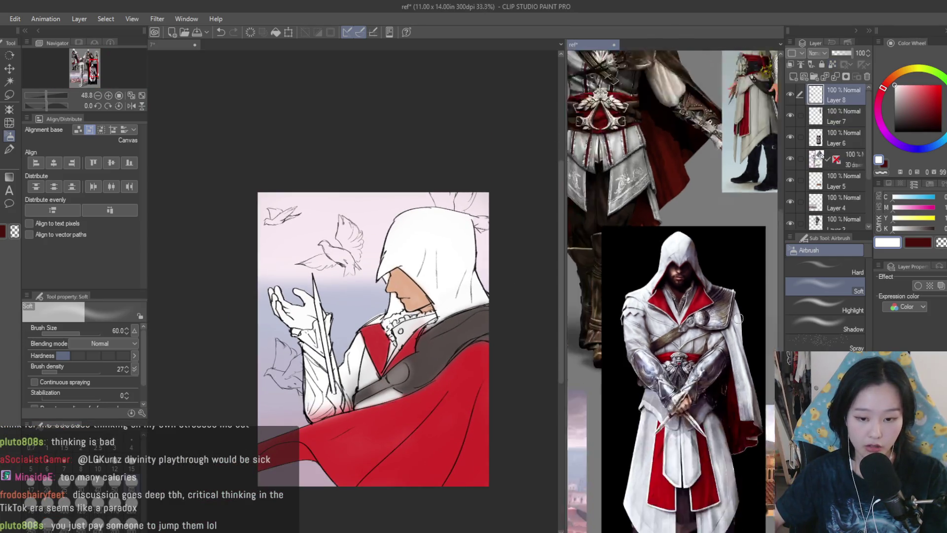
scroll(671, 316, "up", 2)
scroll(341, 313, "up", 3)
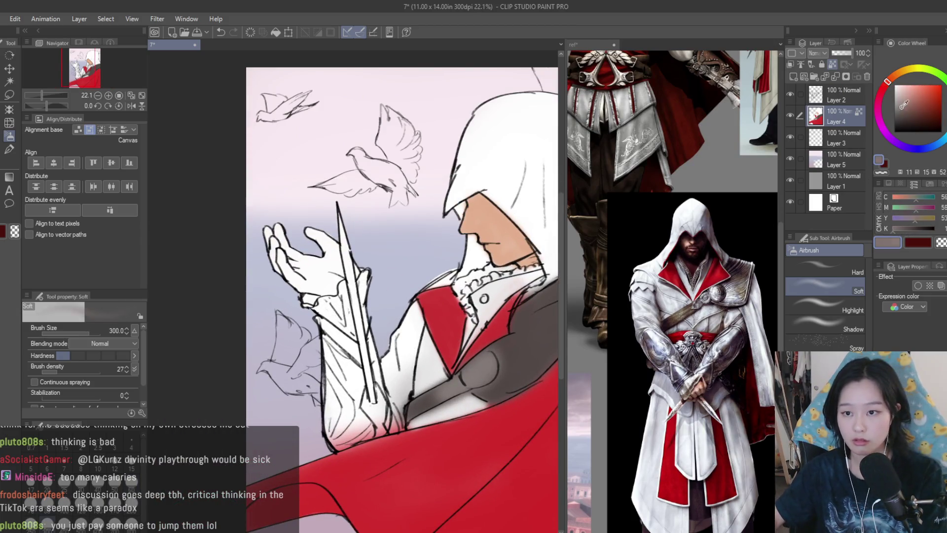
scroll(388, 349, "up", 2)
Shade the sleeve, cuff, wrist and knuckles with grey and brownish tones, adjusting brush size.
mouse_move(362, 410)
left_mouse_down()
mouse_move(316, 430)
mouse_move(325, 316)
mouse_move(350, 277)
mouse_move(343, 367)
left_mouse_up()
key("bracketleft")
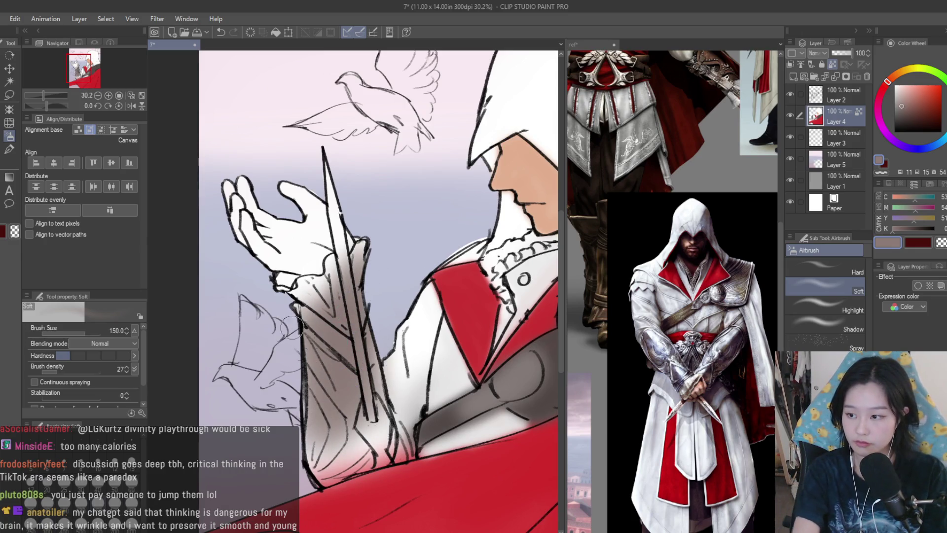
scroll(292, 327, "up", 4)
mouse_move(330, 381)
left_mouse_down()
mouse_move(296, 316)
mouse_move(302, 327)
left_mouse_up()
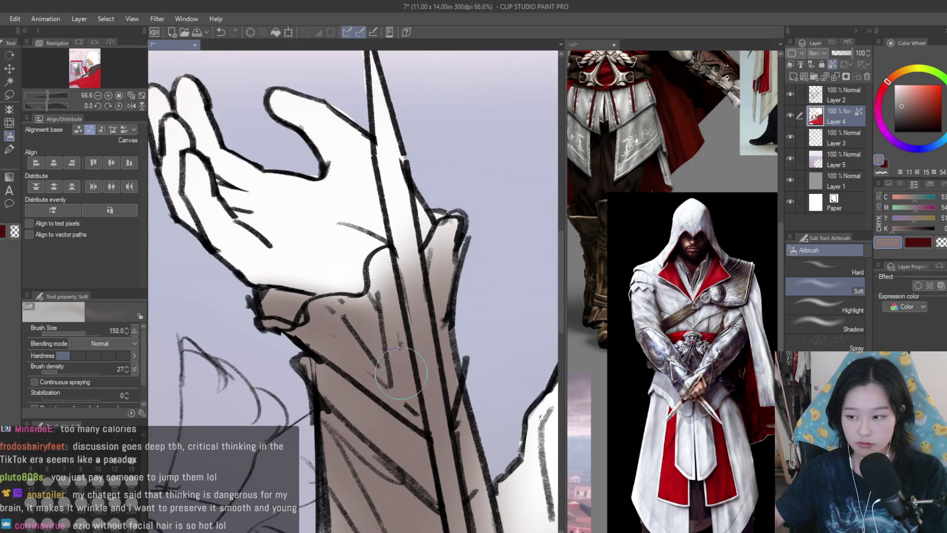
key("bracketleft")
key("bracketleft")
key("bracketleft")
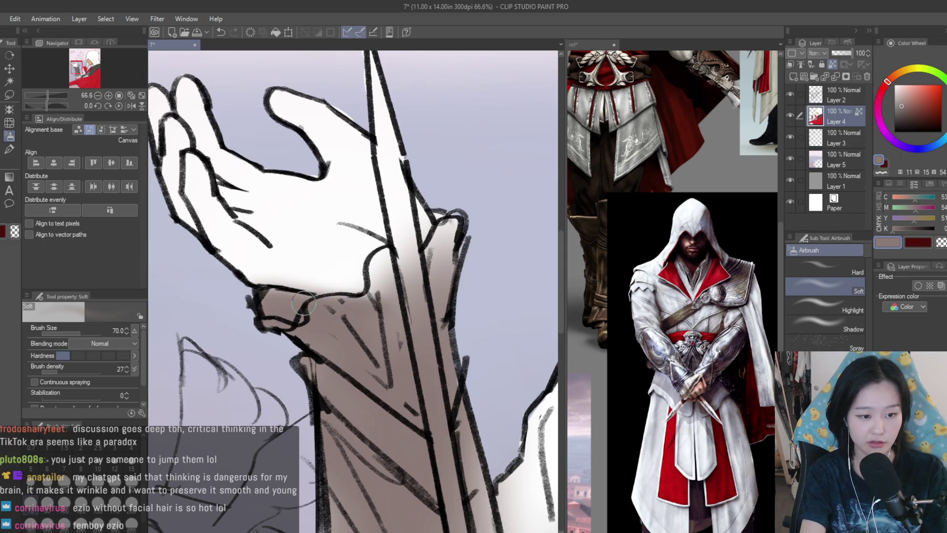
mouse_move(399, 294)
left_mouse_down()
mouse_move(395, 259)
mouse_move(388, 289)
left_mouse_up()
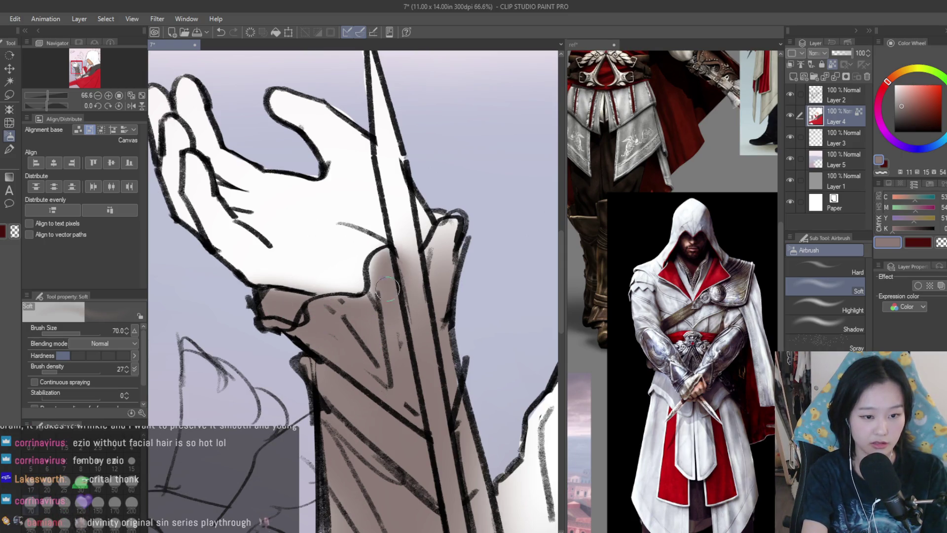
key("bracketright")
mouse_move(447, 267)
left_mouse_down()
mouse_move(439, 232)
mouse_move(439, 242)
left_mouse_up()
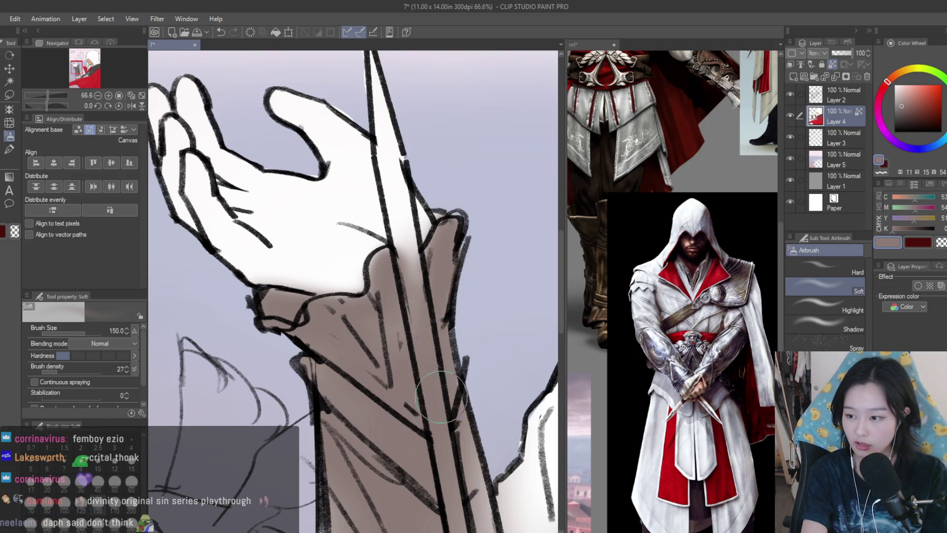
Zoom out and shade the lower forearm sleeve with soft grey.
key("ctrl+minus")
key("ctrl+minus")
key("ctrl+minus")
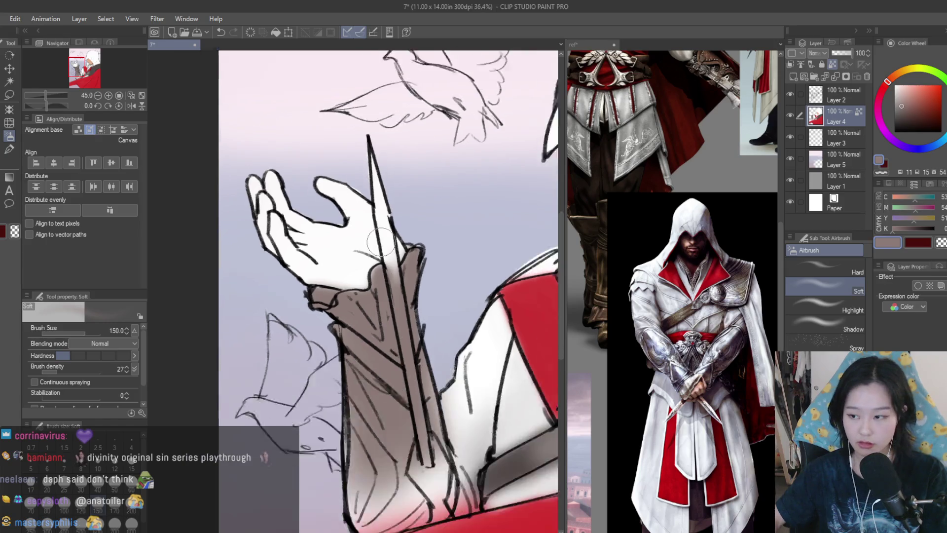
mouse_move(373, 424)
left_mouse_down()
mouse_move(414, 415)
mouse_move(420, 429)
left_mouse_up()
scroll(373, 417, "up", 1)
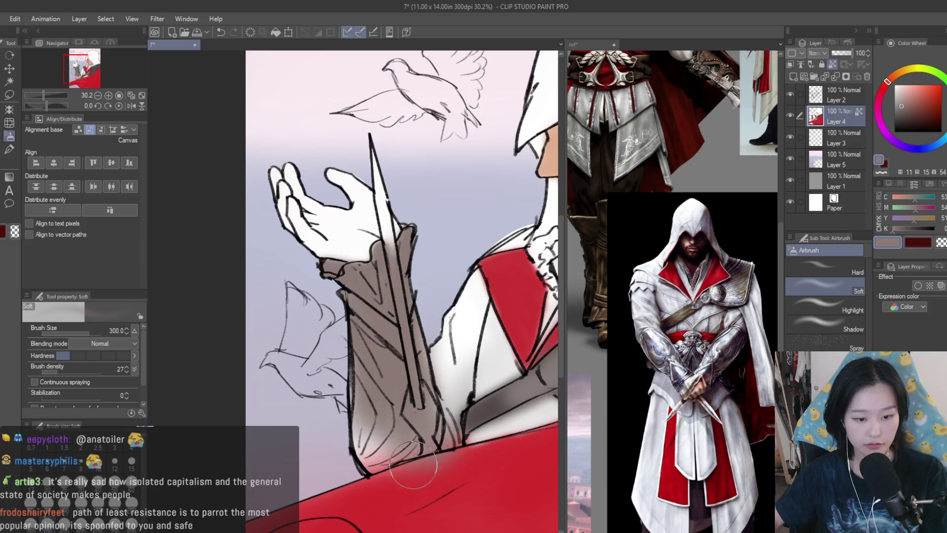
left_click_drag(376, 420, 424, 382)
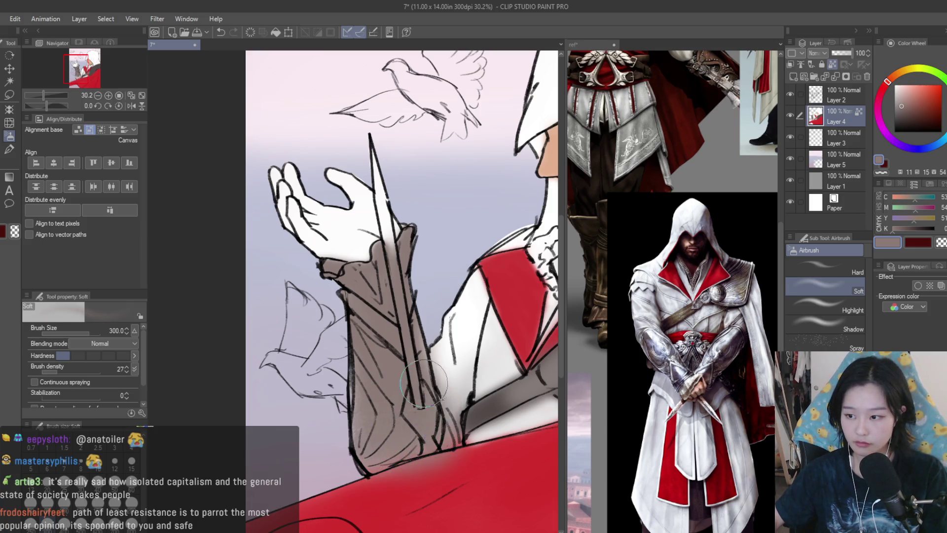
Pick the cape red, shrink the brush to 120, and airbrush a darker strip along the cape edge.
left_click(399, 508, "alt")
key("bracketleft")
left_click(388, 495, "alt")
left_click_drag(444, 472, 392, 484)
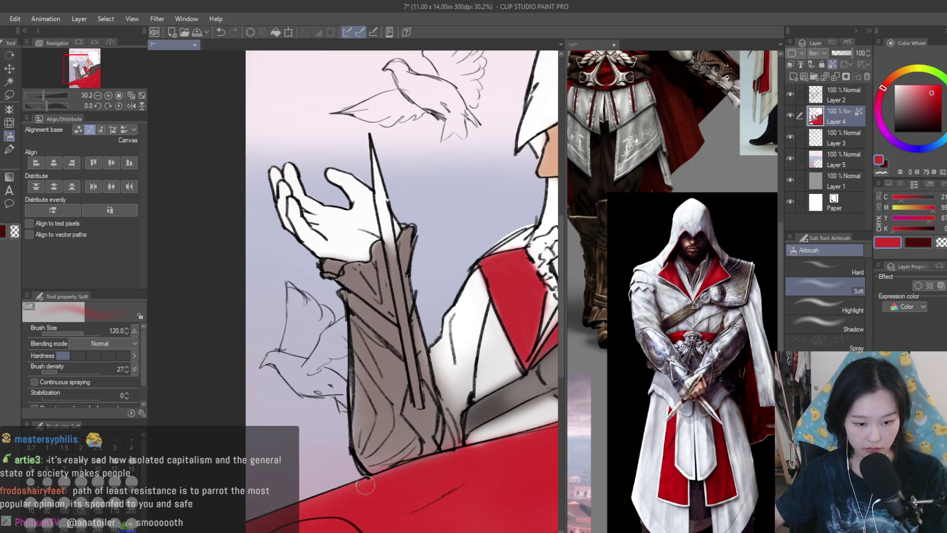
scroll(499, 446, "down", 5)
scroll(414, 240, "up", 3)
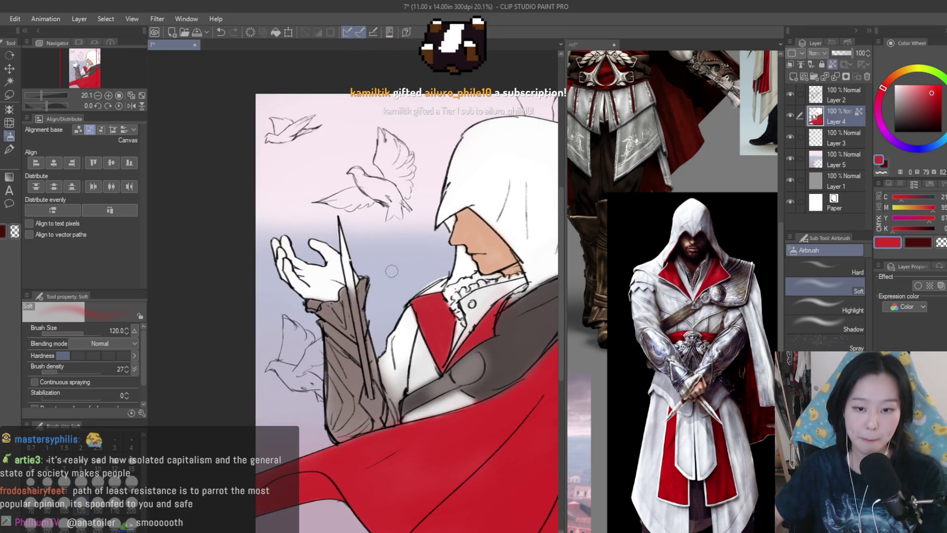
Sample the face's skin tone and paint peach over the hand.
left_click(487, 261, "alt")
scroll(269, 200, "up", 3)
mouse_move(345, 345)
left_mouse_down()
mouse_move(359, 280)
mouse_move(405, 312)
mouse_move(400, 355)
mouse_move(390, 365)
mouse_move(365, 360)
mouse_move(286, 269)
mouse_move(345, 370)
mouse_move(296, 321)
mouse_move(355, 384)
mouse_move(391, 391)
mouse_move(436, 363)
mouse_move(436, 330)
left_mouse_up()
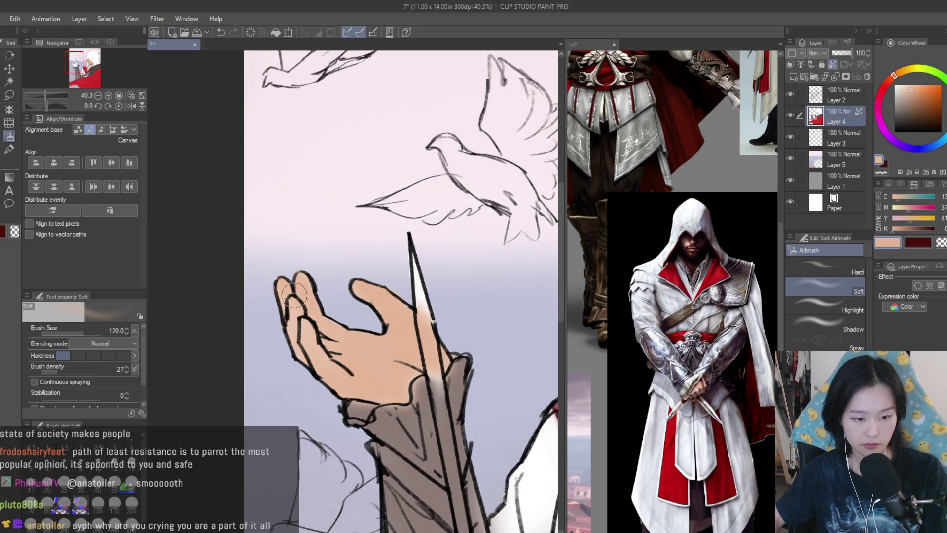
Sample the sleeve's greyish-brown colour while reviewing the skin-toned hand.
scroll(407, 423, "up", 2)
left_click(386, 422, "alt")
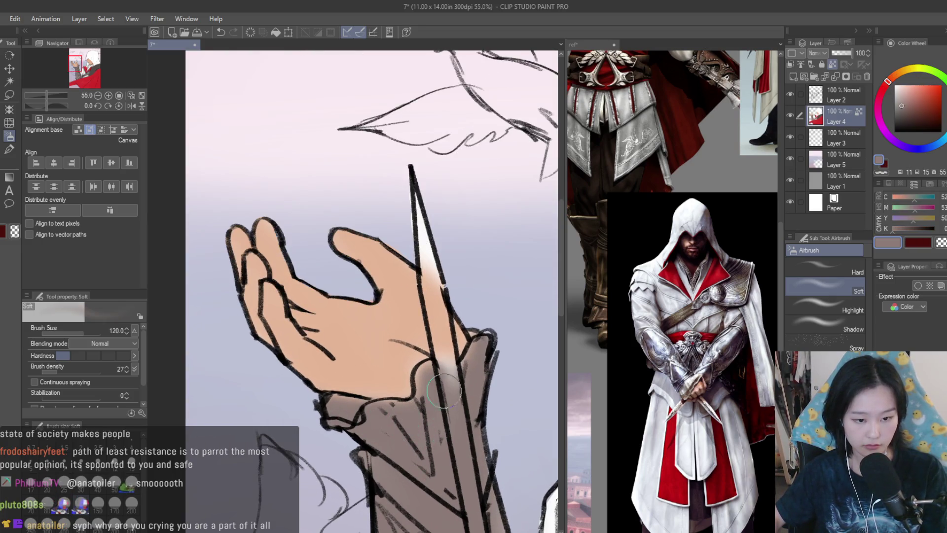
scroll(329, 255, "down", 8)
scroll(328, 255, "up", 1)
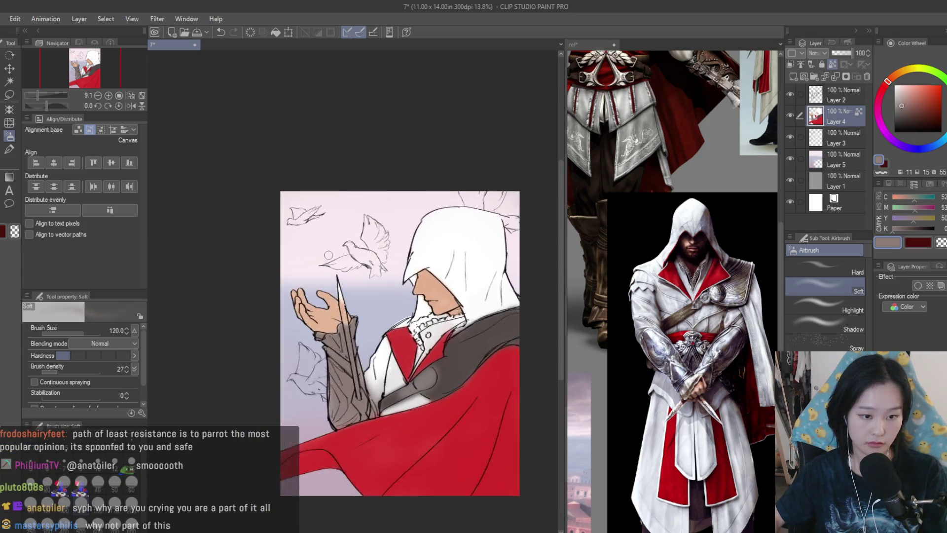
scroll(328, 256, "down", 3)
scroll(403, 300, "up", 5)
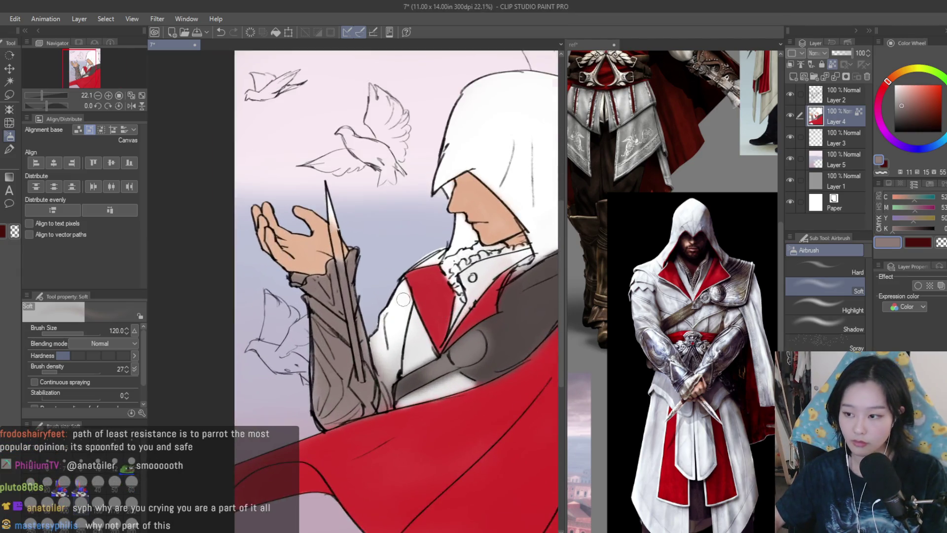
scroll(404, 300, "up", 1)
scroll(668, 315, "down", 3)
scroll(668, 316, "up", 2)
scroll(668, 316, "down", 2)
scroll(669, 316, "up", 3)
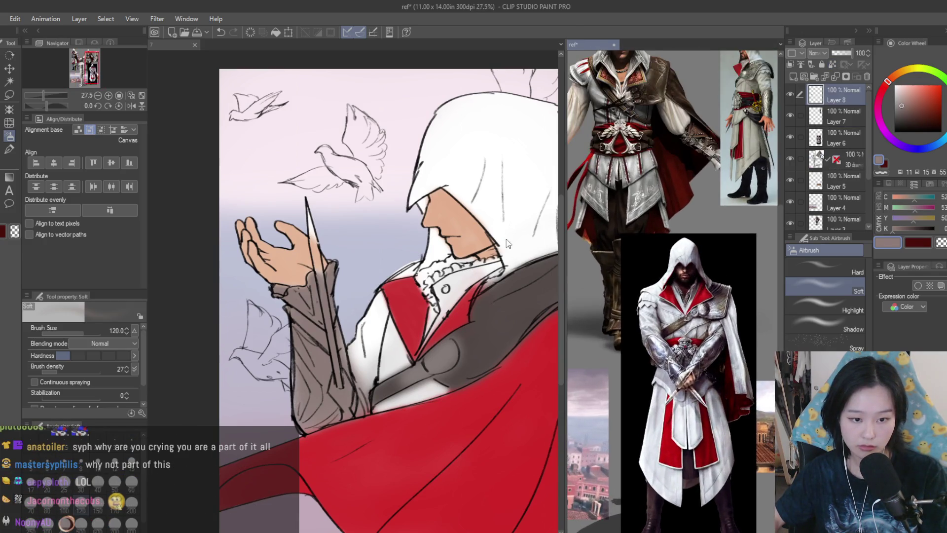
Softly lighten the ruffled collar with an airbrush stroke.
scroll(506, 239, "up", 4)
scroll(395, 298, "up", 3)
left_click_drag(375, 296, 363, 308)
scroll(496, 364, "down", 3)
scroll(401, 386, "up", 2)
Sample the strap's dark grey, then pick white and a near-white for highlighting.
left_click(343, 395, "alt")
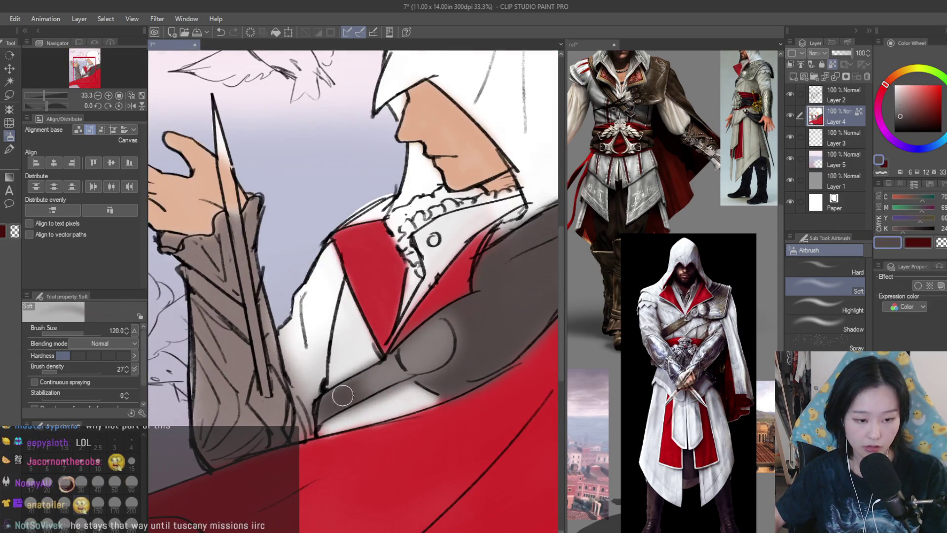
left_click(347, 353, "alt")
scroll(350, 365, "down", 2)
scroll(352, 375, "up", 1)
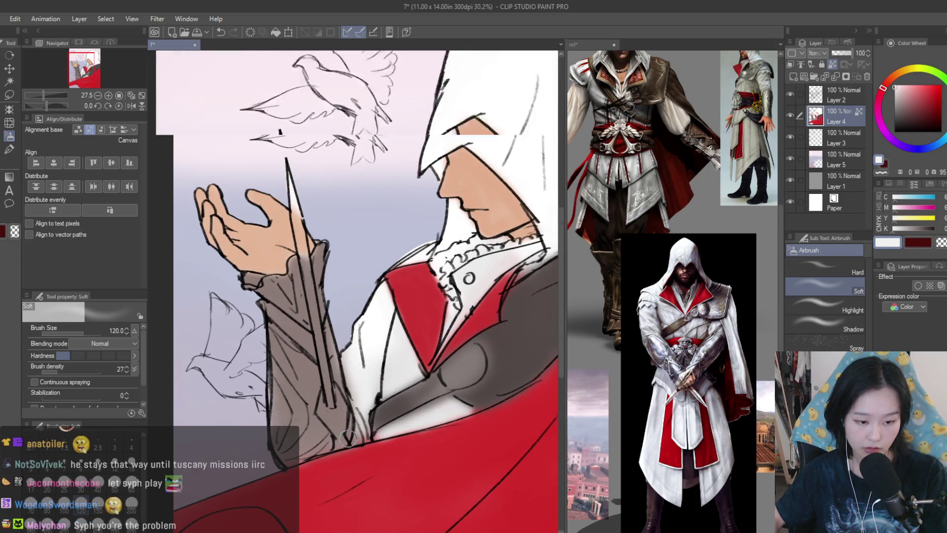
scroll(366, 395, "up", 2)
left_click(371, 368, "alt")
scroll(372, 404, "down", 8)
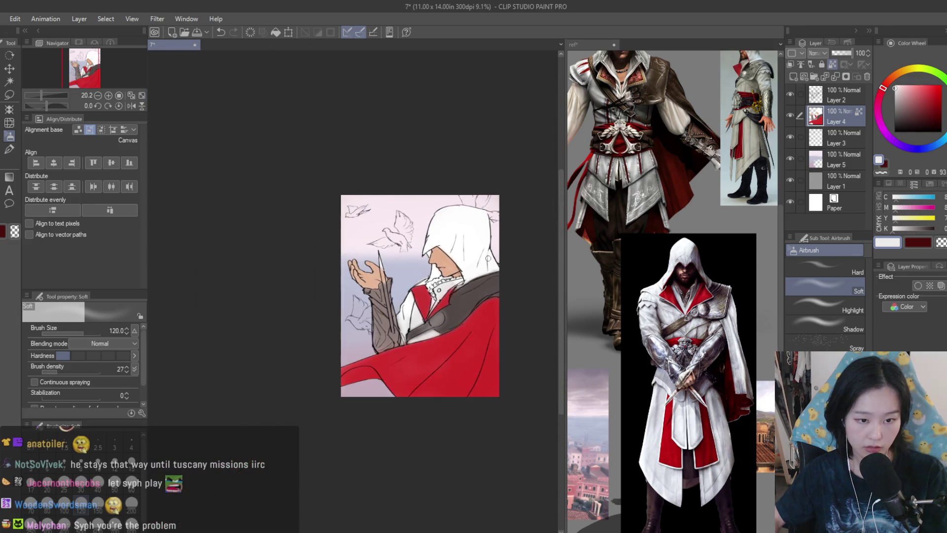
Mirror the canvas to check the drawing, view the reference sheet, then return to the illustration.
key("h")
key("h")
scroll(490, 240, "up", 4)
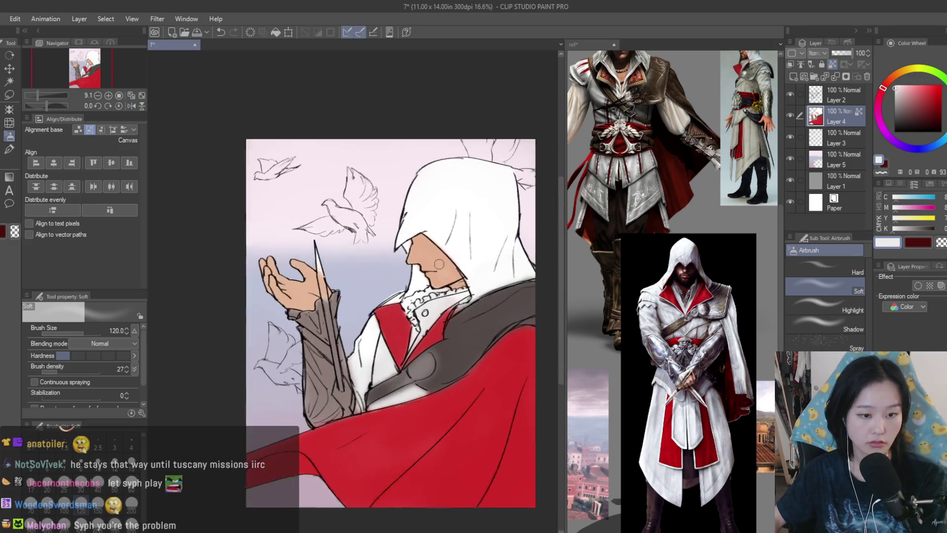
scroll(490, 241, "down", 2)
scroll(490, 241, "up", 2)
left_click(737, 337)
scroll(736, 337, "down", 3)
scroll(736, 337, "up", 1)
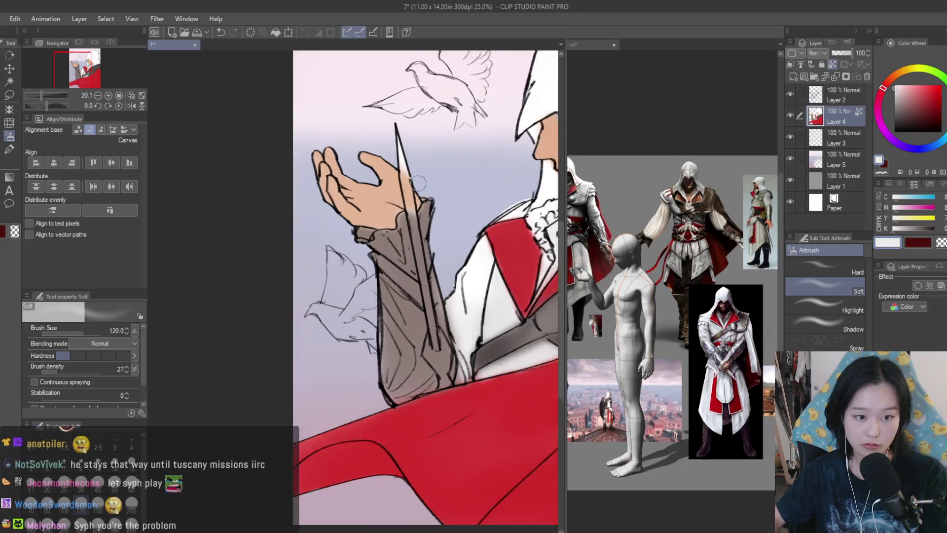
scroll(390, 193, "up", 5)
left_click(540, 176, "alt")
Choose a near-white and stroke a highlight down the blade, flipping the view to check.
left_click_drag(896, 88, 885, 91)
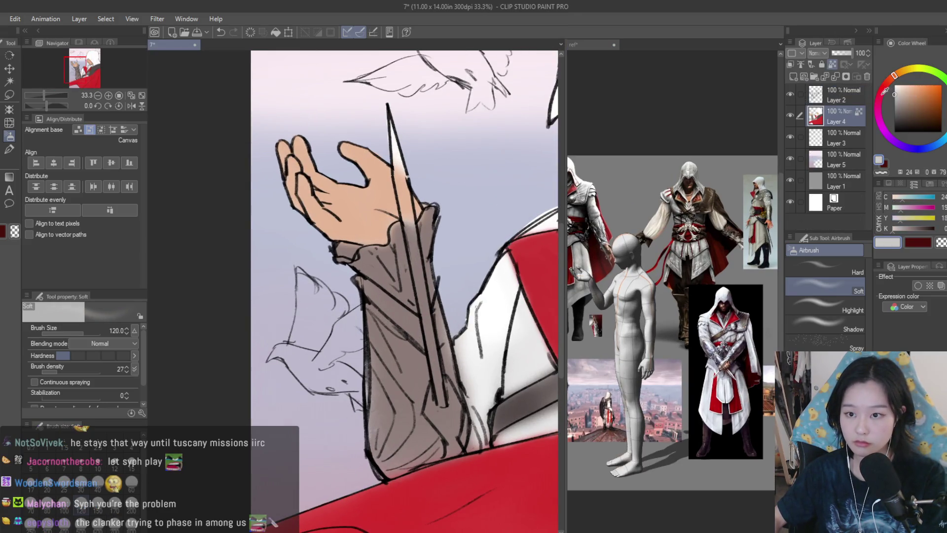
scroll(438, 174, "up", 3)
scroll(438, 174, "down", 2)
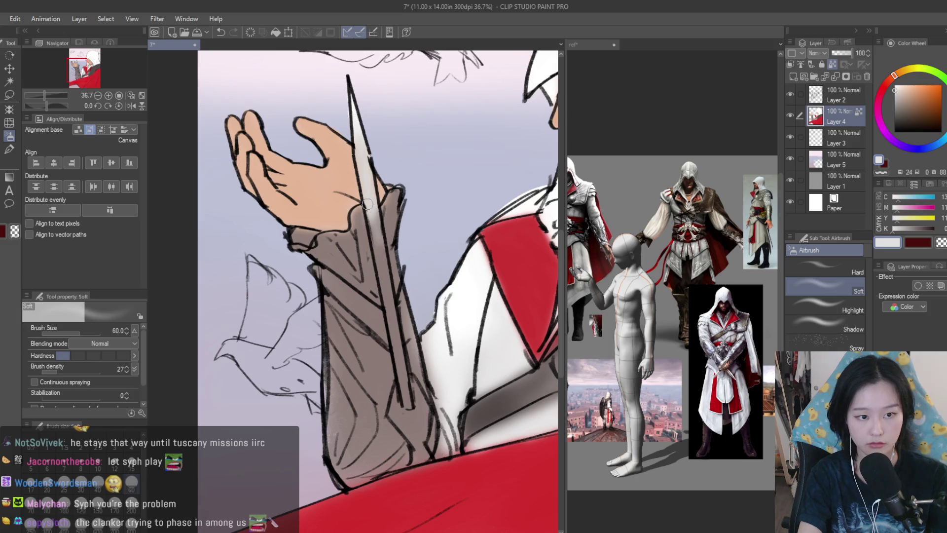
left_click_drag(387, 276, 388, 290)
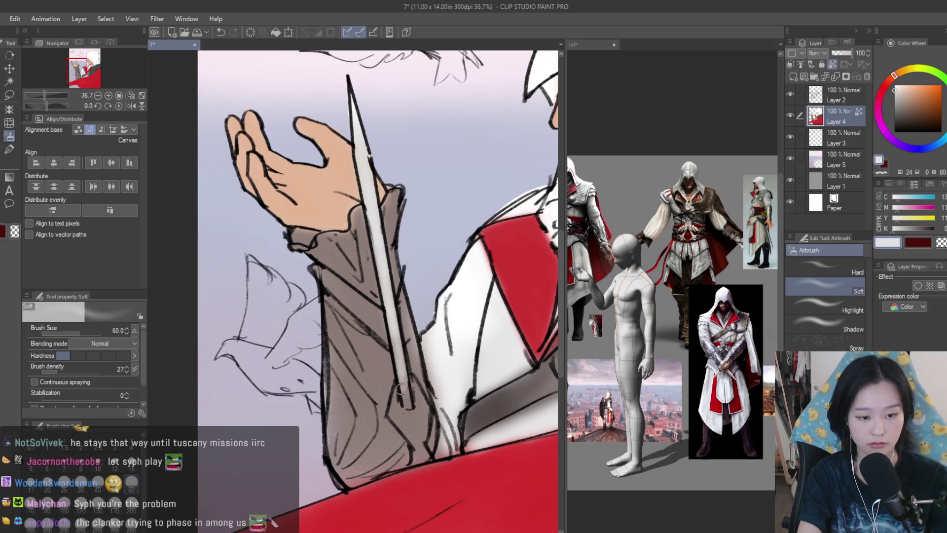
scroll(483, 286, "down", 5)
key("h")
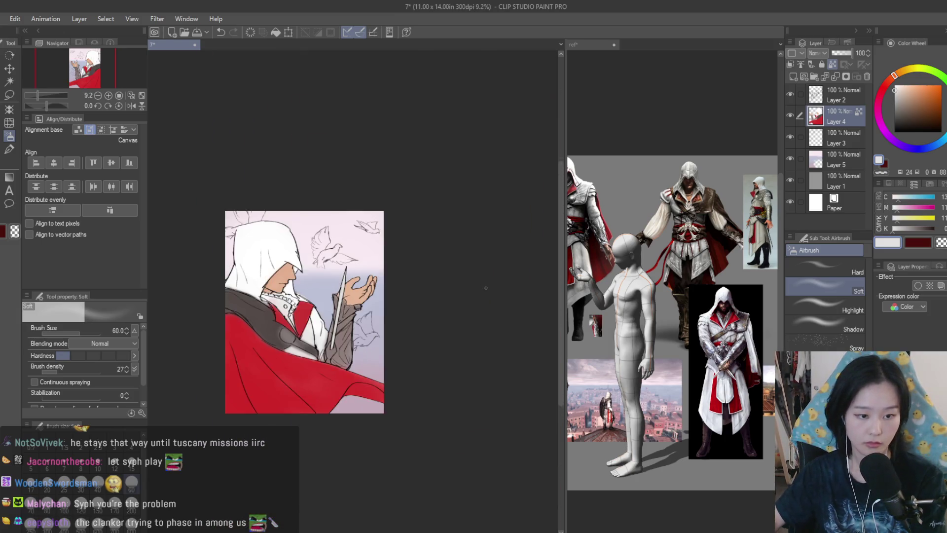
key("h")
scroll(473, 299, "up", 1)
Make Layer 2 active and visible, pick dark grey, and enlarge the brush to 1200.
left_click(835, 90)
left_click(790, 94)
left_click(903, 122)
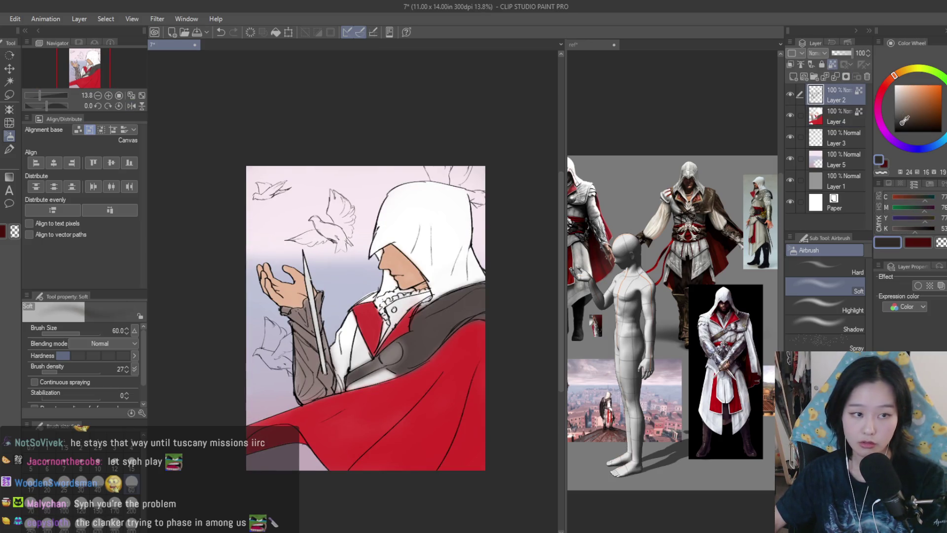
scroll(445, 257, "up", 2)
left_click_drag(426, 265, 481, 200)
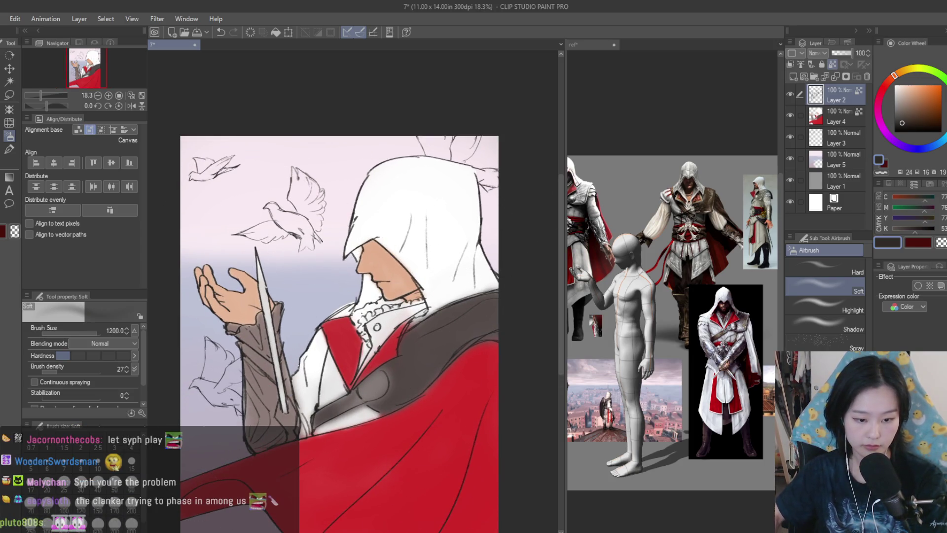
scroll(413, 414, "down", 2)
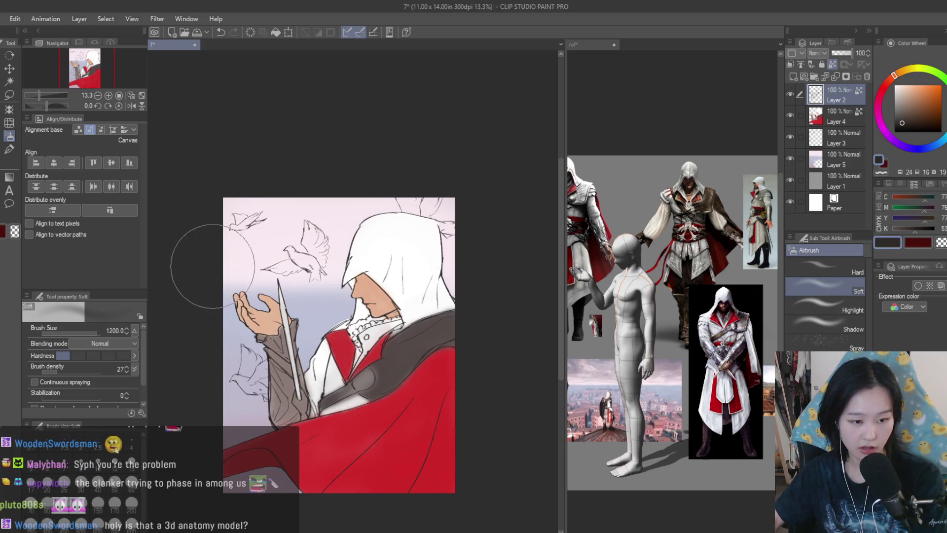
scroll(476, 317, "up", 2)
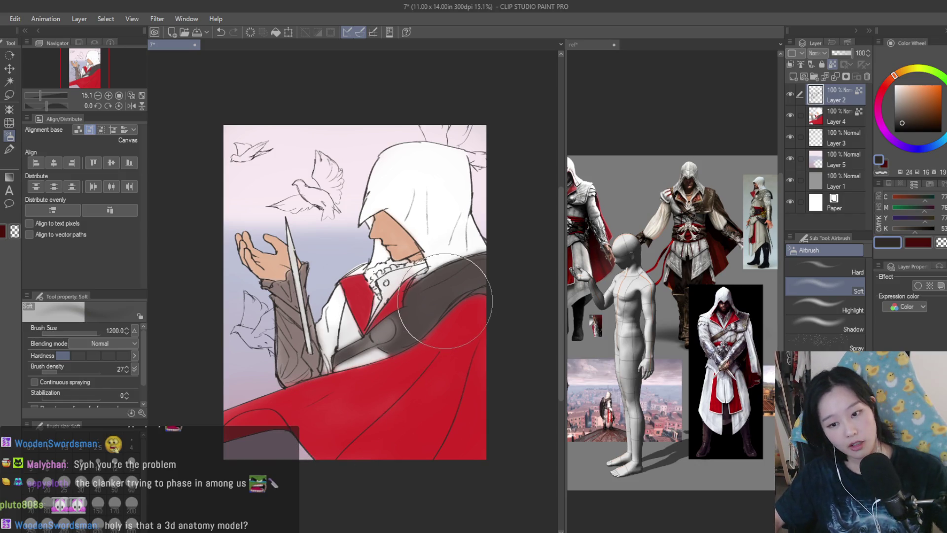
mouse_move(444, 301)
left_mouse_down()
mouse_move(498, 301)
mouse_move(485, 283)
left_mouse_up()
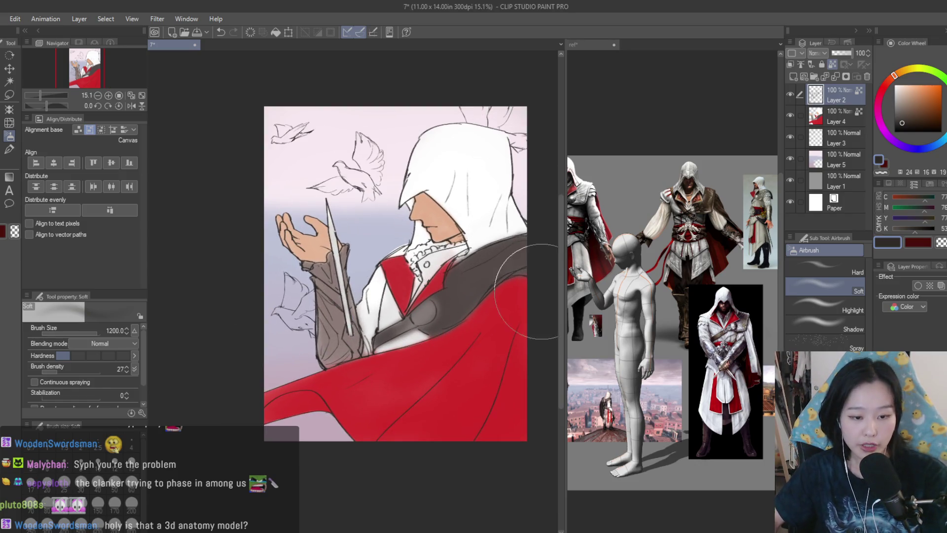
Set a dark red painting colour, then sample the strap's dark grey and pick a darker tone.
left_click(925, 116)
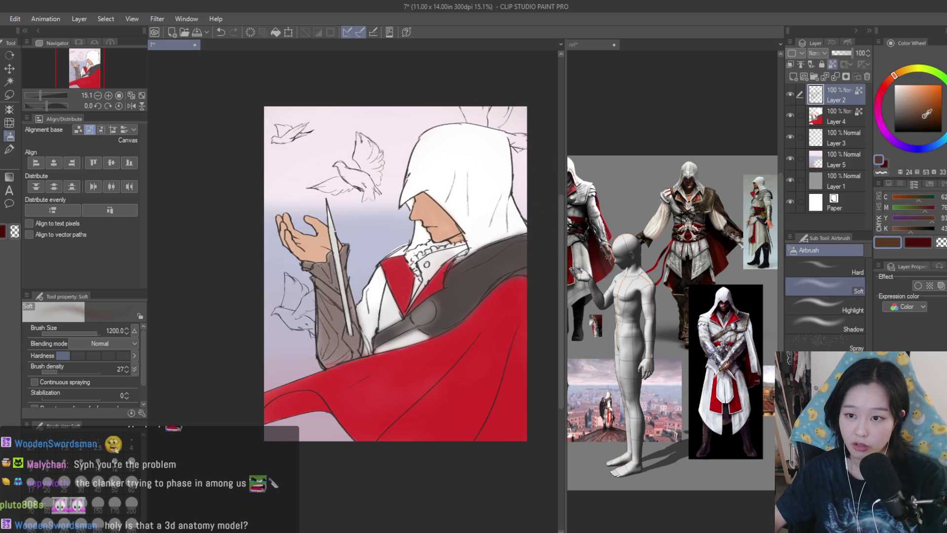
left_click(883, 87)
left_click(922, 112)
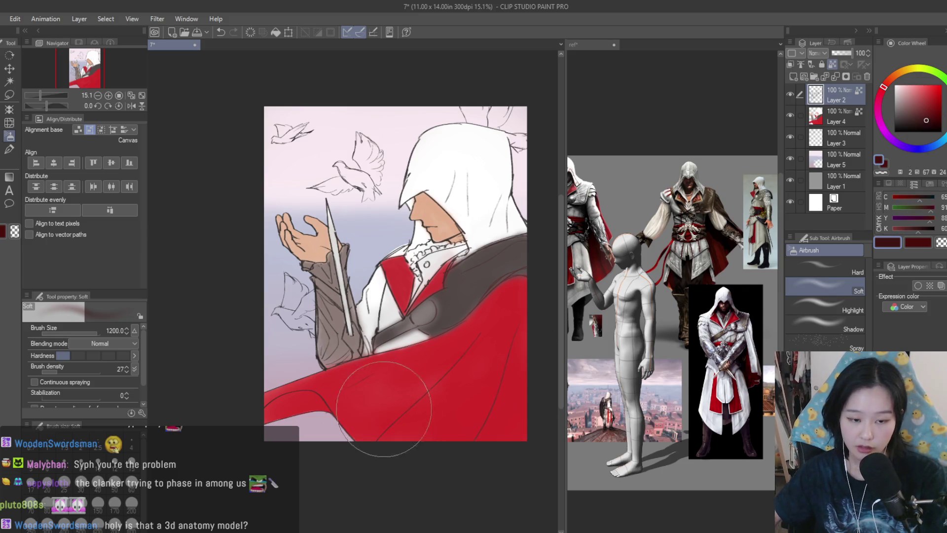
scroll(346, 322, "up", 2)
left_click(534, 283, "alt")
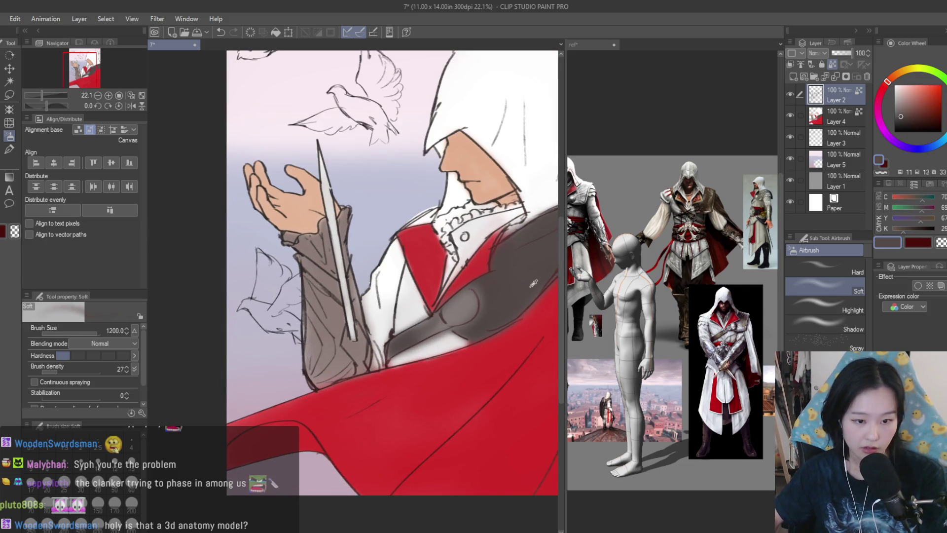
left_click(905, 127)
scroll(519, 263, "up", 1)
Reduce the brush to 600 then 250, sample the face's skin tone, and pick a dark red-brown.
mouse_move(519, 263)
left_mouse_down()
mouse_move(493, 263)
mouse_move(519, 262)
left_mouse_up()
key("bracketleft")
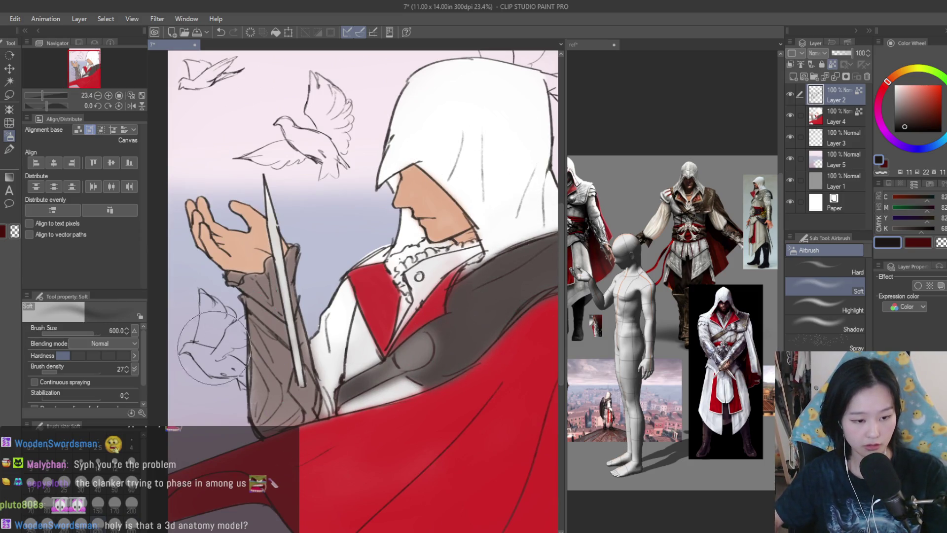
scroll(444, 221, "up", 2)
left_click(444, 221, "alt")
left_click(927, 103)
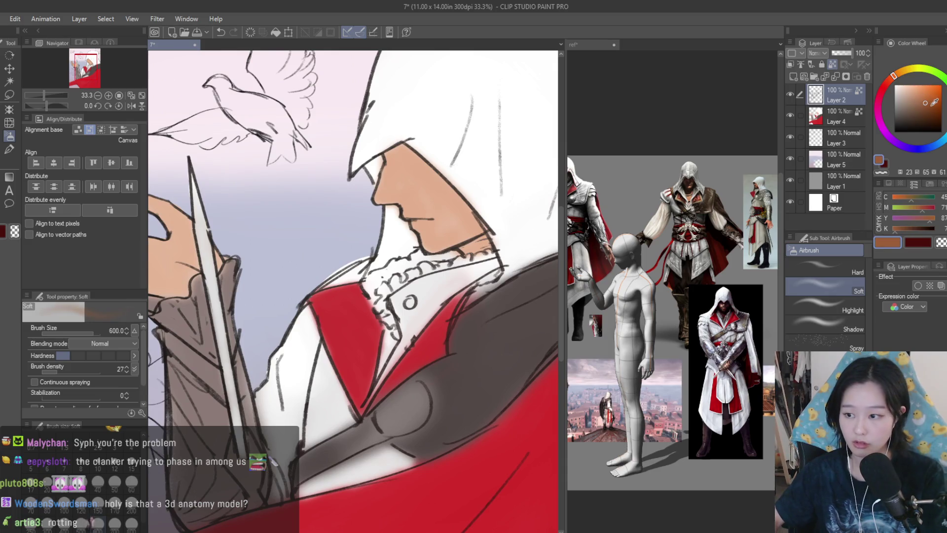
scroll(481, 120, "up", 1)
key("bracketleft")
key("bracketleft")
key("bracketleft")
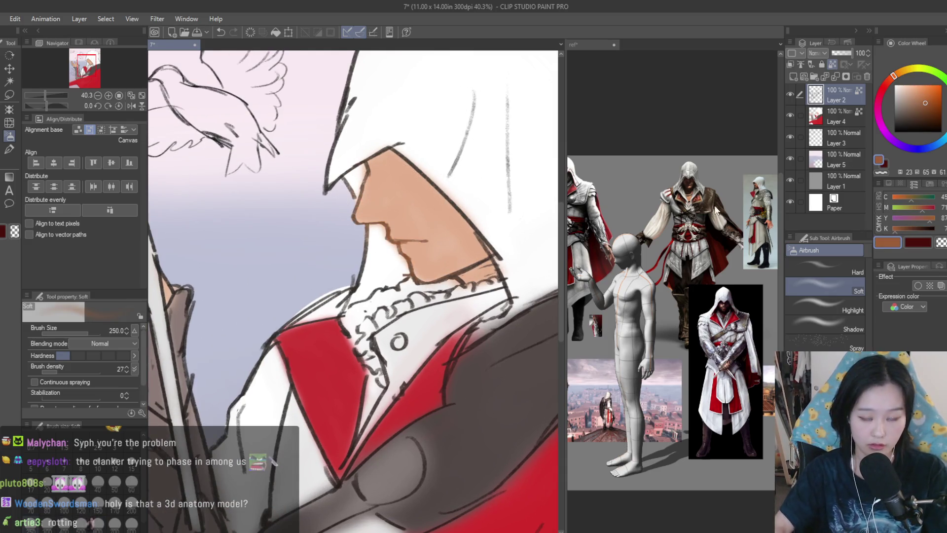
left_click(717, 210, "alt")
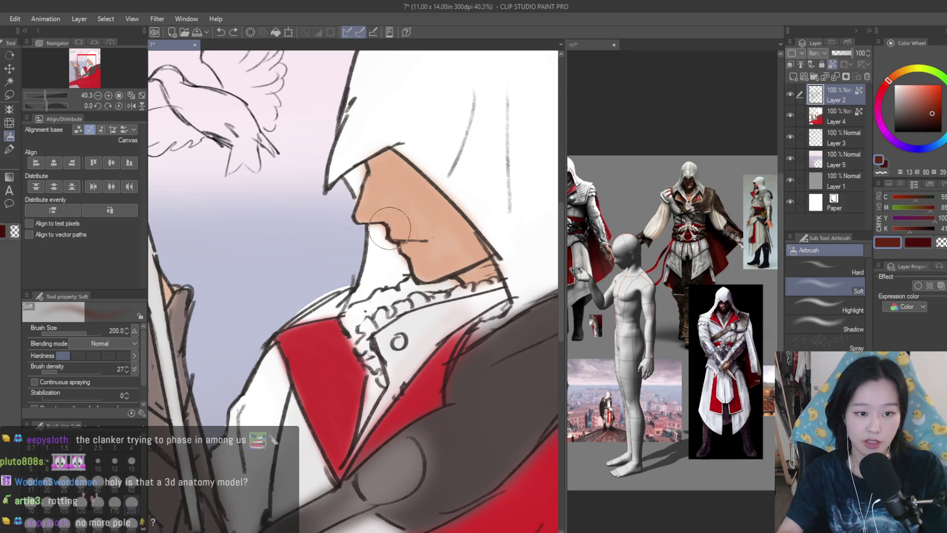
scroll(471, 279, "down", 1)
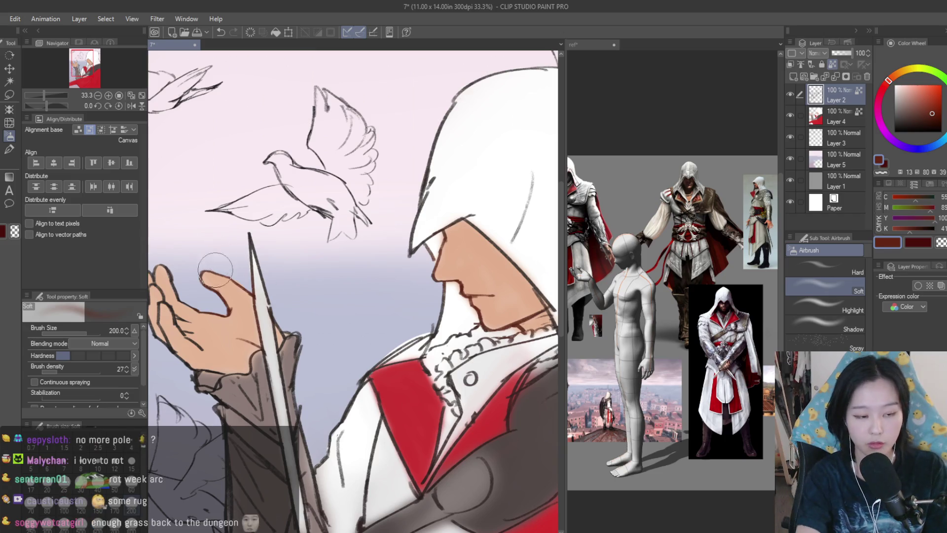
Make the airbrush smaller, pan toward the hand and doves, and mirror the view to check.
key("bracketleft")
key("bracketleft")
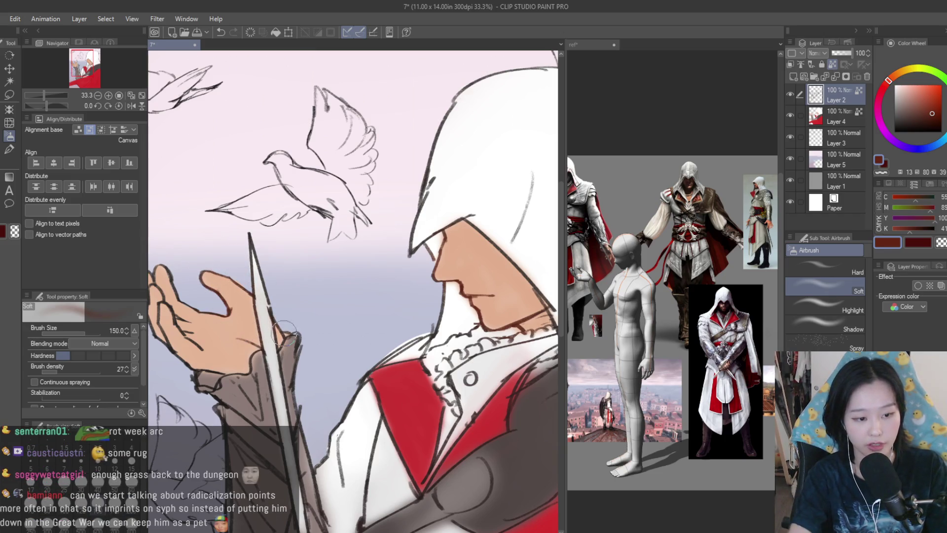
scroll(284, 333, "down", 1)
left_click_drag(239, 224, 355, 277)
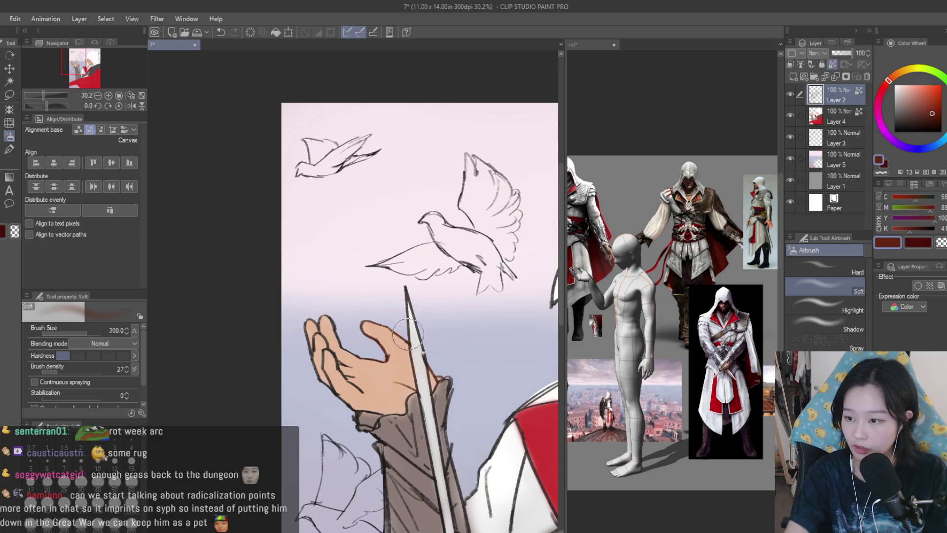
scroll(403, 331, "up", 1)
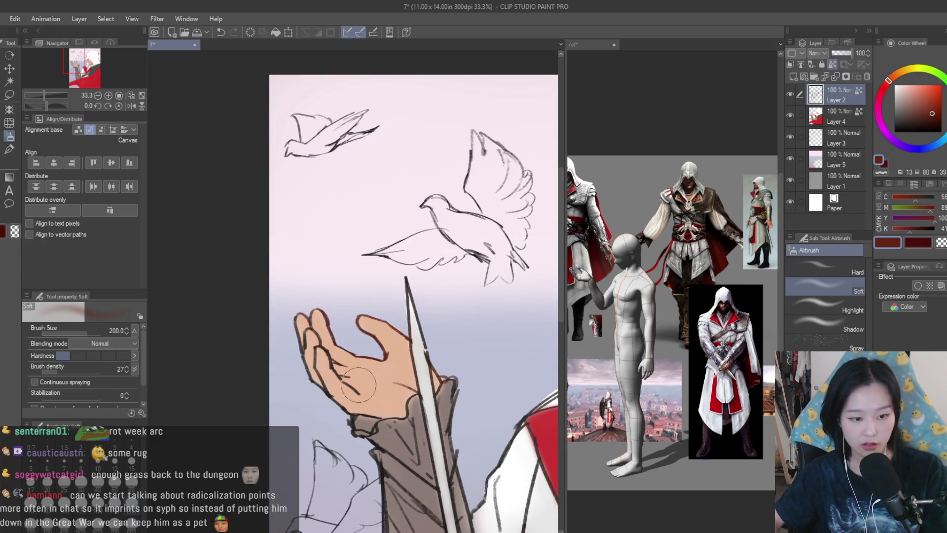
scroll(322, 387, "down", 4)
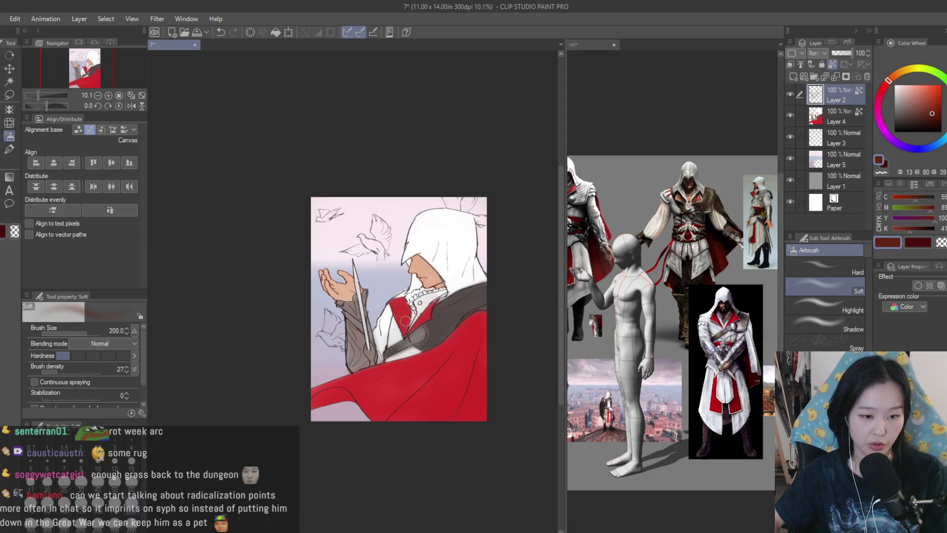
scroll(307, 350, "up", 2)
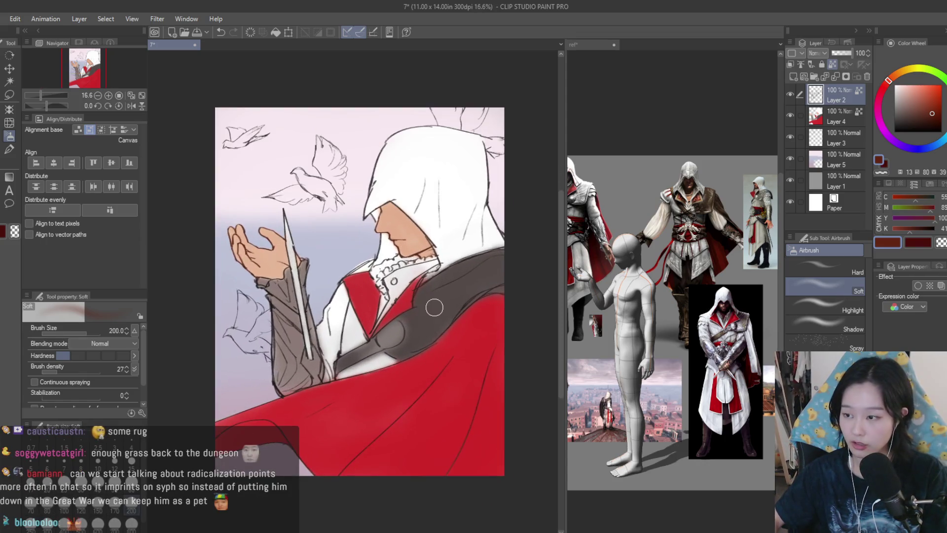
scroll(434, 308, "down", 1)
key("h")
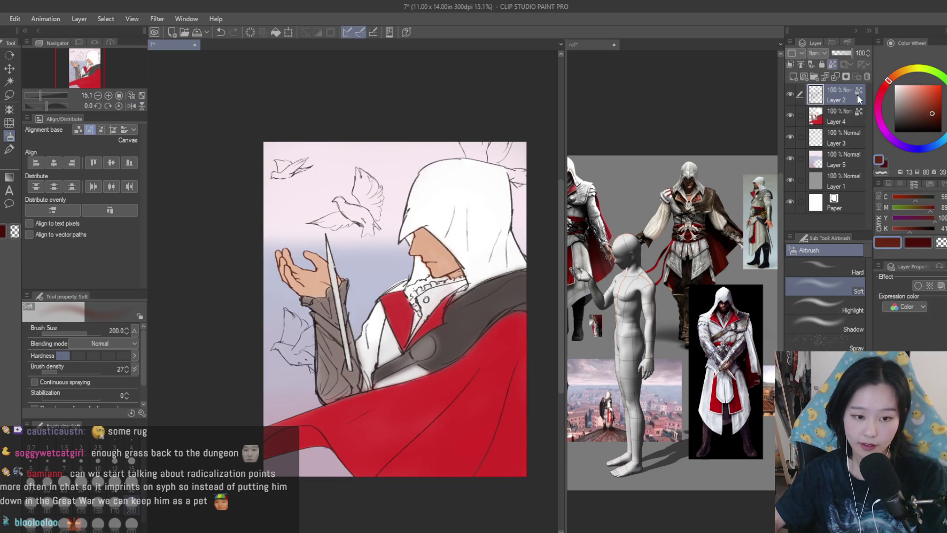
scroll(431, 281, "up", 5)
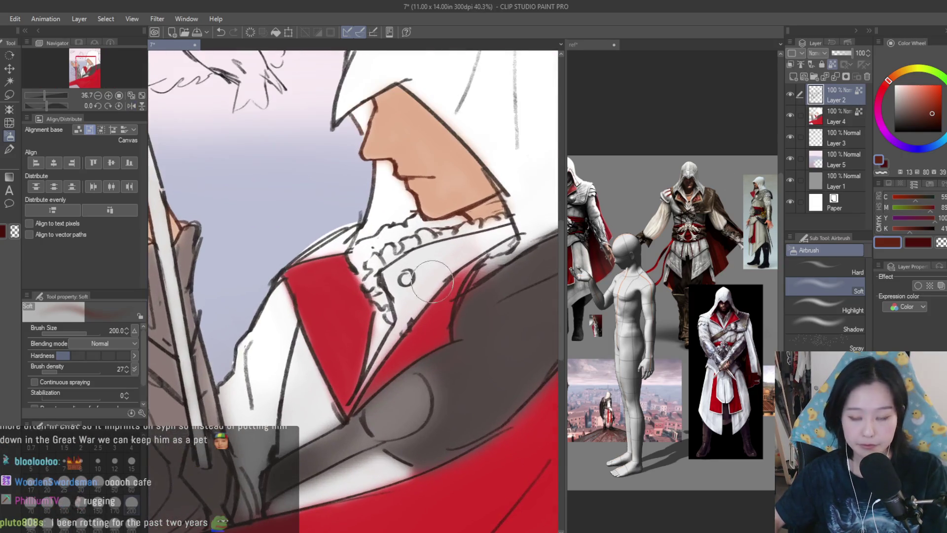
Pick near-white then grey and airbrush soft shading around the ruffled collar.
left_click(433, 282, "alt")
scroll(435, 296, "down", 1)
scroll(420, 346, "up", 2)
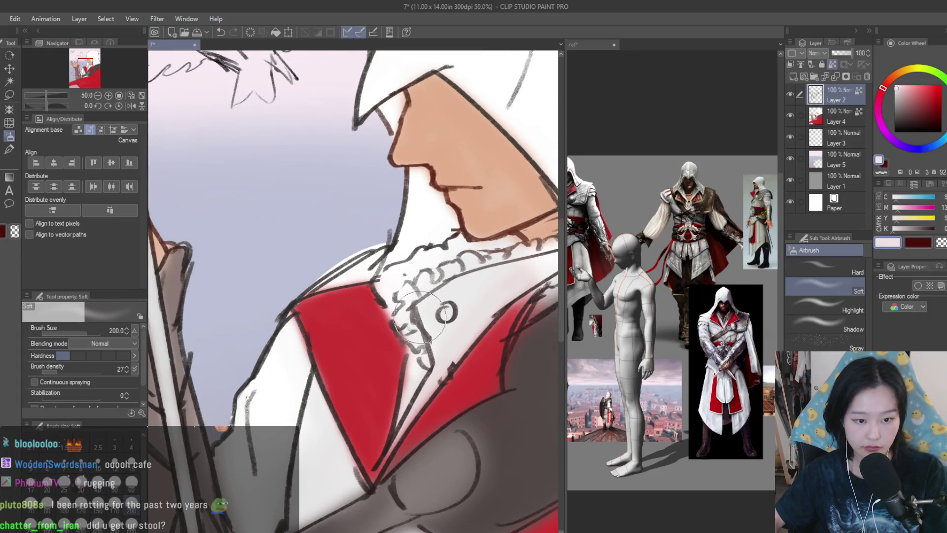
scroll(420, 316, "up", 1)
left_click(419, 315, "alt")
mouse_move(384, 232)
left_mouse_down()
mouse_move(429, 355)
mouse_move(405, 459)
left_mouse_up()
scroll(395, 456, "up", 1)
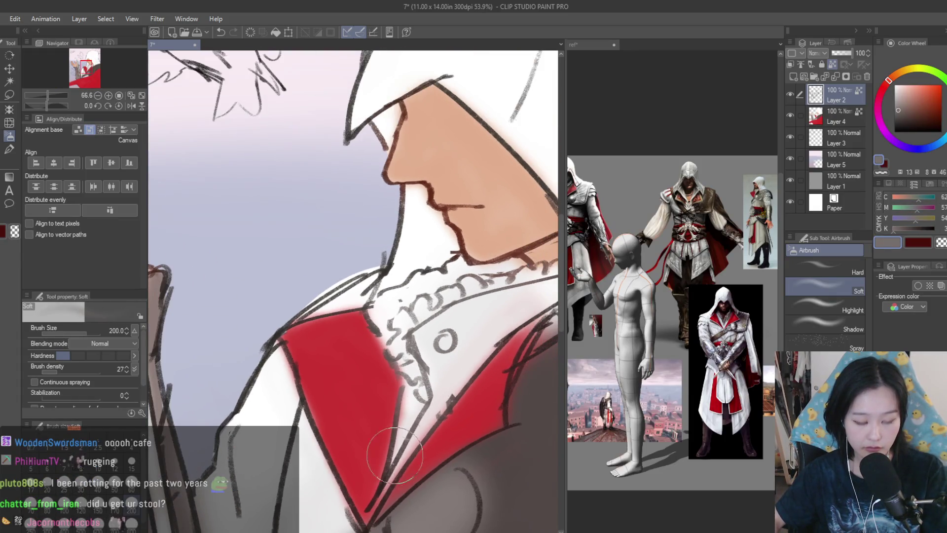
scroll(394, 444, "down", 2)
scroll(395, 445, "up", 2)
Choose a darker red, then dark grey, move to the raised hand, and select Layer 4.
left_click(939, 106)
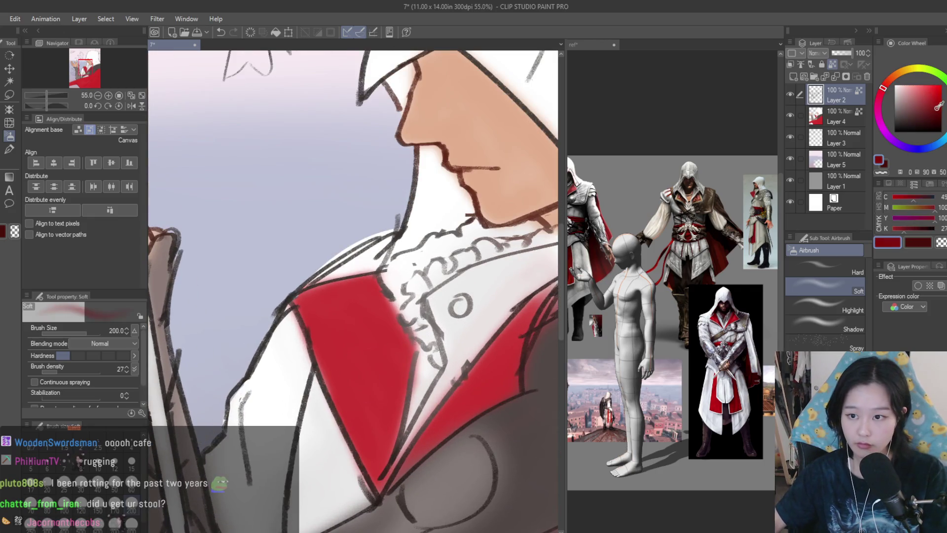
left_click(940, 112)
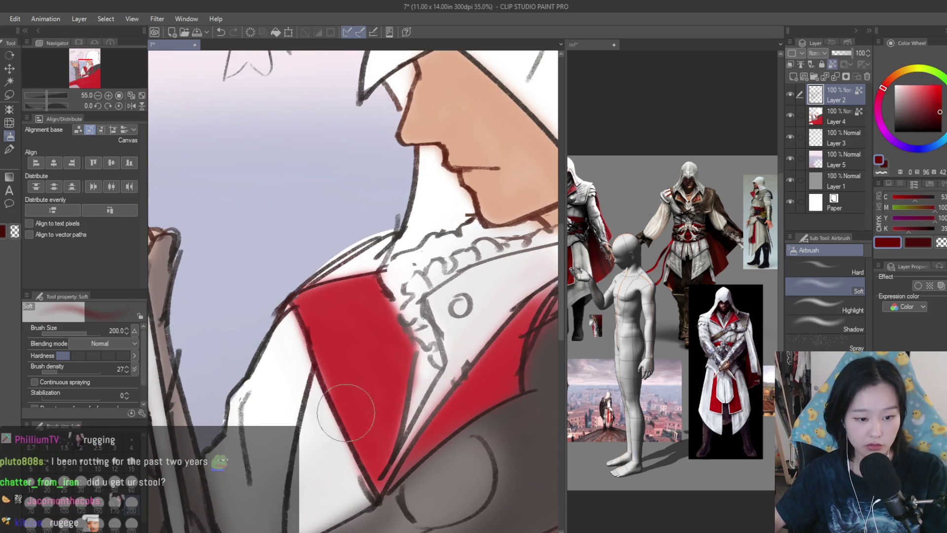
scroll(450, 432, "down", 3)
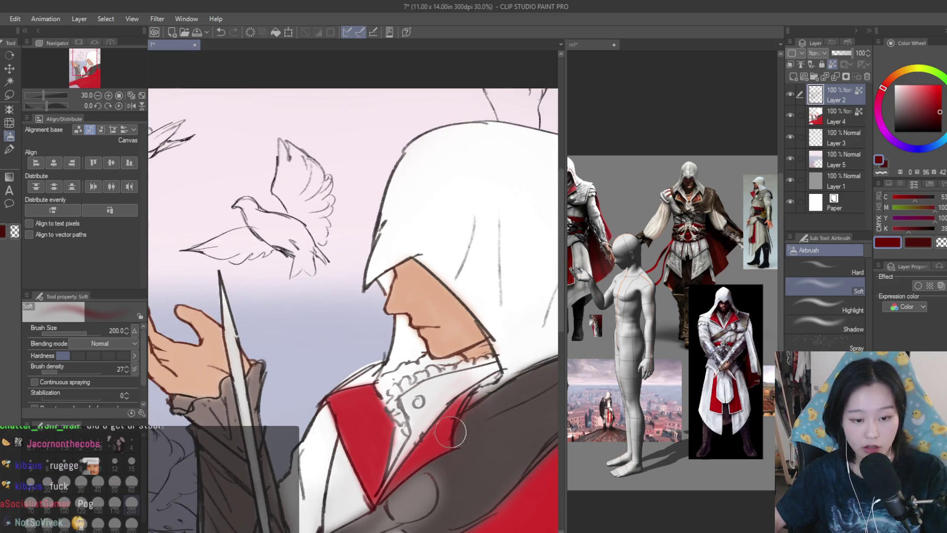
scroll(450, 398, "down", 1)
scroll(459, 322, "up", 2)
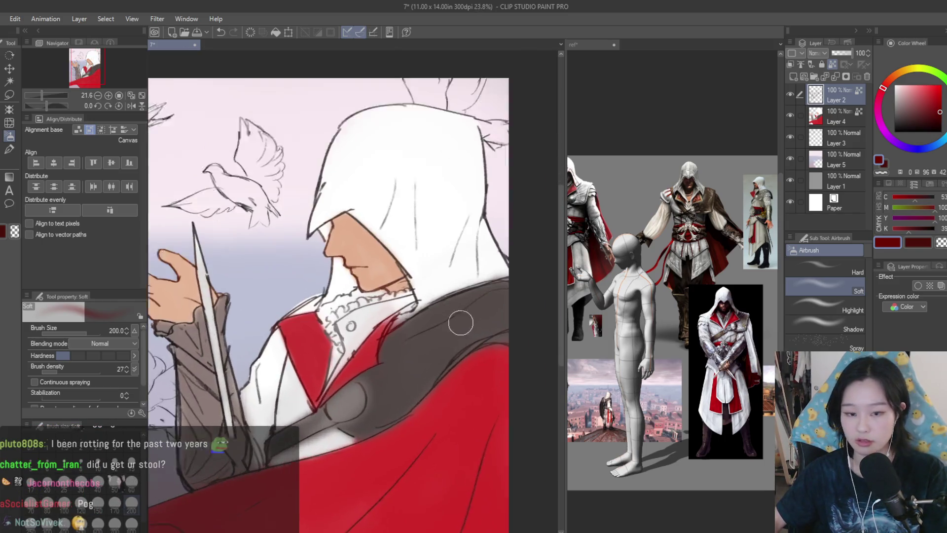
left_click(487, 310, "alt")
left_click_drag(444, 444, 503, 306)
scroll(502, 307, "down", 2)
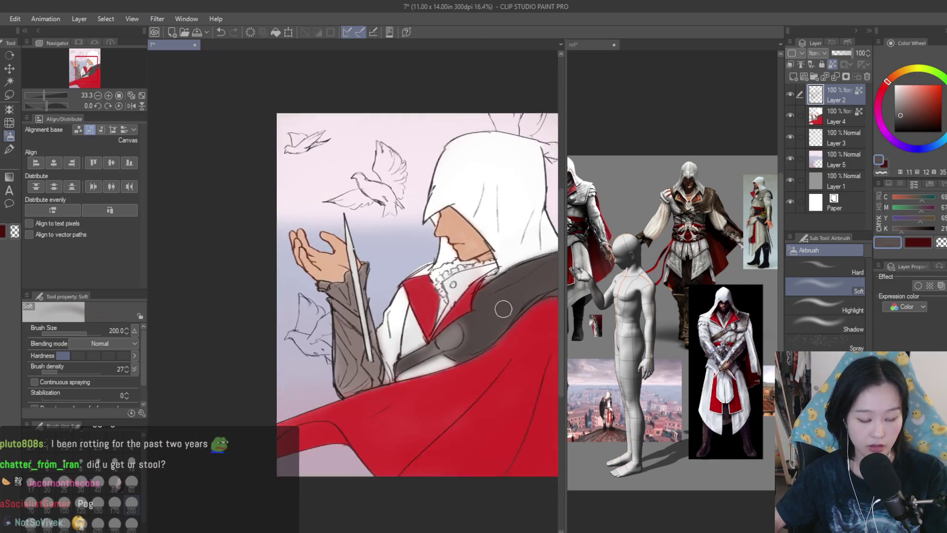
scroll(502, 307, "up", 2)
left_click(815, 119)
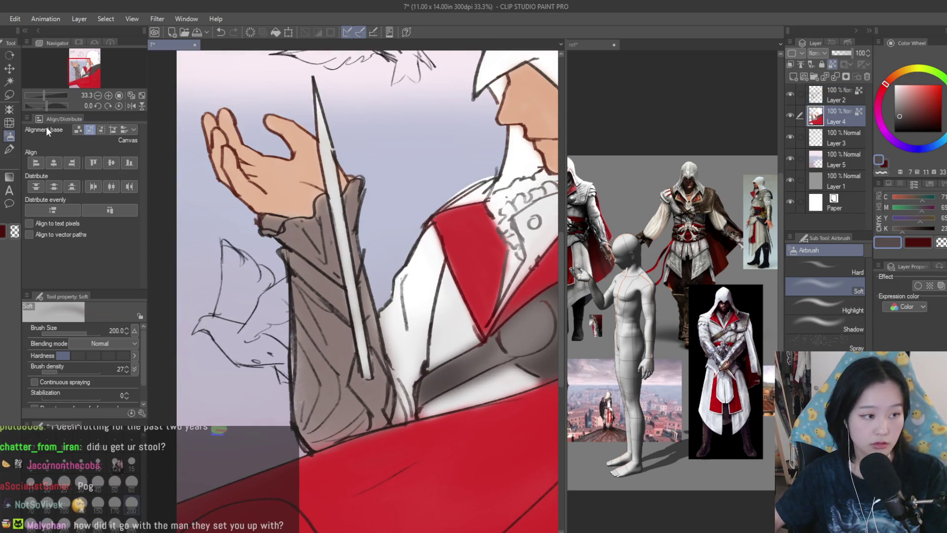
Lasso-select the raised sleeve on Layer 4.
left_click(9, 95)
scroll(316, 325, "up", 1)
left_click_drag(329, 267, 314, 478)
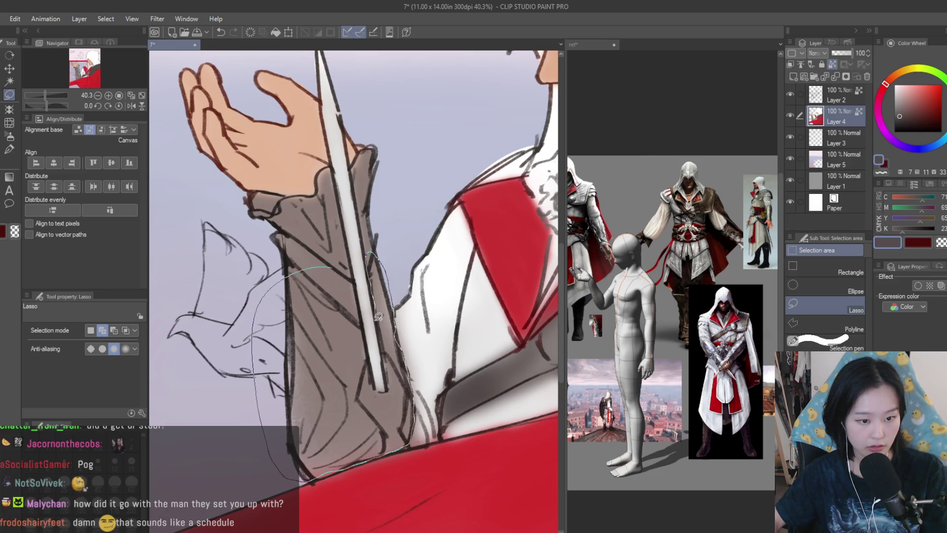
left_click_drag(358, 282, 346, 267)
Airbrush soft greyish-brown shading inside the sleeve selection with a size-600 Soft airbrush.
scroll(345, 267, "down", 2)
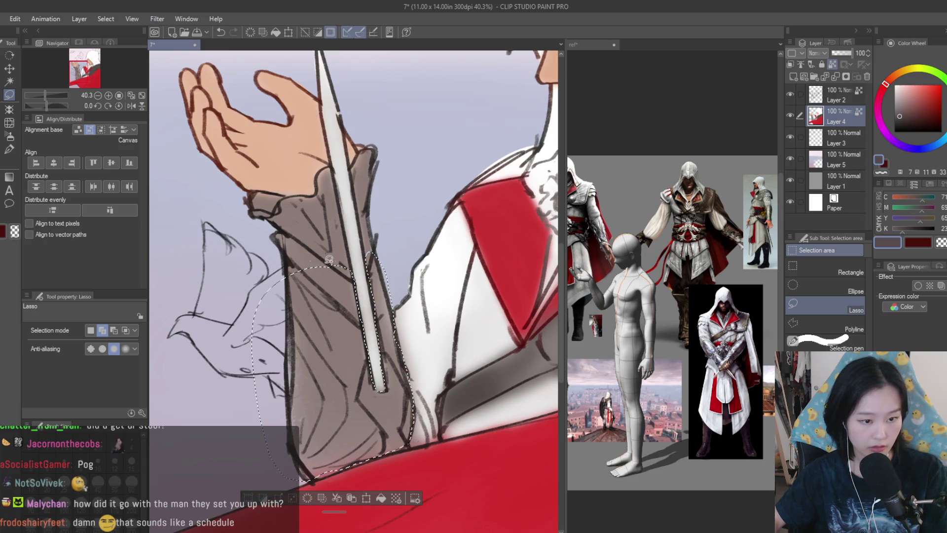
left_click(8, 136)
key("bracketright")
key("bracketright")
key("bracketright")
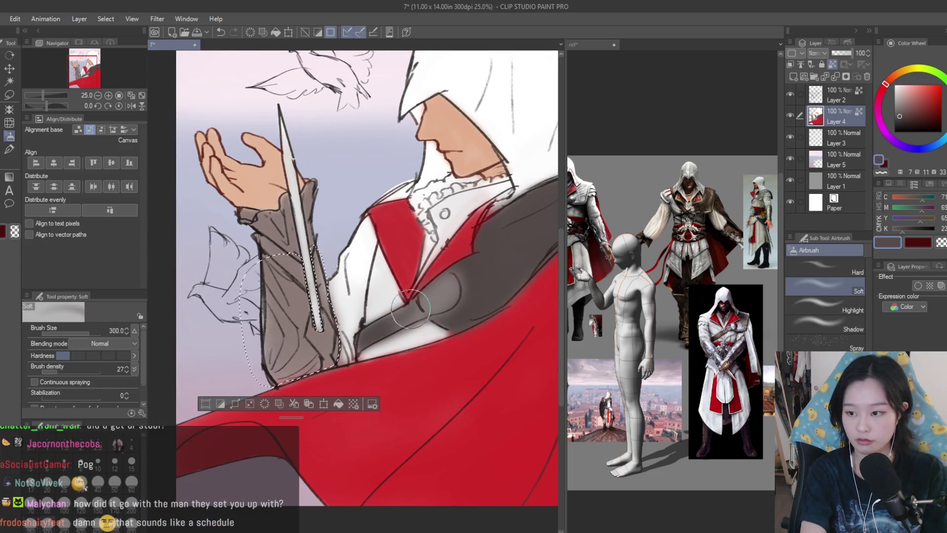
mouse_move(328, 187)
left_mouse_down()
mouse_move(317, 162)
mouse_move(321, 112)
mouse_move(354, 221)
left_mouse_up()
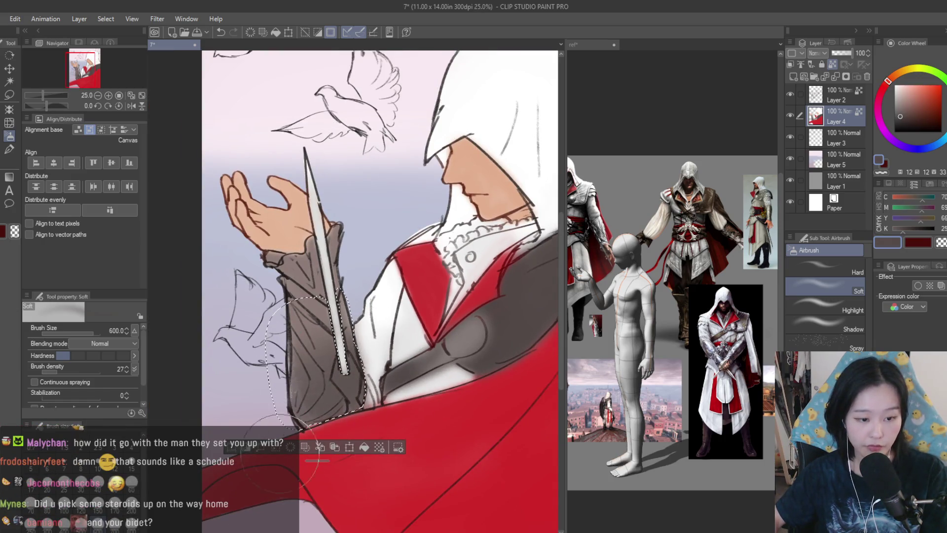
left_click(306, 345, "alt")
mouse_move(311, 328)
left_mouse_down()
mouse_move(318, 365)
mouse_move(347, 369)
left_mouse_up()
scroll(347, 368, "down", 1)
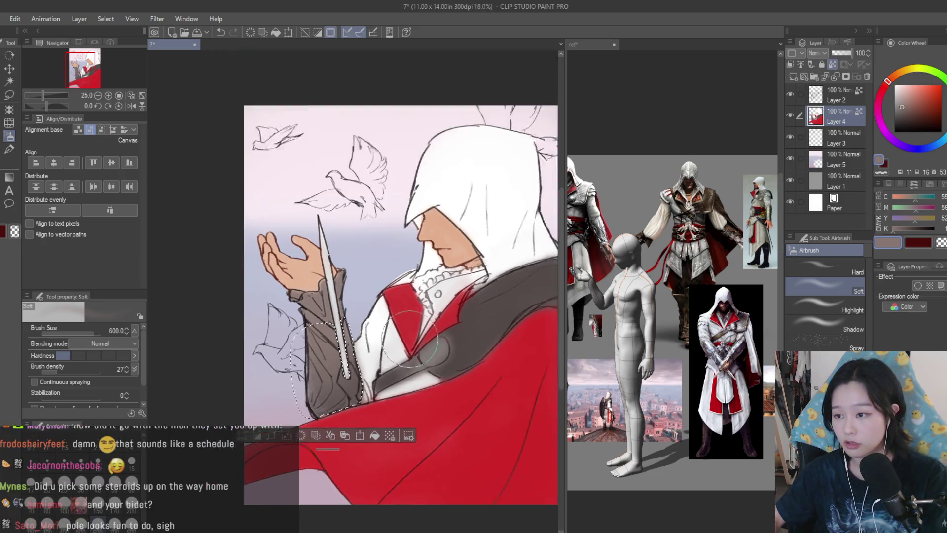
Deselect the sleeve and save the illustration.
key("ctrl+d")
key("ctrl+s")
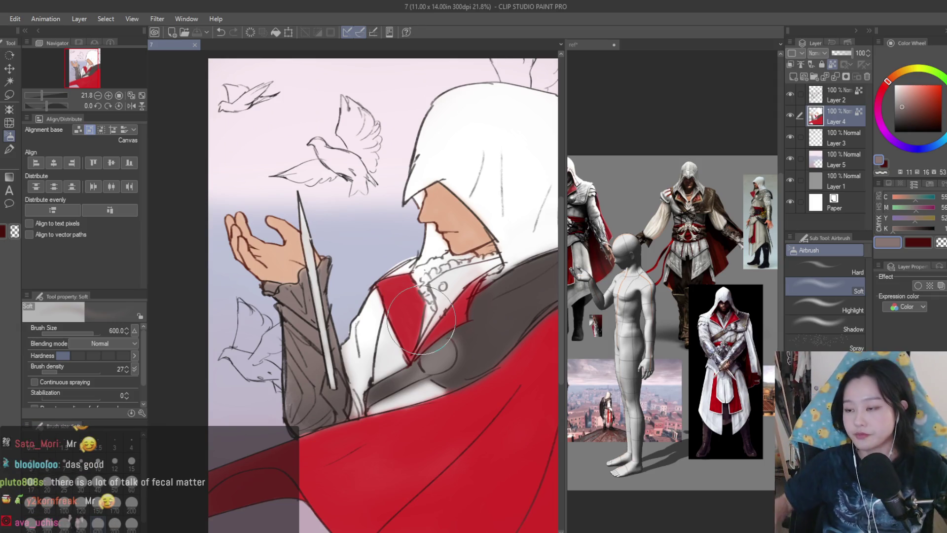
scroll(434, 296, "down", 1)
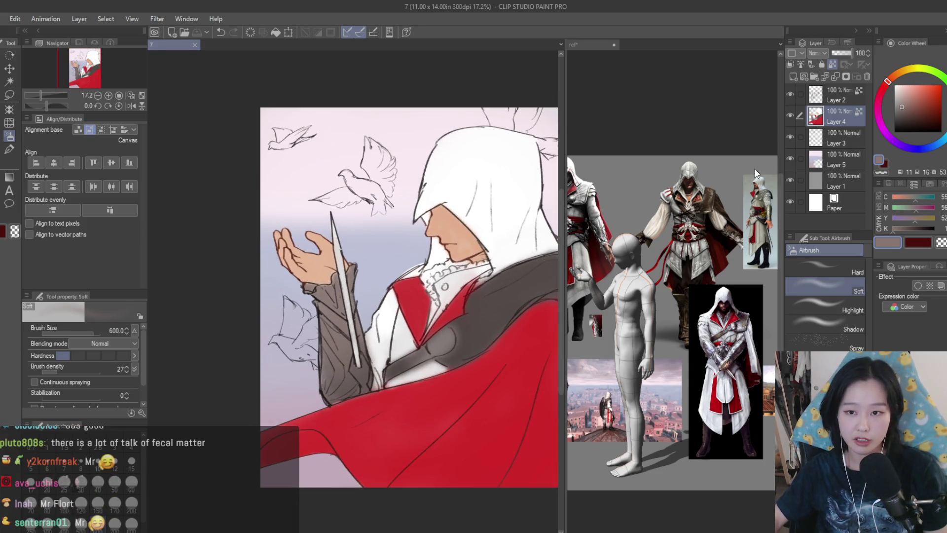
On Layer 2, pick a darkened red and spray soft shading across the cape.
scroll(435, 197, "down", 2)
scroll(434, 187, "up", 1)
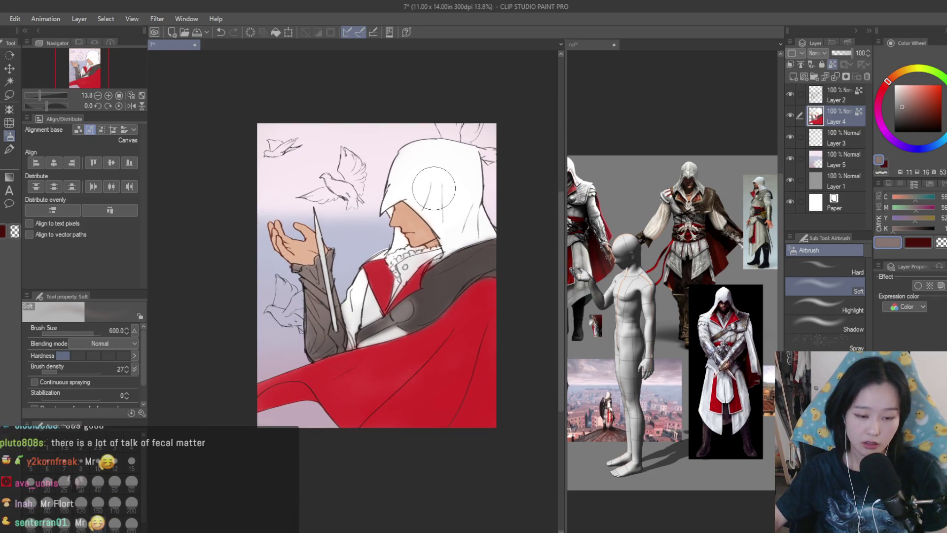
left_click(800, 93)
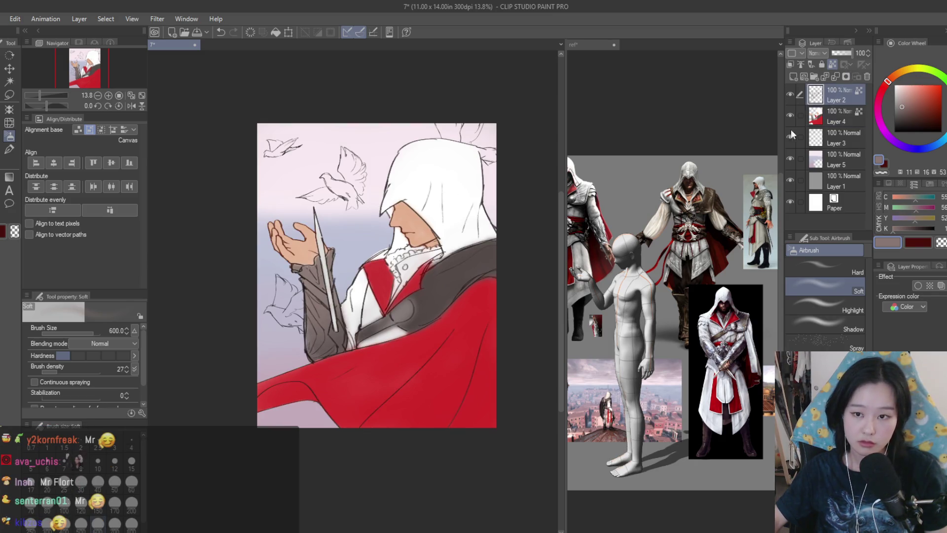
scroll(380, 396, "up", 2)
left_click(380, 396, "alt")
left_click(940, 109)
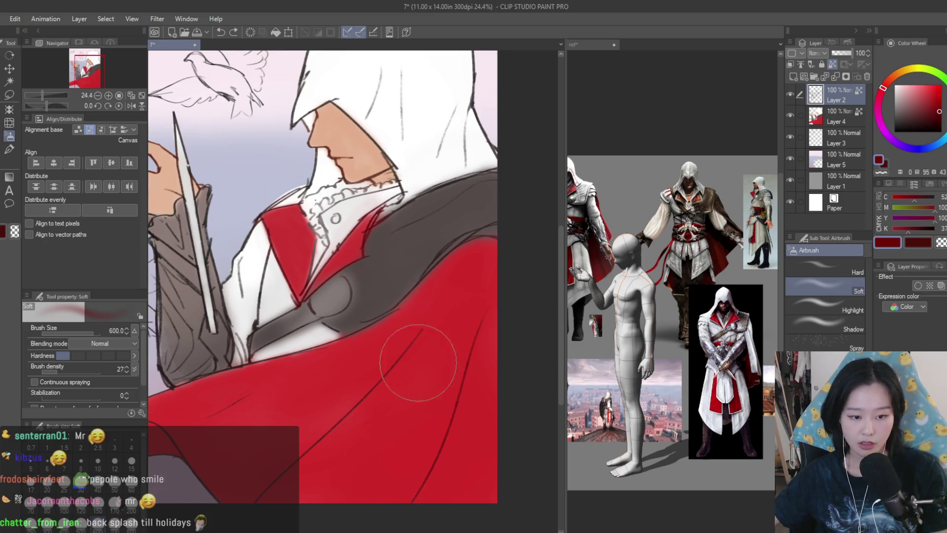
scroll(349, 402, "down", 1)
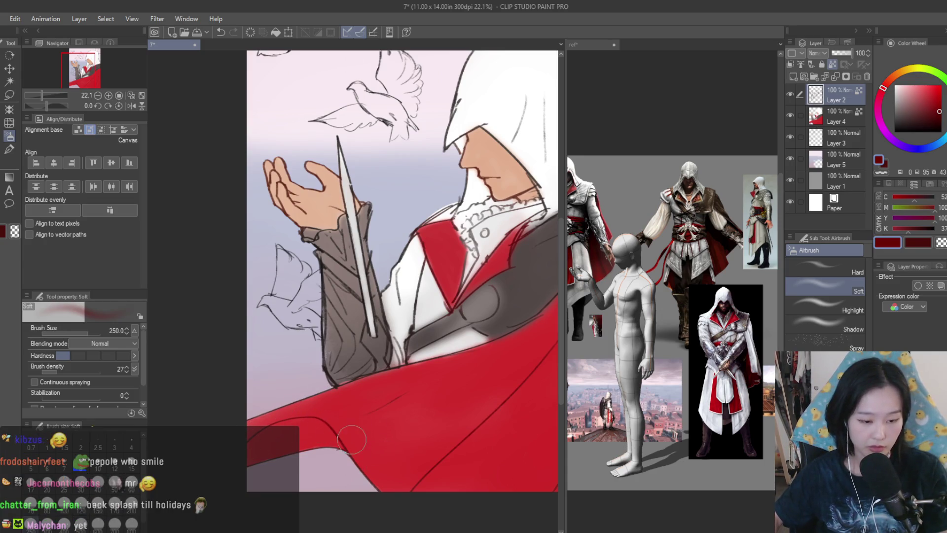
scroll(325, 428, "down", 2)
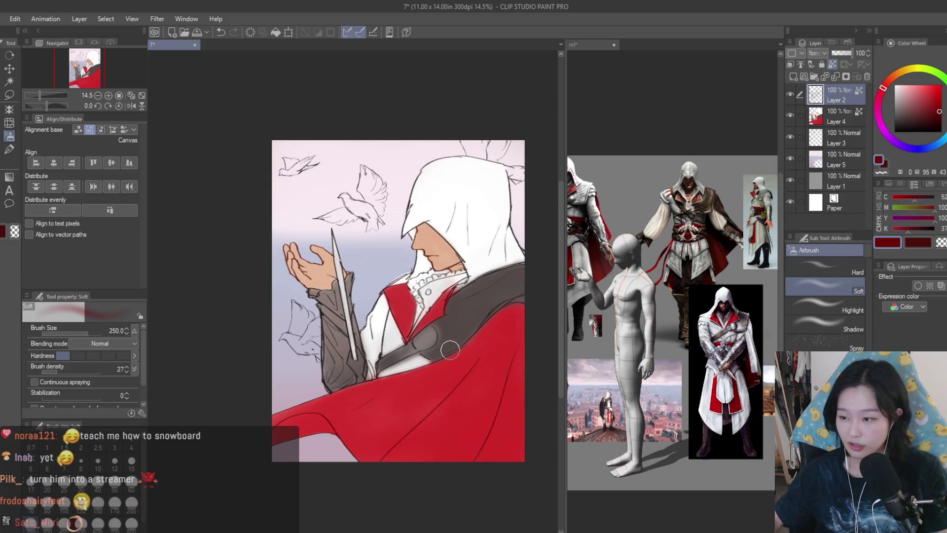
scroll(489, 336, "up", 1)
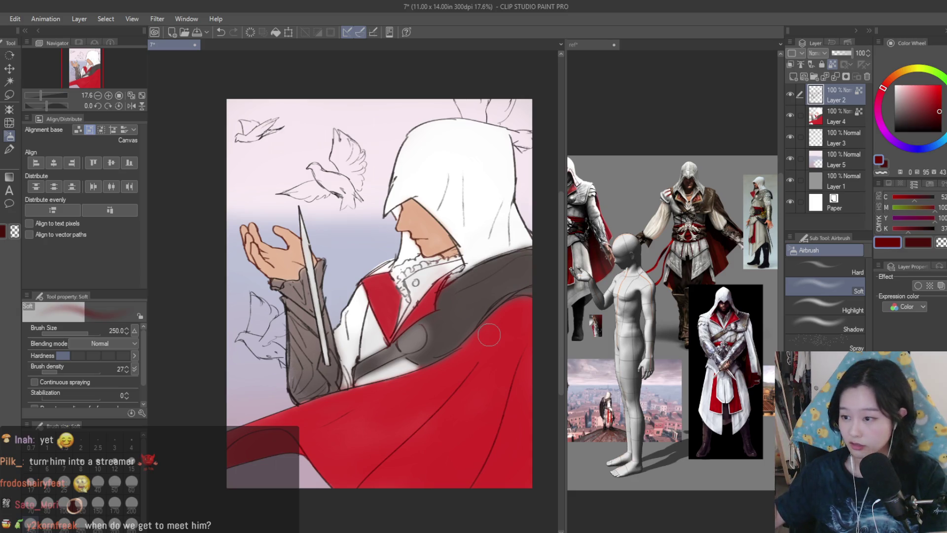
scroll(489, 335, "down", 1)
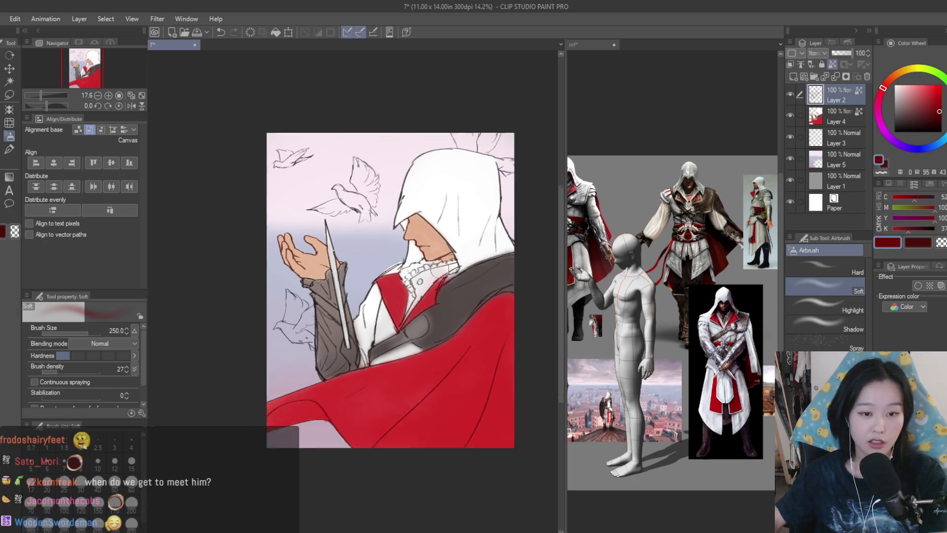
scroll(453, 200, "up", 4)
scroll(453, 200, "up", 1)
left_click(411, 218, "alt")
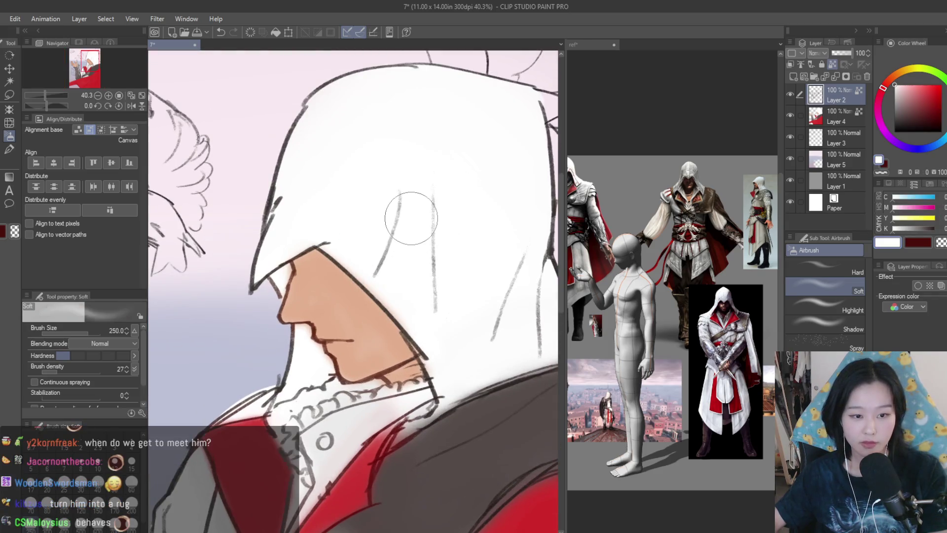
Pick greyish mauve, white and light grey tones for shading the hood.
left_click_drag(917, 102, 905, 111)
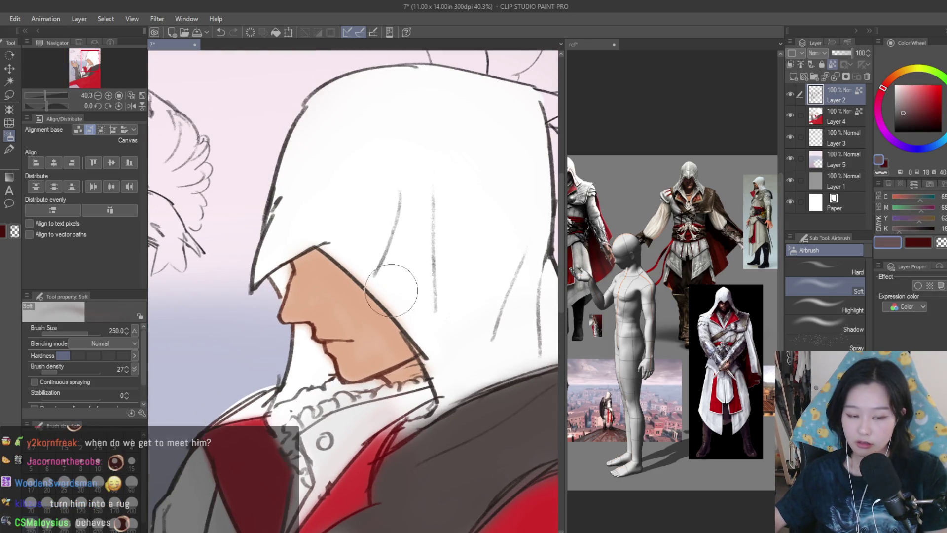
scroll(437, 261, "up", 1)
left_click(436, 260, "alt")
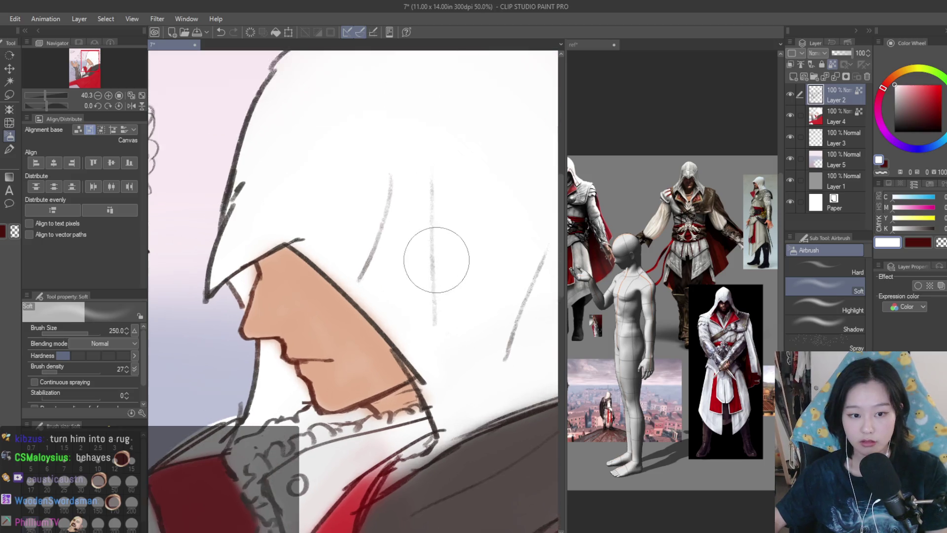
scroll(436, 260, "down", 1)
left_click(412, 184, "alt")
scroll(345, 222, "down", 1)
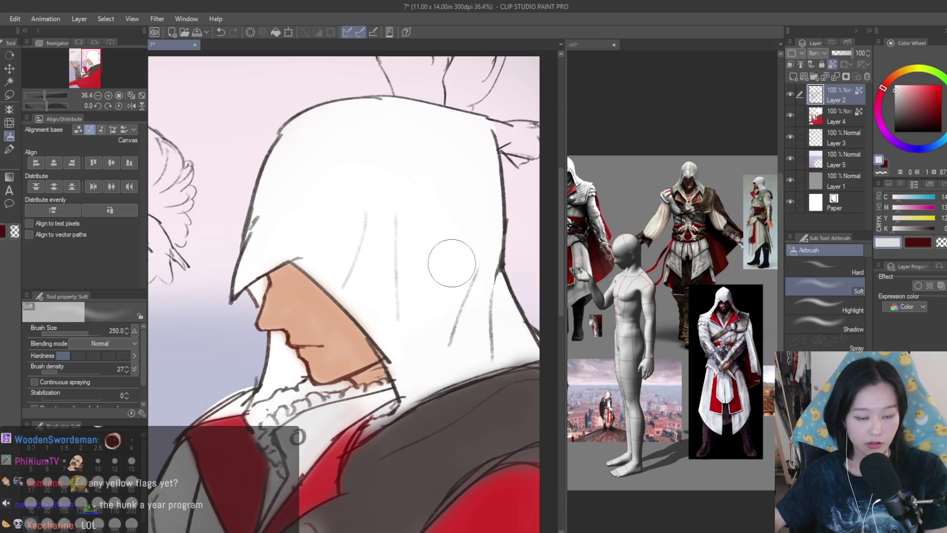
scroll(402, 288, "down", 1)
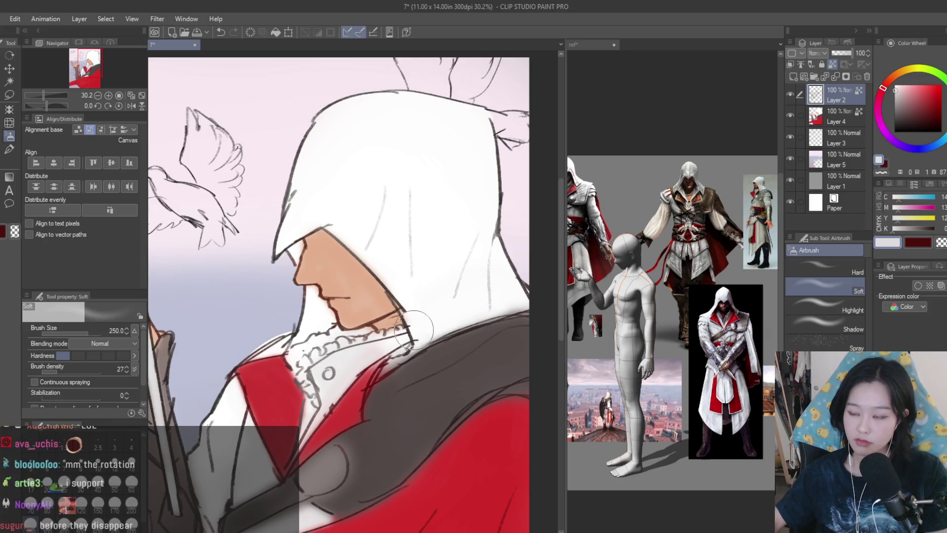
scroll(423, 336, "up", 1)
left_click(419, 328, "alt")
Spray the hood's lower edge with a 200 airbrush and save the illustration.
scroll(420, 331, "up", 1)
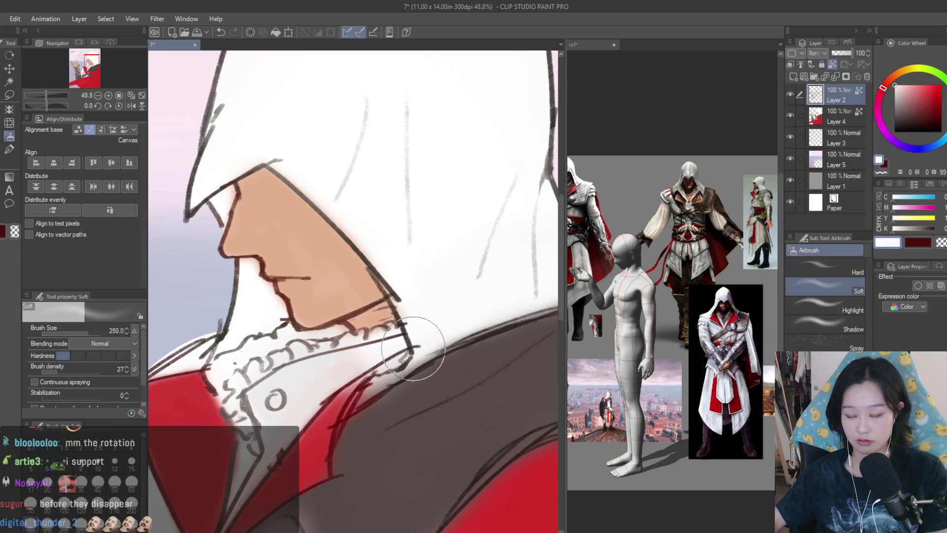
key("bracketleft")
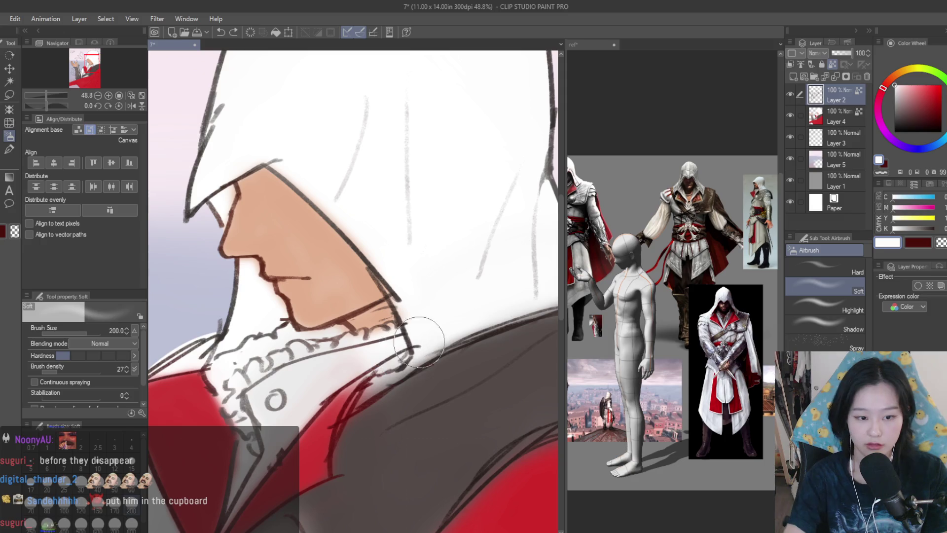
scroll(472, 298, "down", 3)
scroll(400, 299, "up", 1)
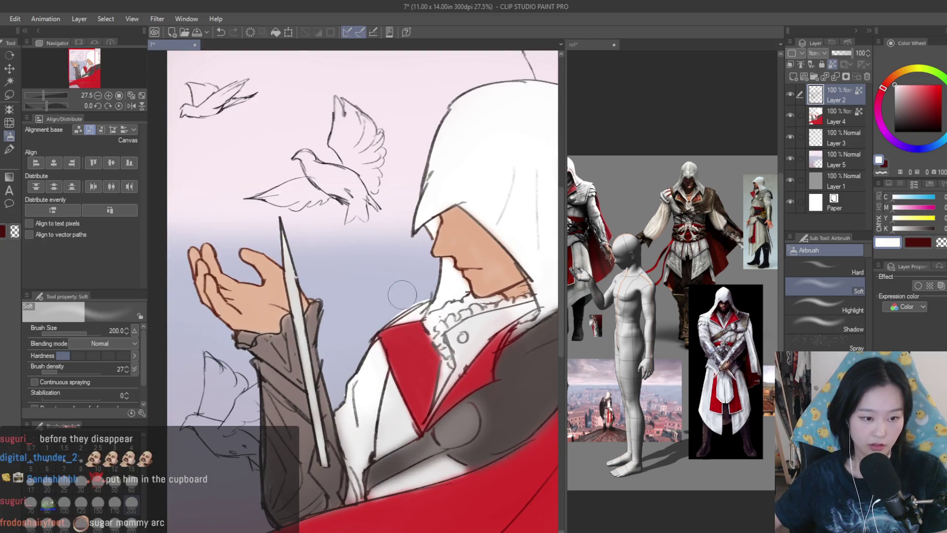
scroll(402, 294, "down", 3)
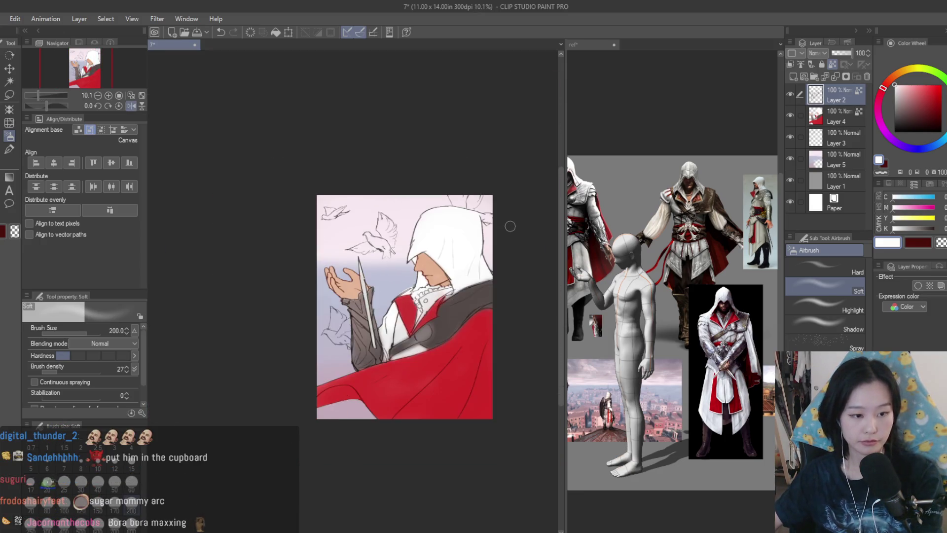
scroll(510, 226, "up", 3)
key("ctrl+s")
left_click(849, 96)
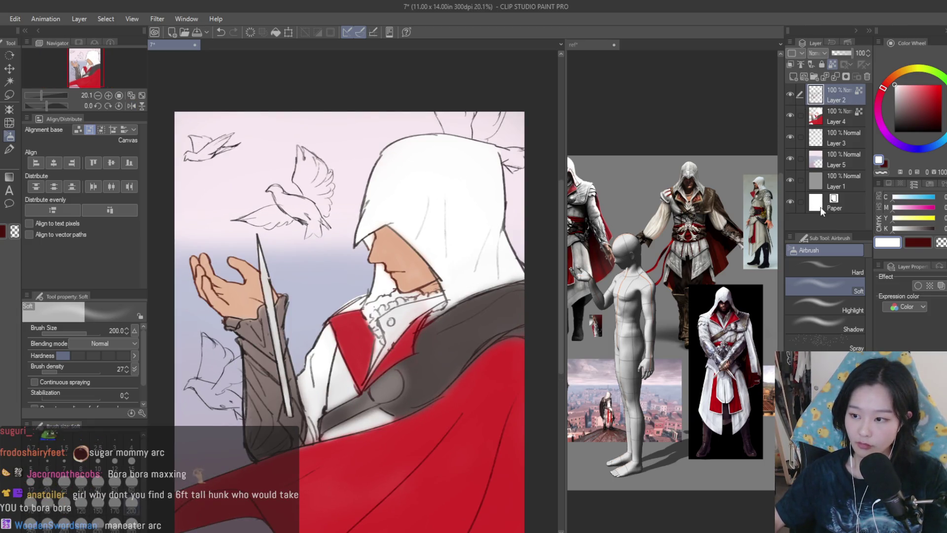
Zoom in on the assassin reference photo, then return to drawing 7.
left_click(637, 240)
scroll(636, 240, "up", 3)
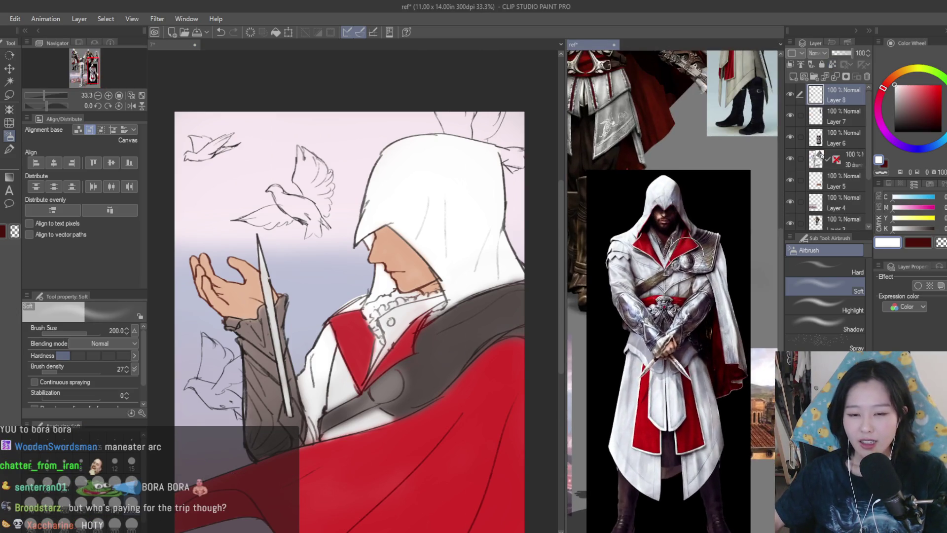
scroll(682, 250, "up", 3)
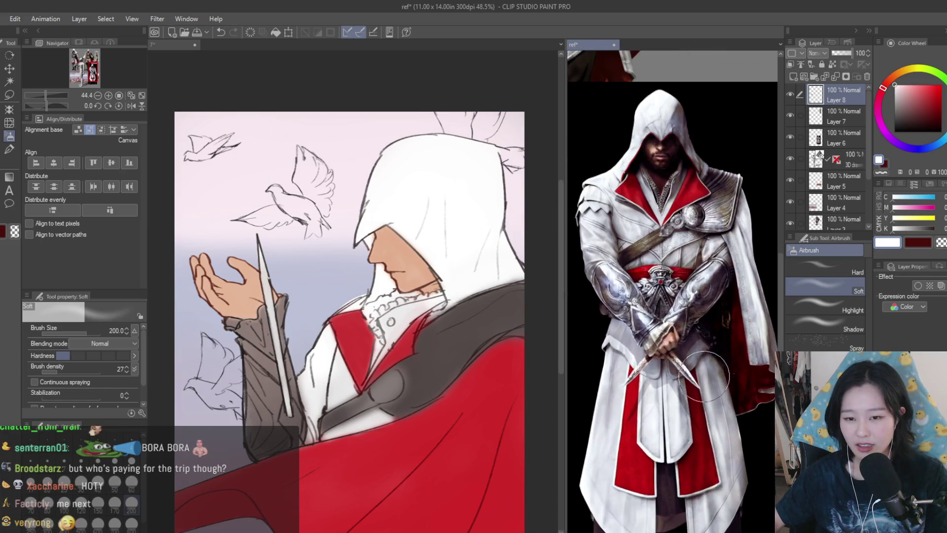
left_click(491, 248)
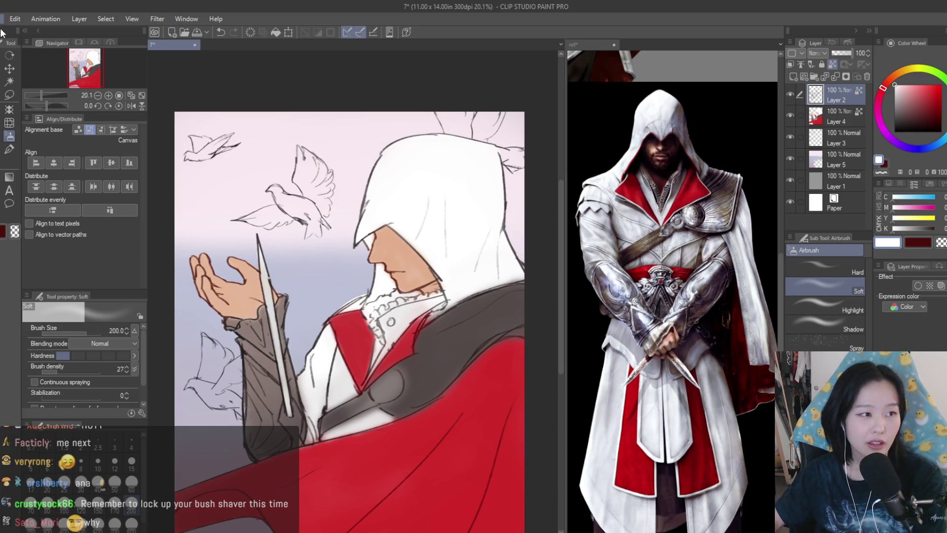
key("Return")
Create the new canvas and draw three overlapping Venn circles with a smaller pen.
key("p")
left_click(798, 251)
key("ctrl+0")
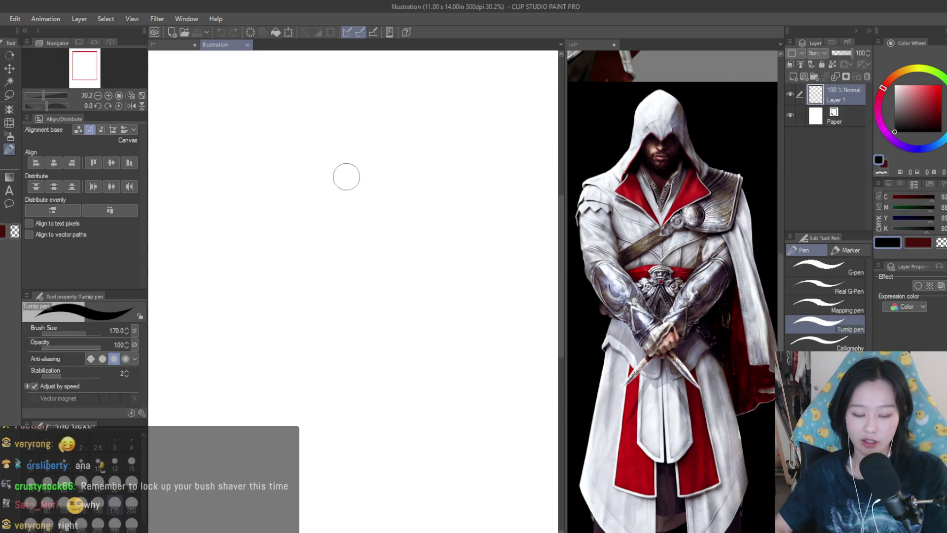
key("bracketleft")
key("bracketleft")
key("bracketleft")
key("bracketleft")
mouse_move(320, 159)
left_mouse_down()
mouse_move(250, 225)
mouse_move(291, 165)
left_mouse_up()
mouse_move(475, 158)
left_mouse_down()
mouse_move(403, 291)
mouse_move(454, 164)
left_mouse_up()
mouse_move(407, 237)
left_mouse_down()
mouse_move(296, 286)
mouse_move(380, 225)
mouse_move(330, 244)
mouse_move(420, 240)
mouse_move(370, 228)
left_mouse_up()
key("ctrl+z")
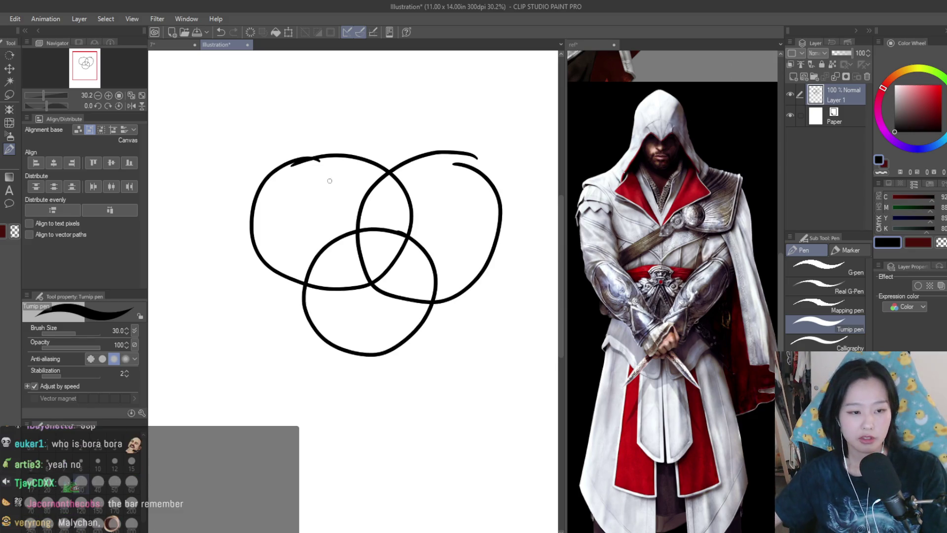
Label the circles 'hot', 'smart' and 'rich'.
scroll(327, 179, "up", 3)
scroll(247, 240, "up", 2)
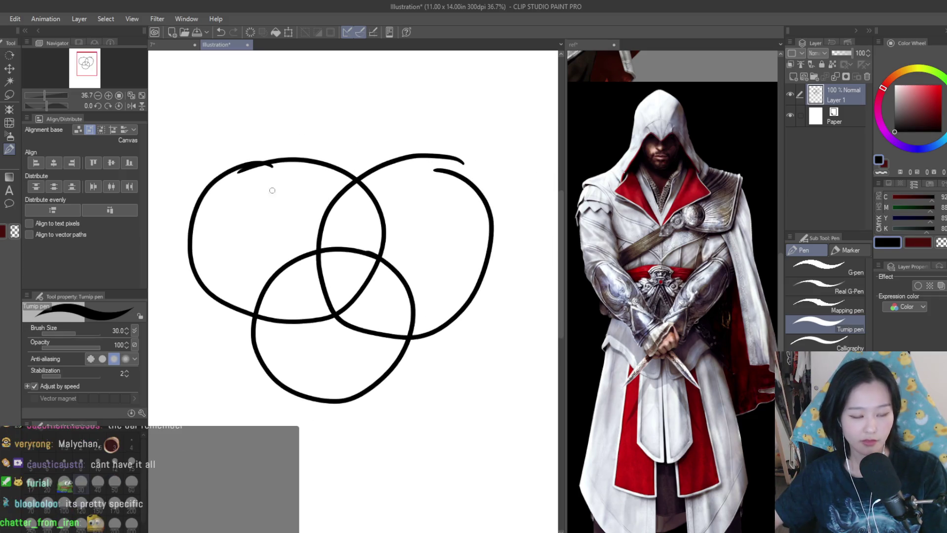
left_click_drag(245, 206, 247, 227)
left_click_drag(240, 214, 253, 211)
left_click_drag(428, 214, 416, 231)
left_click_drag(430, 231, 467, 235)
left_click_drag(473, 235, 487, 220)
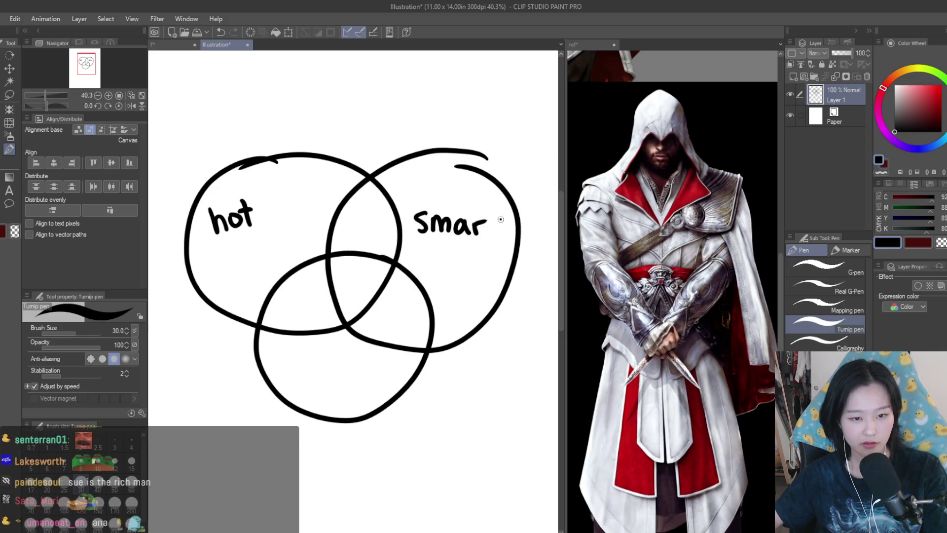
left_click_drag(303, 373, 312, 374)
mouse_move(320, 378)
left_mouse_down()
mouse_move(320, 389)
mouse_move(343, 389)
left_mouse_up()
scroll(342, 385, "down", 1)
scroll(341, 354, "up", 1)
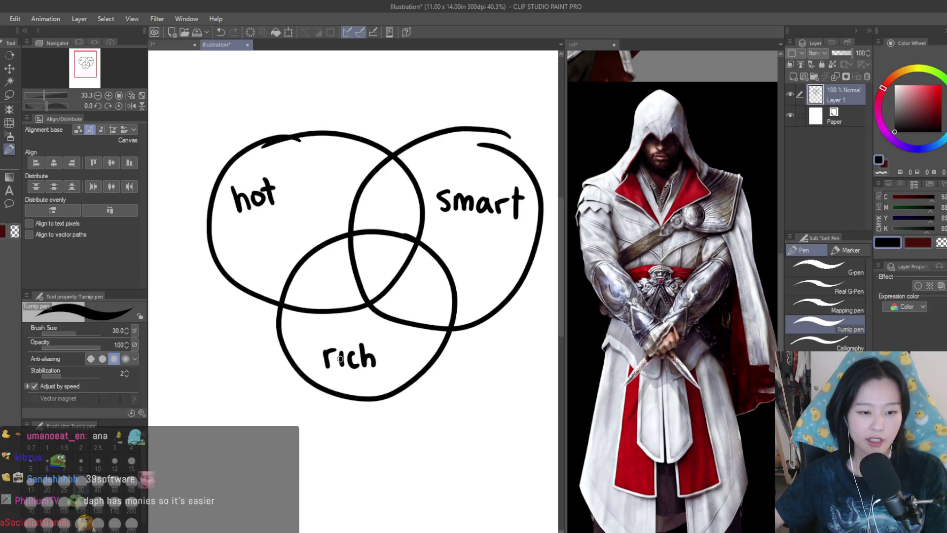
scroll(321, 276, "up", 1)
Write 'dumb', 'broke' and 'ugly' in the pairwise overlaps.
mouse_move(296, 281)
left_mouse_down()
mouse_move(293, 300)
mouse_move(353, 289)
left_mouse_up()
scroll(334, 247, "down", 2)
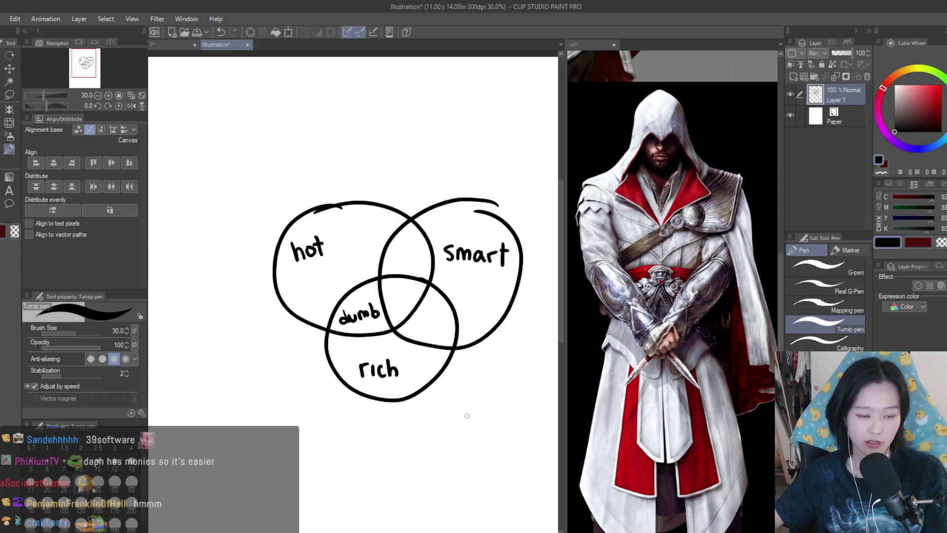
scroll(340, 237, "up", 2)
mouse_move(346, 224)
left_mouse_down()
mouse_move(348, 239)
mouse_move(368, 230)
left_mouse_up()
left_click_drag(379, 225, 378, 240)
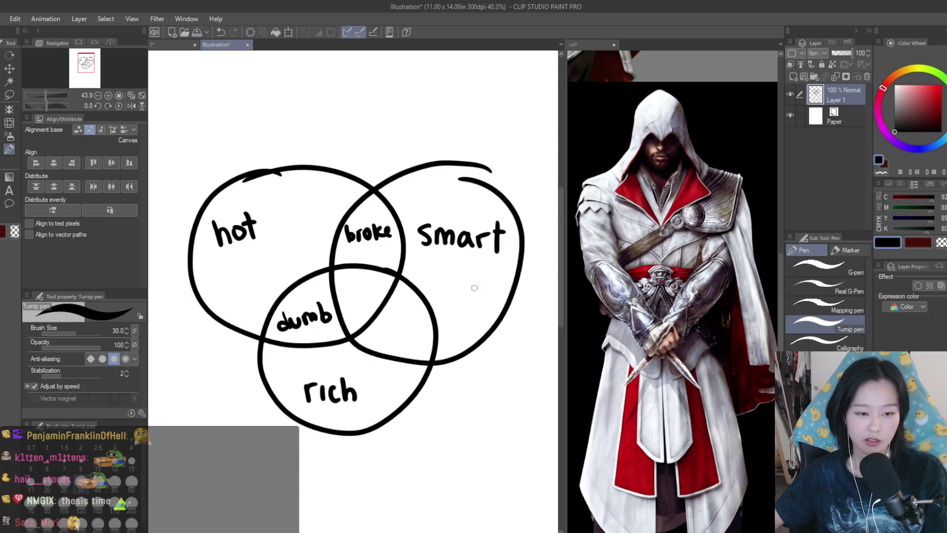
scroll(397, 331, "up", 2)
left_click_drag(378, 323, 394, 341)
left_click_drag(408, 325, 401, 358)
mouse_move(417, 317)
left_mouse_down()
mouse_move(417, 340)
mouse_move(437, 346)
left_mouse_up()
scroll(434, 336, "down", 4)
scroll(437, 184, "up", 1)
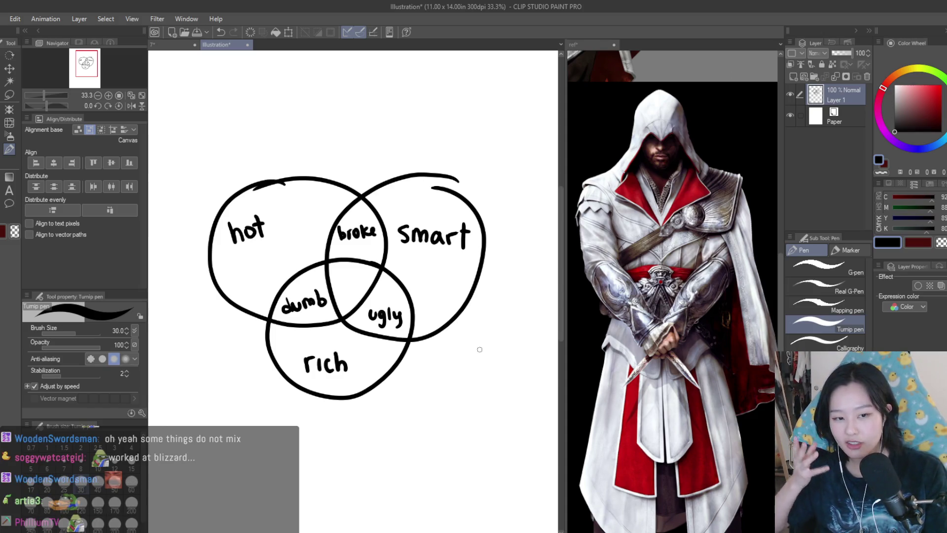
scroll(344, 270, "up", 4)
Write 'me' in the central overlap, undoing the first attempt.
left_click_drag(327, 280, 345, 300)
mouse_move(367, 266)
left_mouse_down()
mouse_move(359, 304)
mouse_move(363, 286)
mouse_move(386, 296)
left_mouse_up()
scroll(389, 292, "down", 2)
key("ctrl+z")
key("ctrl+z")
key("ctrl+z")
scroll(402, 363, "down", 4)
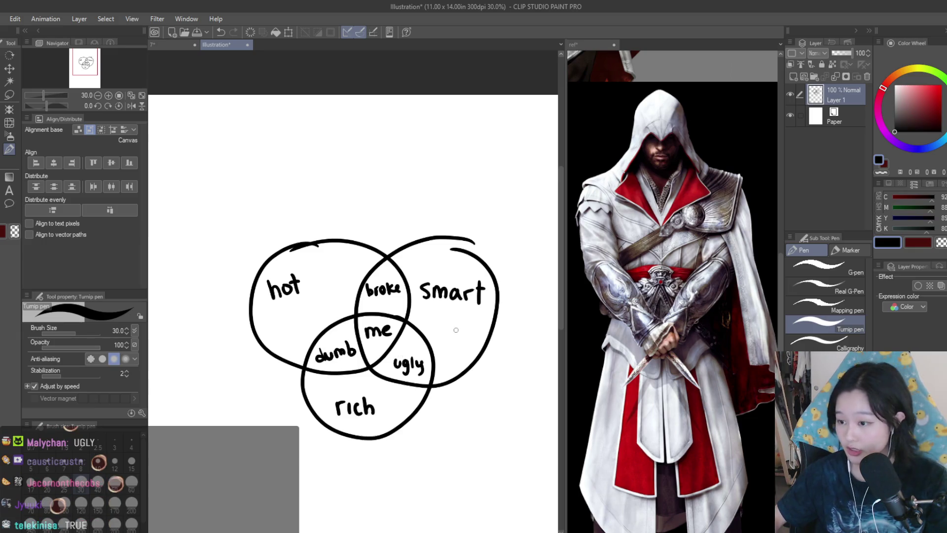
scroll(455, 327, "up", 1)
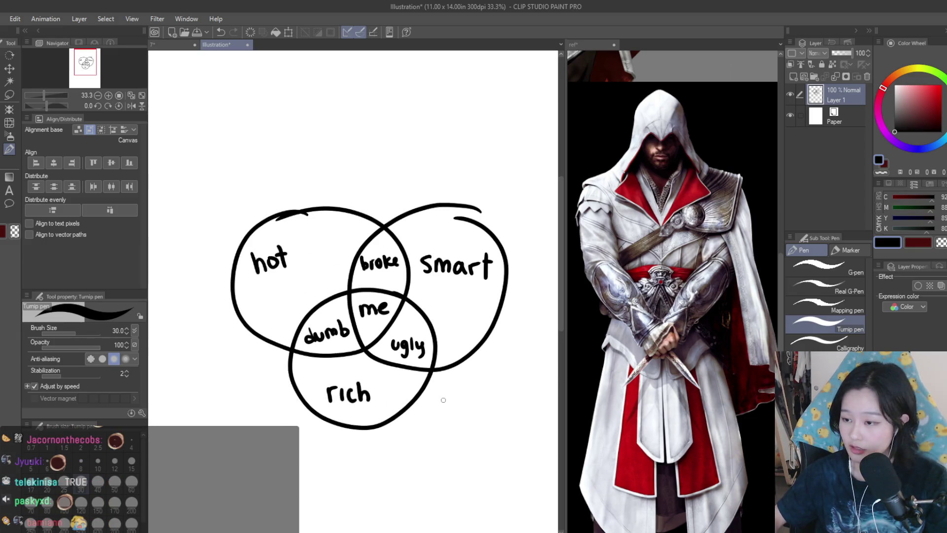
scroll(482, 300, "down", 1)
scroll(446, 387, "up", 1)
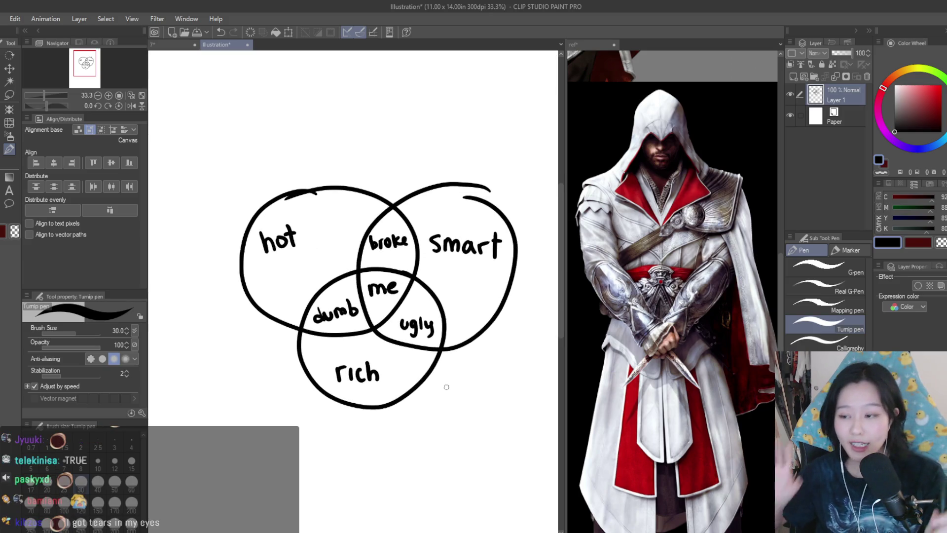
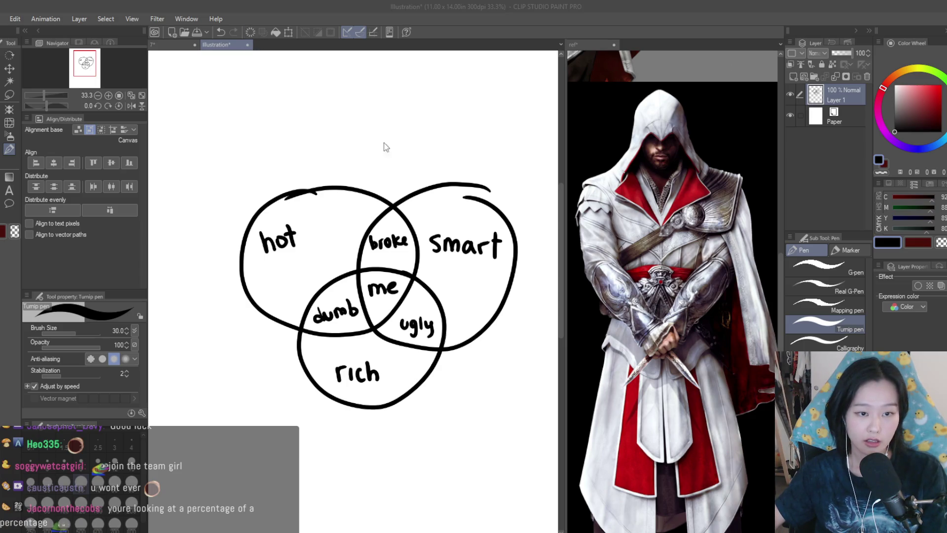
Close the Illustration sketch tab so the hooded assassin canvas '7' is shown again.
key("n")
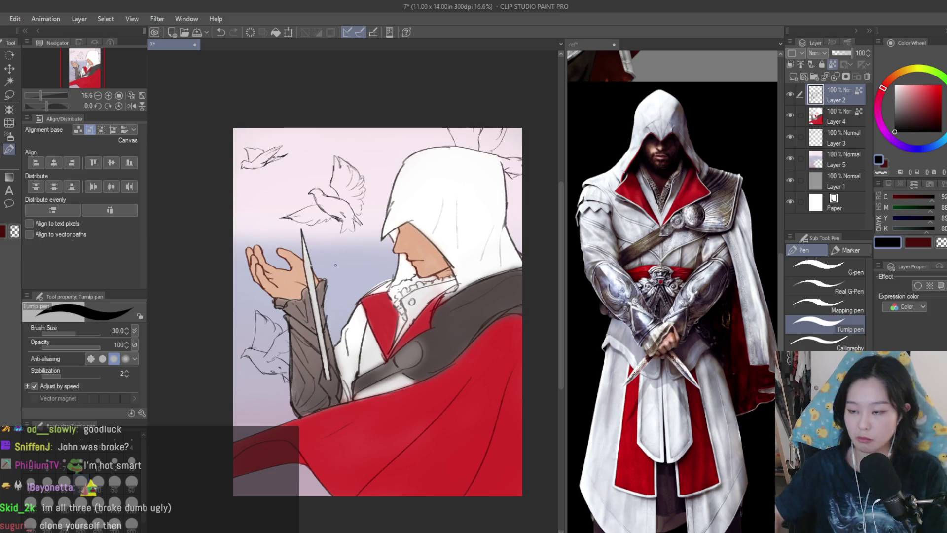
Toggle Layer 4 and Layer 2 visibility to compare them, leaving Layer 4 selected.
scroll(349, 235, "down", 1)
left_click(791, 116)
left_click(791, 115)
left_click(826, 108)
left_click(790, 95)
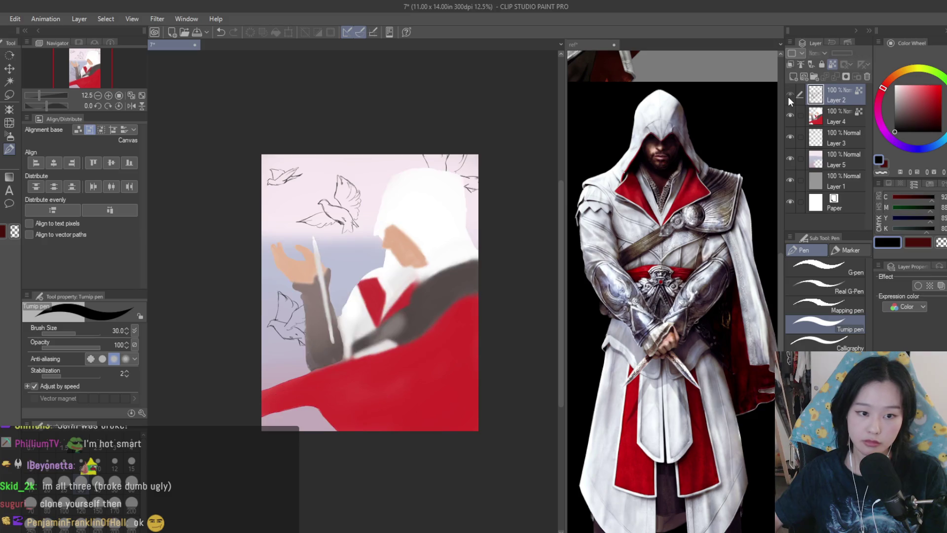
left_click(790, 95)
Set Layer 2's blending mode to Multiply.
scroll(473, 169, "down", 2)
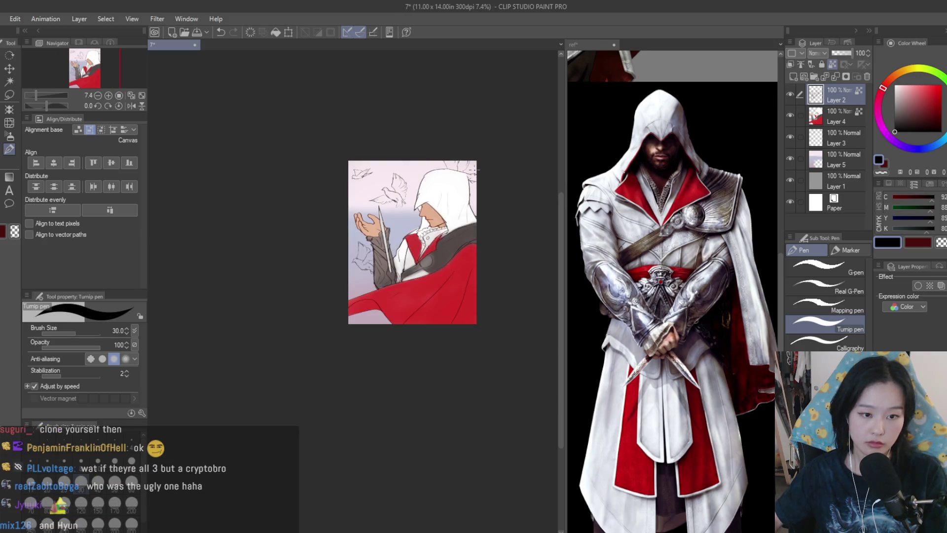
scroll(434, 167, "up", 3)
scroll(424, 171, "down", 2)
scroll(493, 178, "up", 1)
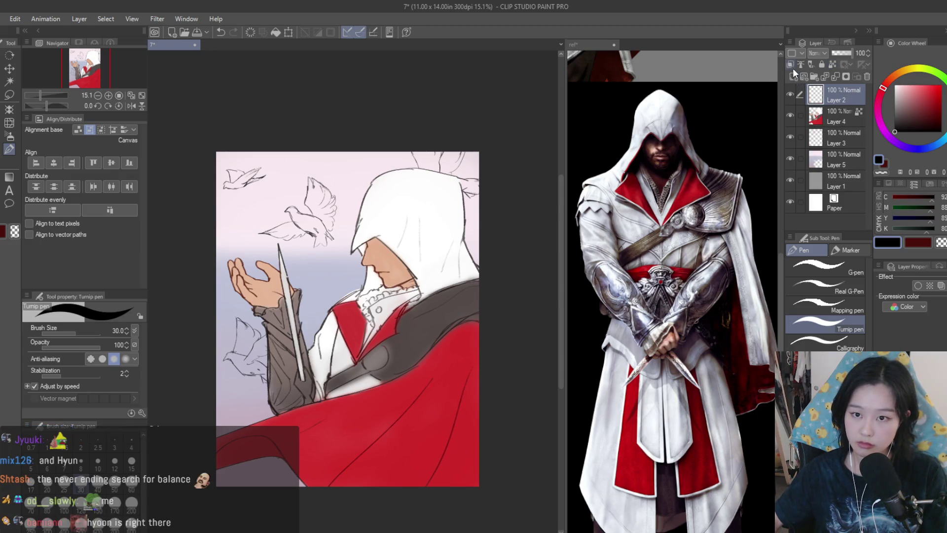
left_click(900, 102)
scroll(352, 187, "up", 1)
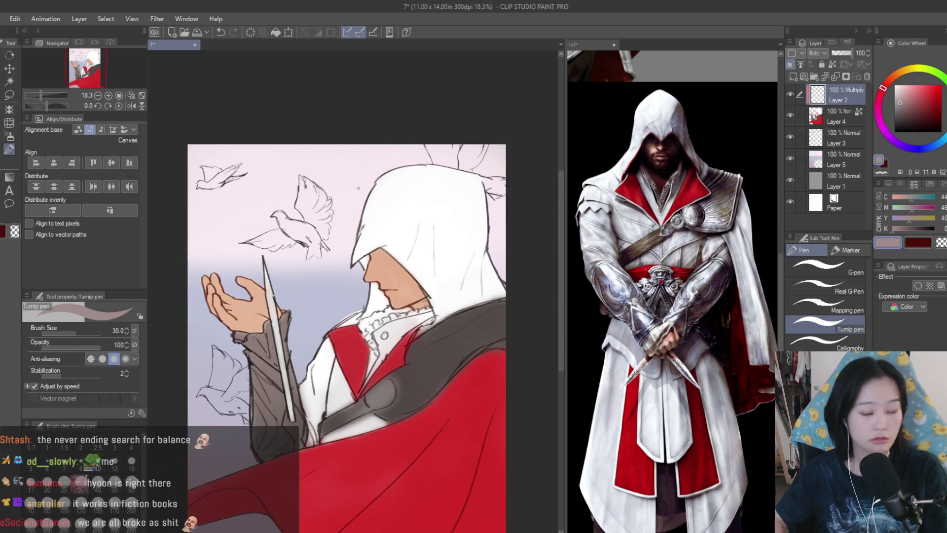
Test dark and lavender strokes on the hood, undo them, and return to a warm light colour.
mouse_move(320, 288)
left_mouse_down()
mouse_move(465, 172)
mouse_move(410, 321)
left_mouse_up()
key("ctrl+z")
left_click_drag(434, 227, 415, 250)
left_click_drag(918, 149, 917, 171)
left_click_drag(466, 222, 366, 264)
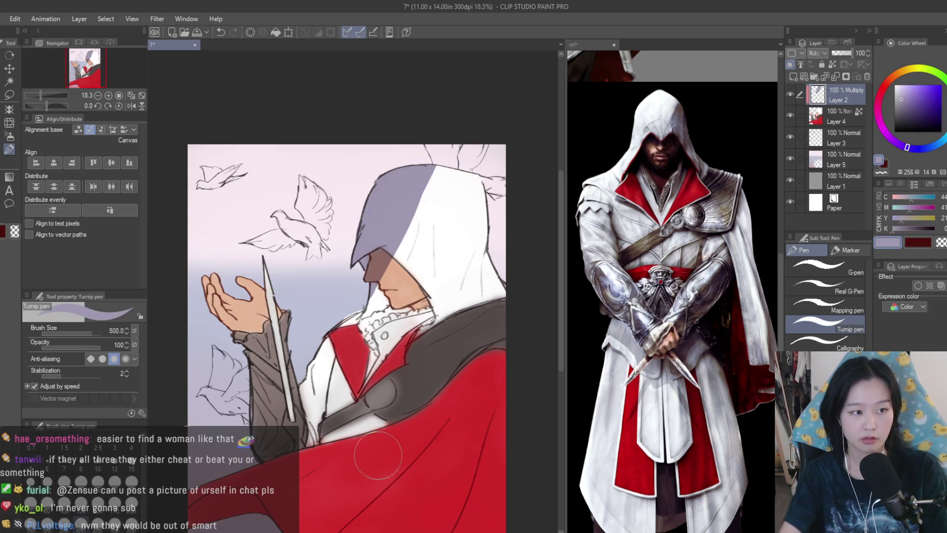
key("ctrl+z")
left_click(889, 80)
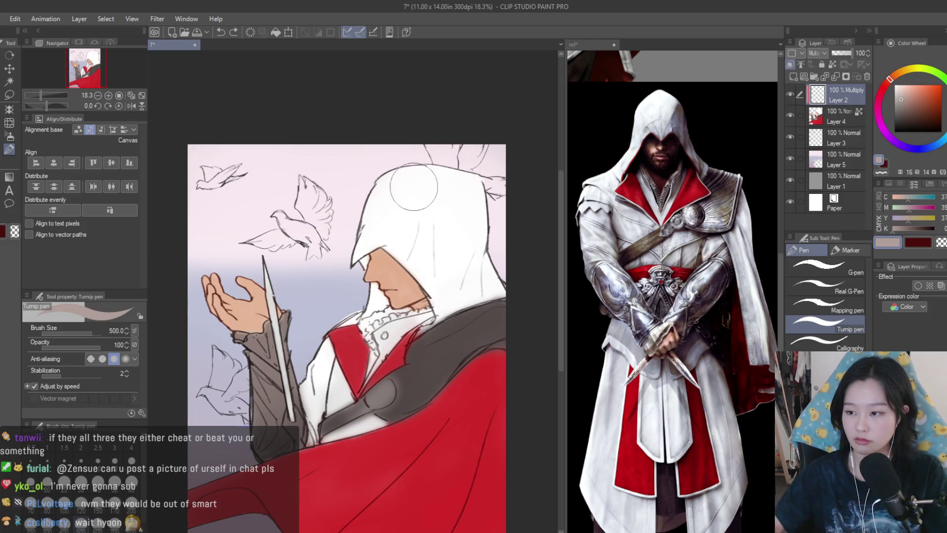
scroll(424, 259, "down", 1)
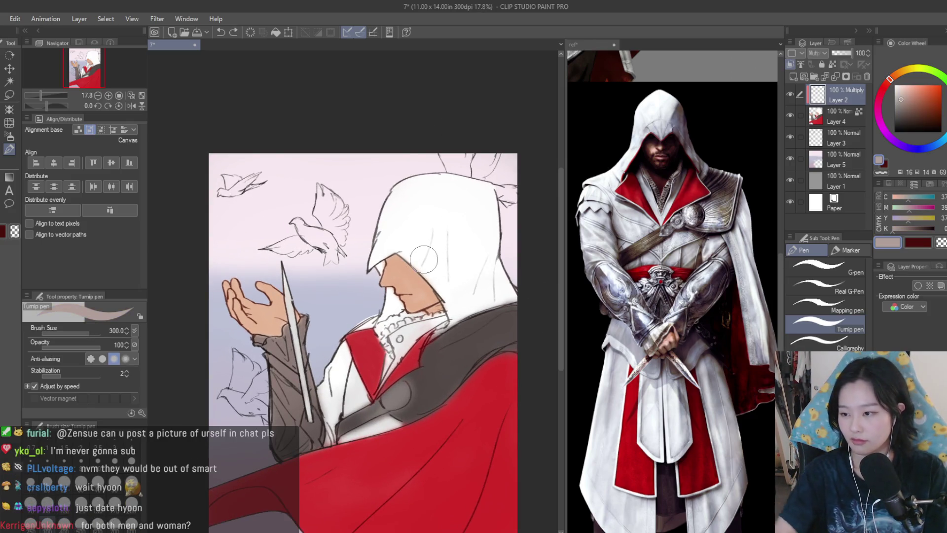
scroll(406, 212, "up", 1)
At brush size 120, shade the eyes, nose and chin grey down the neck into the collar.
mouse_move(392, 183)
left_mouse_down()
mouse_move(400, 291)
mouse_move(375, 355)
left_mouse_up()
scroll(433, 309, "up", 1)
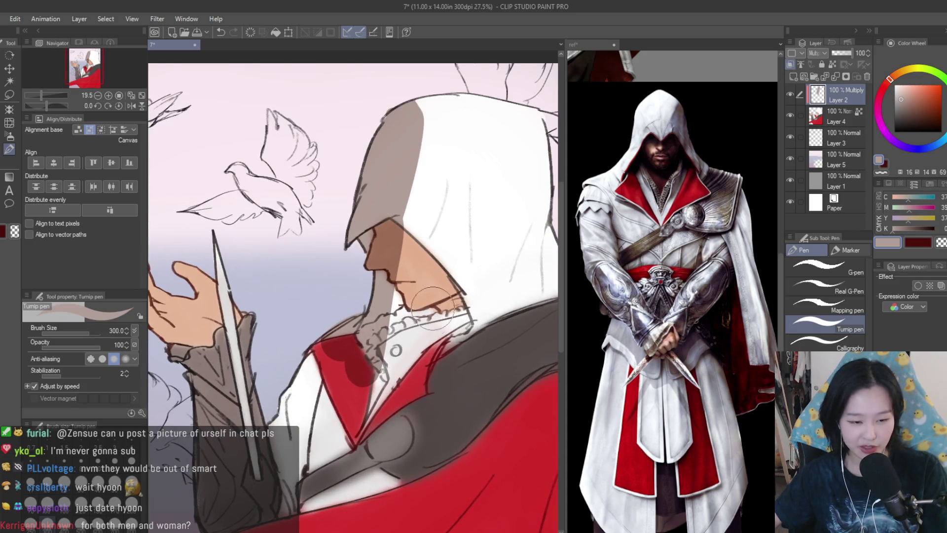
key("bracketleft")
key("bracketleft")
key("bracketleft")
key("ctrl+z")
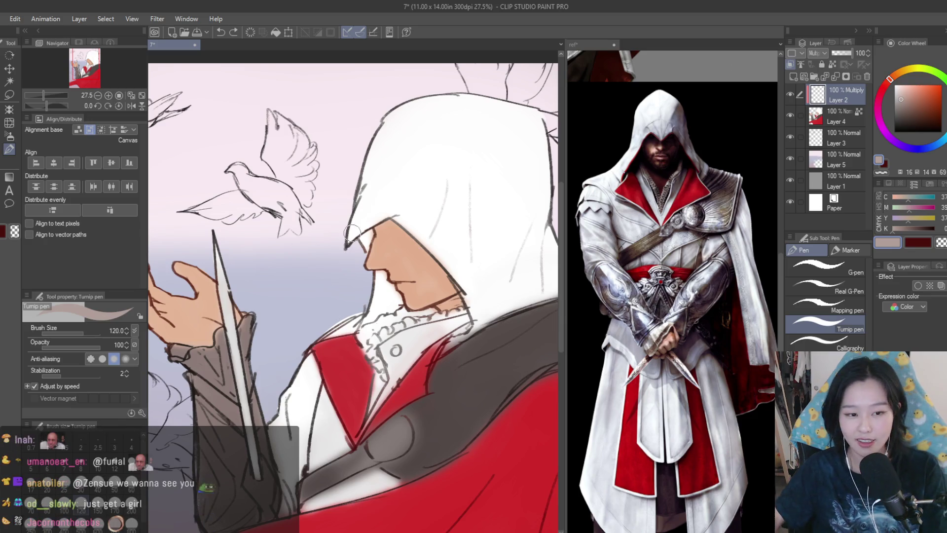
scroll(365, 247, "up", 3)
left_click_drag(380, 225, 346, 267)
mouse_move(382, 323)
left_mouse_down()
mouse_move(422, 363)
mouse_move(405, 394)
mouse_move(310, 431)
left_mouse_up()
mouse_move(385, 399)
left_mouse_down()
mouse_move(363, 434)
mouse_move(363, 477)
mouse_move(395, 425)
mouse_move(385, 436)
mouse_move(418, 433)
mouse_move(444, 405)
mouse_move(506, 396)
left_mouse_up()
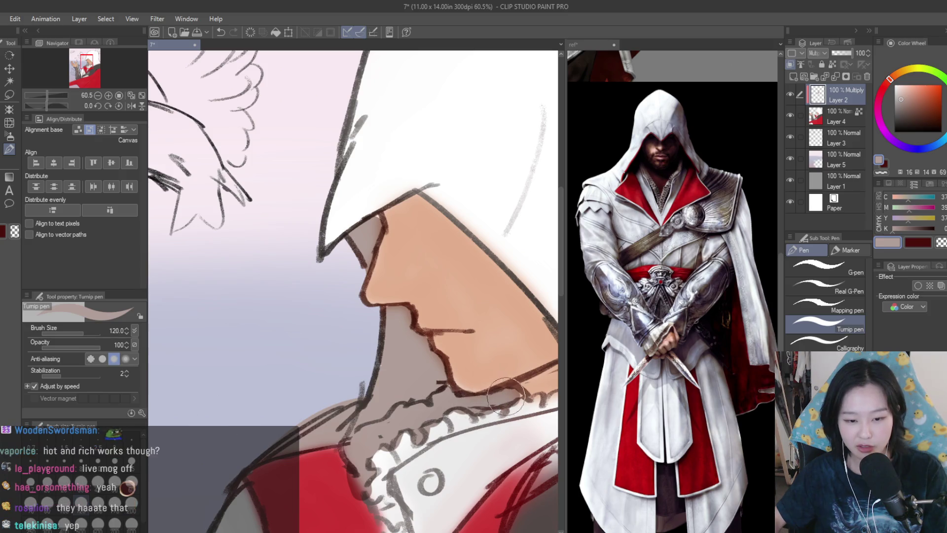
Zoom in on the face and collar and brush grey strokes beside the red collar.
scroll(510, 390, "down", 5)
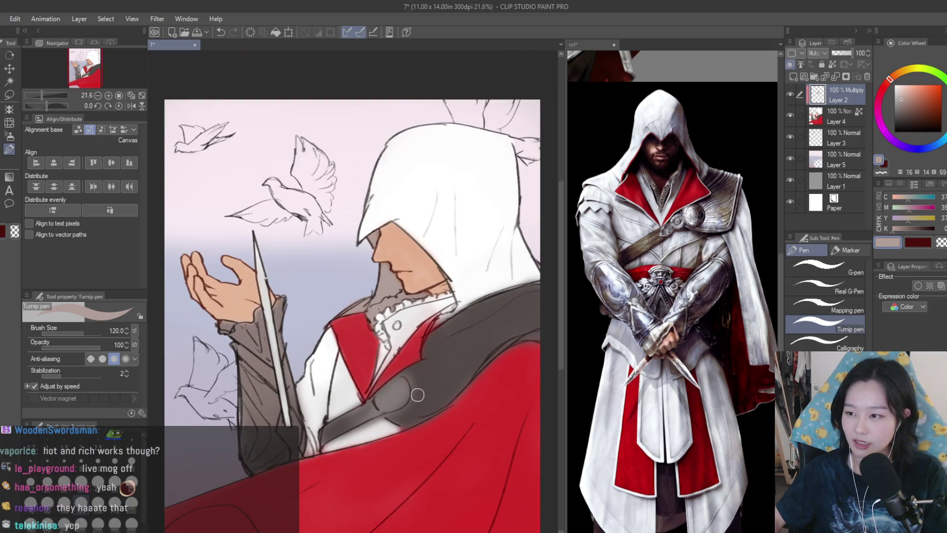
scroll(416, 397, "up", 1)
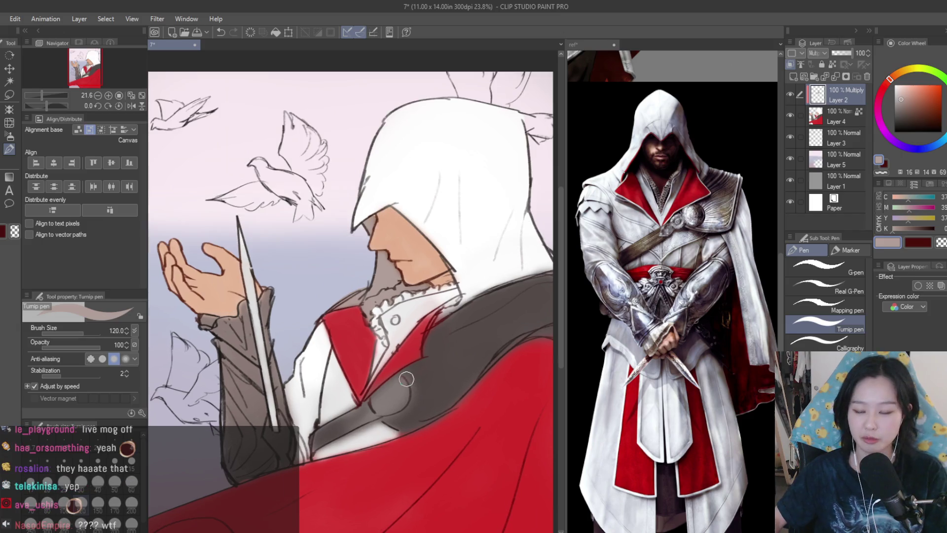
scroll(382, 316, "up", 2)
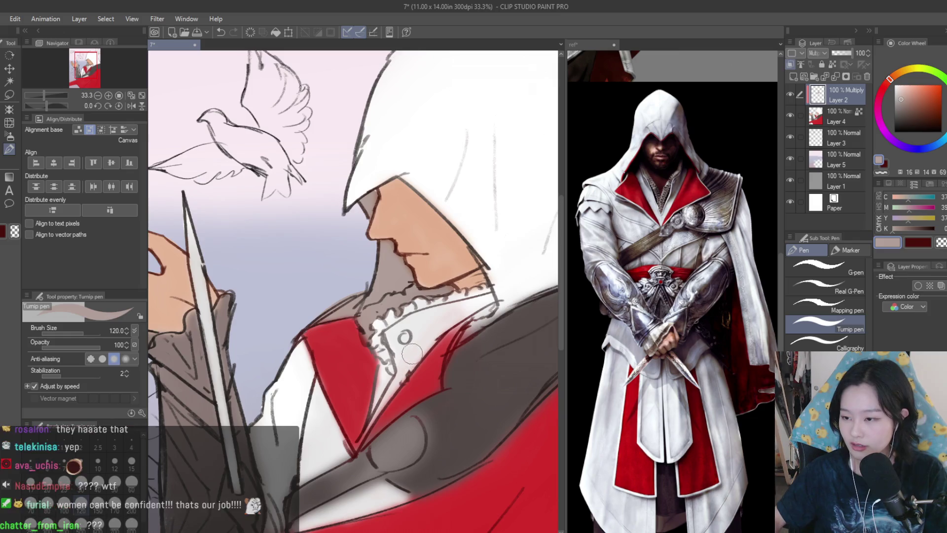
scroll(411, 366, "down", 2)
scroll(385, 381, "up", 1)
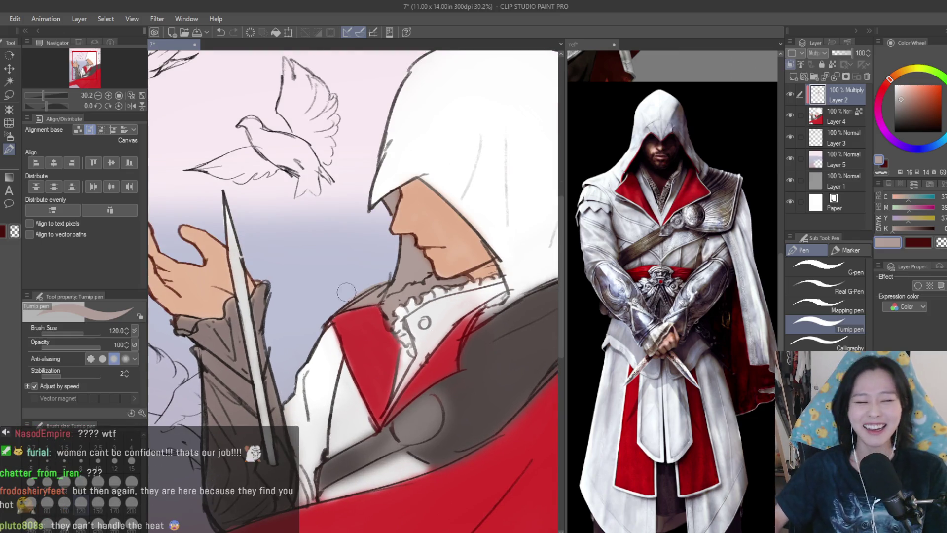
key("ctrl+plus")
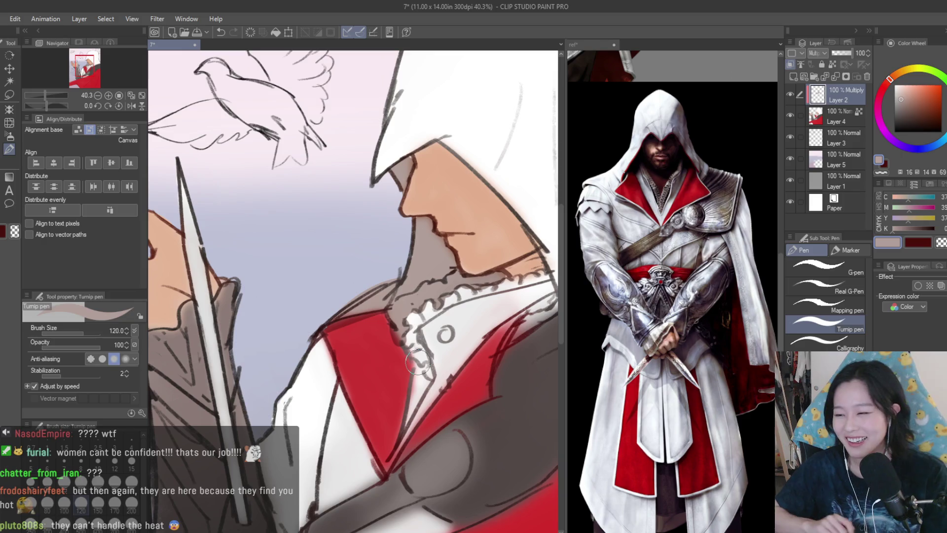
scroll(535, 269, "down", 2)
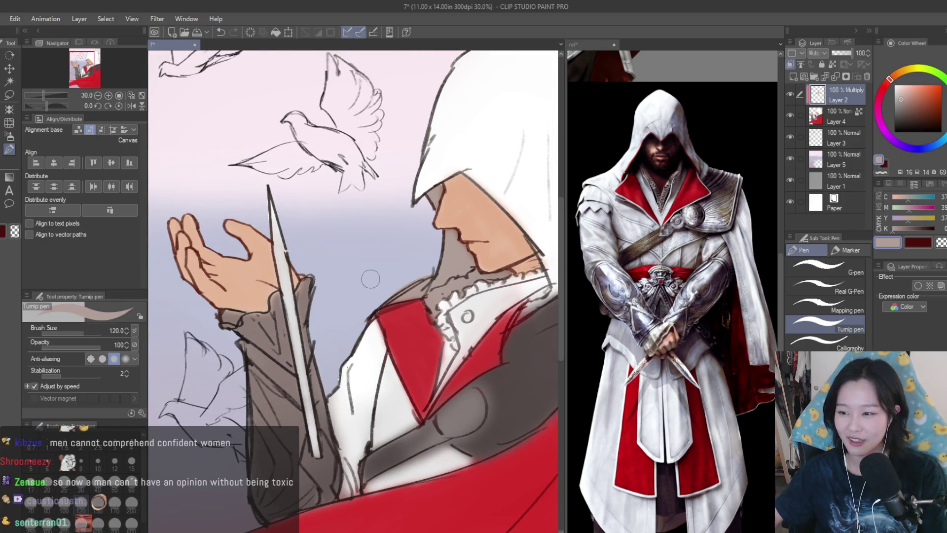
scroll(379, 301, "up", 2)
left_click_drag(374, 378, 365, 321)
mouse_move(375, 360)
left_mouse_down()
mouse_move(371, 346)
mouse_move(343, 422)
mouse_move(329, 434)
left_mouse_up()
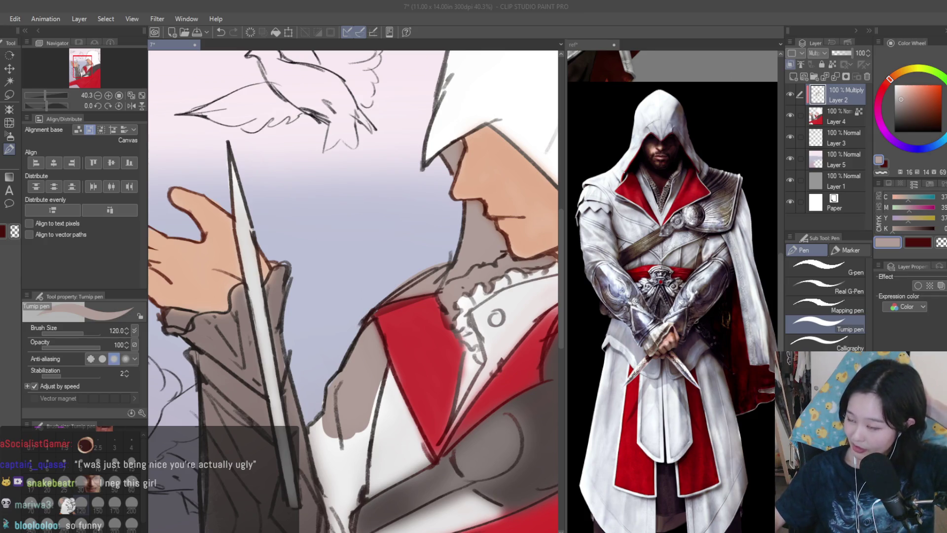
Paint a taupe shadow along the white shirt's left edge, brush size 250.
scroll(361, 201, "down", 2)
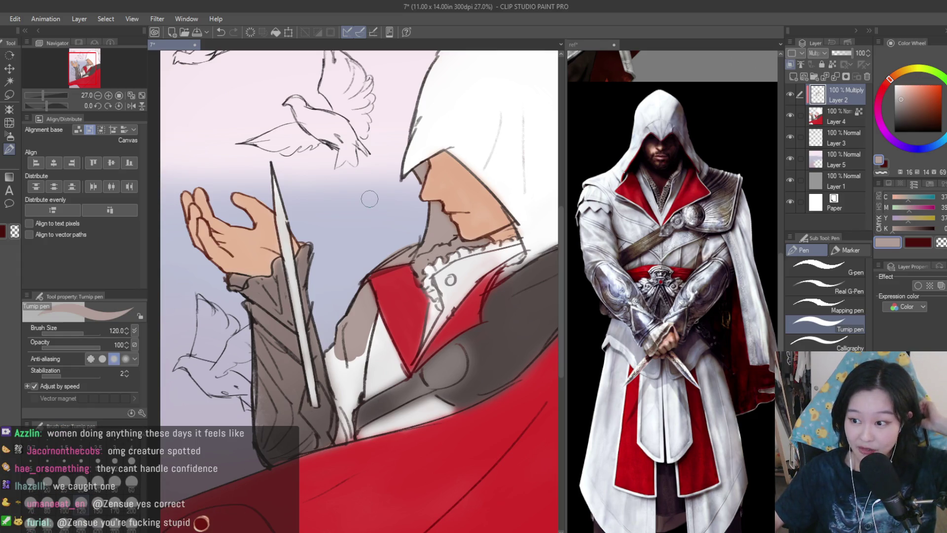
scroll(405, 214, "down", 1)
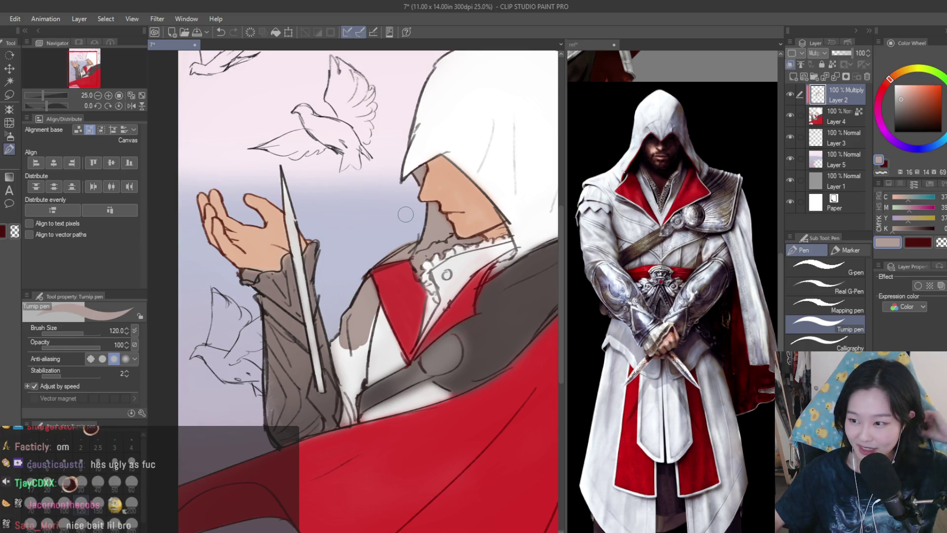
scroll(406, 213, "up", 3)
mouse_move(362, 303)
left_mouse_down()
mouse_move(316, 449)
mouse_move(341, 468)
mouse_move(331, 474)
mouse_move(385, 489)
left_mouse_up()
scroll(378, 385, "down", 2)
key("bracketright")
key("bracketright")
key("bracketright")
Darken the sleeve with two broad shading strokes.
left_click_drag(346, 424, 365, 459)
scroll(365, 459, "down", 2)
mouse_move(375, 390)
left_mouse_down()
mouse_move(388, 440)
mouse_move(345, 316)
mouse_move(326, 424)
left_mouse_up()
scroll(370, 422, "up", 2)
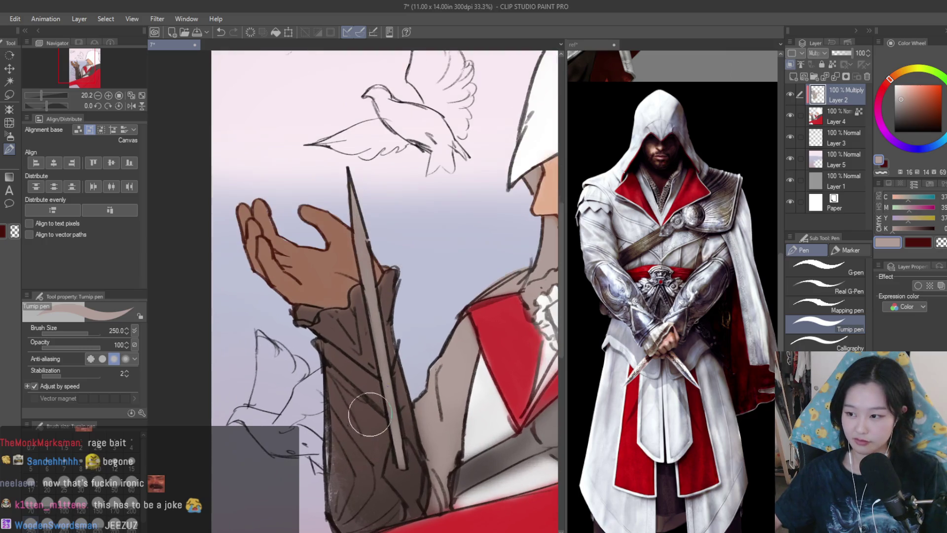
At smaller brush sizes, paint greyish-beige shadow below the red collar and darken the area above it.
key("bracketleft")
key("bracketleft")
scroll(326, 316, "down", 2)
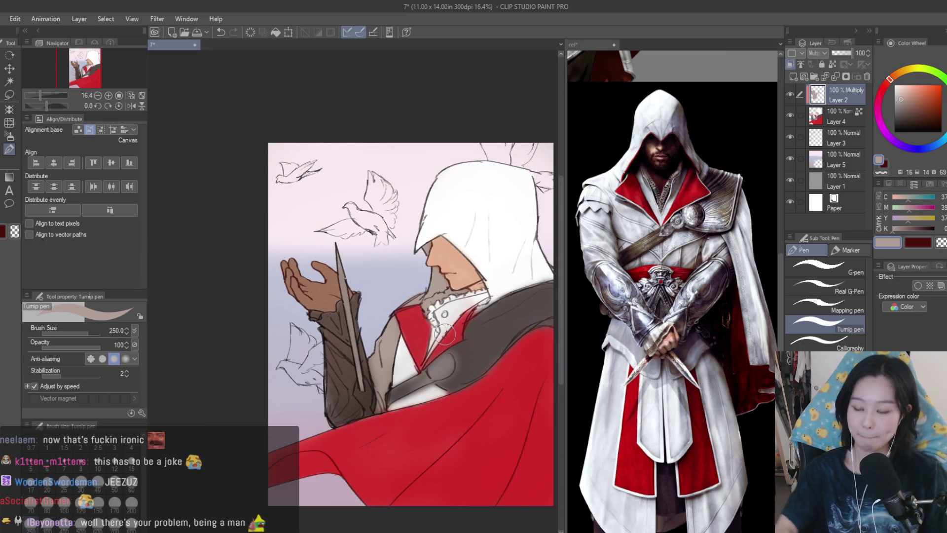
key("bracketleft")
key("bracketleft")
key("bracketleft")
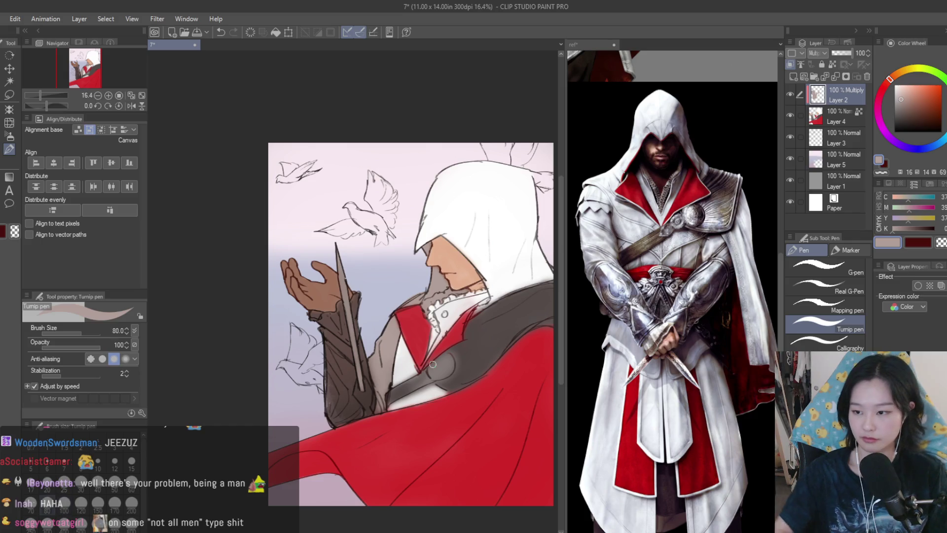
scroll(352, 329, "up", 2)
mouse_move(347, 370)
left_mouse_down()
mouse_move(355, 431)
mouse_move(383, 429)
left_mouse_up()
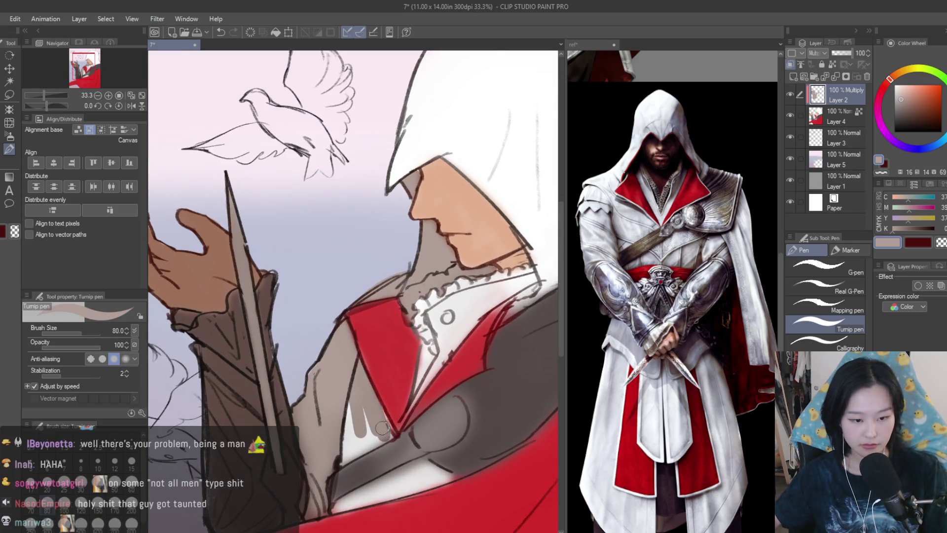
key("ctrl+z")
mouse_move(352, 378)
left_mouse_down()
mouse_move(368, 434)
mouse_move(356, 474)
mouse_move(440, 474)
mouse_move(355, 494)
mouse_move(338, 507)
left_mouse_up()
key("bracketleft")
key("bracketleft")
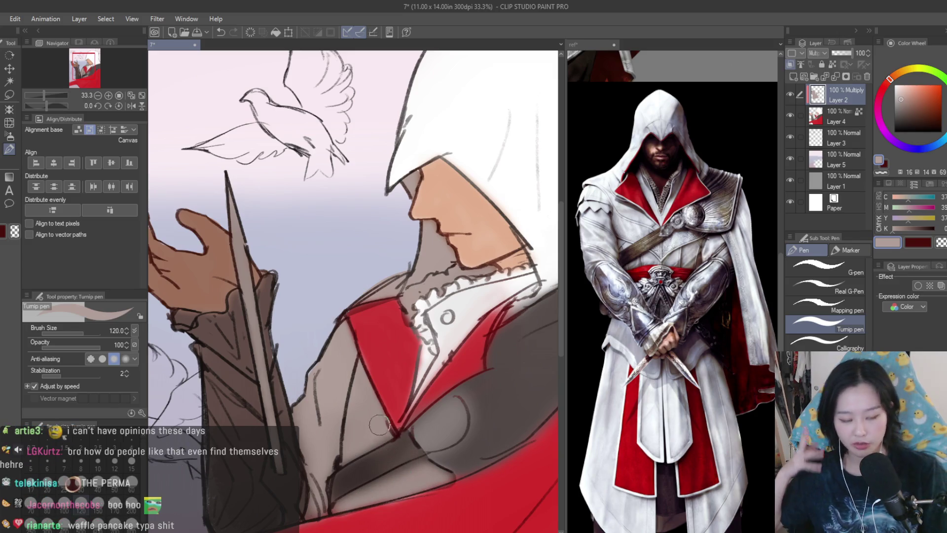
mouse_move(385, 299)
left_mouse_down()
mouse_move(345, 320)
mouse_move(388, 428)
left_mouse_up()
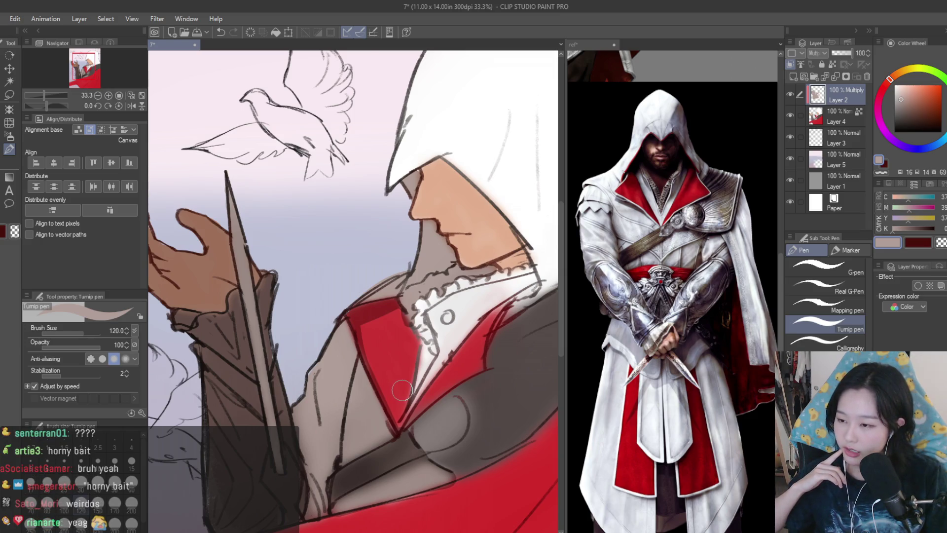
Shade the hood's left edge and the face profile in brown.
scroll(363, 345, "up", 2)
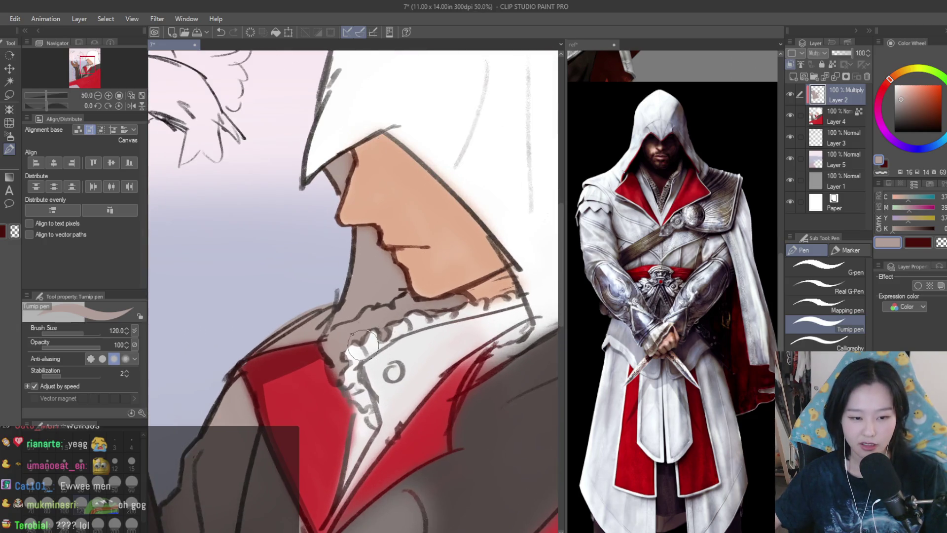
scroll(363, 346, "down", 2)
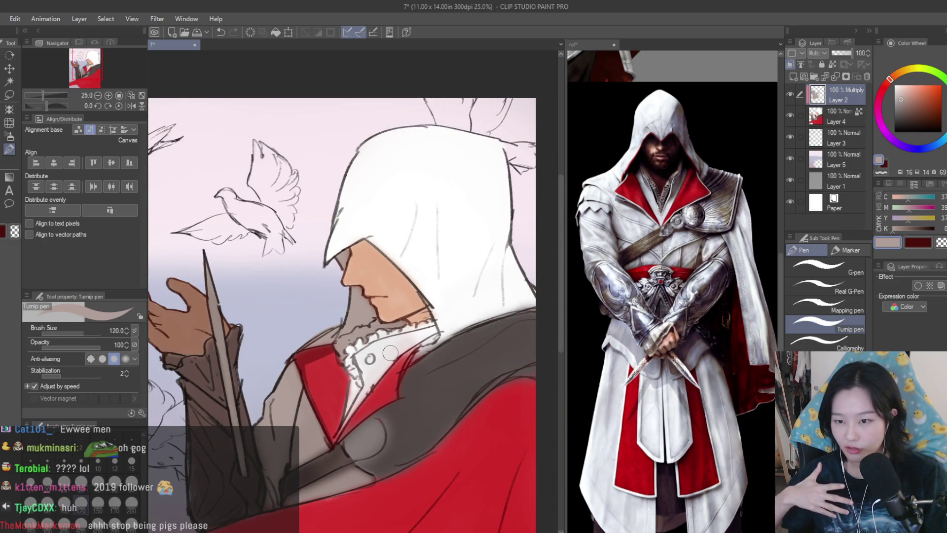
scroll(391, 352, "down", 1)
scroll(378, 259, "up", 1)
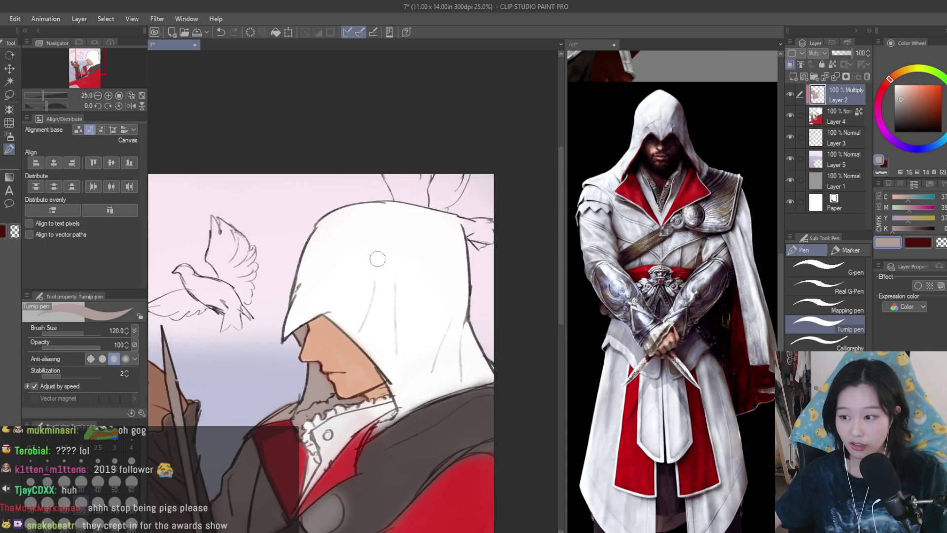
scroll(378, 259, "up", 1)
left_click_drag(326, 208, 291, 306)
left_click_drag(296, 259, 281, 345)
Replace a stray face band with brown shadow along the hood edge and jaw.
scroll(294, 352, "up", 1)
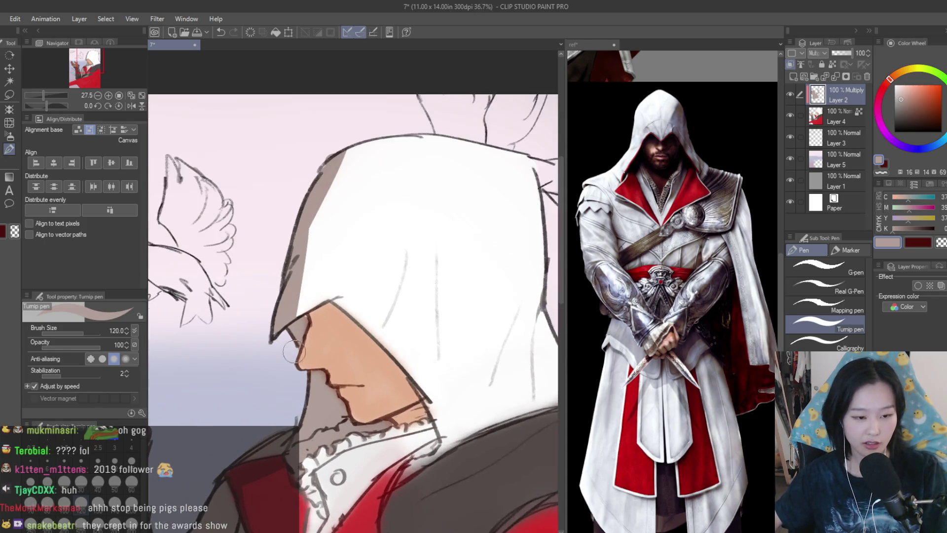
scroll(294, 353, "up", 1)
left_click_drag(328, 311, 398, 373)
key("ctrl+z")
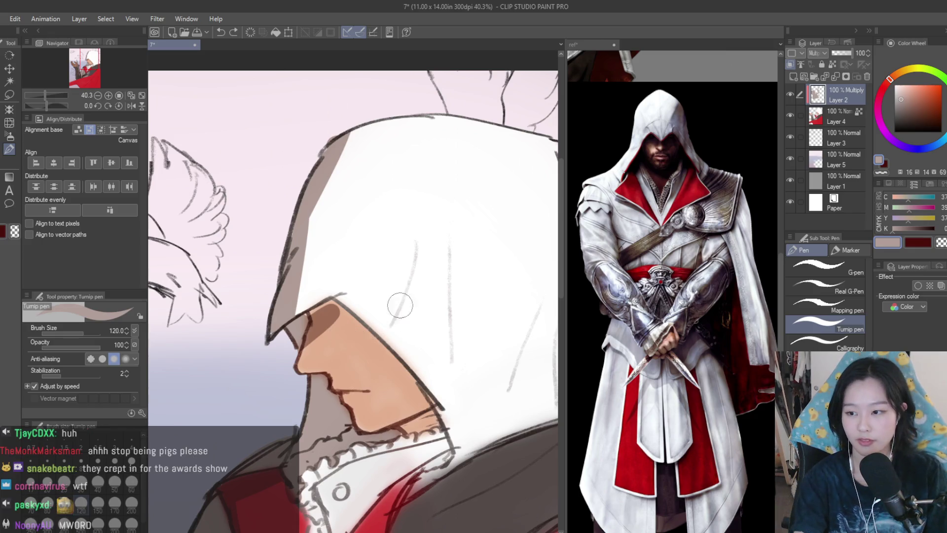
mouse_move(323, 318)
left_mouse_down()
mouse_move(432, 412)
mouse_move(395, 432)
left_mouse_up()
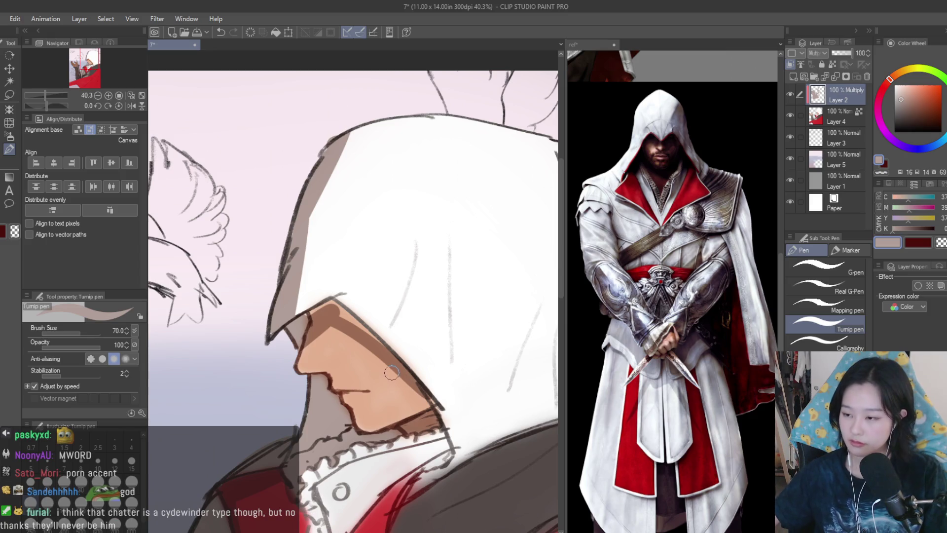
scroll(365, 350, "up", 1)
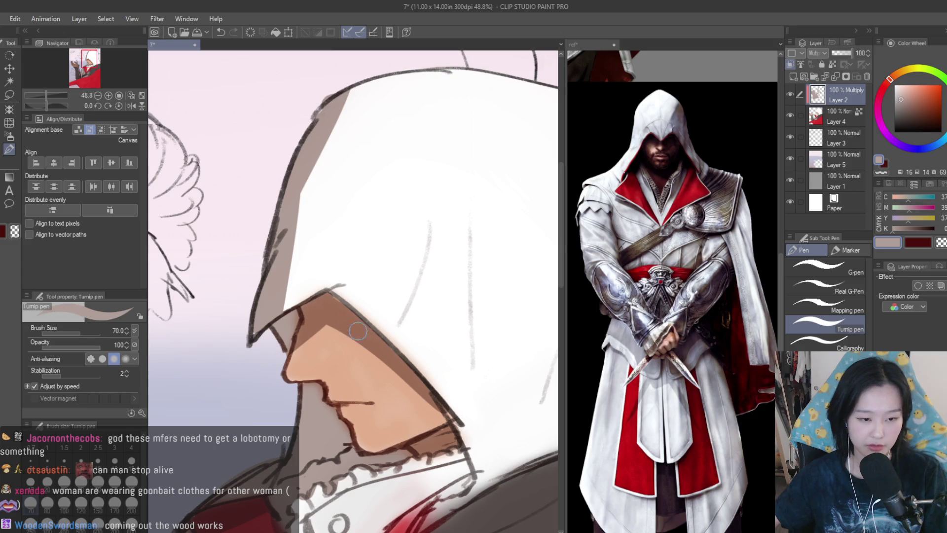
mouse_move(338, 328)
left_mouse_down()
mouse_move(321, 340)
mouse_move(424, 395)
mouse_move(350, 324)
mouse_move(319, 256)
left_mouse_up()
Add a grey shadow band across the top of the hood.
scroll(409, 395, "down", 2)
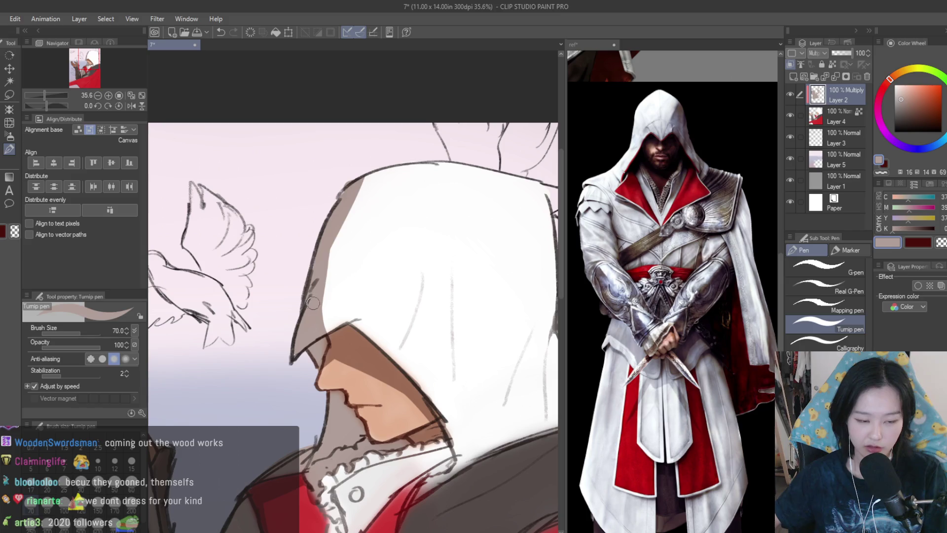
scroll(348, 329, "down", 1)
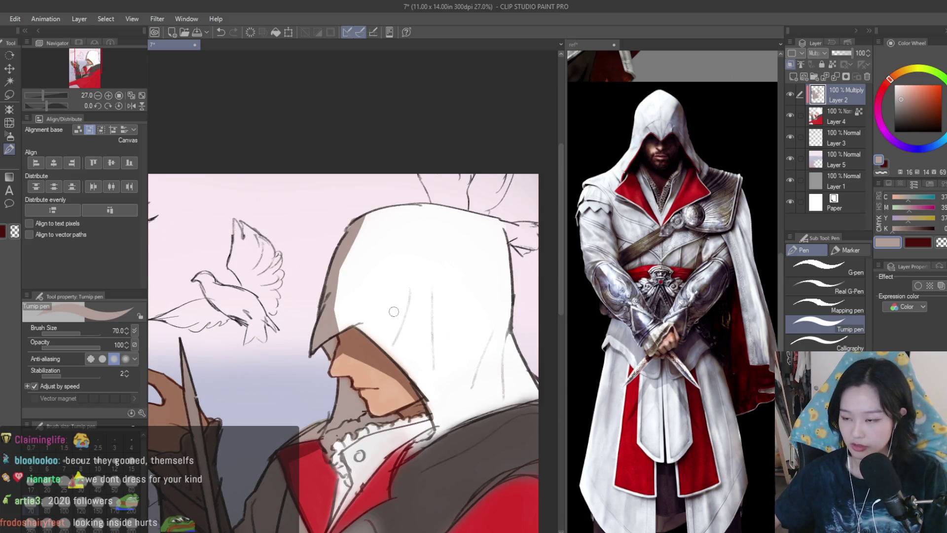
scroll(394, 236, "up", 1)
mouse_move(337, 232)
left_mouse_down()
mouse_move(353, 237)
mouse_move(442, 206)
left_mouse_up()
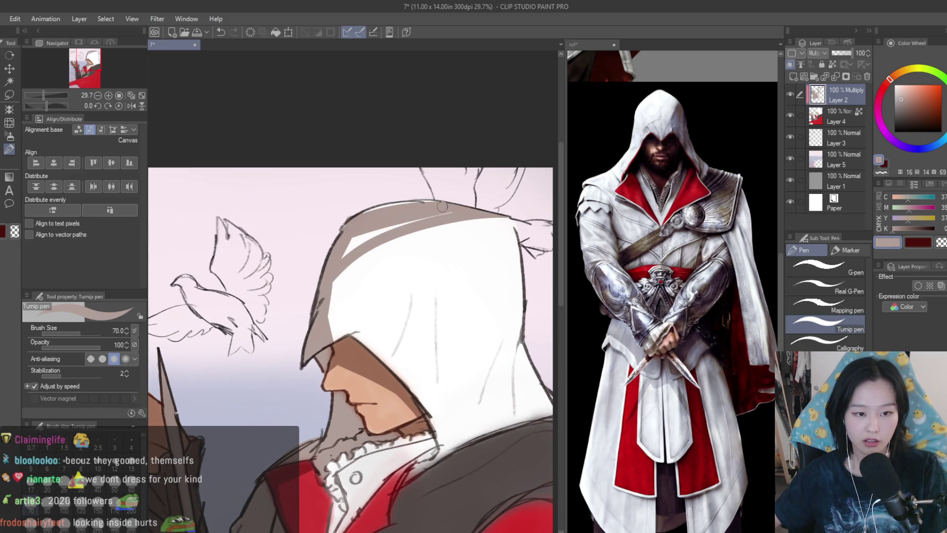
scroll(339, 244, "down", 4)
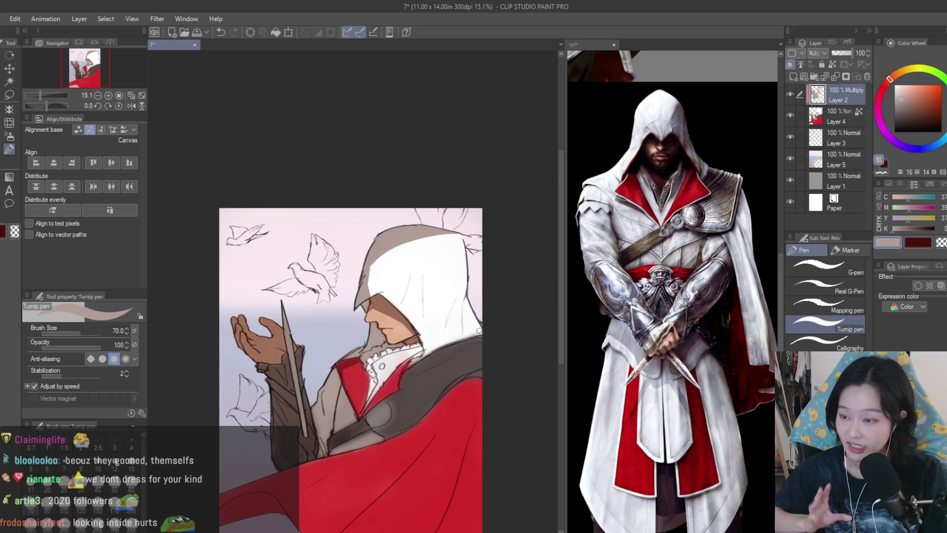
Widen the grey shadow band along the hood's inner edge.
scroll(444, 284, "up", 2)
scroll(326, 270, "up", 2)
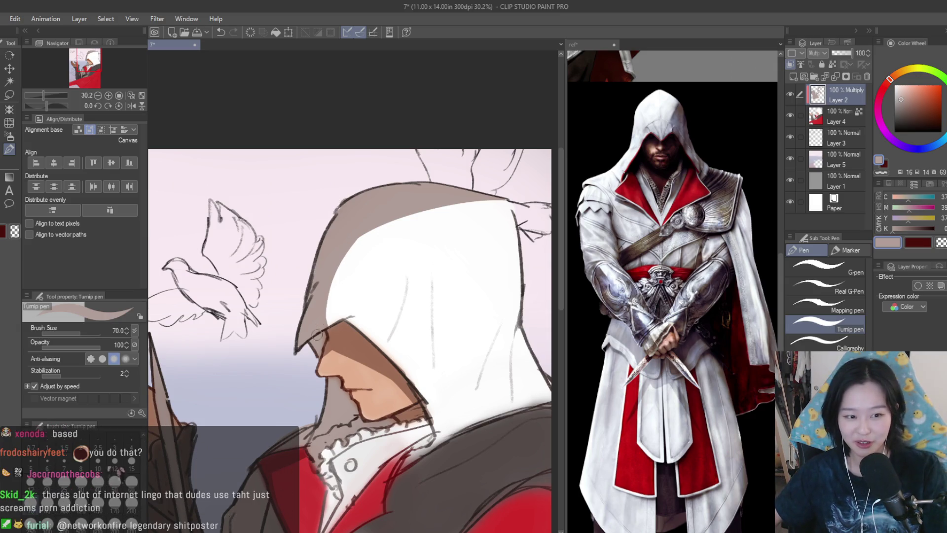
left_click_drag(360, 233, 327, 326)
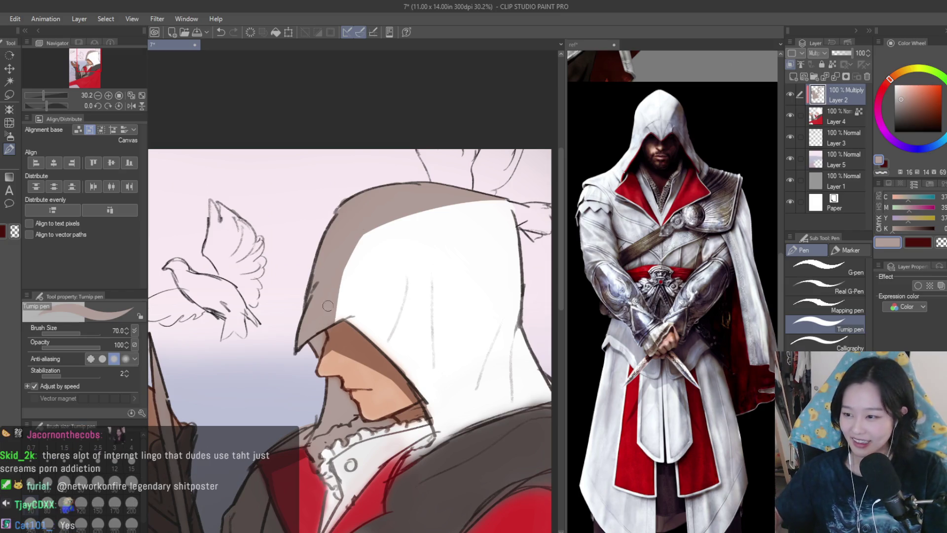
left_click_drag(381, 210, 328, 324)
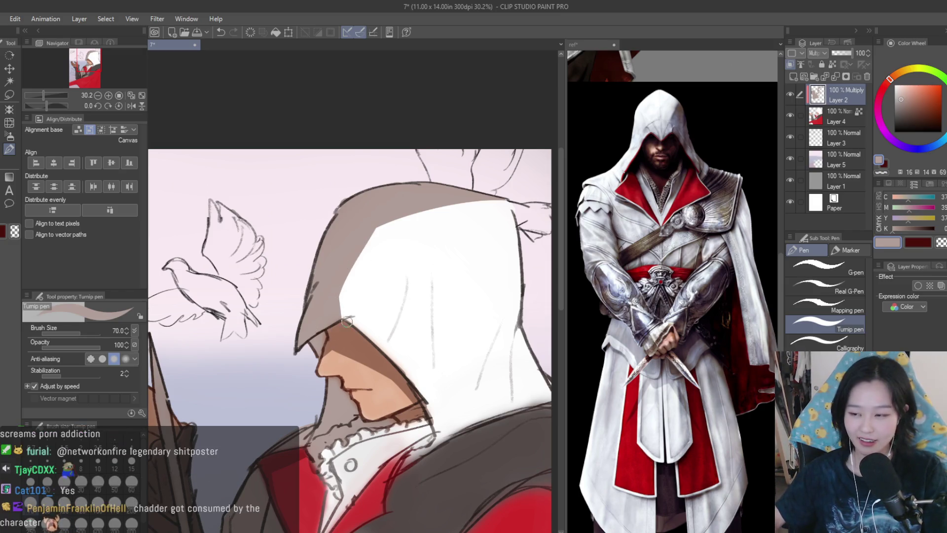
scroll(347, 417, "down", 1)
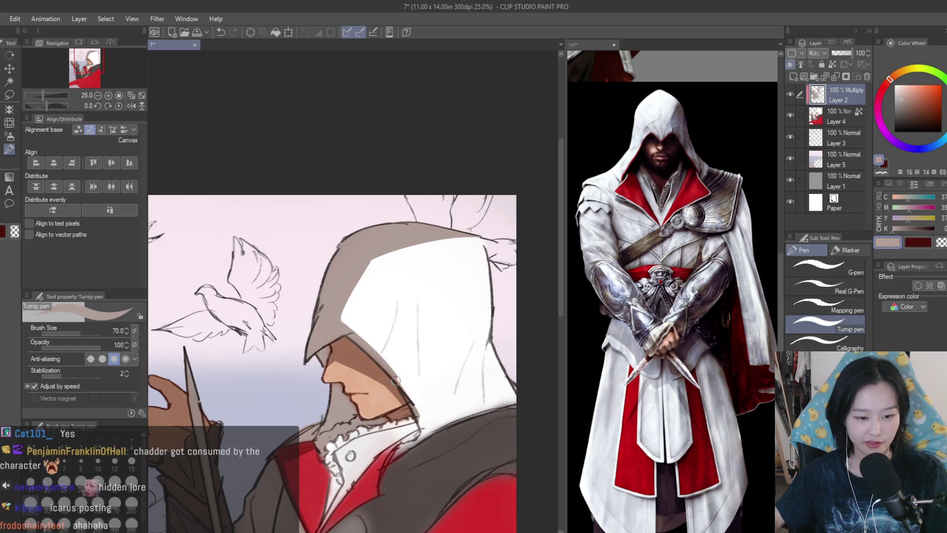
scroll(414, 355, "down", 3)
scroll(412, 361, "up", 4)
scroll(412, 362, "up", 2)
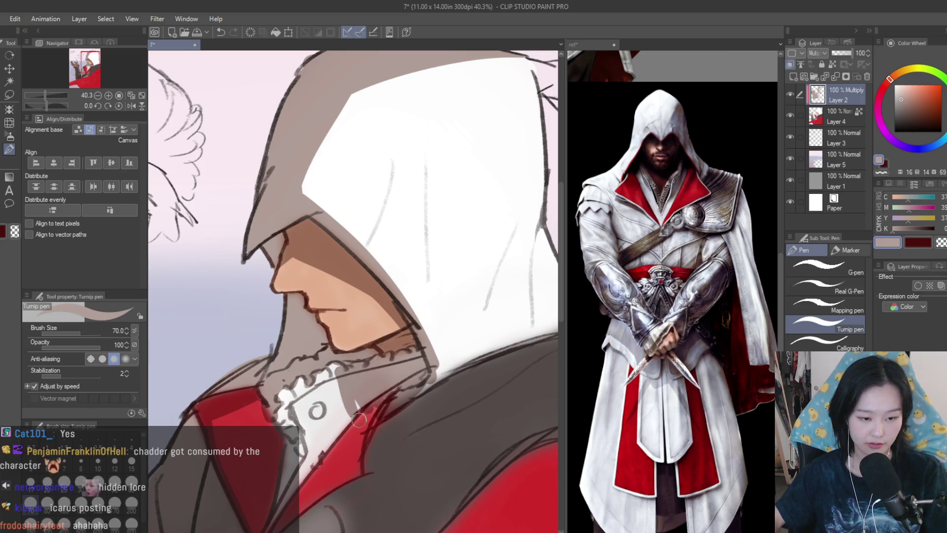
scroll(375, 380, "down", 4)
scroll(397, 365, "up", 3)
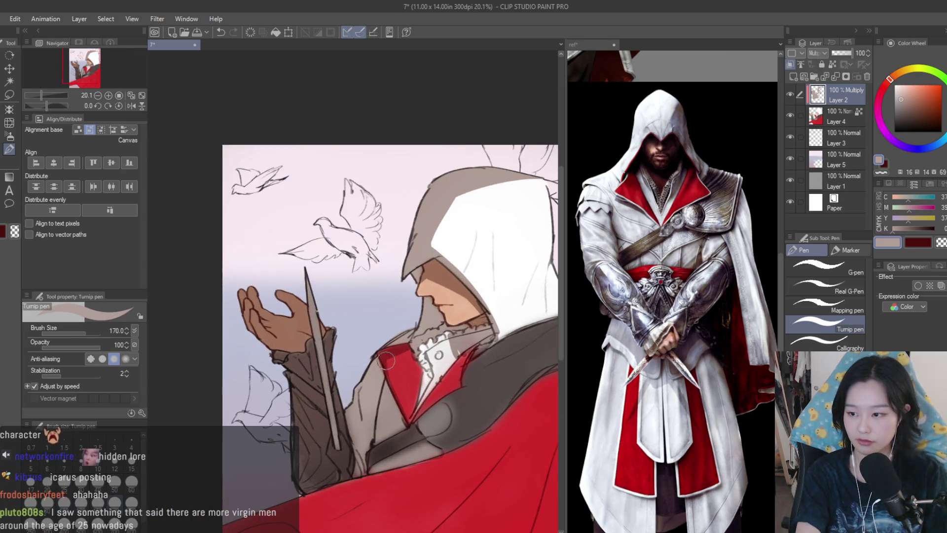
Darken the shoulder strap with a broad stroke after resizing the brush.
key("bracketright")
key("bracketright")
key("bracketright")
key("bracketleft")
key("bracketleft")
key("bracketleft")
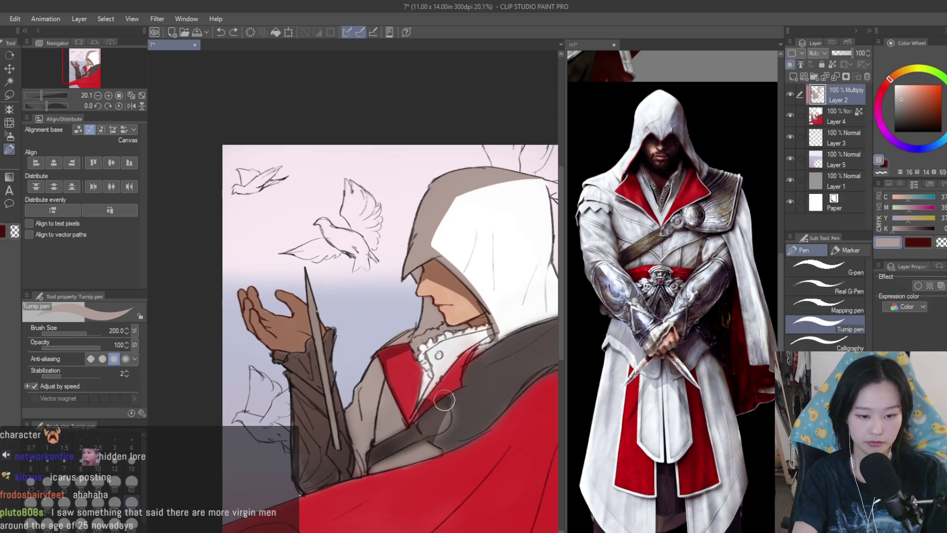
left_click_drag(424, 428, 461, 395)
With a smaller brush, shade the red collar edge and upper lapel in dark grey.
key("bracketleft")
key("bracketleft")
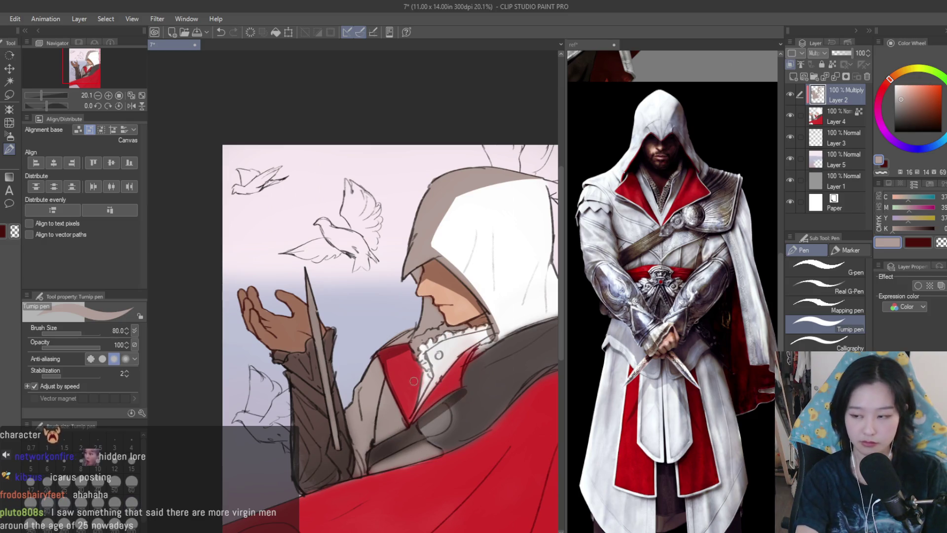
scroll(475, 355, "up", 1)
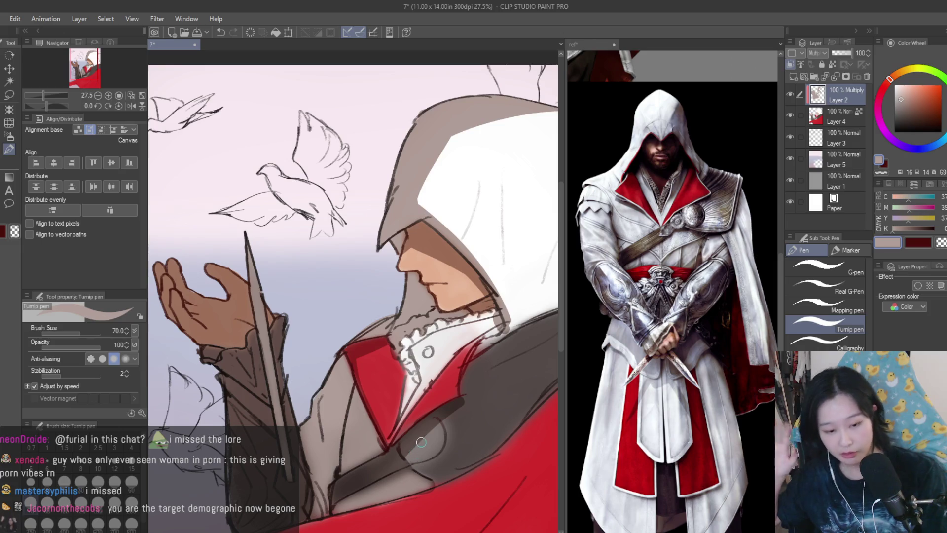
scroll(484, 337, "up", 1)
left_click_drag(466, 374, 449, 415)
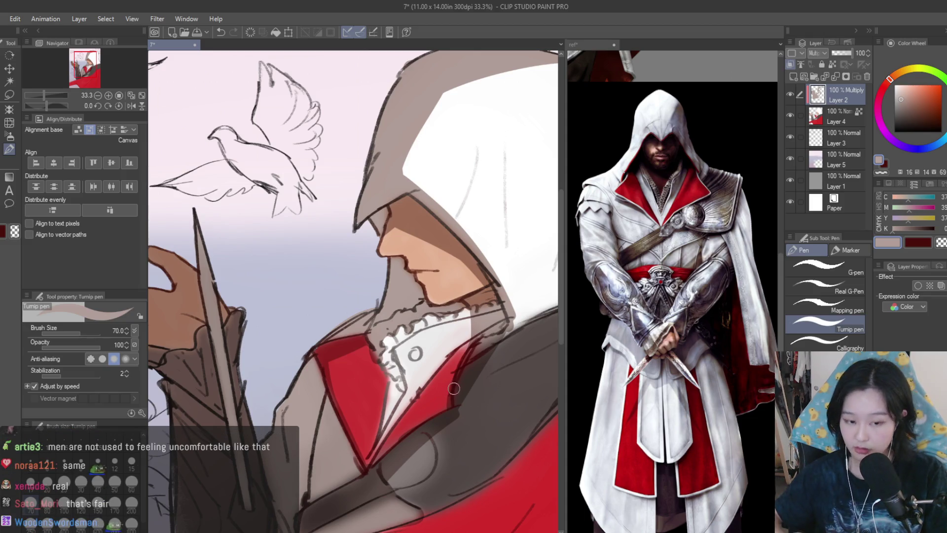
scroll(388, 373, "up", 1)
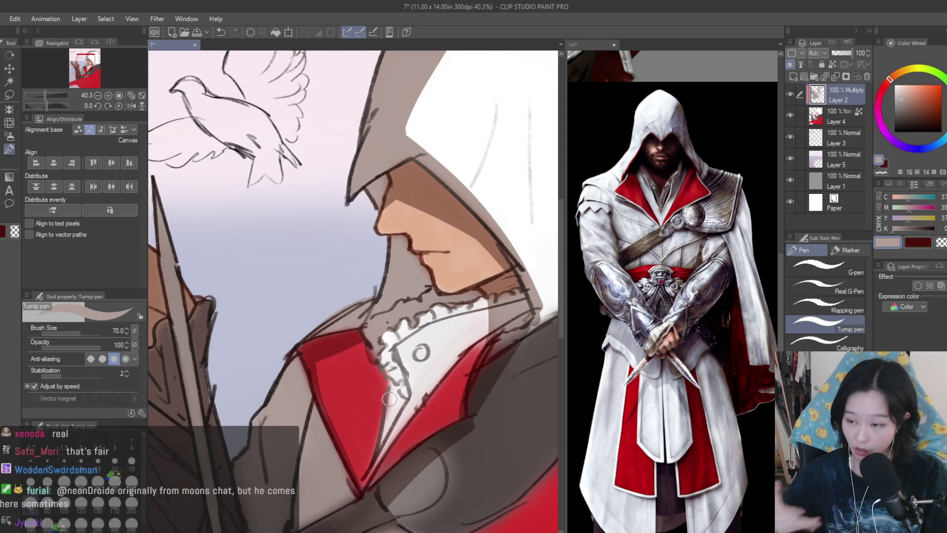
left_click_drag(401, 379, 379, 451)
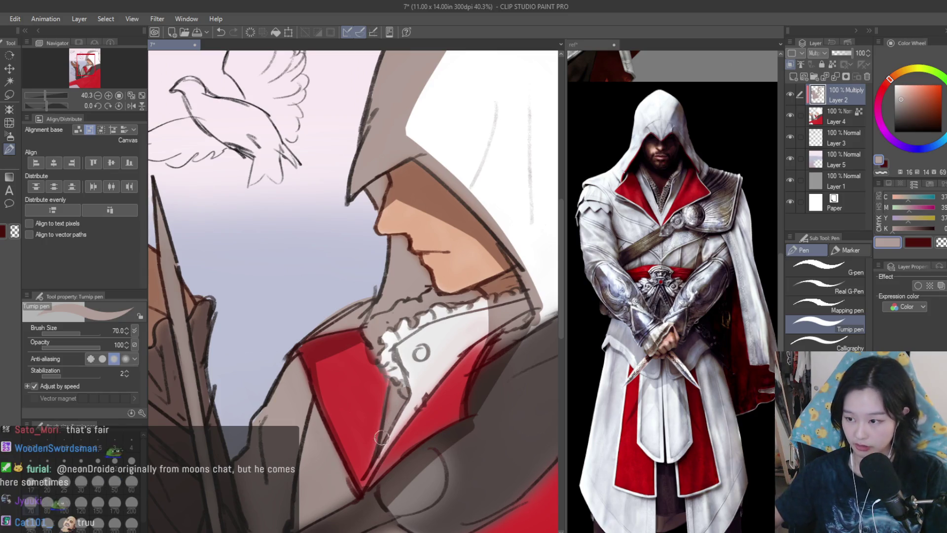
scroll(444, 319, "down", 2)
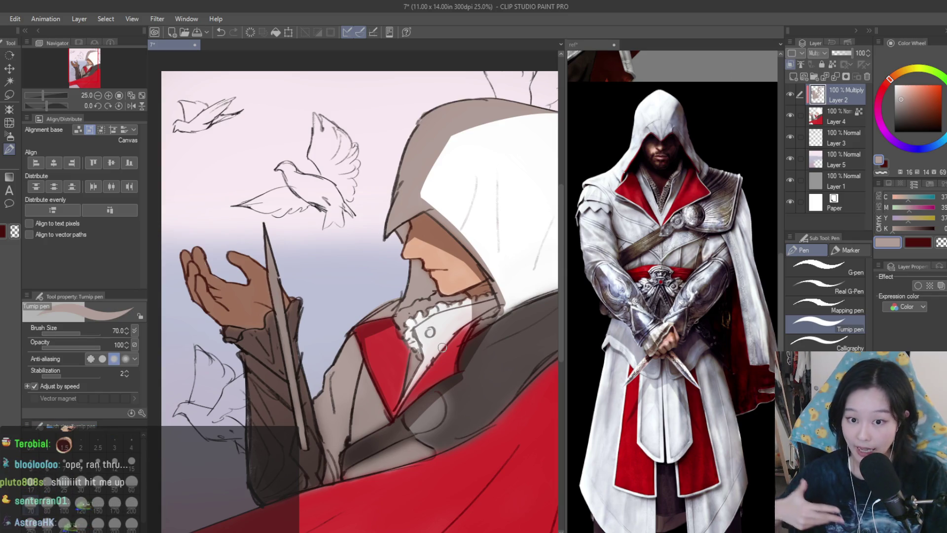
scroll(379, 338, "up", 2)
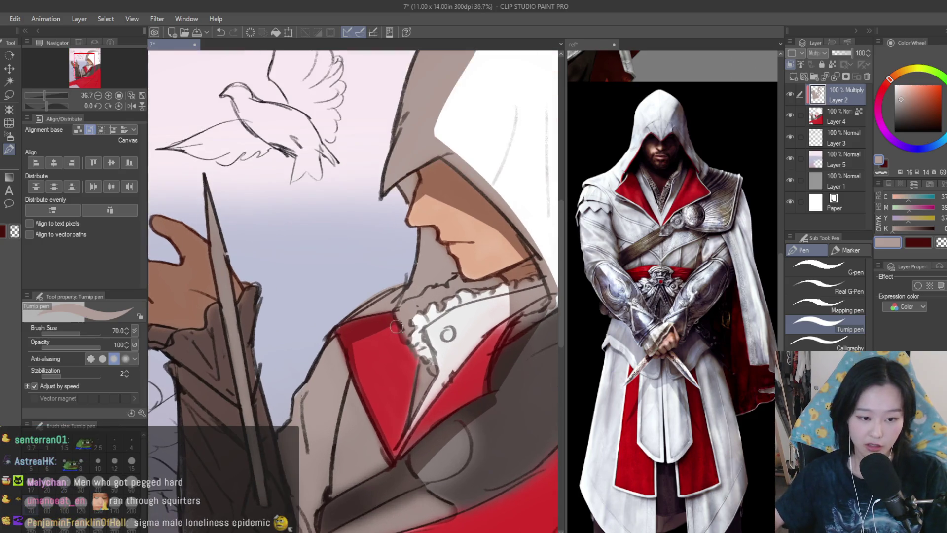
mouse_move(356, 341)
left_mouse_down()
mouse_move(393, 368)
mouse_move(400, 387)
left_mouse_up()
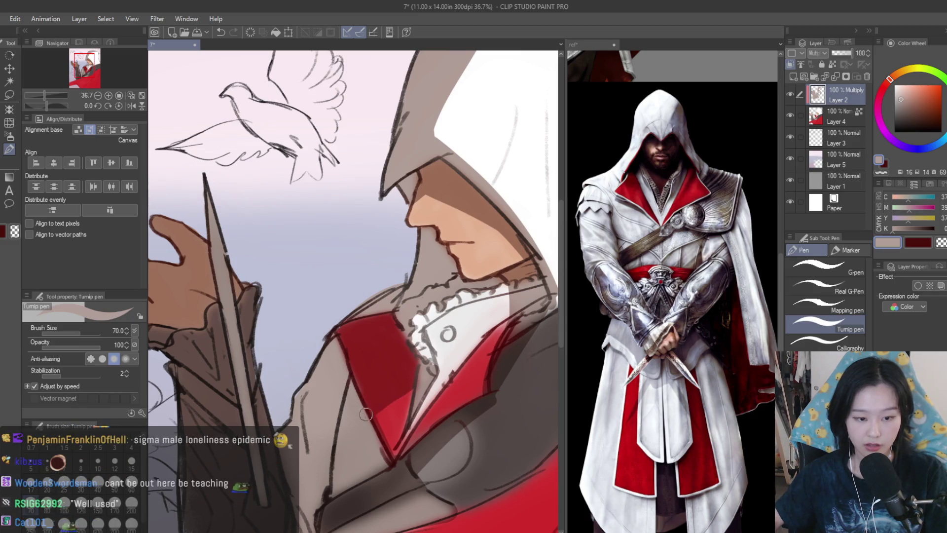
scroll(382, 403, "down", 6)
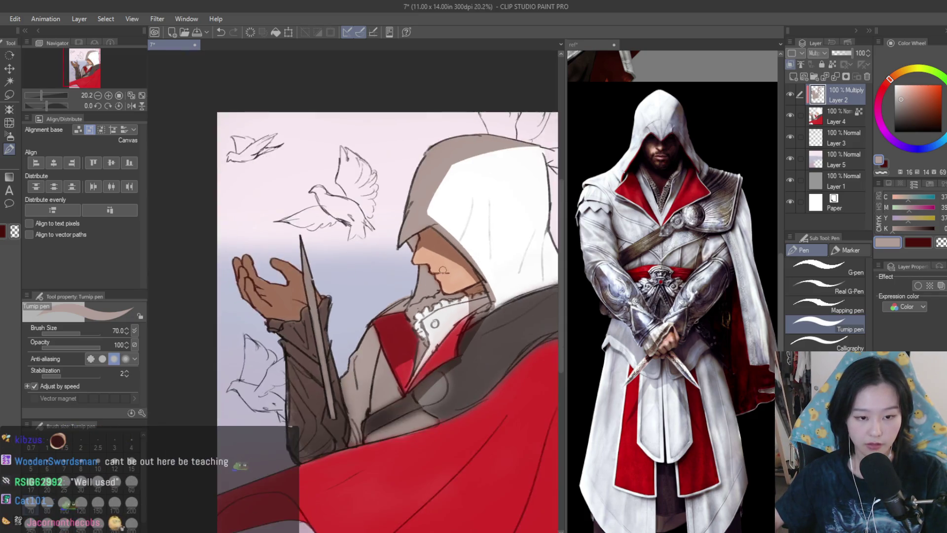
scroll(502, 268, "up", 1)
scroll(502, 268, "up", 4)
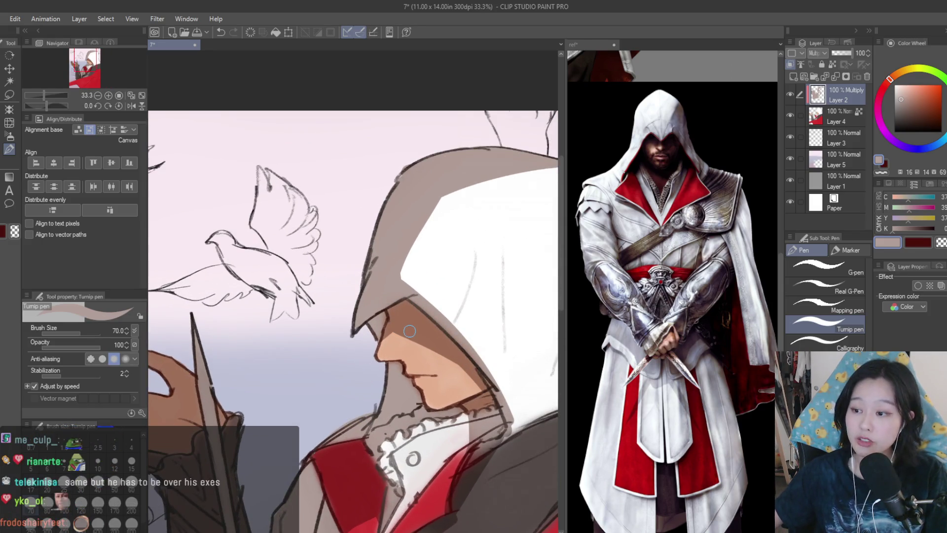
scroll(434, 311, "up", 3)
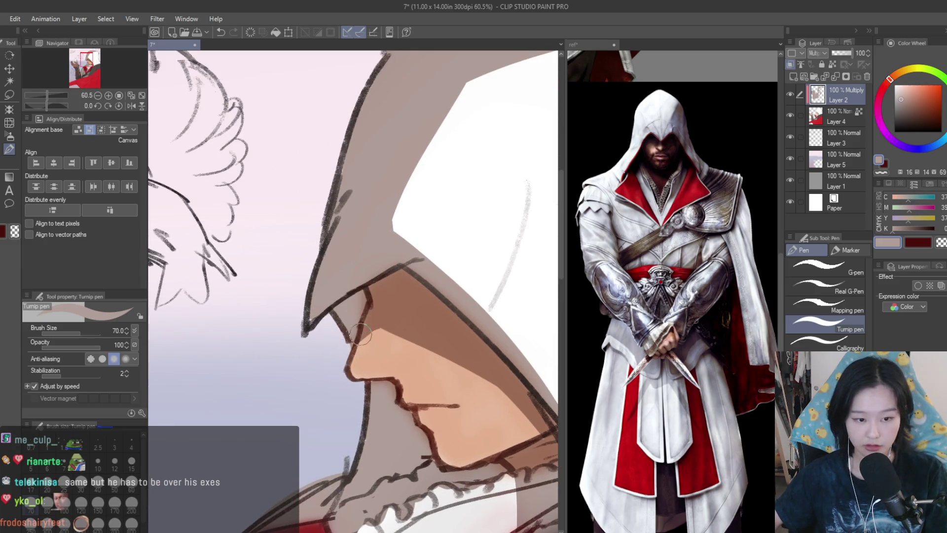
mouse_move(375, 314)
left_mouse_down()
mouse_move(365, 350)
mouse_move(402, 347)
mouse_move(542, 417)
left_mouse_up()
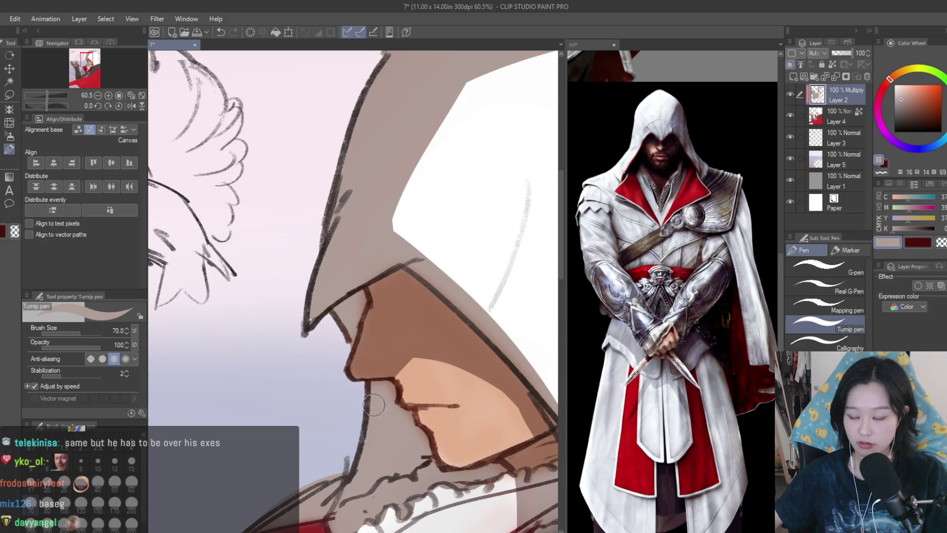
scroll(479, 317, "down", 6)
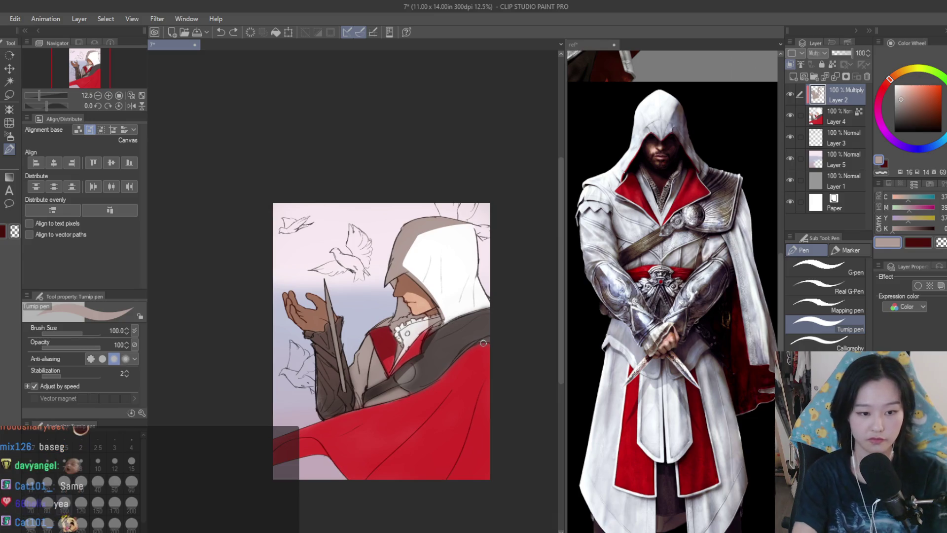
key("h")
key("h")
scroll(291, 344, "up", 6)
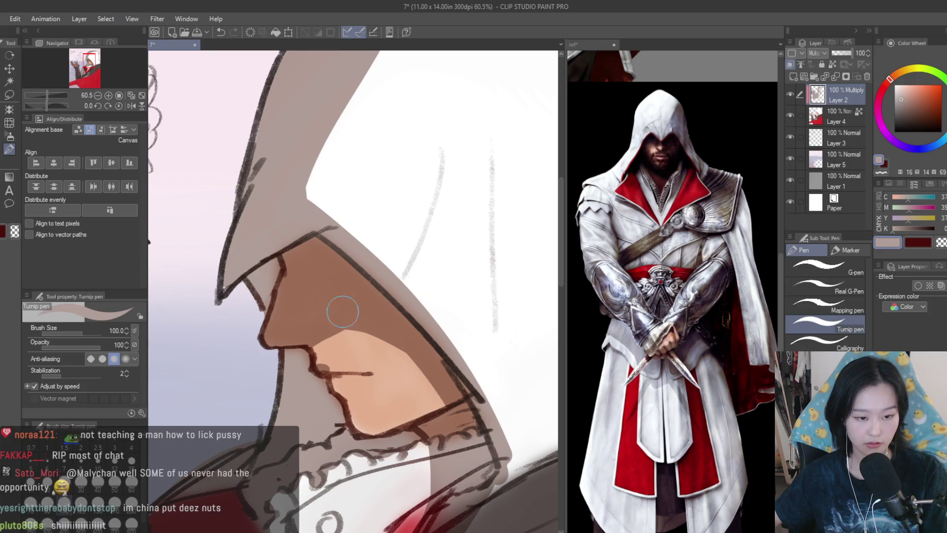
scroll(424, 328, "down", 5)
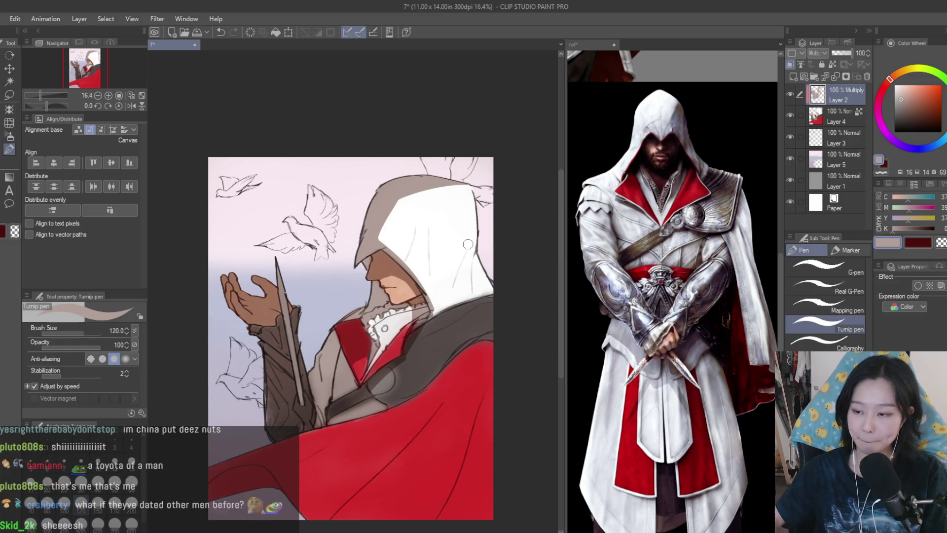
Paint dark red shadow strokes along the cape folds below the arm, removing one stray stroke.
scroll(296, 373, "up", 2)
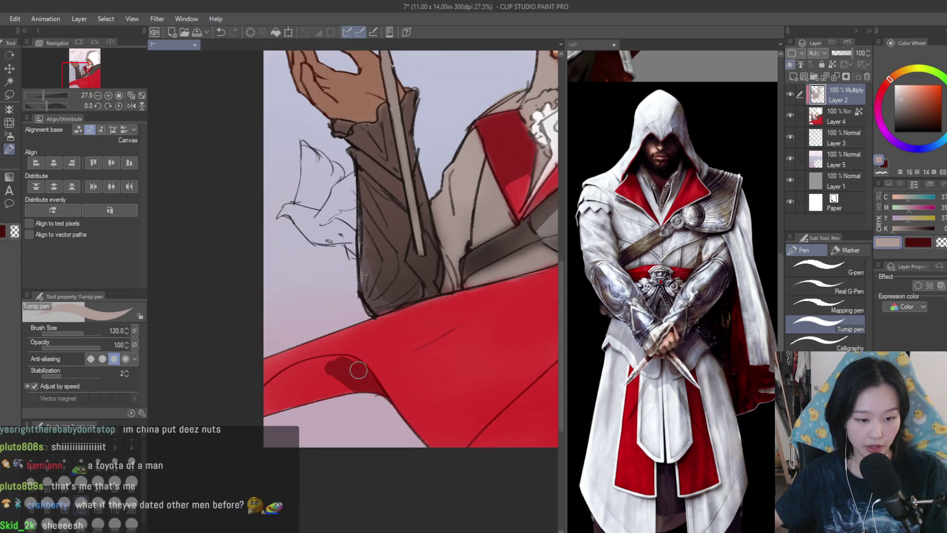
mouse_move(339, 364)
left_mouse_down()
mouse_move(275, 389)
mouse_move(345, 395)
left_mouse_up()
scroll(344, 364, "up", 3)
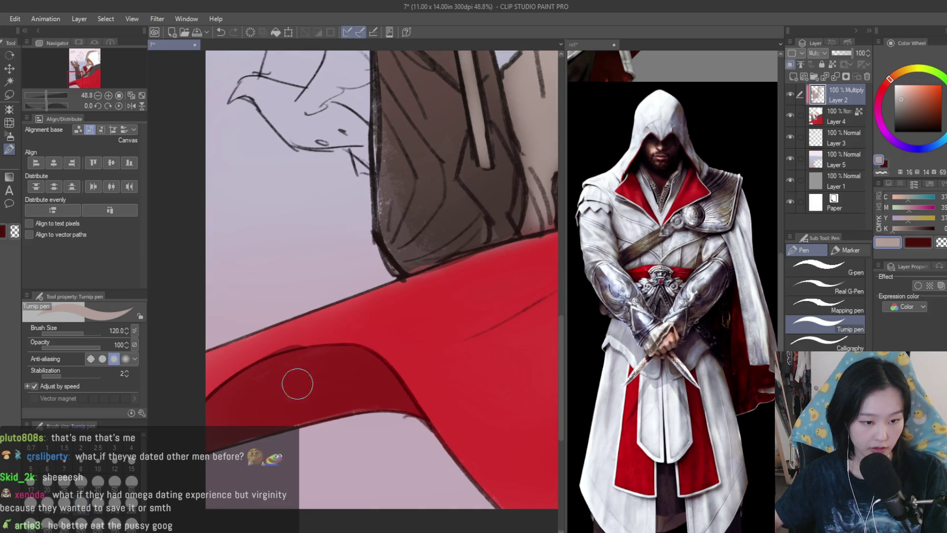
scroll(258, 425, "down", 3)
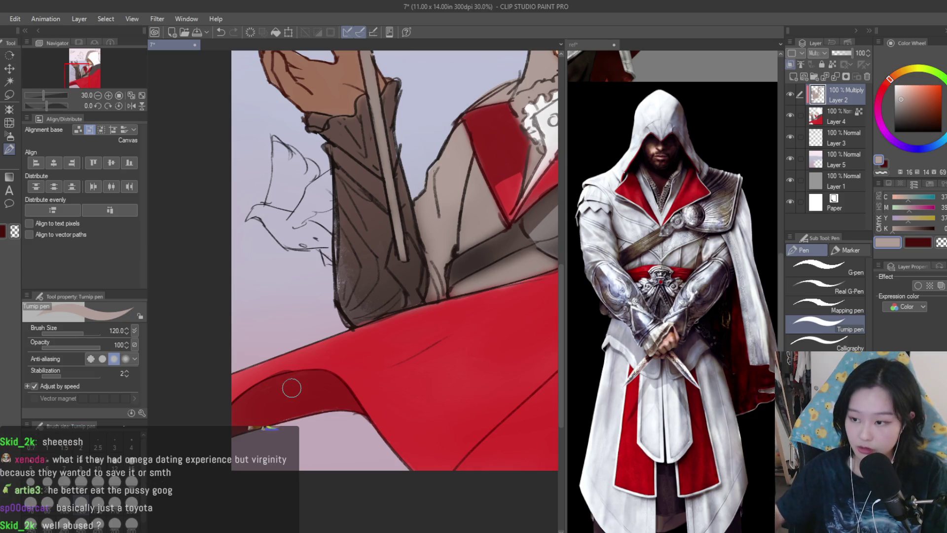
scroll(287, 340, "down", 4)
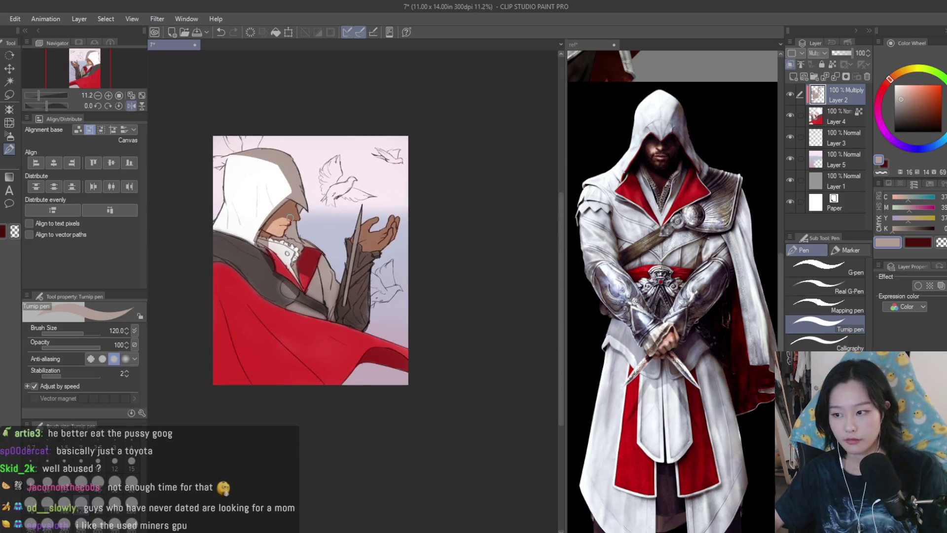
scroll(477, 417, "up", 2)
left_click_drag(454, 355, 284, 320)
scroll(336, 328, "down", 3)
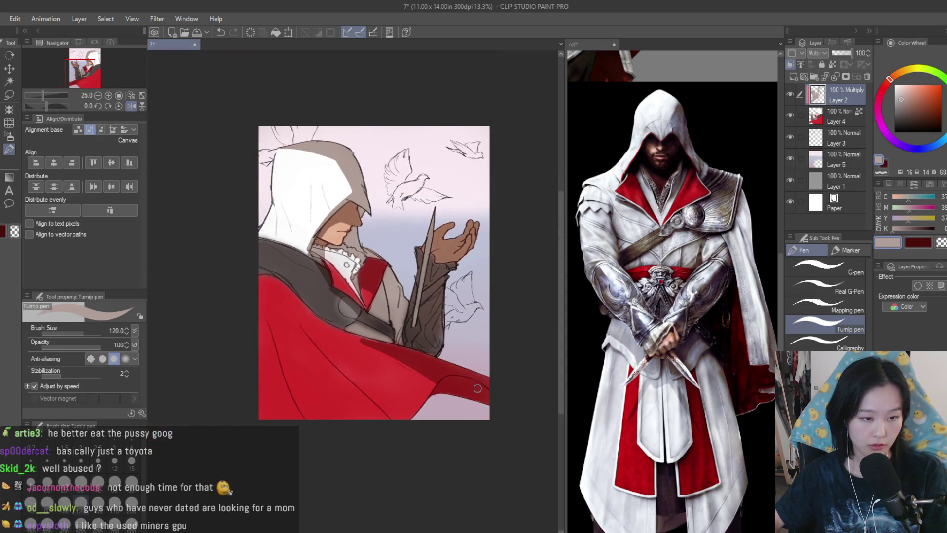
left_click_drag(363, 348, 439, 391)
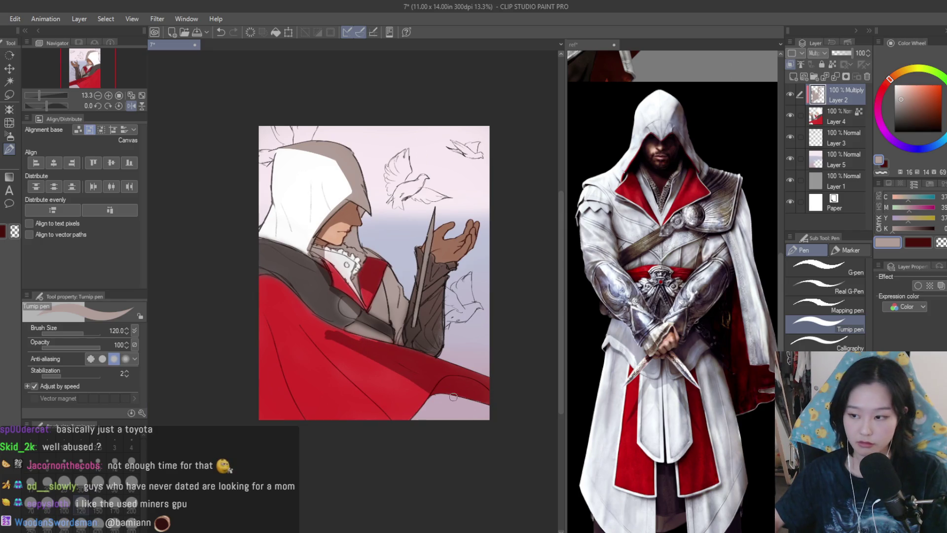
key("ctrl+z")
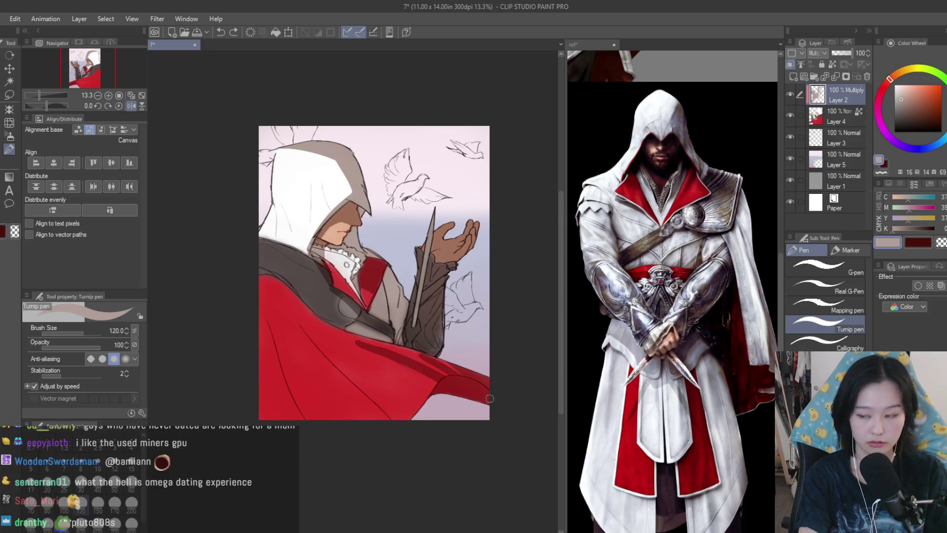
scroll(449, 374, "up", 3)
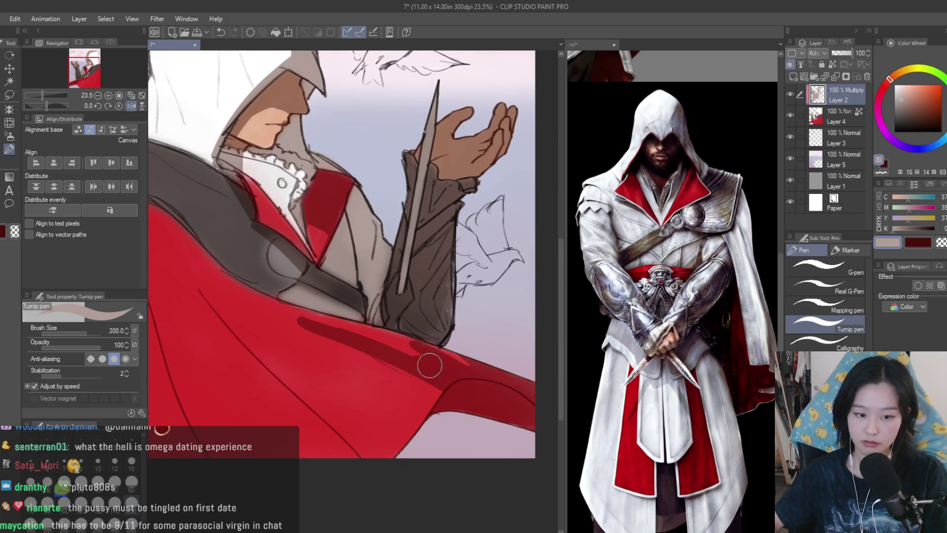
With a smaller brush, shade where the red cape meets the sleeve, undoing a short stray stroke.
scroll(389, 355, "up", 1)
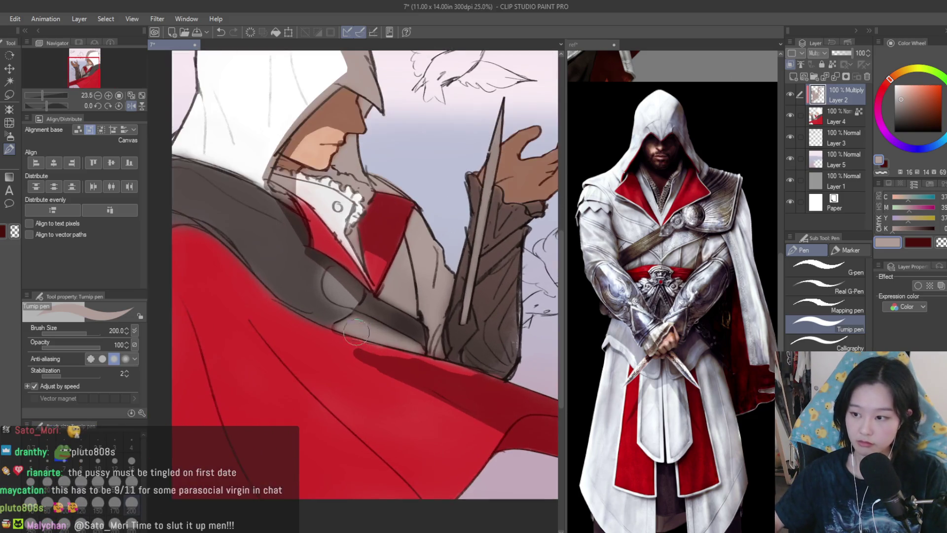
key("bracketleft")
key("bracketleft")
key("bracketleft")
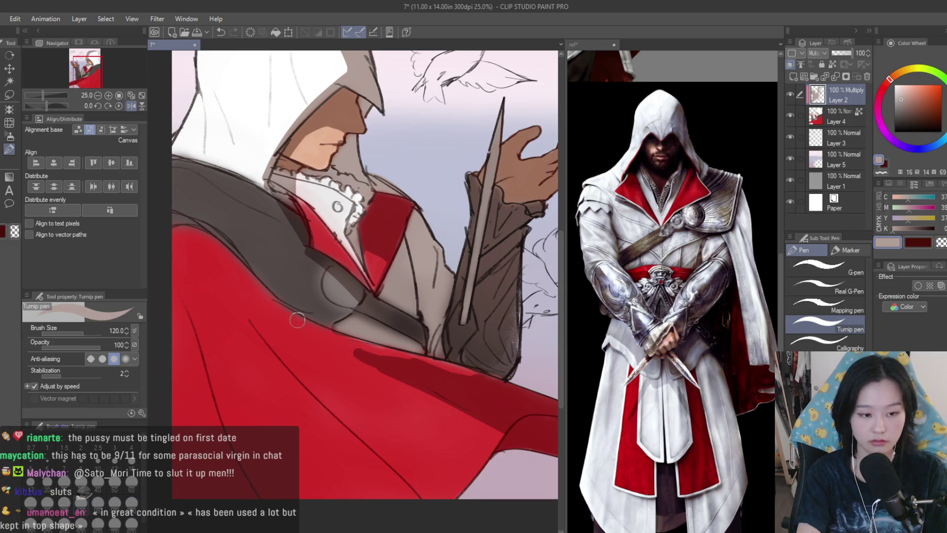
left_click_drag(291, 313, 409, 365)
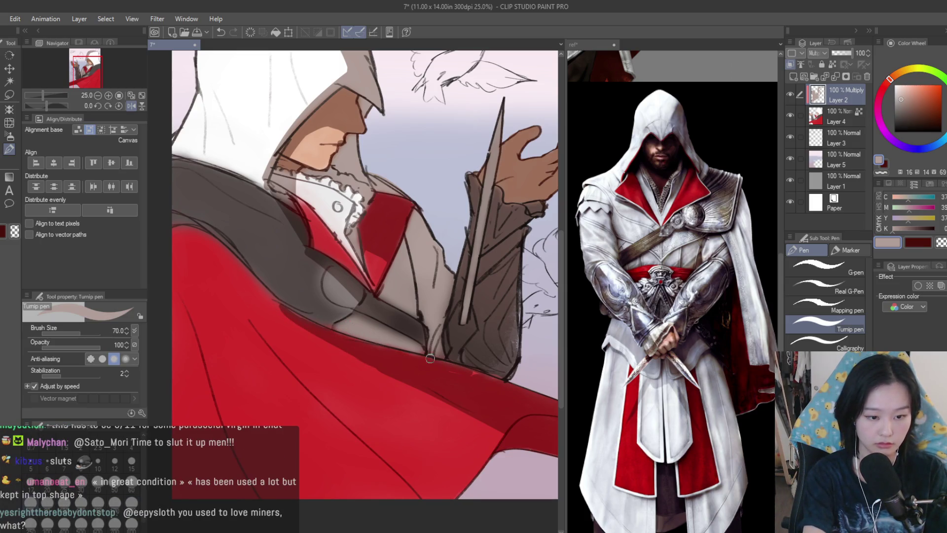
scroll(418, 366, "down", 1)
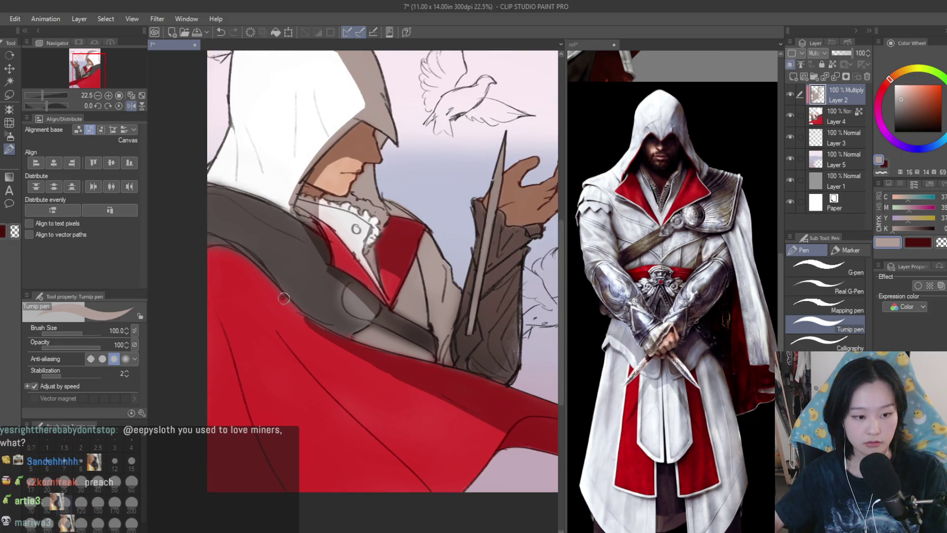
scroll(316, 341, "down", 1)
left_click_drag(311, 347, 326, 360)
key("ctrl+z")
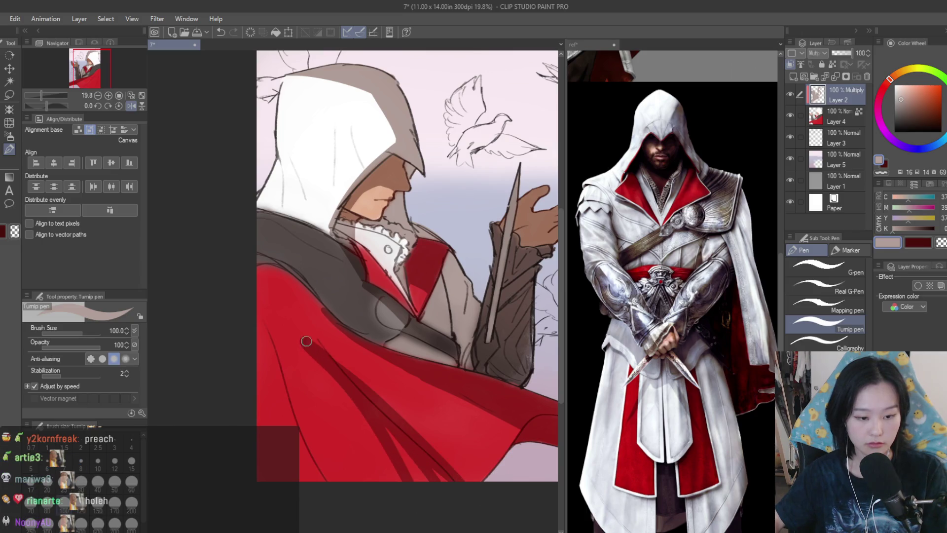
At brush size 150, deepen the cape's red edge along the grey shoulder strap.
key("bracketright")
key("bracketright")
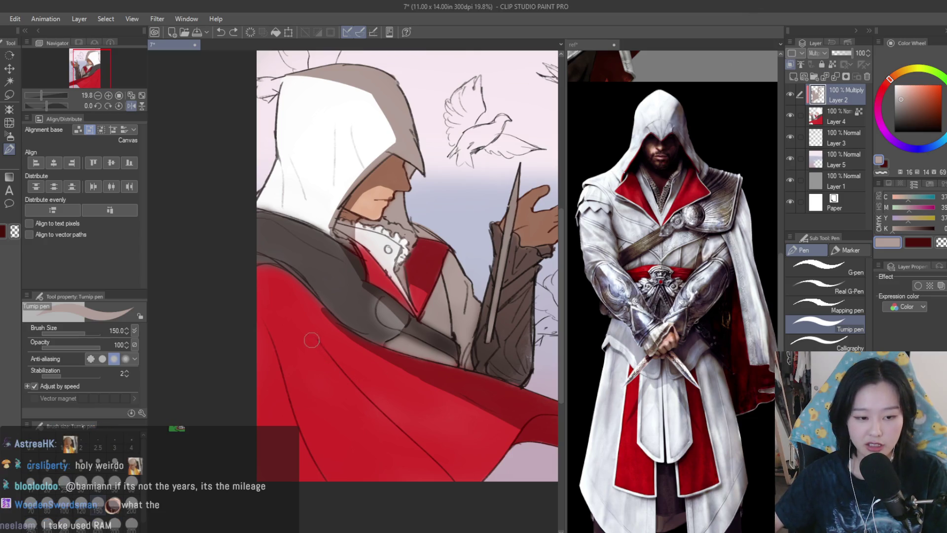
scroll(251, 264, "up", 2)
mouse_move(336, 298)
left_mouse_down()
mouse_move(324, 296)
mouse_move(349, 323)
mouse_move(210, 315)
mouse_move(287, 291)
mouse_move(323, 298)
mouse_move(237, 238)
mouse_move(408, 376)
mouse_move(384, 353)
mouse_move(393, 383)
mouse_move(324, 347)
mouse_move(509, 440)
left_mouse_up()
scroll(346, 269, "down", 2)
key("c")
left_click(888, 242)
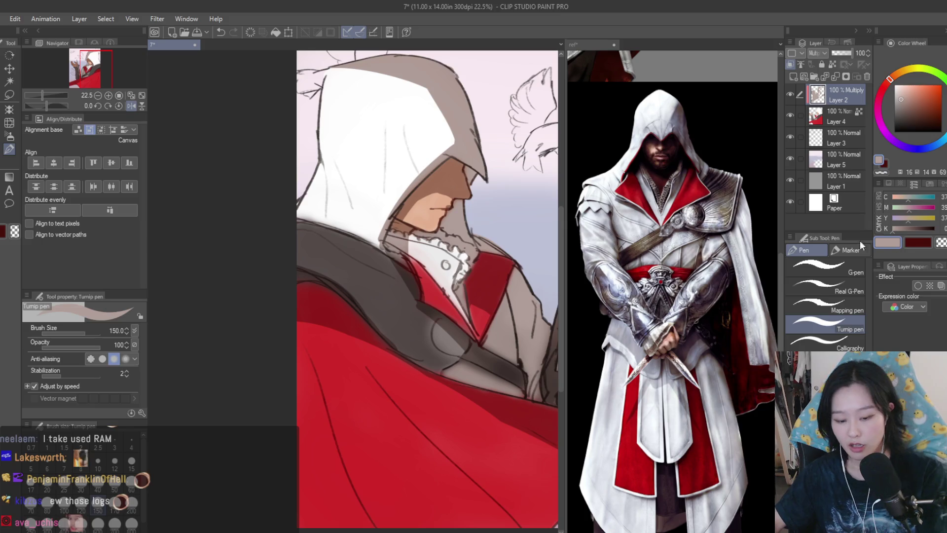
Mirror the canvas view horizontally to check the composition and save the illustration.
scroll(546, 228, "down", 2)
key("h")
scroll(445, 291, "up", 2)
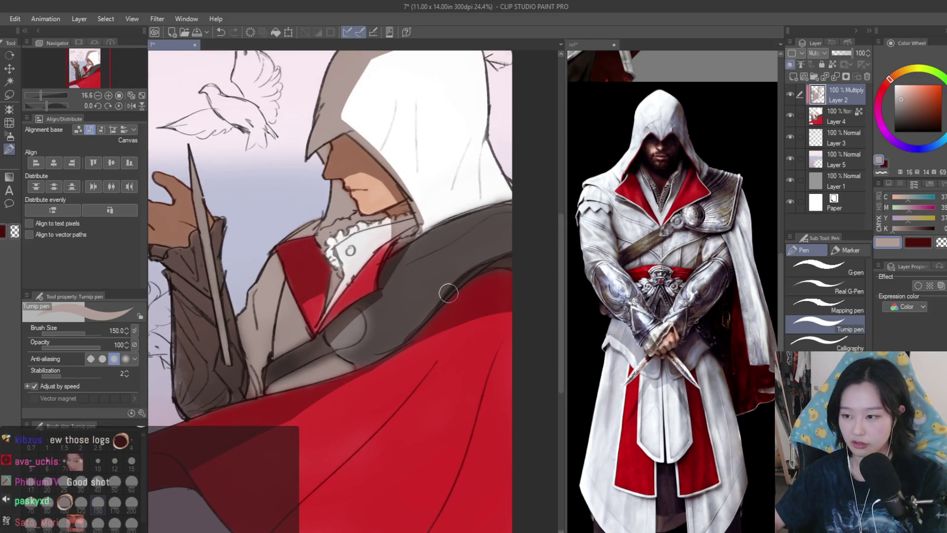
scroll(474, 283, "down", 2)
scroll(437, 268, "up", 2)
key("ctrl+s")
scroll(518, 301, "up", 2)
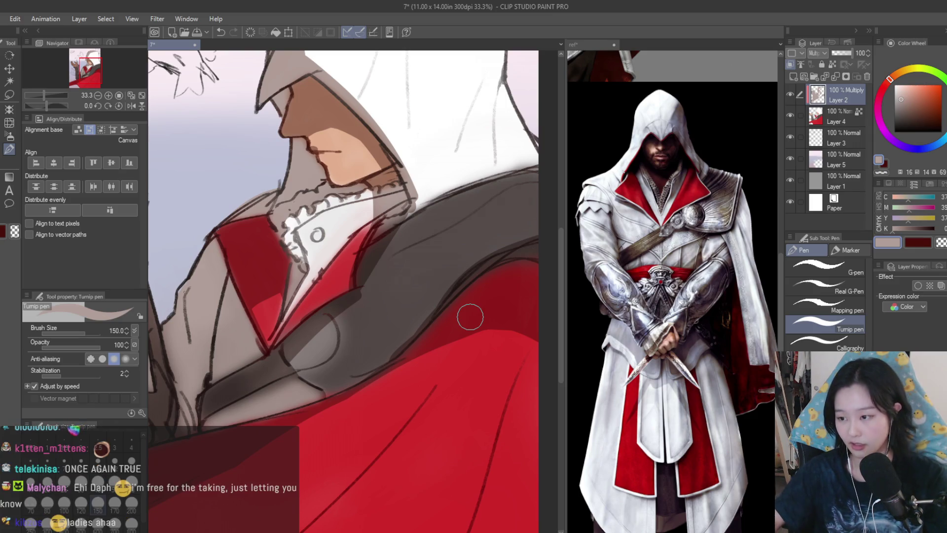
Frame the hand and face in view and reduce the Turnip pen to size 60.
key("ctrl+minus")
key("ctrl+minus")
key("ctrl+minus")
key("ctrl+plus")
key("ctrl+plus")
key("ctrl+plus")
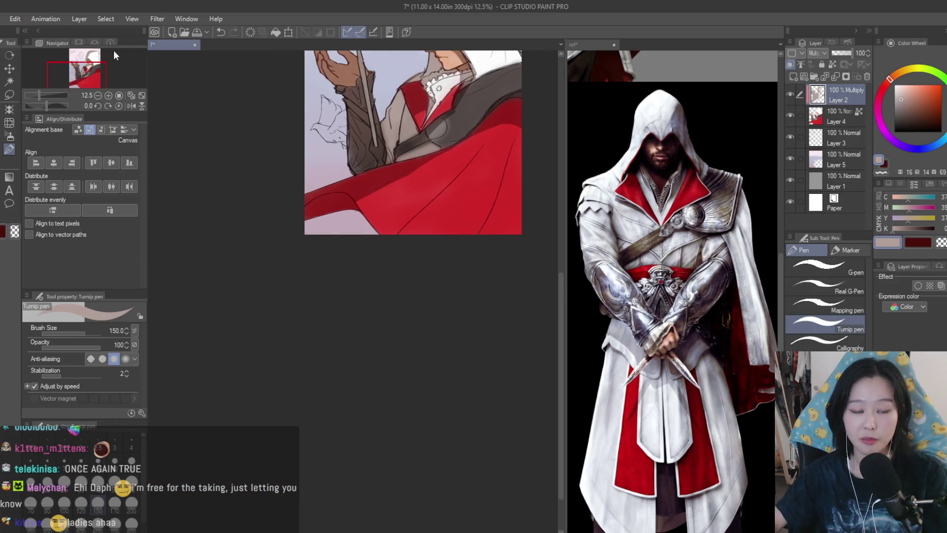
key("ctrl+minus")
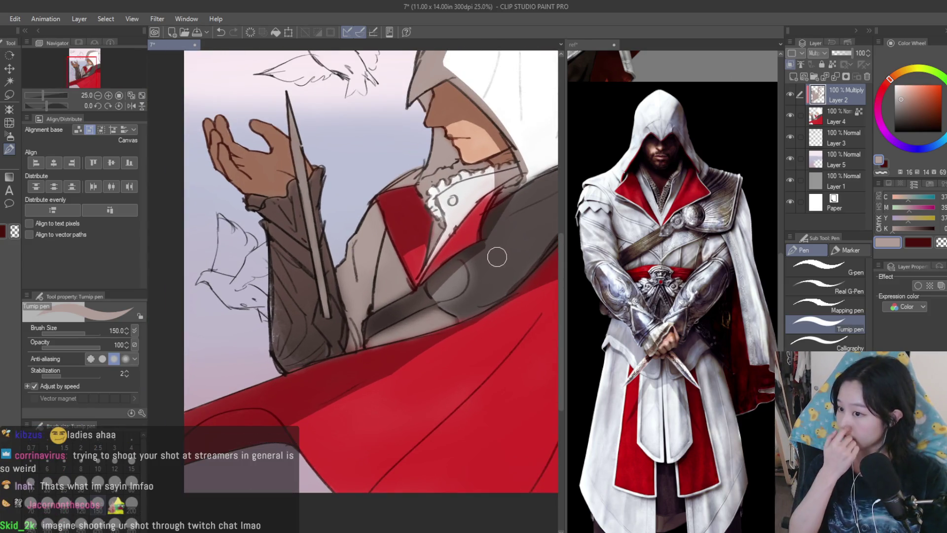
key("bracketleft")
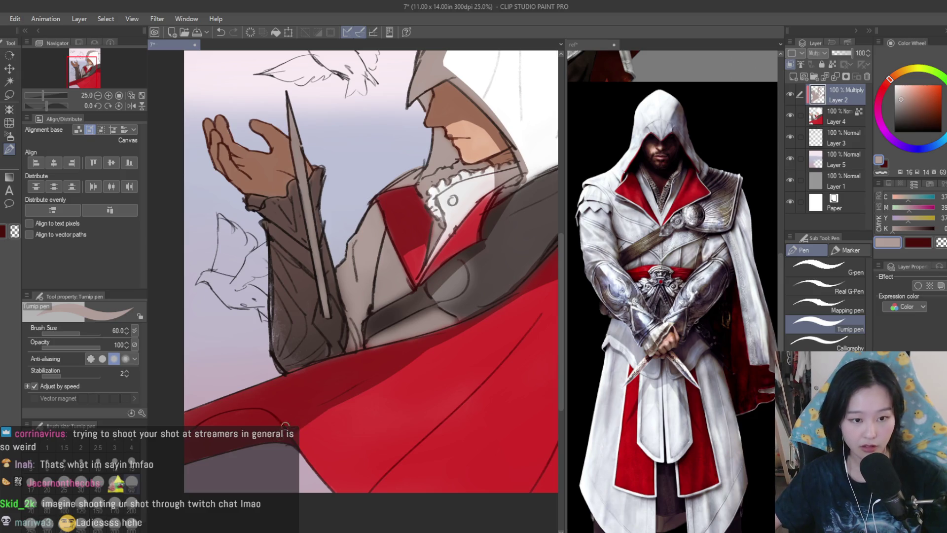
Add grey shadow strokes on the white hood, the lower face and jaw, and the ruffled collar.
scroll(285, 426, "down", 5)
scroll(371, 260, "up", 6)
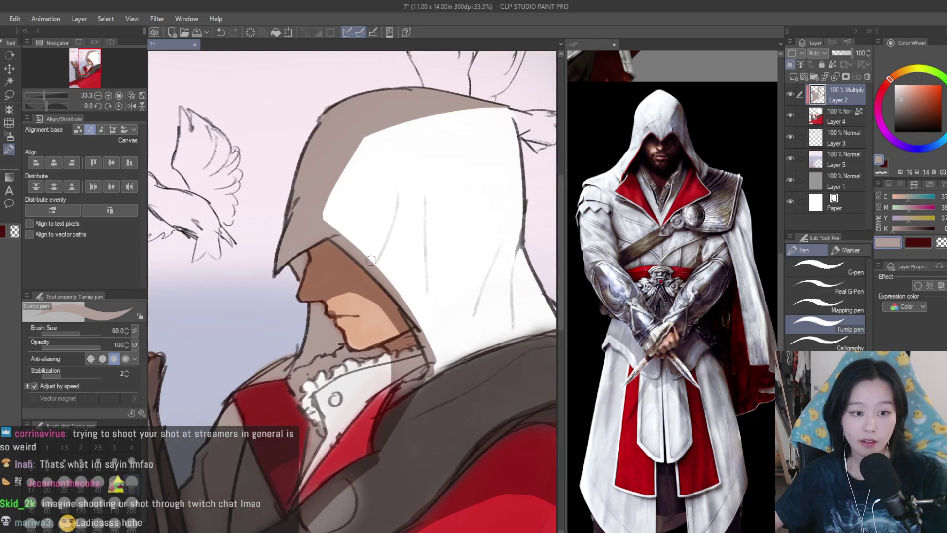
left_click_drag(371, 258, 401, 181)
key("ctrl+z")
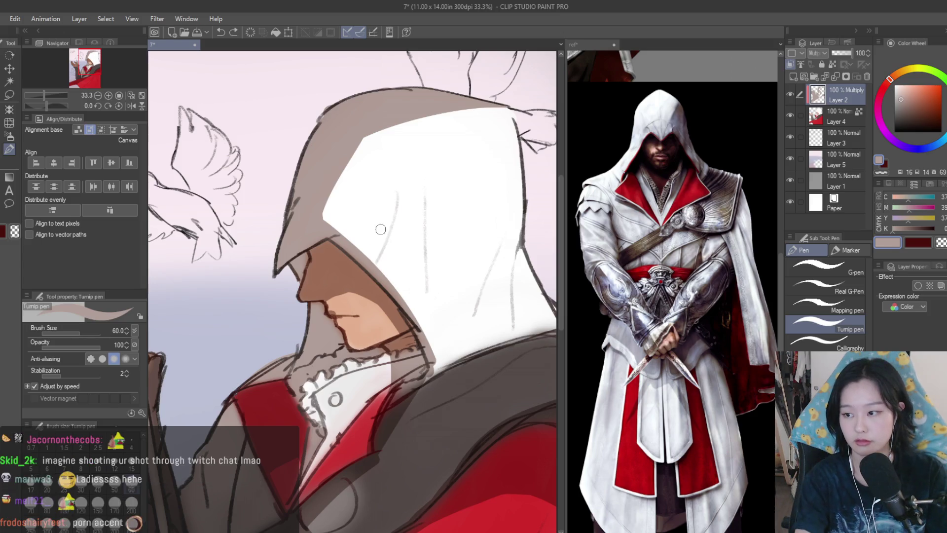
left_click_drag(384, 229, 374, 265)
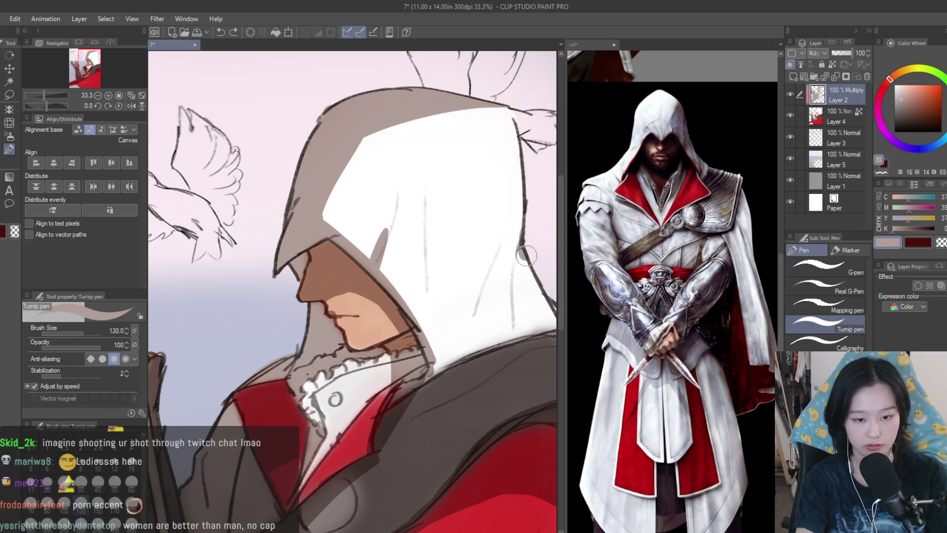
scroll(447, 318, "down", 4)
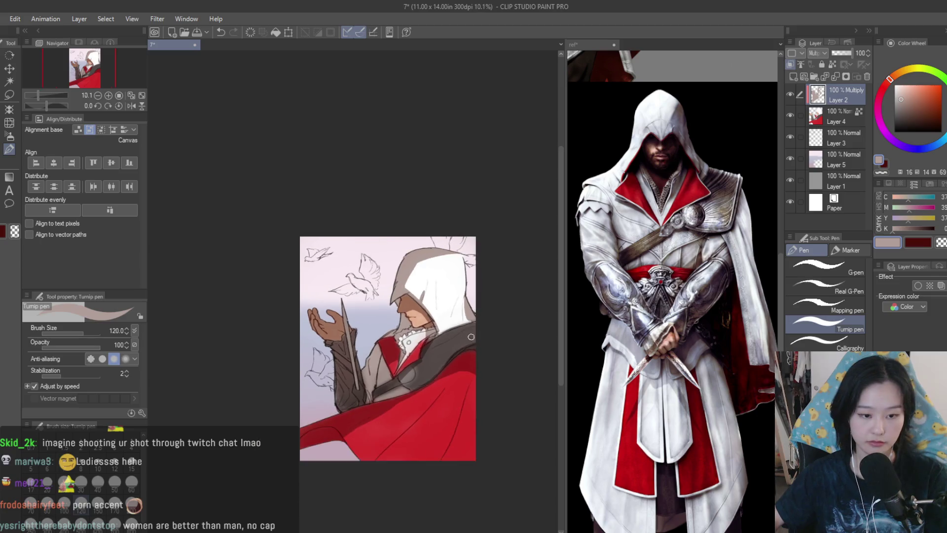
scroll(474, 312, "up", 3)
scroll(468, 304, "down", 5)
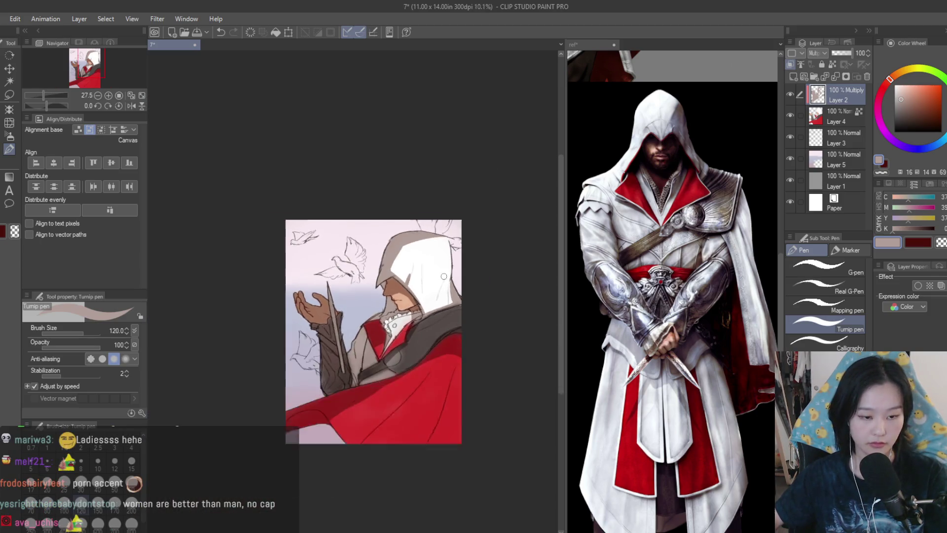
scroll(321, 299, "up", 6)
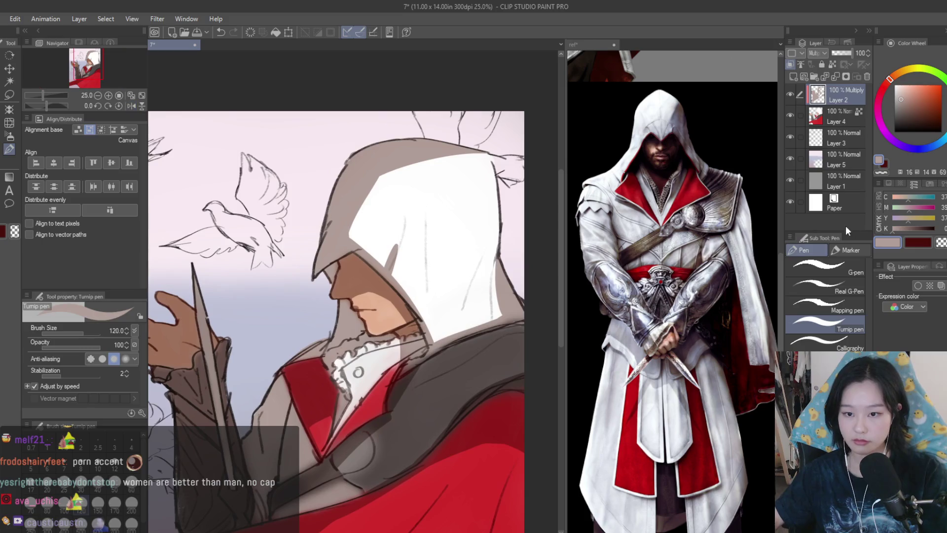
left_click_drag(326, 305, 403, 330)
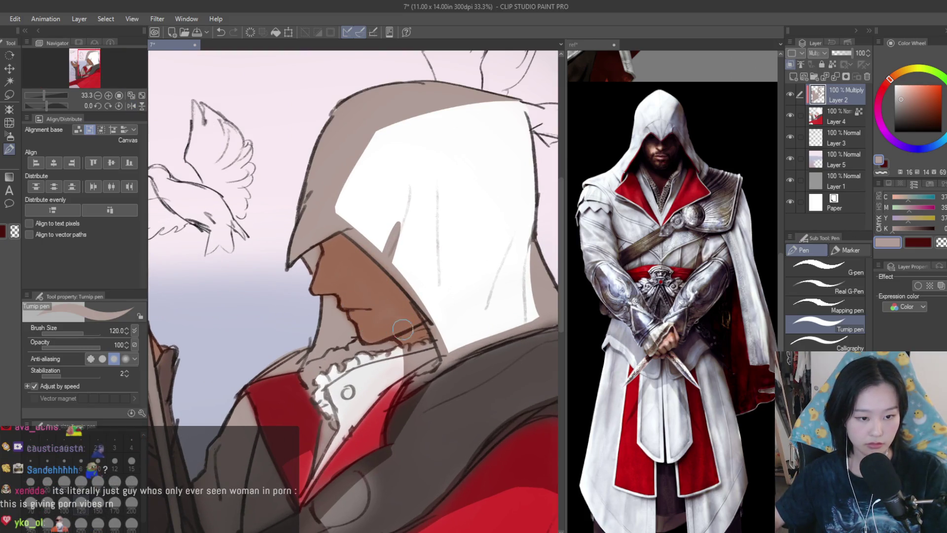
mouse_move(330, 351)
left_mouse_down()
mouse_move(355, 367)
mouse_move(336, 378)
mouse_move(375, 420)
mouse_move(321, 369)
left_mouse_up()
Paint dark grey shading on the shoulder, beside the collar, and along the hood's left edge.
scroll(375, 346, "down", 5)
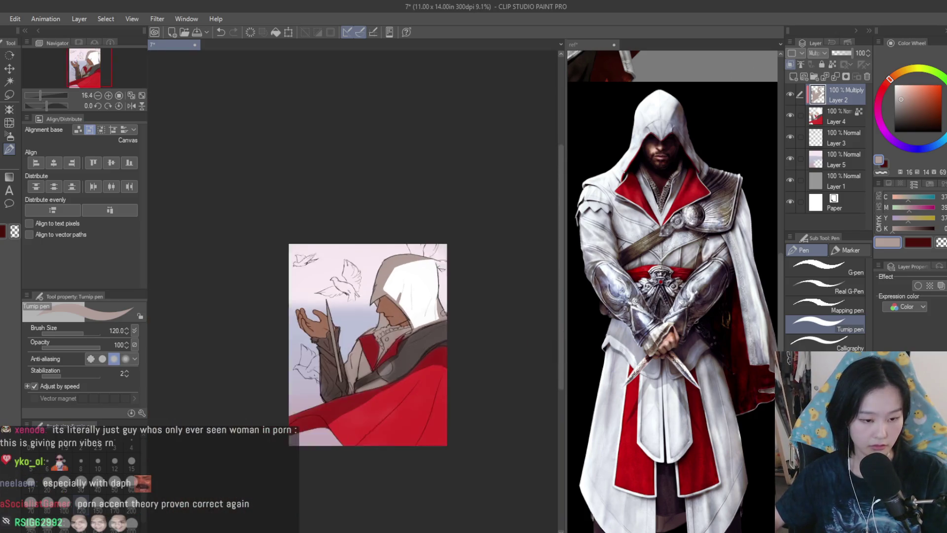
scroll(389, 340, "up", 2)
scroll(389, 341, "up", 2)
mouse_move(430, 425)
left_mouse_down()
mouse_move(446, 365)
mouse_move(467, 341)
left_mouse_up()
scroll(489, 342, "down", 1)
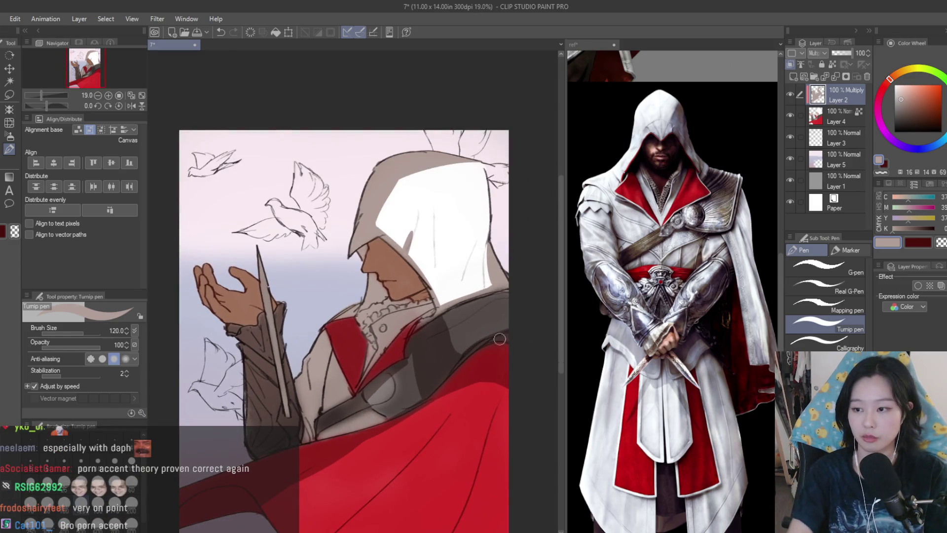
mouse_move(429, 327)
left_mouse_down()
mouse_move(452, 352)
mouse_move(413, 352)
mouse_move(425, 387)
mouse_move(338, 421)
left_mouse_up()
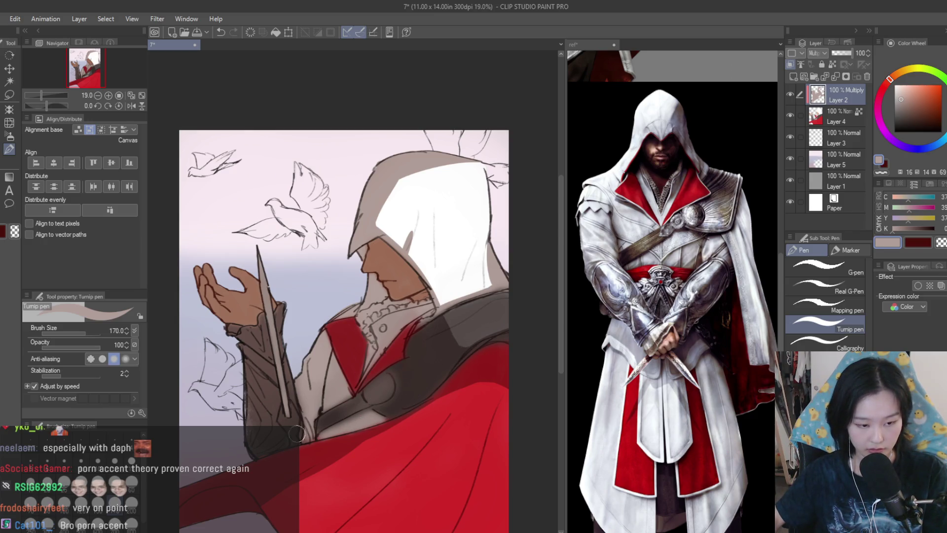
scroll(413, 262, "down", 5)
scroll(439, 171, "up", 6)
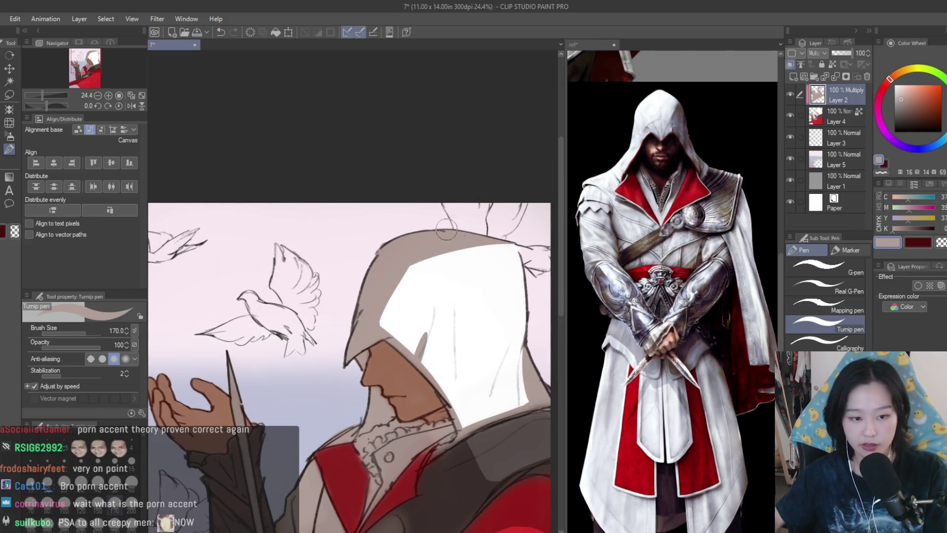
left_click_drag(403, 274, 380, 325)
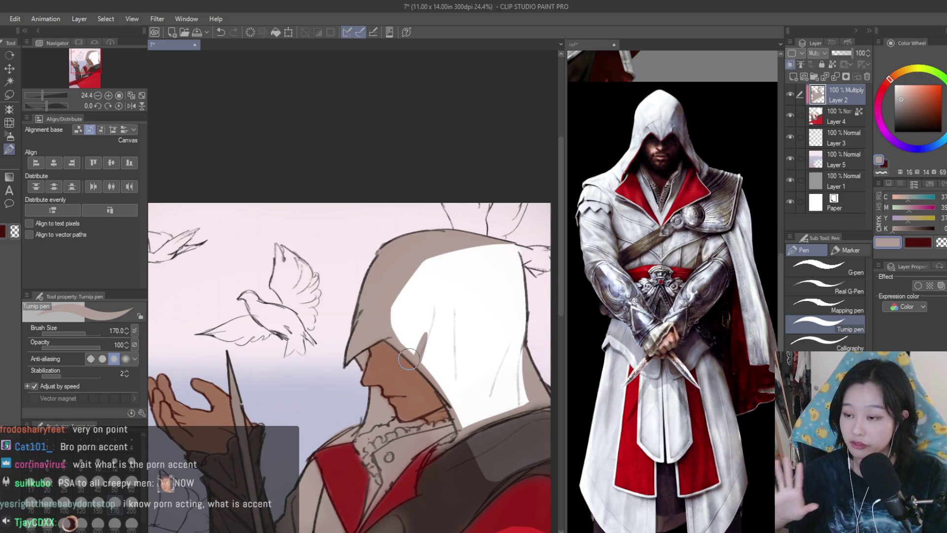
Narrow the hood's white area along its top and spread white across the highlight.
scroll(518, 264, "up", 1)
mouse_move(538, 346)
left_mouse_down()
mouse_move(522, 245)
mouse_move(359, 285)
left_mouse_up()
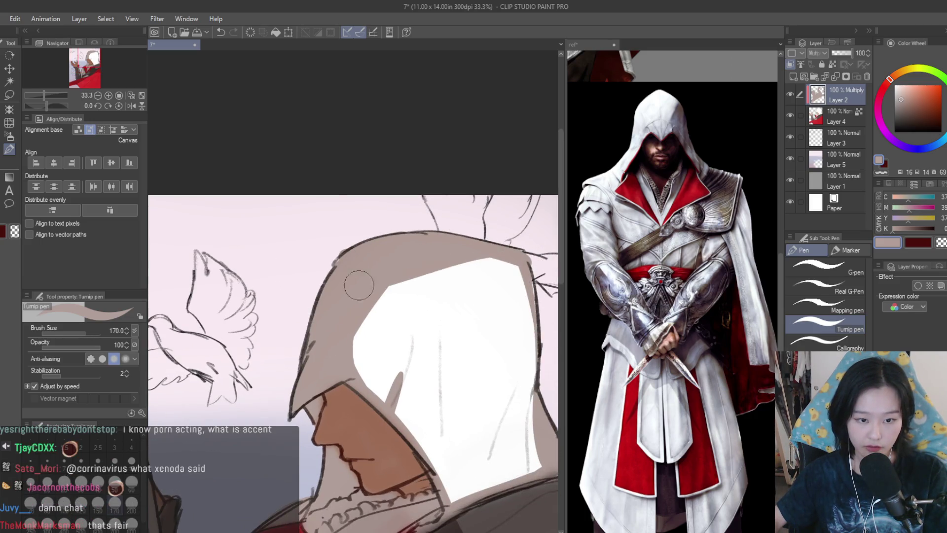
scroll(359, 285, "down", 2)
scroll(394, 257, "up", 1)
scroll(416, 197, "down", 4)
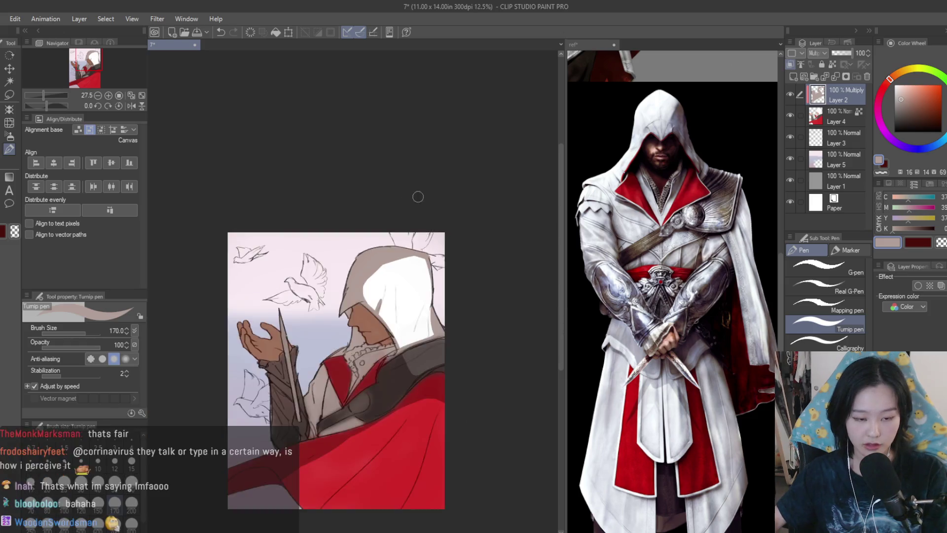
scroll(403, 231, "up", 3)
scroll(404, 231, "up", 2)
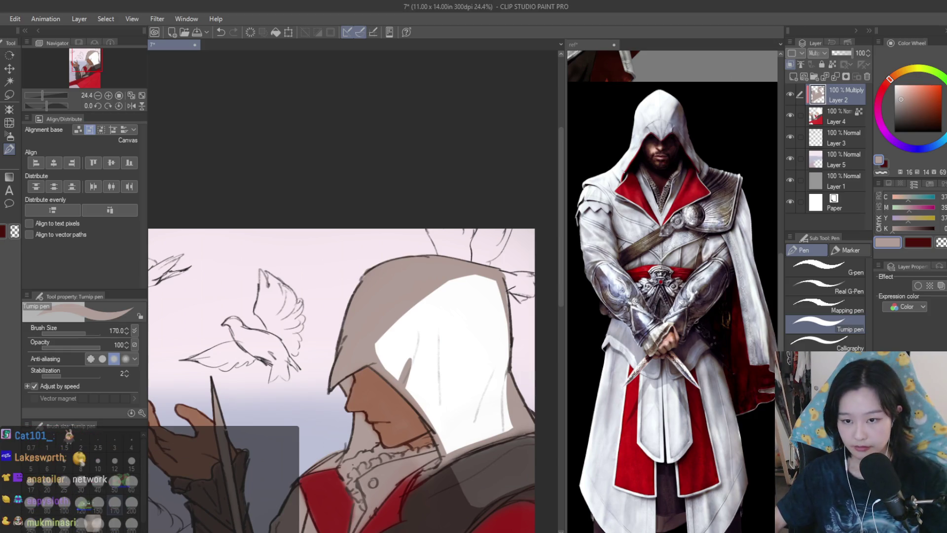
scroll(442, 291, "up", 1)
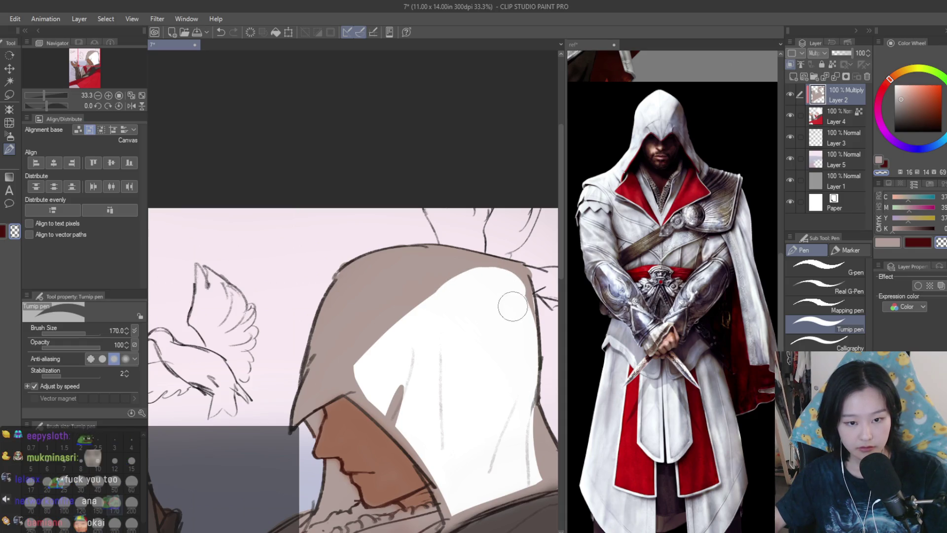
mouse_move(498, 283)
left_mouse_down()
mouse_move(471, 286)
mouse_move(383, 341)
mouse_move(369, 379)
left_mouse_up()
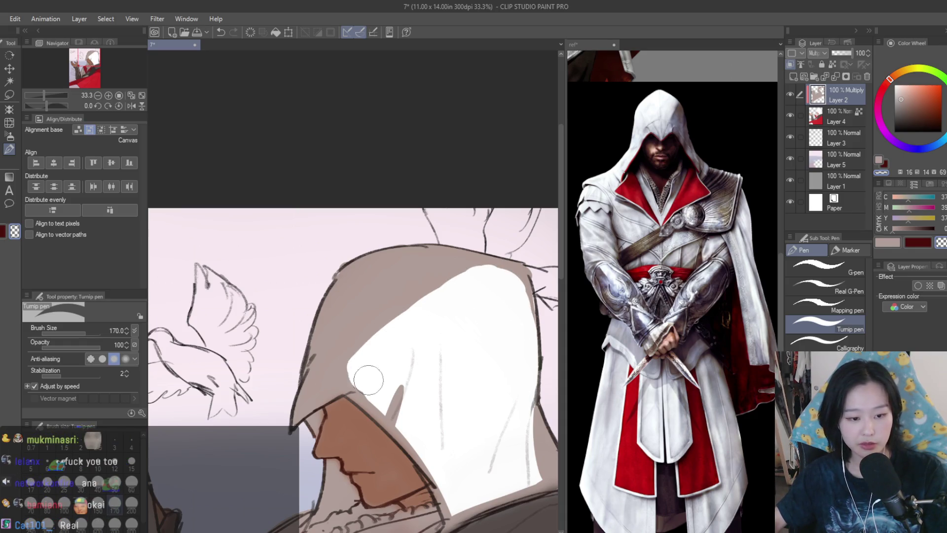
Trim the white hood's left edge in beige and add a short fold line with a smaller brush.
key("x")
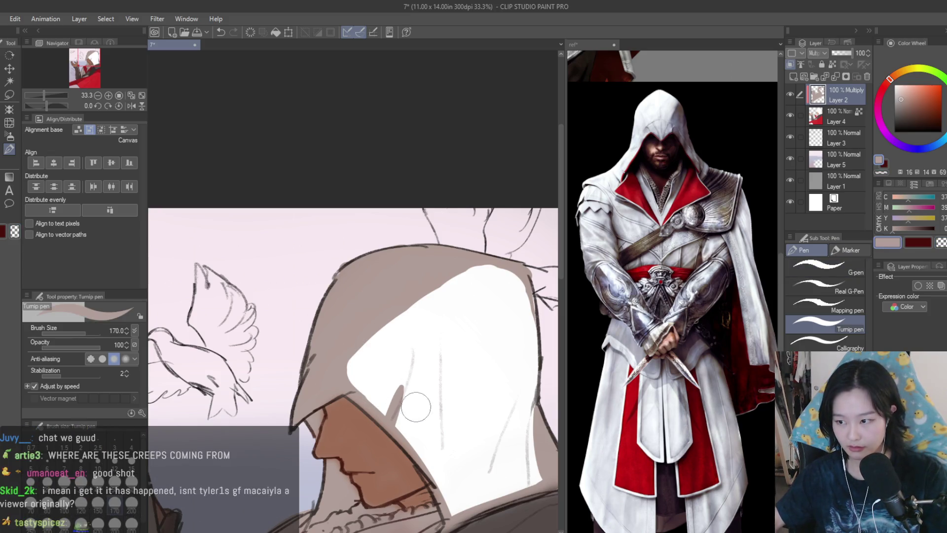
mouse_move(353, 373)
left_mouse_down()
mouse_move(353, 413)
mouse_move(373, 323)
mouse_move(359, 380)
mouse_move(407, 453)
mouse_move(405, 426)
left_mouse_up()
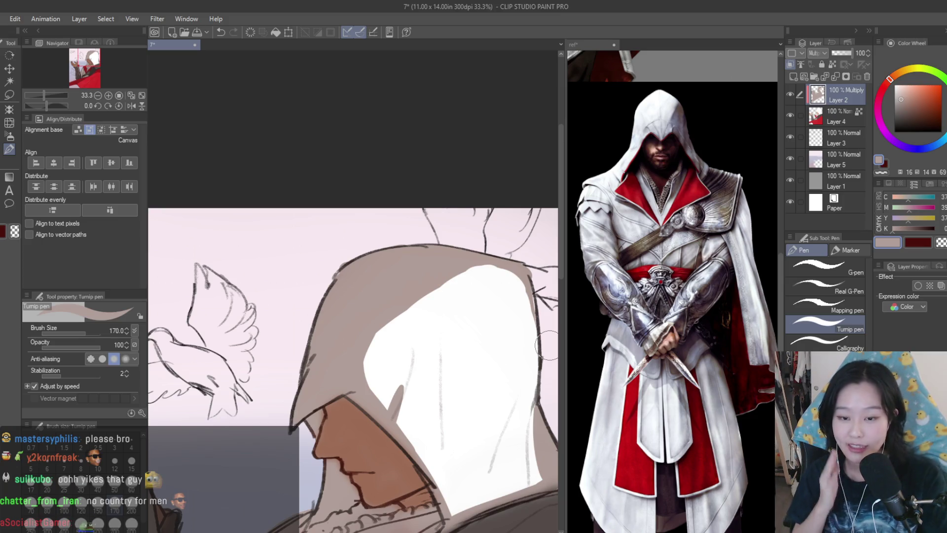
key("bracketleft")
key("bracketleft")
key("bracketleft")
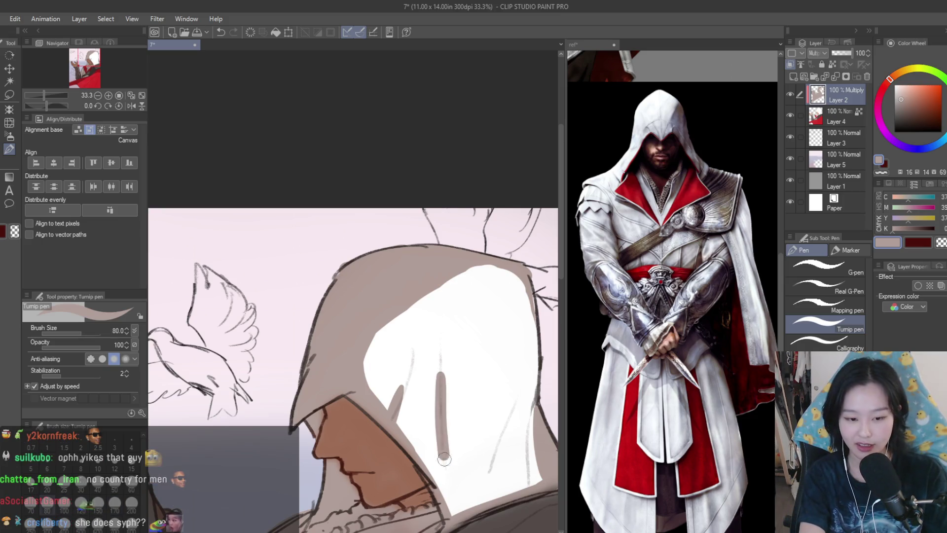
left_click_drag(441, 448, 444, 476)
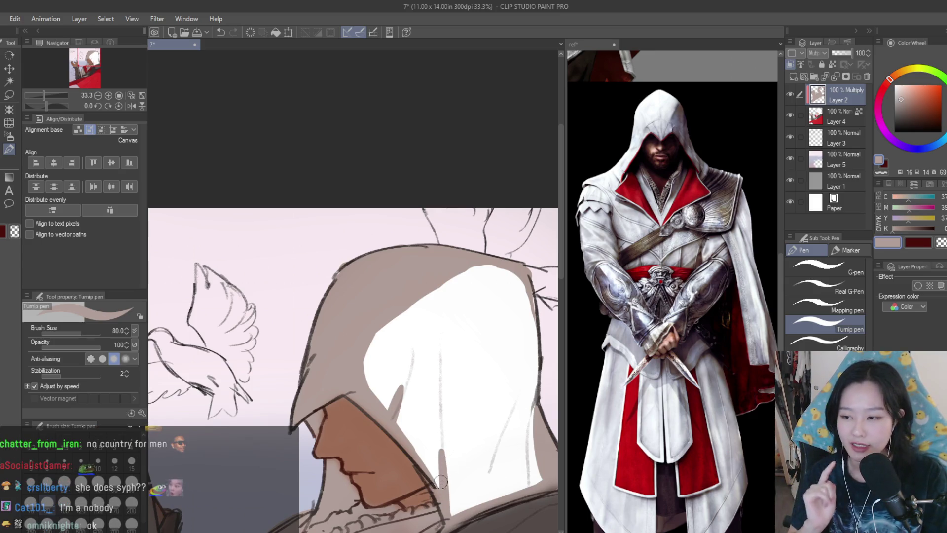
left_click_drag(383, 435, 474, 523)
key("ctrl+z")
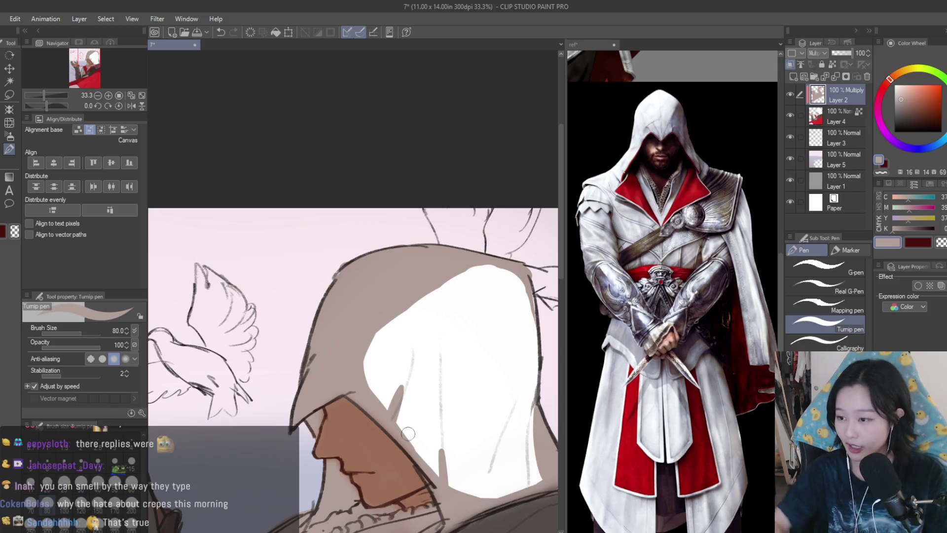
Cover the grey hood patches with greyish-white, then zoom out and mirror-check the whole illustration.
scroll(434, 421, "up", 2)
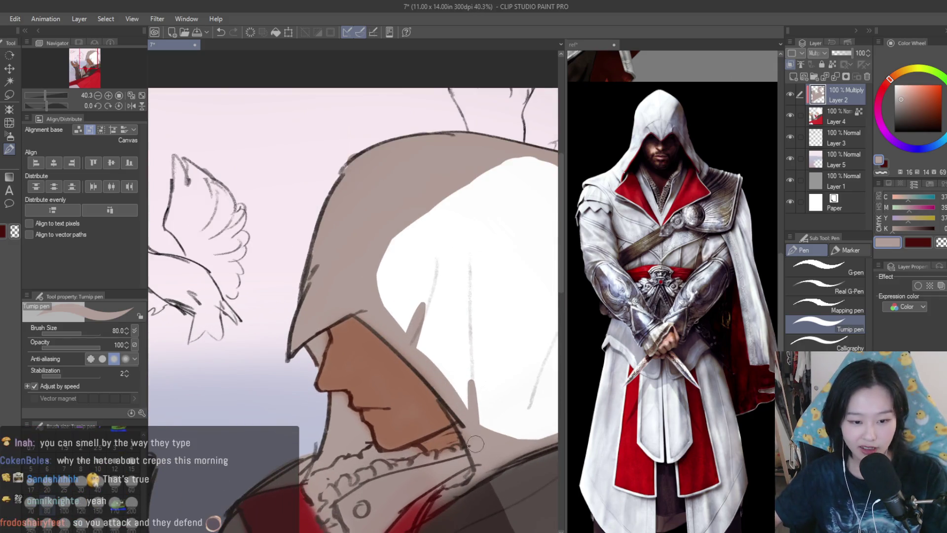
left_click(507, 316, "alt")
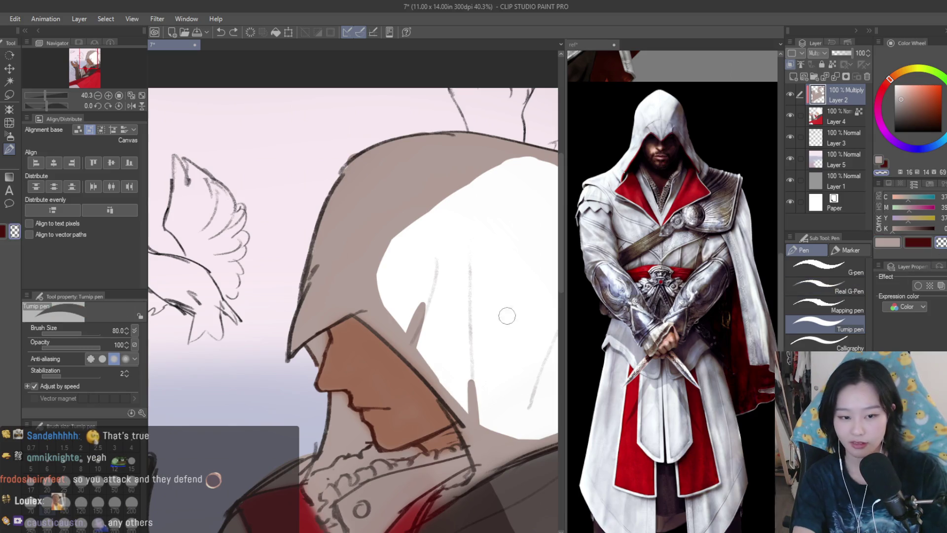
left_click_drag(425, 292, 392, 297)
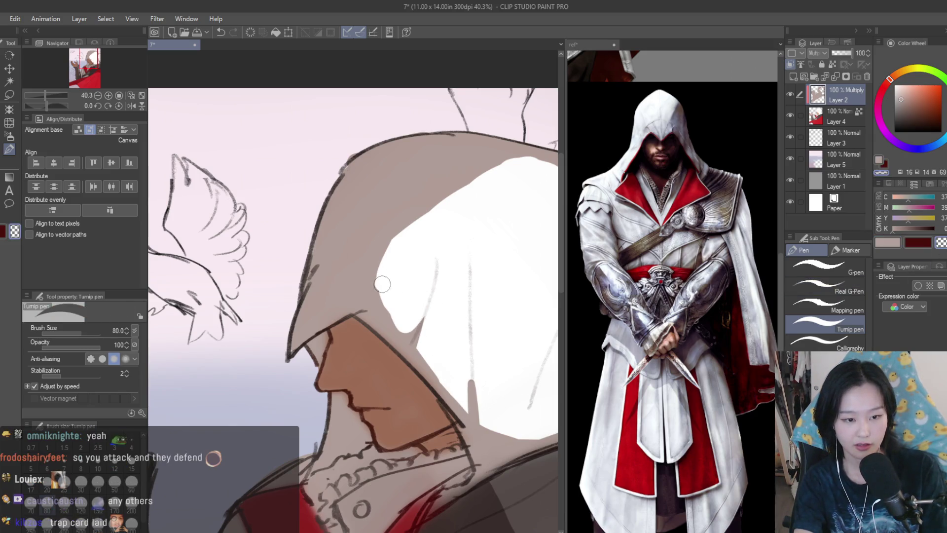
left_click_drag(424, 340, 478, 399)
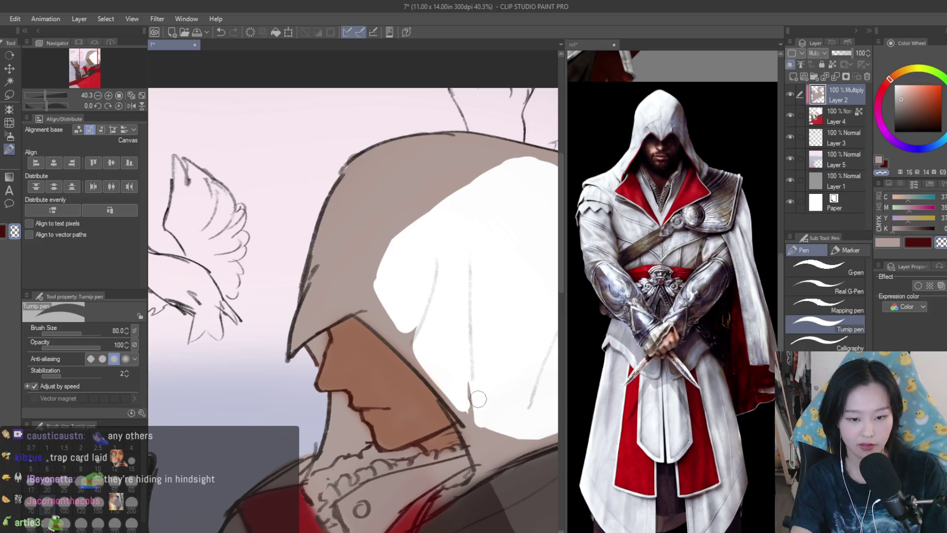
key("ctrl+minus")
key("ctrl+minus")
key("ctrl+minus")
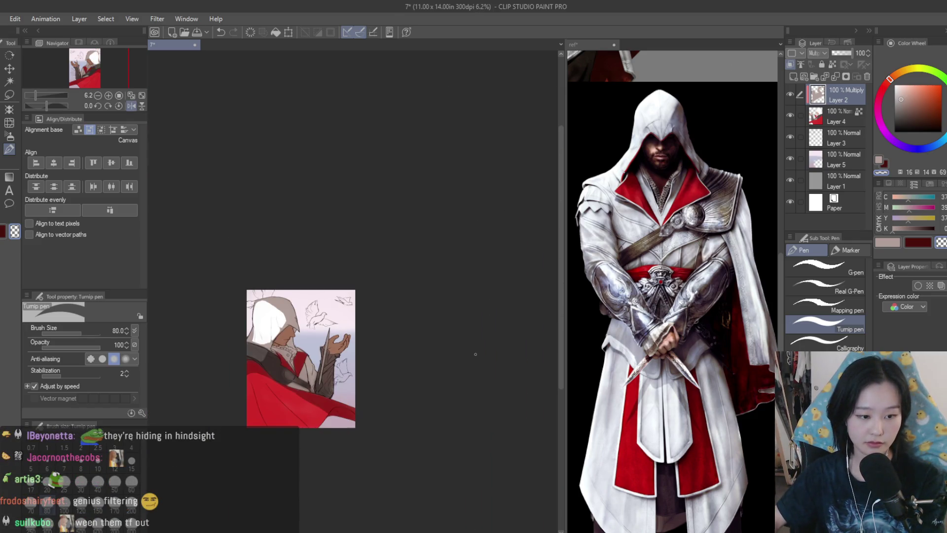
key("h")
key("ctrl+plus")
key("ctrl+plus")
left_click(886, 241)
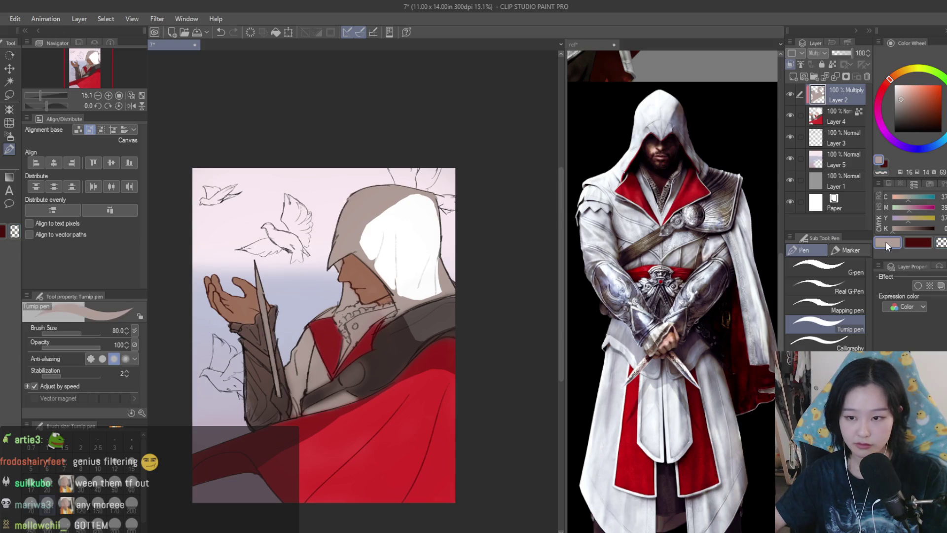
Brush four darker red diagonal fold strokes across the lower cloak with a resized Turnip pen.
key("ctrl+plus")
key("ctrl+plus")
key("ctrl+plus")
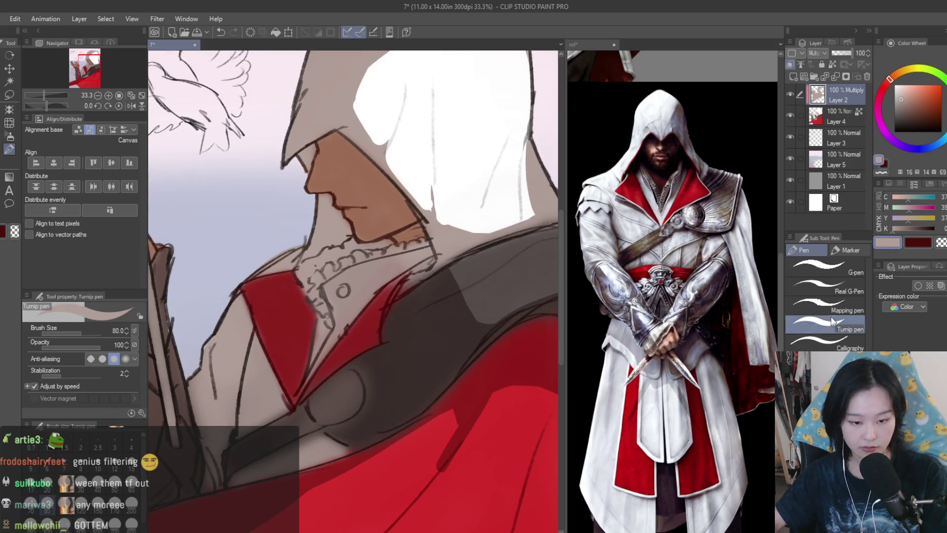
scroll(465, 404, "down", 3)
scroll(396, 381, "up", 3)
scroll(470, 274, "down", 4)
scroll(471, 274, "down", 1)
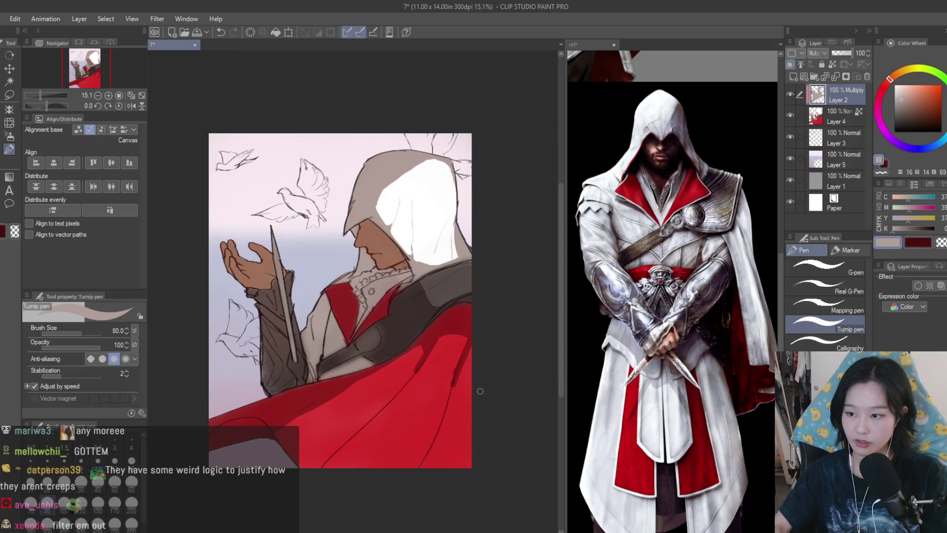
key("bracketright")
key("bracketright")
key("bracketright")
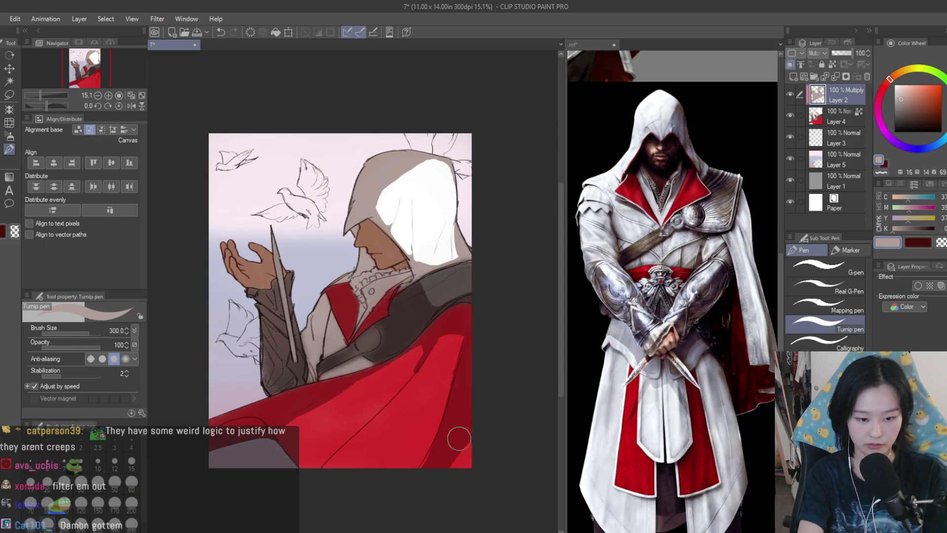
key("bracketleft")
key("bracketleft")
left_click_drag(378, 410, 324, 456)
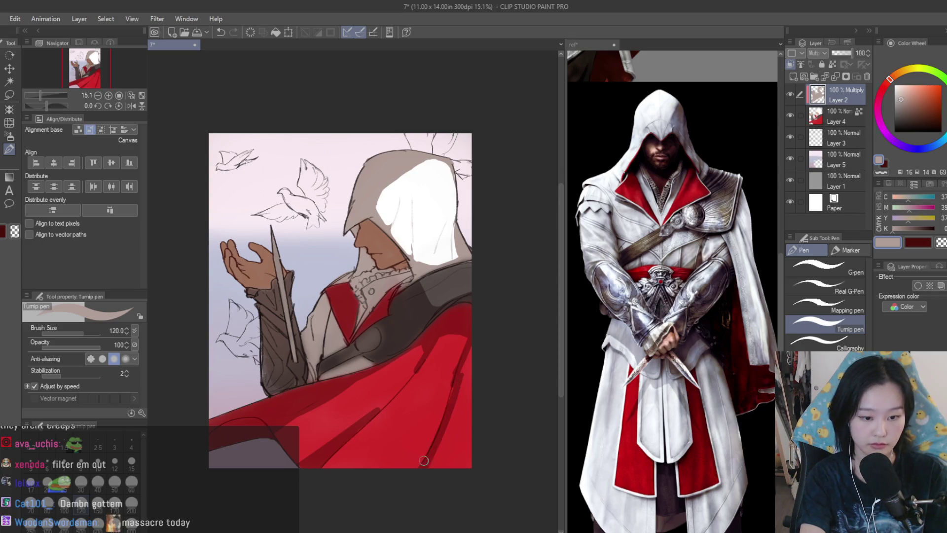
left_click_drag(464, 374, 424, 466)
left_click_drag(443, 410, 422, 468)
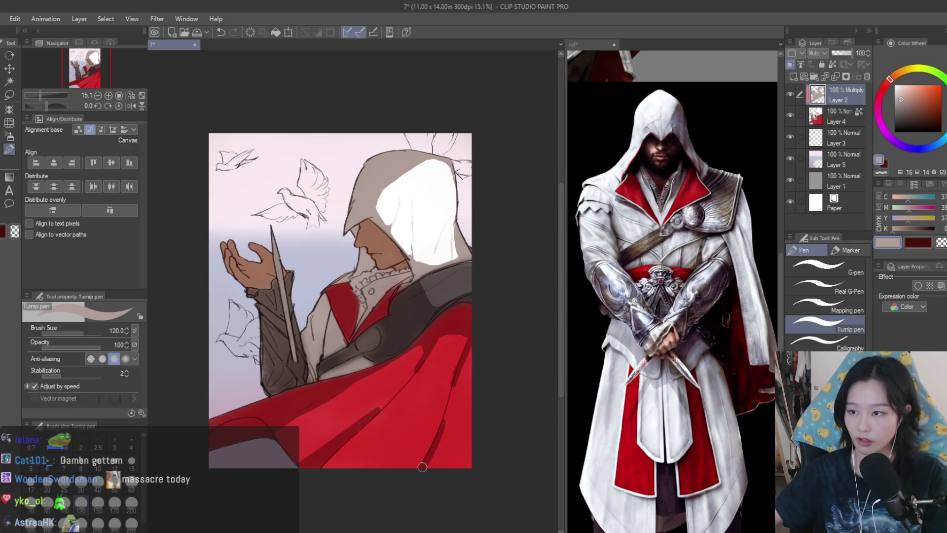
scroll(422, 467, "up", 3)
left_click_drag(459, 372, 435, 434)
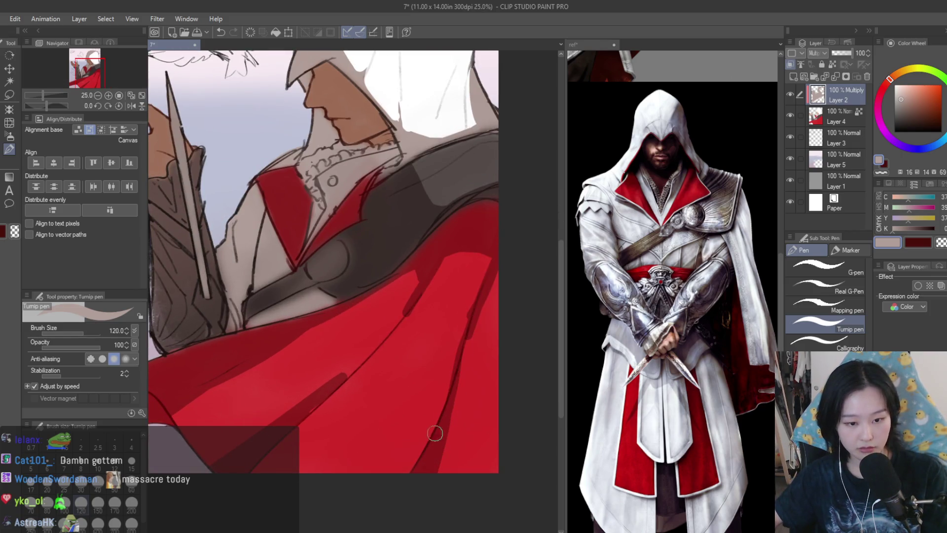
scroll(491, 461, "down", 2)
scroll(507, 334, "up", 1)
scroll(510, 356, "down", 2)
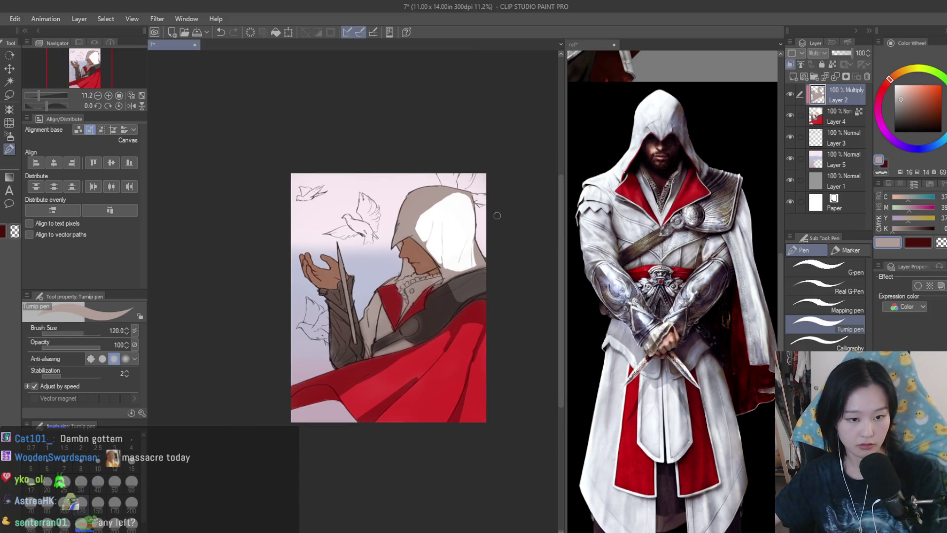
Erase part of the dark skin shadow under the jaw after mirror-checking the view.
key("h")
key("h")
key("e")
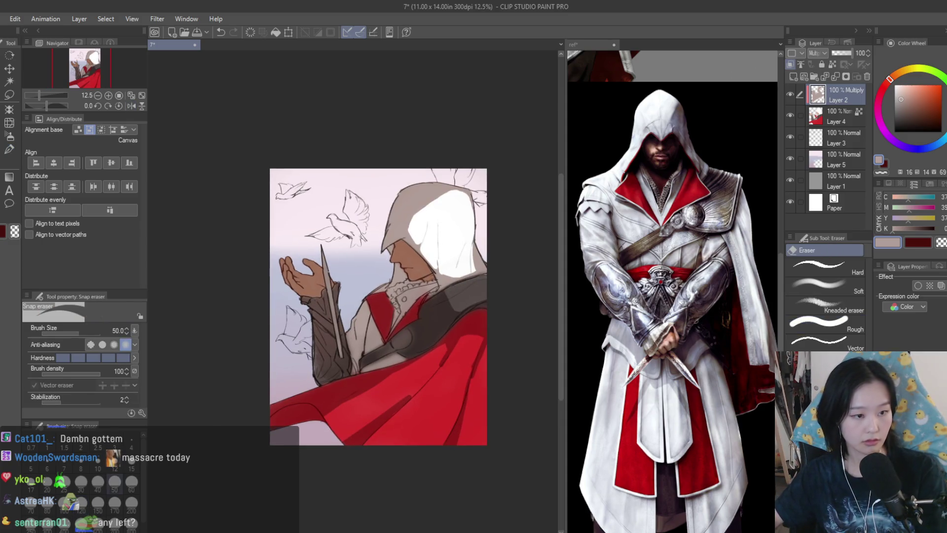
scroll(449, 301, "up", 5)
scroll(402, 291, "up", 1)
mouse_move(416, 308)
left_mouse_down()
mouse_move(420, 328)
mouse_move(392, 302)
mouse_move(420, 328)
left_mouse_up()
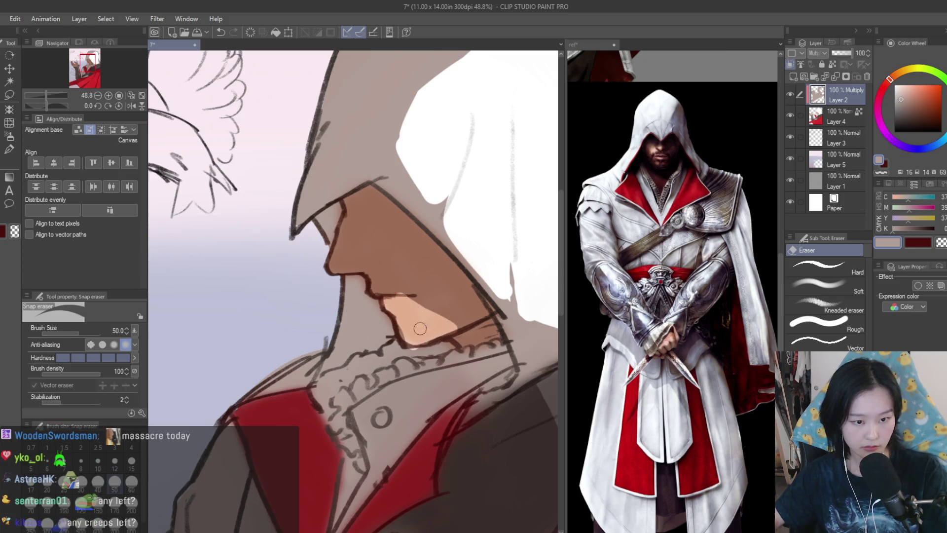
scroll(434, 316, "down", 5)
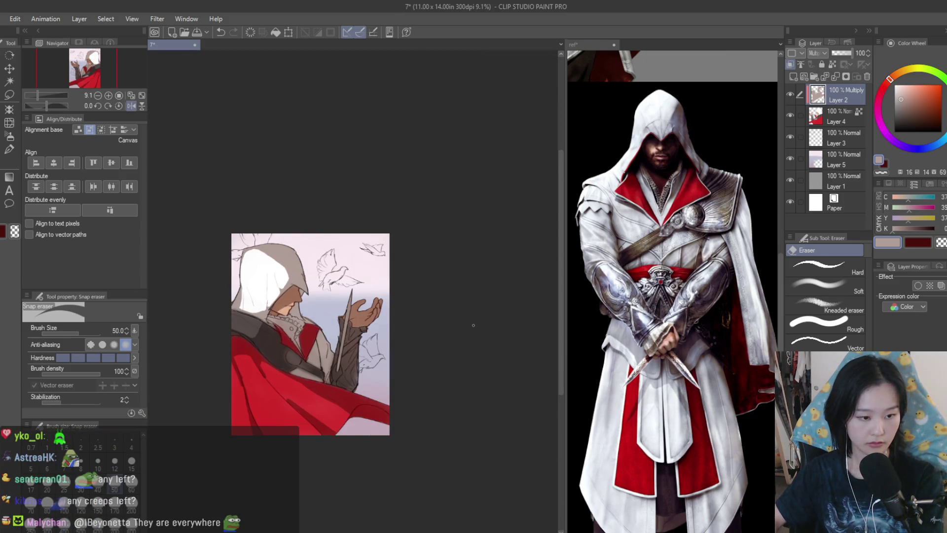
scroll(442, 312, "up", 5)
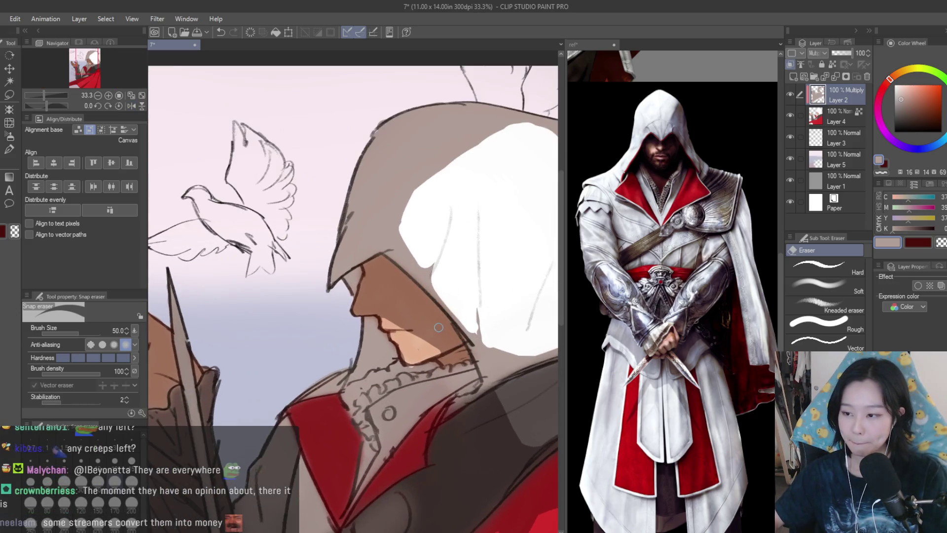
scroll(408, 339, "up", 2)
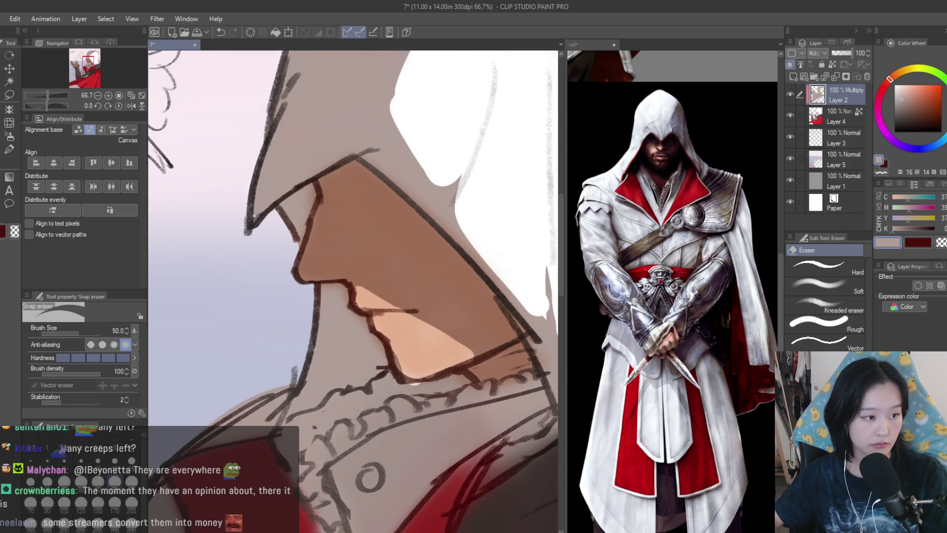
Switch from the eraser back to the Turnip pen and zoom around the face.
key("p")
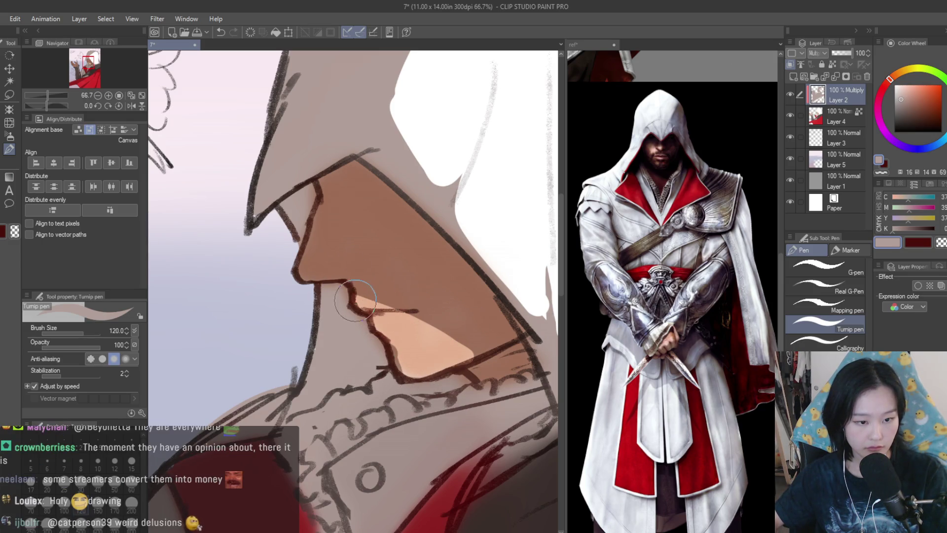
scroll(352, 349, "down", 2)
scroll(352, 349, "down", 3)
scroll(429, 338, "up", 2)
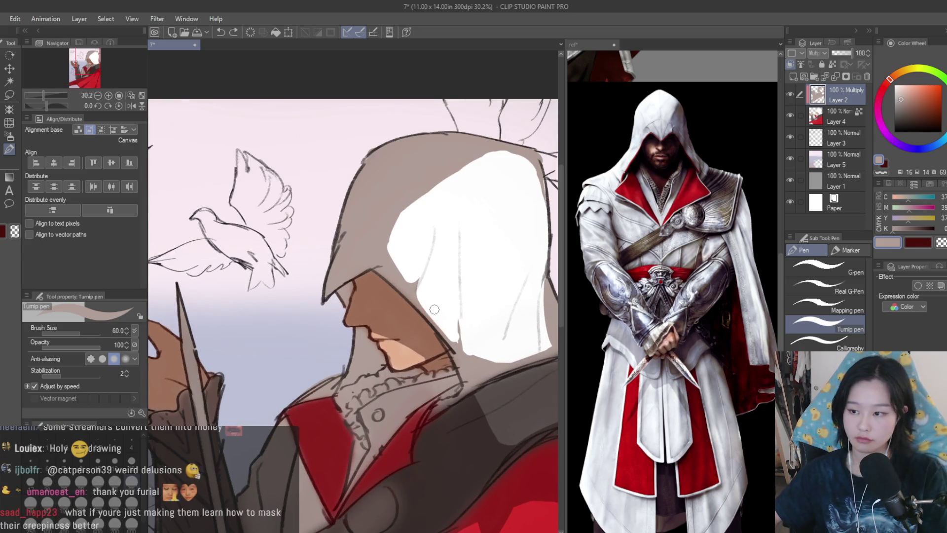
Zoom in on the jaw and chin of the hooded face, then zoom back out.
scroll(385, 303, "up", 2)
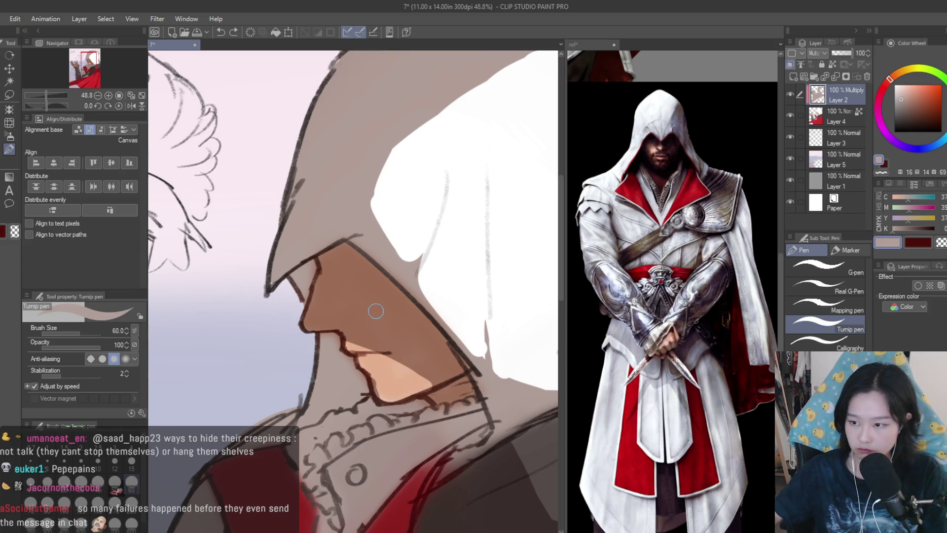
scroll(373, 308, "down", 5)
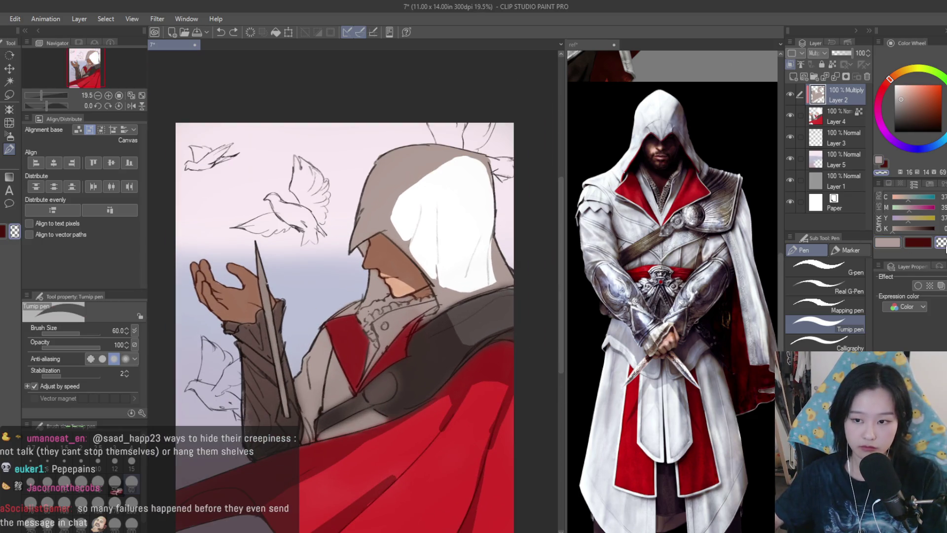
Paint a lighter skin tone under the jaw and flip the canvas horizontally to check it.
scroll(434, 294, "up", 5)
left_click_drag(335, 253, 433, 294)
scroll(432, 293, "down", 8)
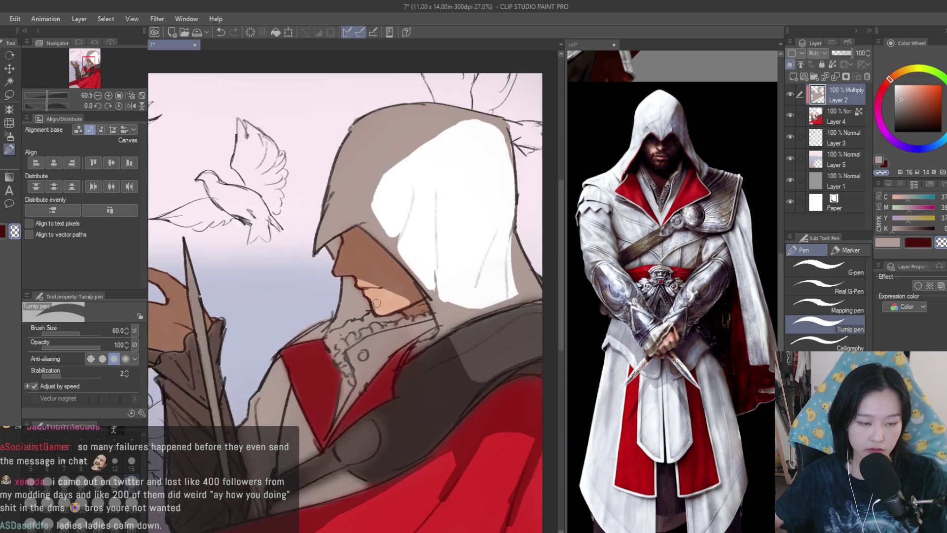
key("h")
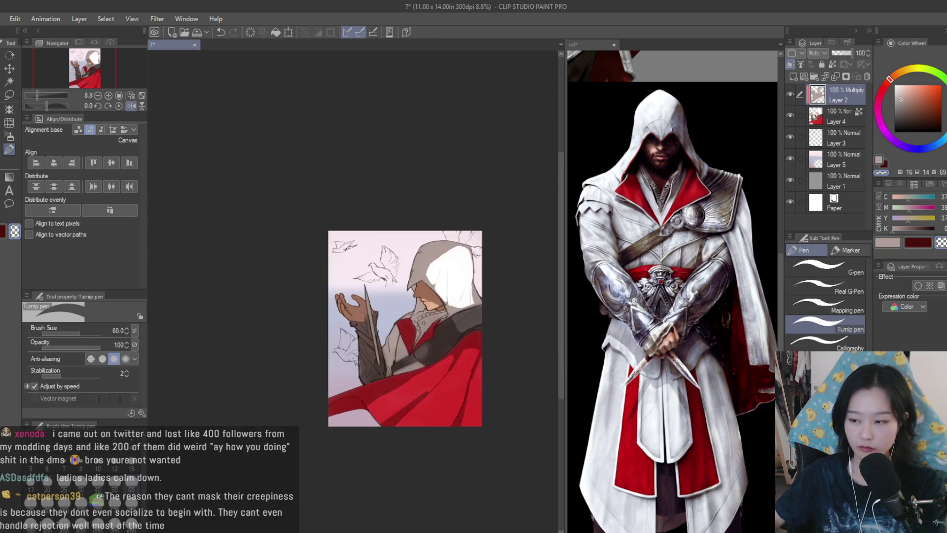
scroll(421, 281, "up", 3)
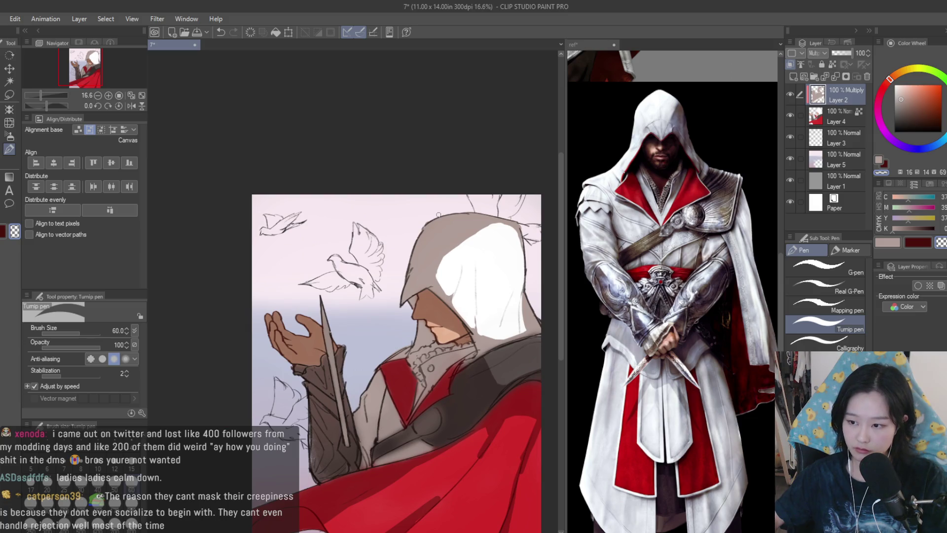
Switch to light beige, mirror-check the composition, and darken the hood's edge line.
key("x")
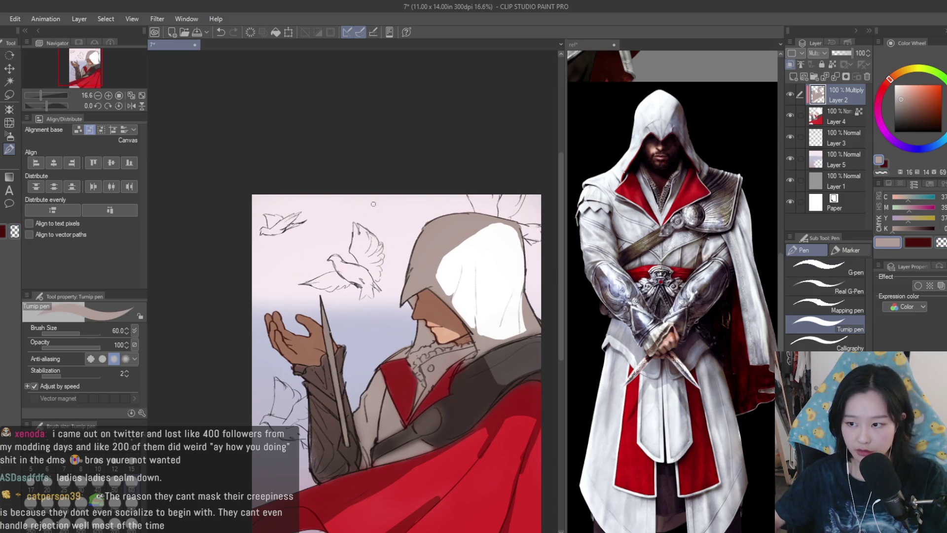
scroll(434, 327, "down", 1)
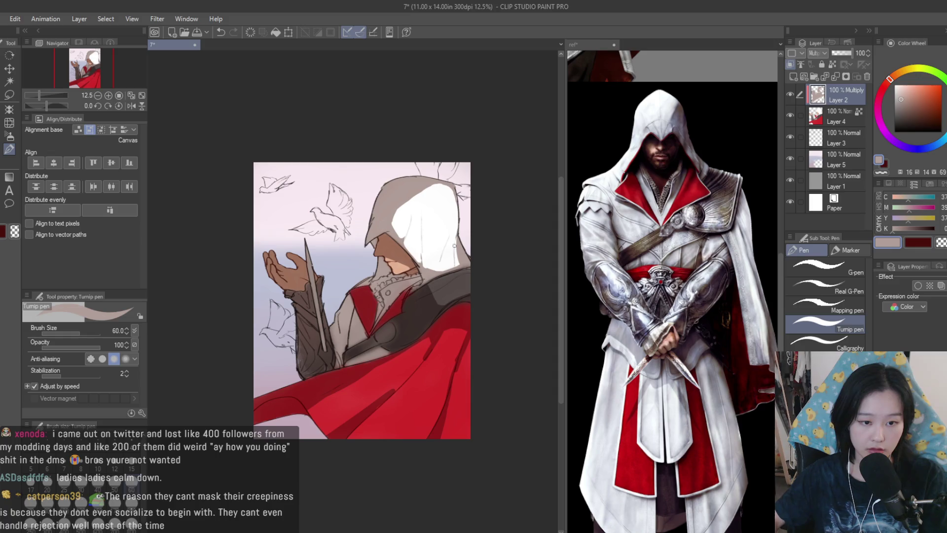
scroll(455, 245, "up", 3)
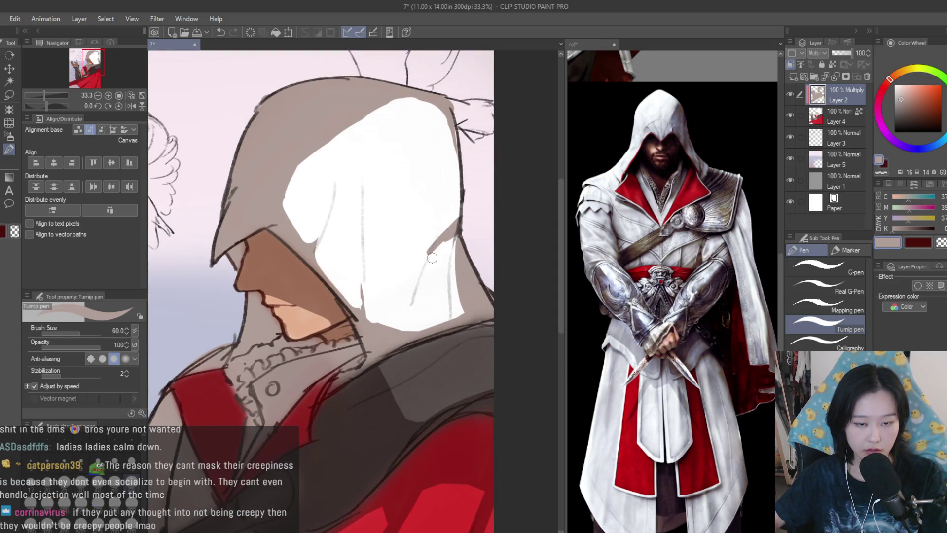
scroll(455, 230, "down", 4)
key("h")
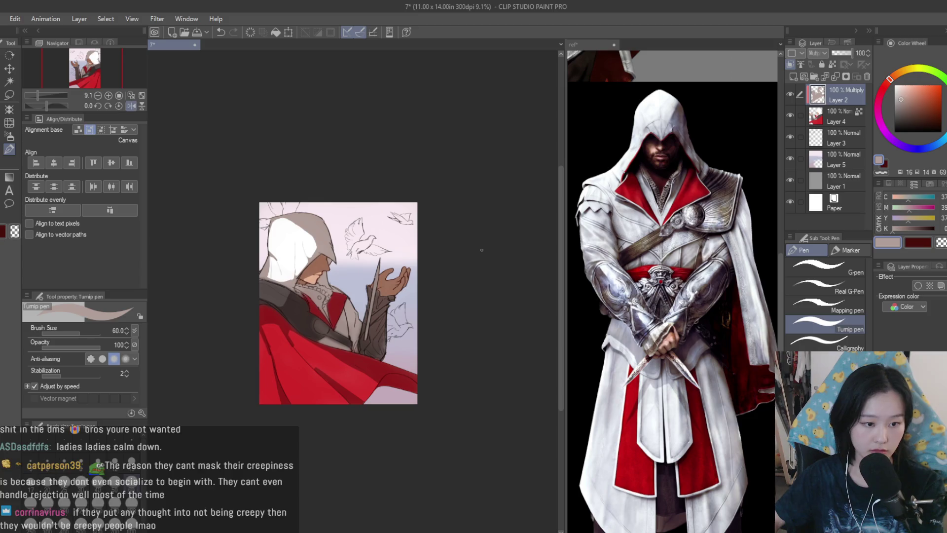
key("h")
scroll(464, 255, "up", 1)
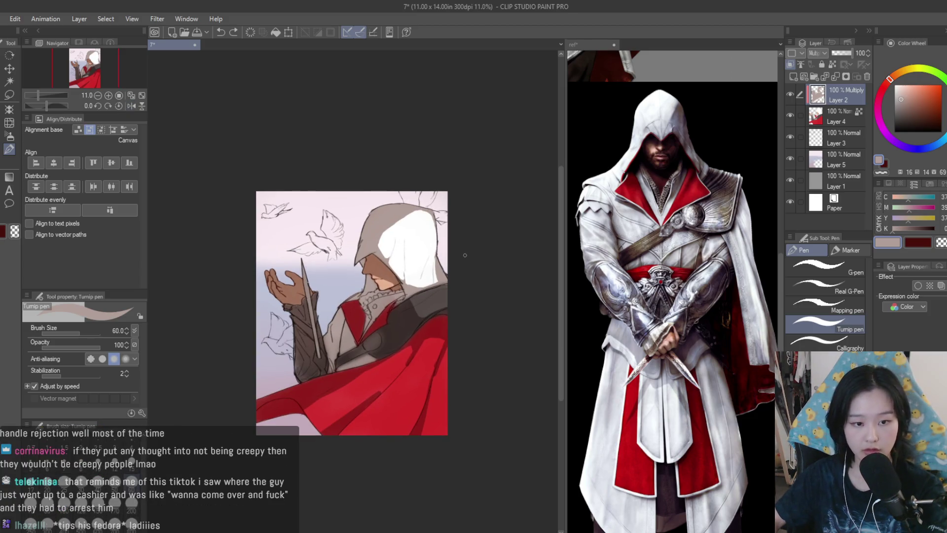
scroll(434, 217, "up", 3)
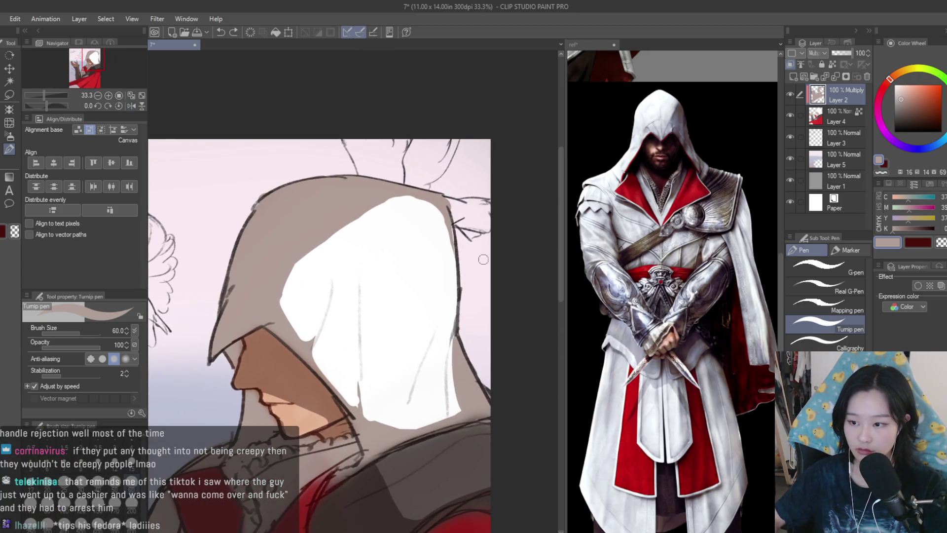
scroll(440, 230, "down", 1)
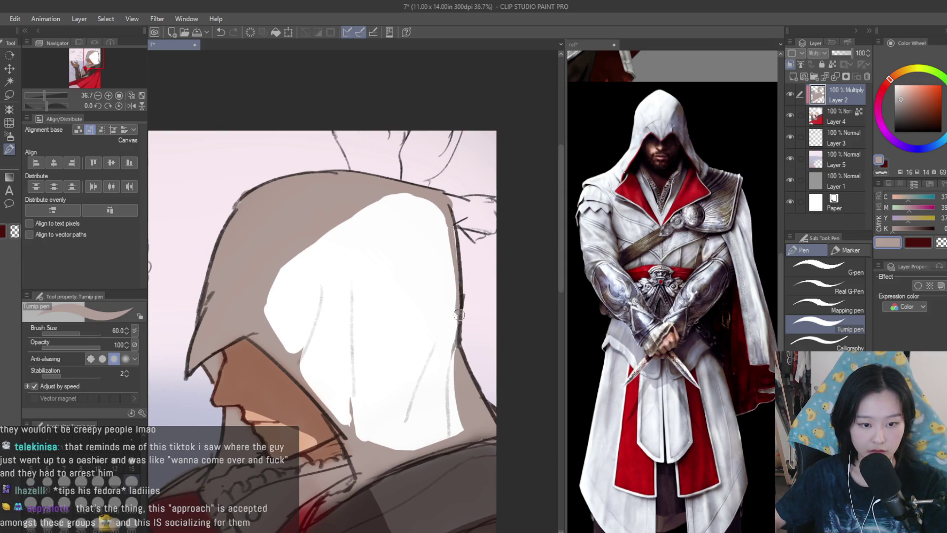
scroll(431, 209, "down", 1)
scroll(431, 208, "down", 2)
scroll(463, 186, "up", 4)
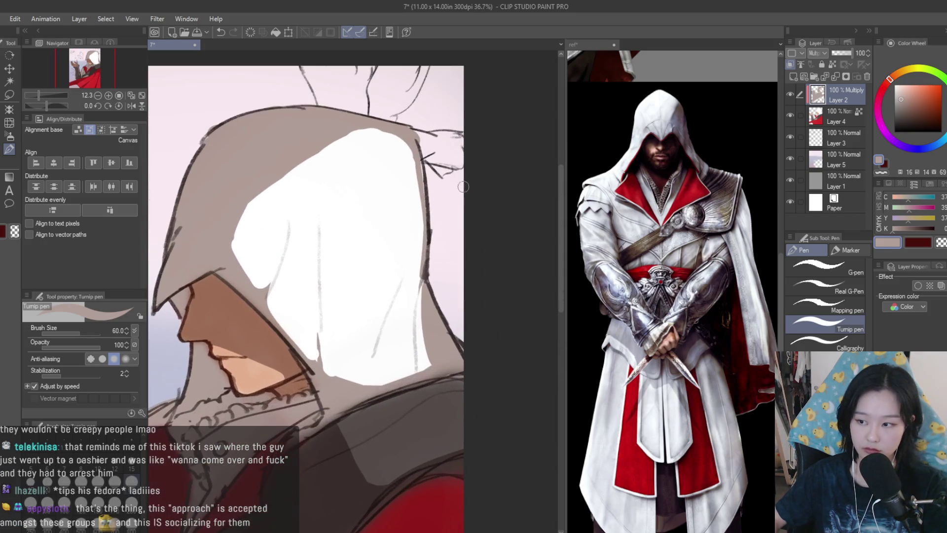
scroll(452, 289, "up", 1)
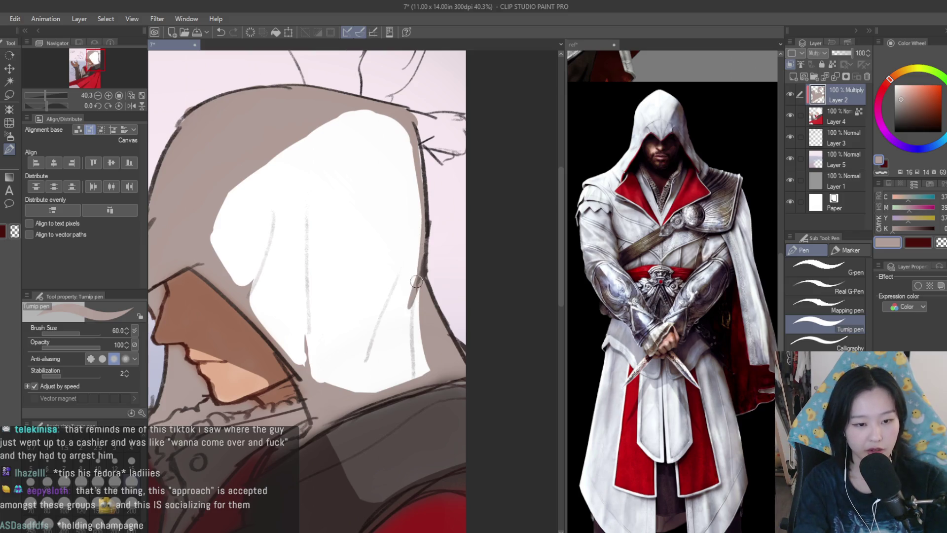
left_click_drag(409, 316, 420, 274)
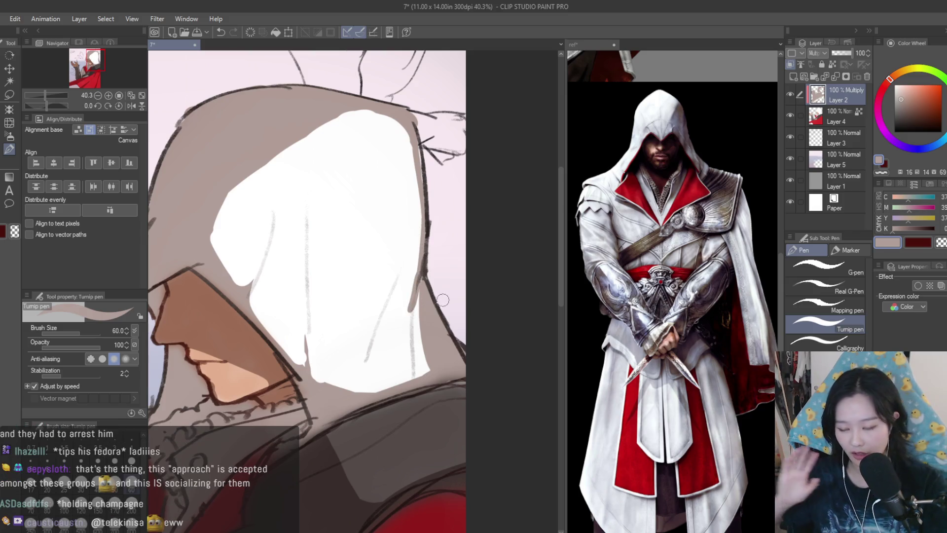
scroll(467, 243, "down", 2)
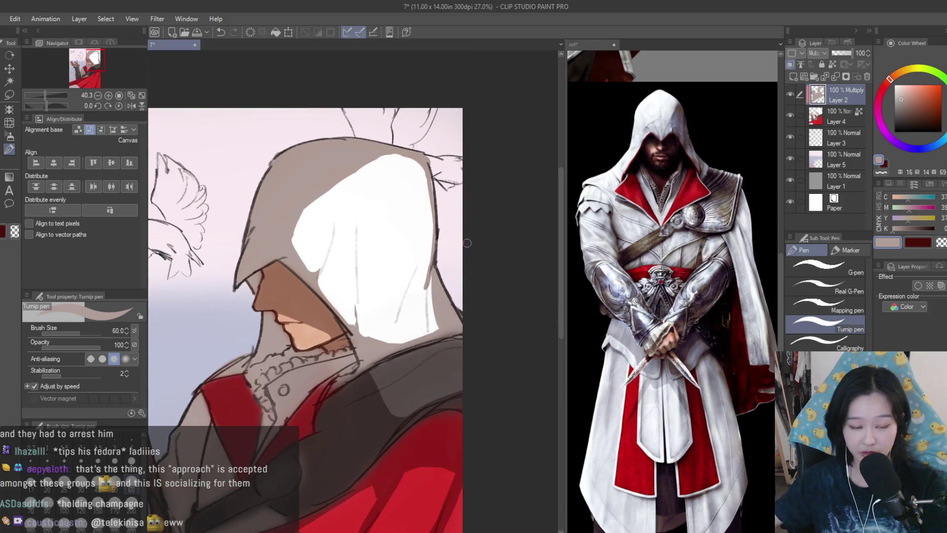
scroll(479, 205, "down", 3)
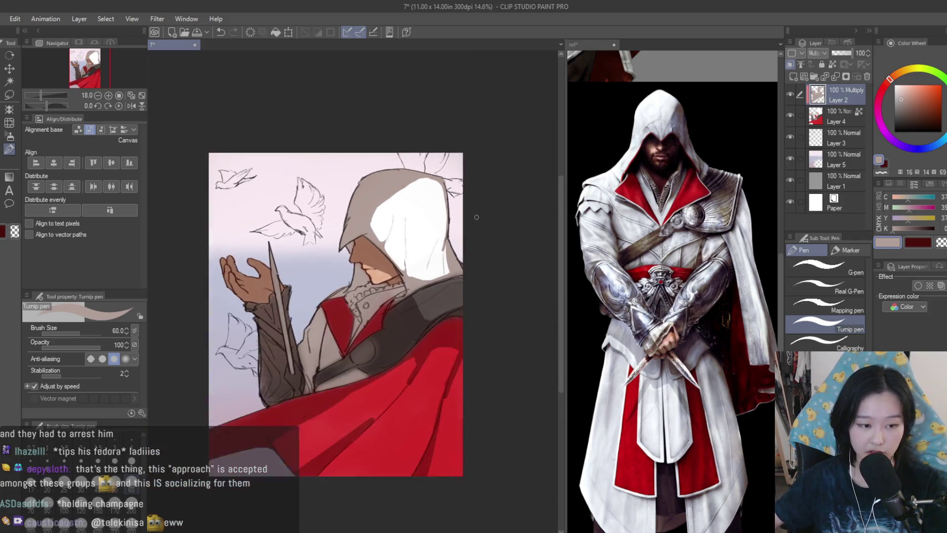
Switch to the blur tool at intensity 5.3 and mirror the canvas to check it.
key("e")
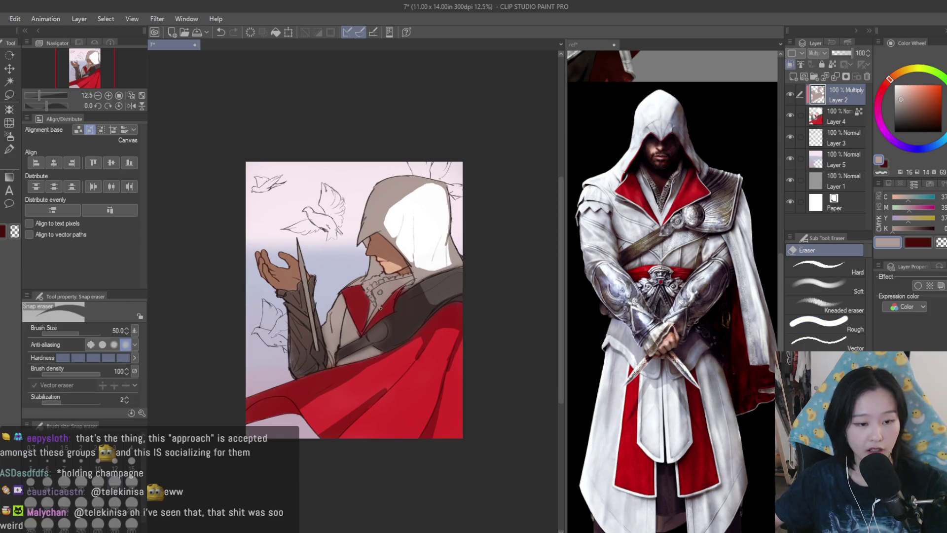
scroll(441, 267, "down", 1)
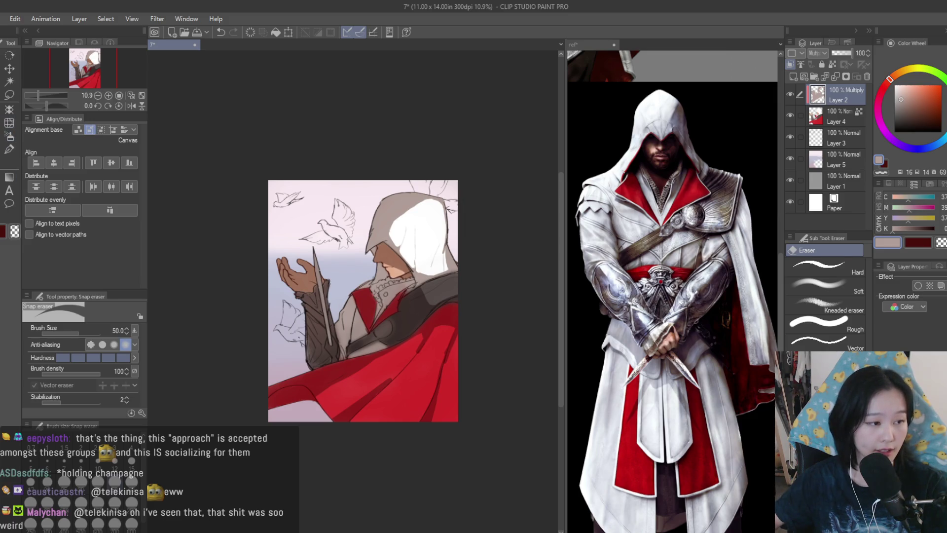
key("j")
scroll(311, 327, "up", 1)
left_click(75, 360)
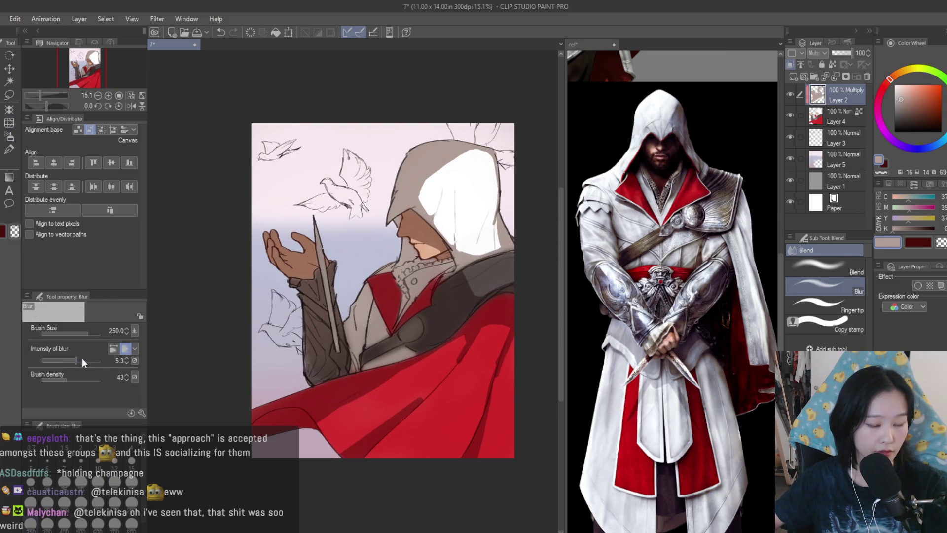
scroll(478, 148, "up", 3)
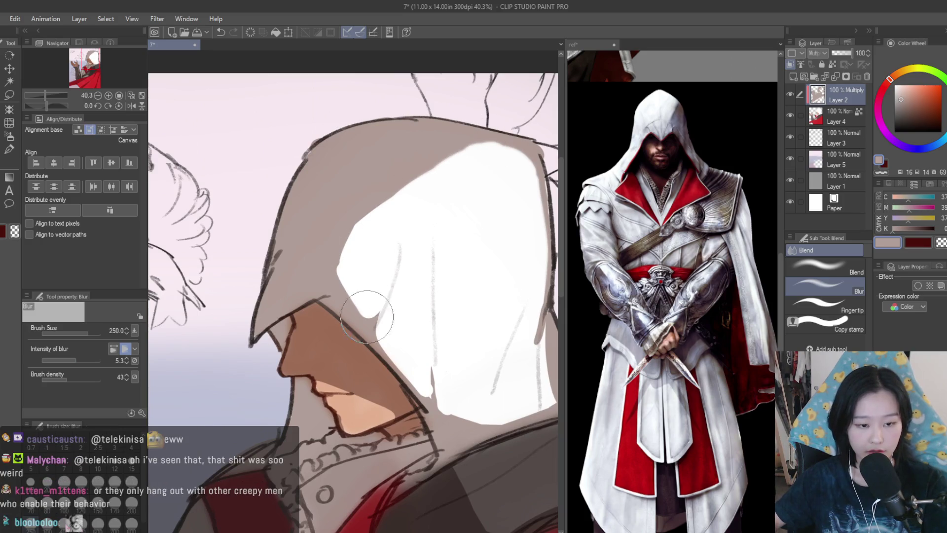
scroll(346, 281, "down", 1)
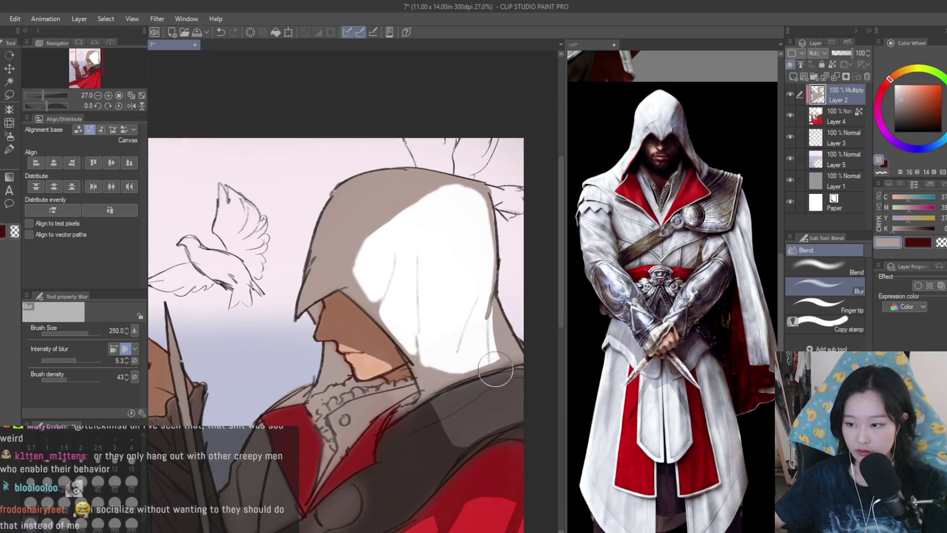
scroll(475, 420, "down", 2)
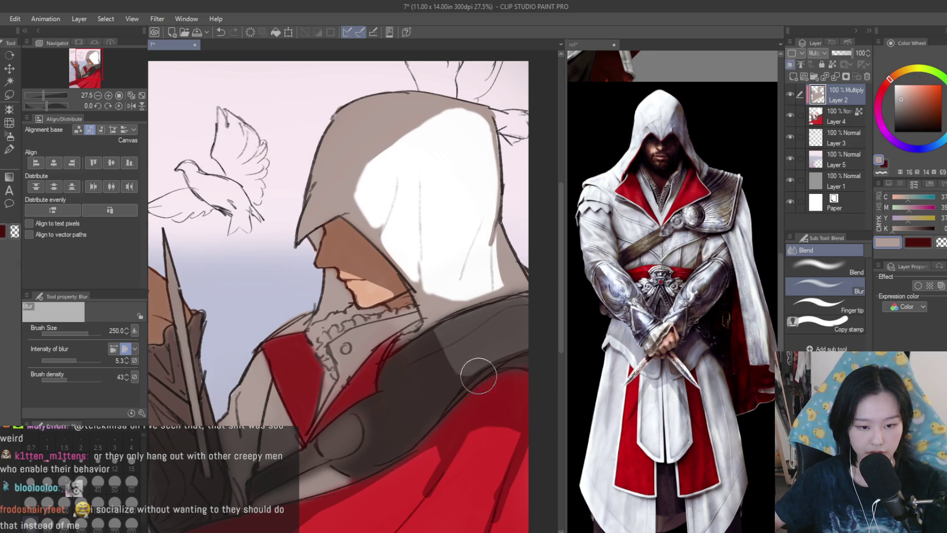
scroll(478, 376, "down", 2)
scroll(476, 276, "down", 3)
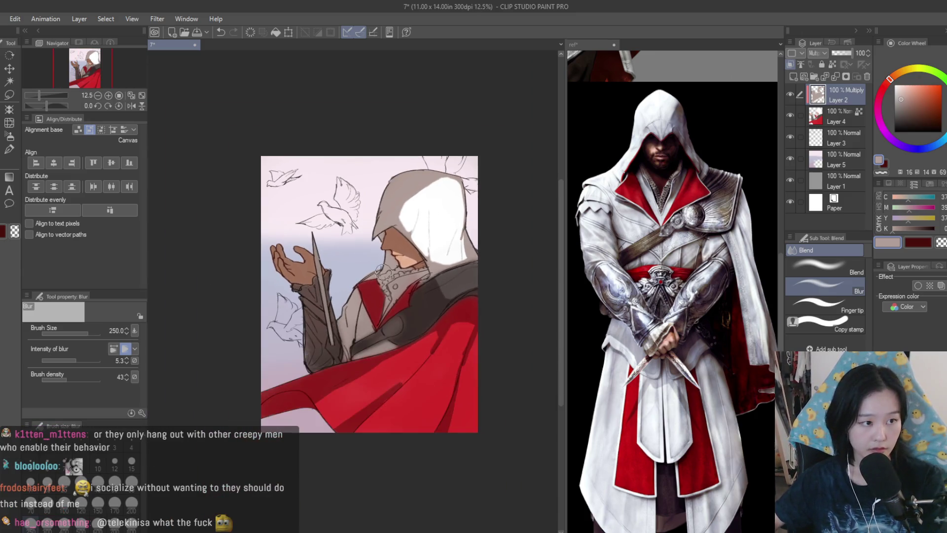
key("h")
key("h")
scroll(482, 273, "up", 1)
Airbrush light blue-grey shading over the hood top and chest at brush size 1000.
key("b")
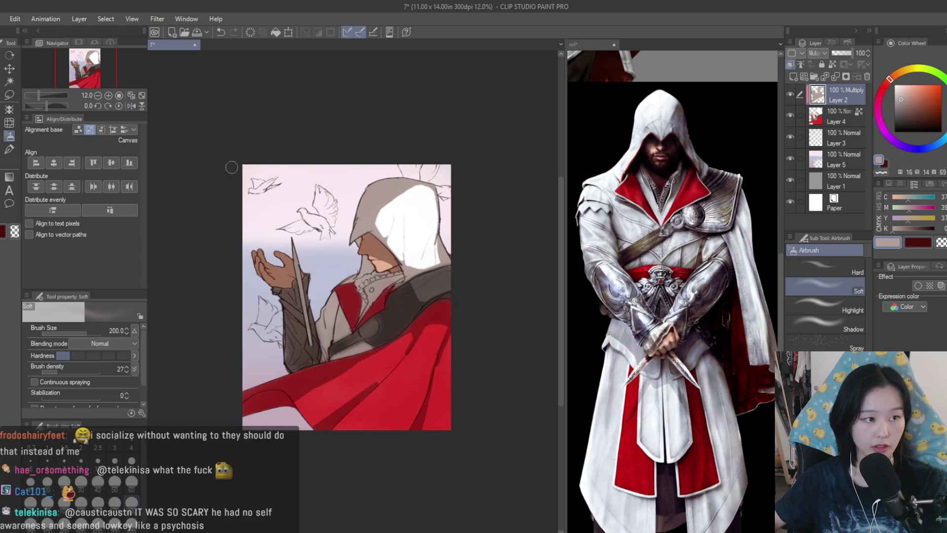
scroll(421, 228, "up", 3)
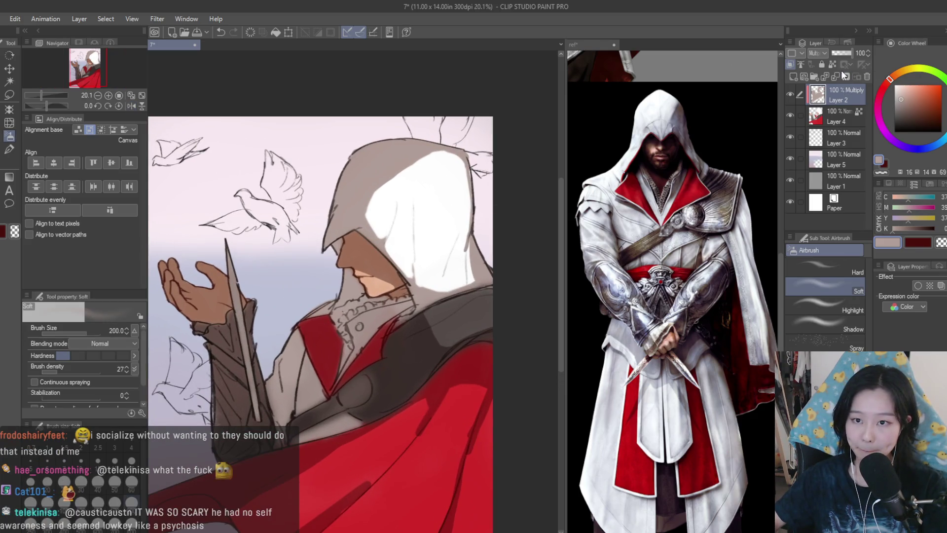
left_click(932, 146)
scroll(449, 280, "up", 1)
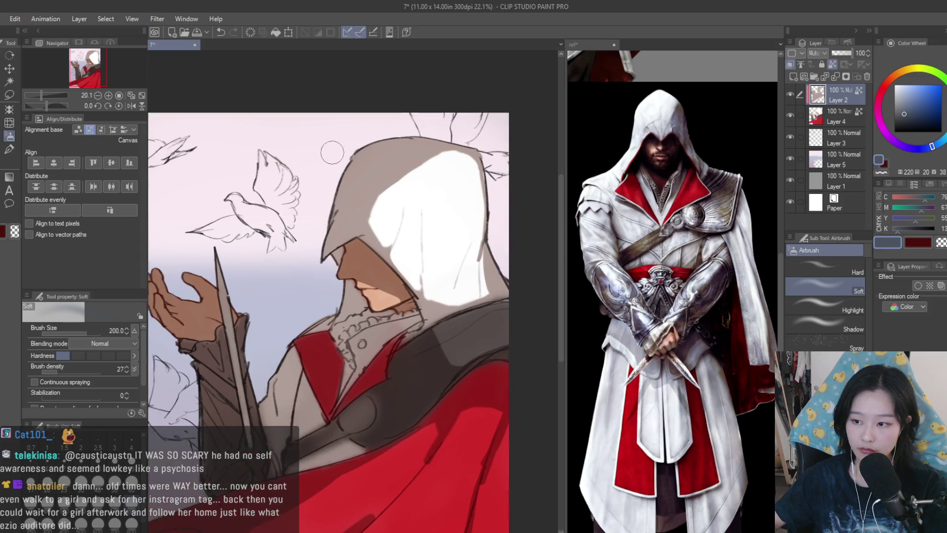
key("bracketright")
key("bracketright")
key("bracketright")
mouse_move(449, 276)
left_mouse_down()
mouse_move(457, 163)
mouse_move(339, 169)
mouse_move(338, 211)
mouse_move(423, 274)
mouse_move(481, 350)
left_mouse_up()
mouse_move(434, 444)
left_mouse_down()
mouse_move(410, 474)
mouse_move(365, 414)
left_mouse_up()
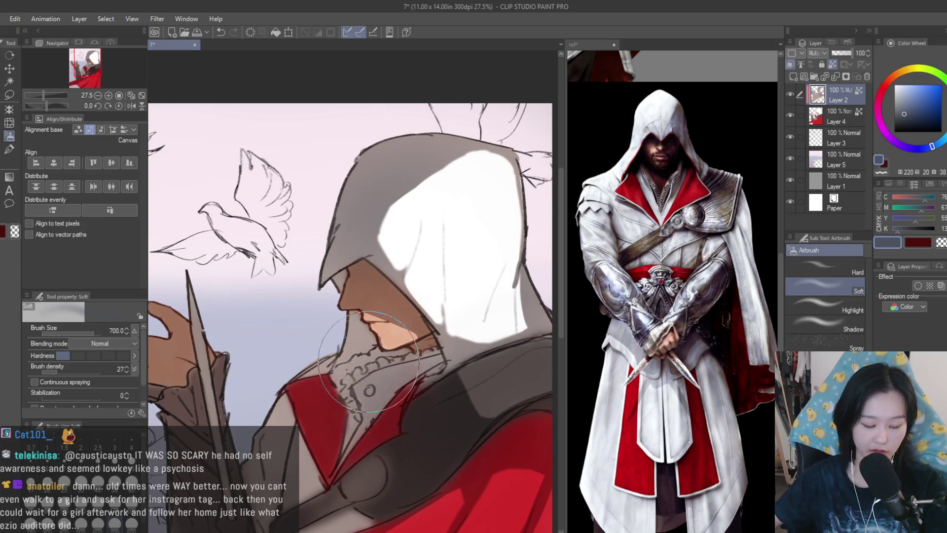
scroll(422, 338, "down", 1)
Rework the cloak shading while adjusting the airbrush size between 600 and 1200.
key("bracketleft")
key("bracketleft")
scroll(422, 338, "down", 2)
scroll(444, 370, "up", 1)
key("bracketright")
scroll(416, 401, "down", 2)
key("bracketright")
key("bracketright")
key("ctrl+z")
key("ctrl+y")
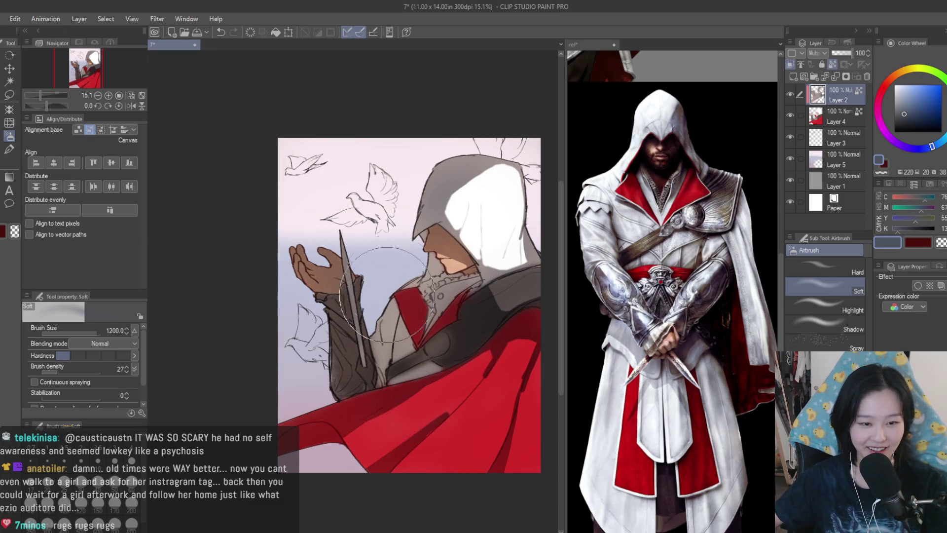
scroll(445, 257, "up", 3)
key("bracketleft")
key("bracketleft")
key("bracketleft")
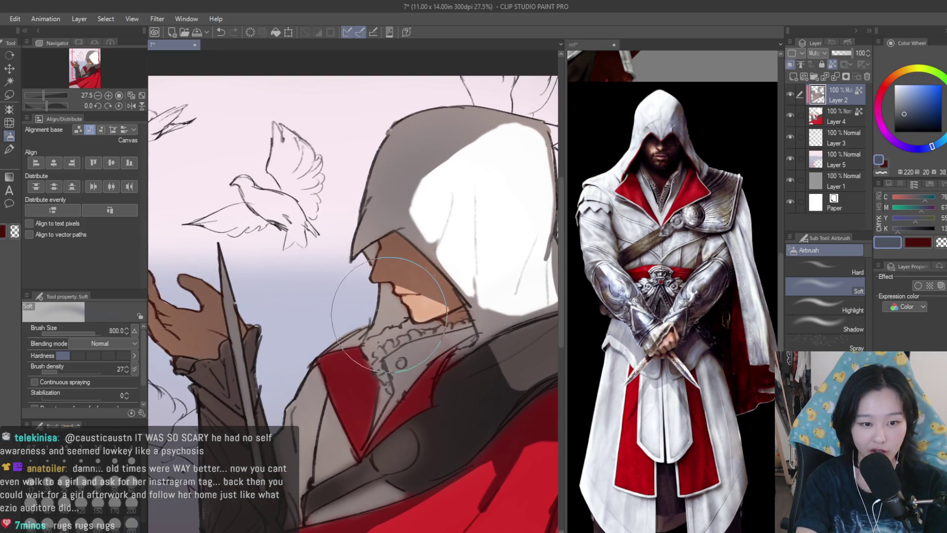
Undo the peach face stroke and paint white light over the hood's upper left at size 700.
key("ctrl+z")
left_click(433, 201, "alt")
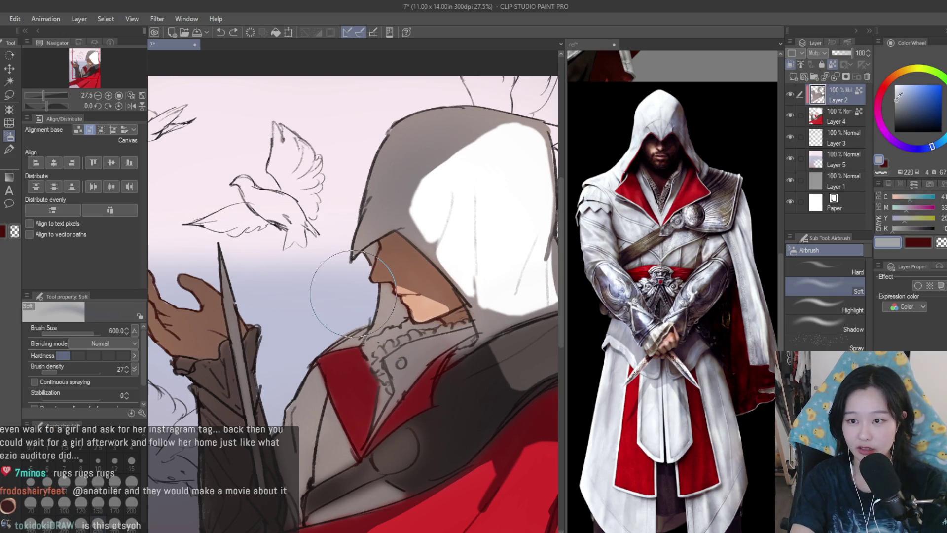
key("bracketright")
mouse_move(410, 142)
left_mouse_down()
mouse_move(385, 168)
mouse_move(395, 217)
left_mouse_up()
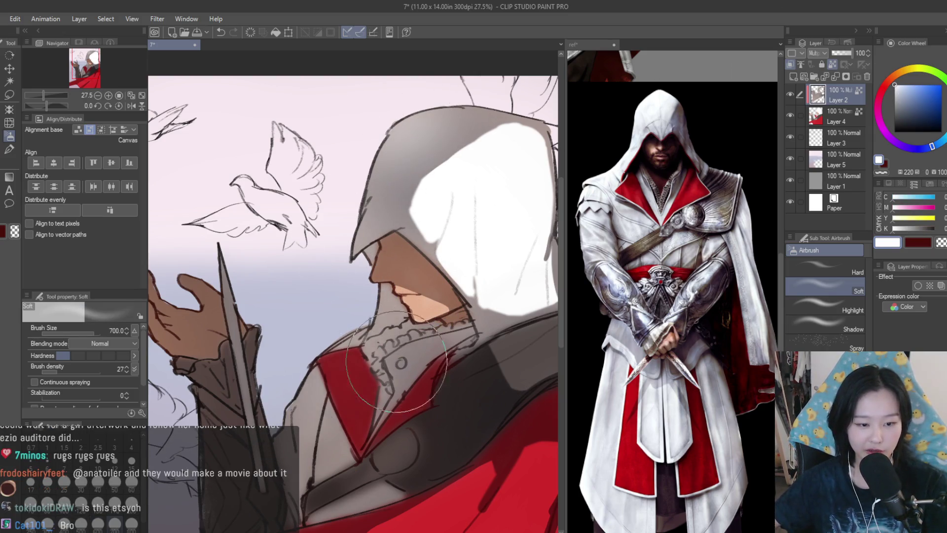
Merge the shading layer down into the colour layer below.
scroll(479, 366, "down", 3)
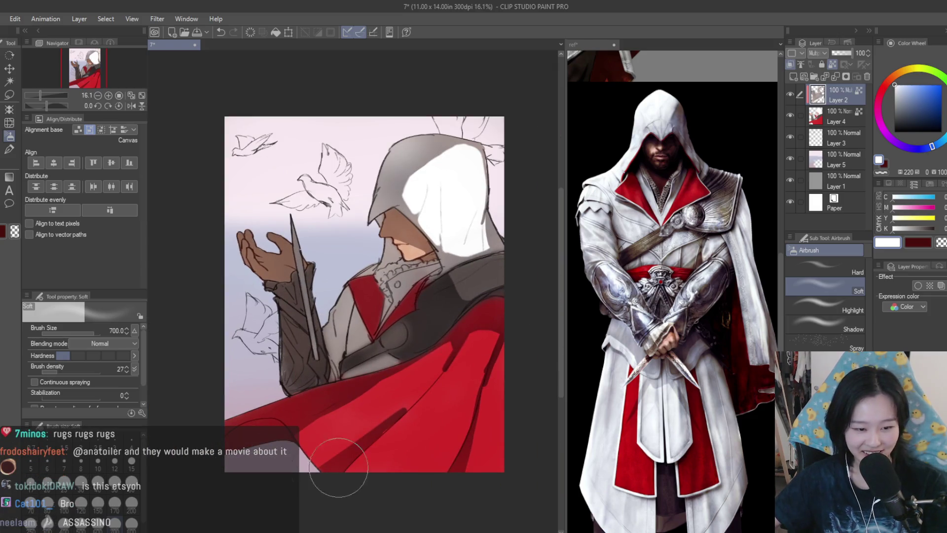
scroll(286, 405, "down", 4)
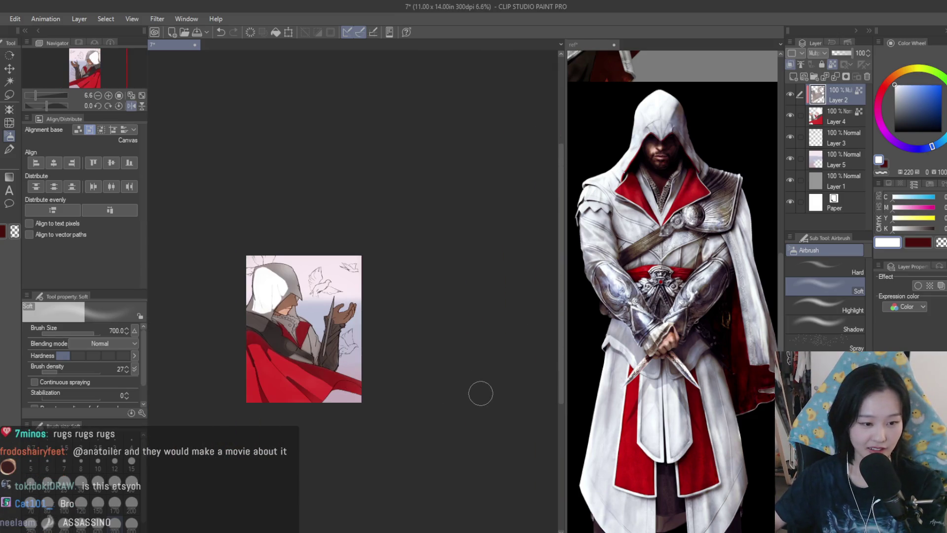
scroll(418, 373, "up", 4)
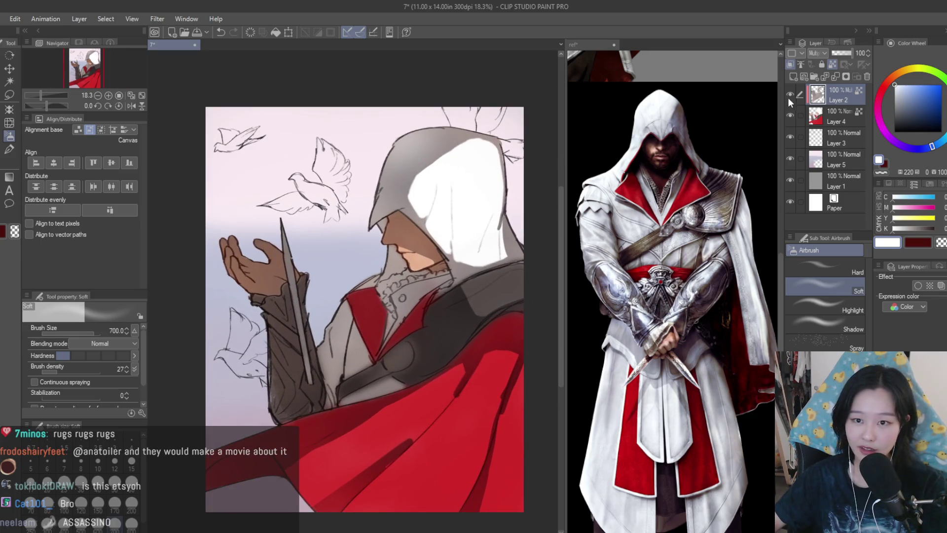
key("ctrl+e")
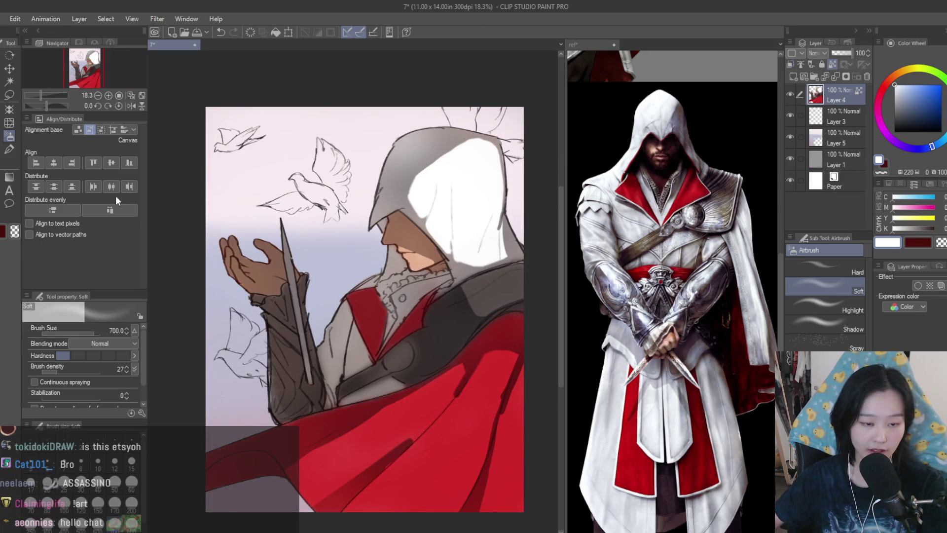
Select the Dry Texture 3 brush at size 30 and add a new Multiply layer.
key("b")
scroll(409, 227, "up", 3)
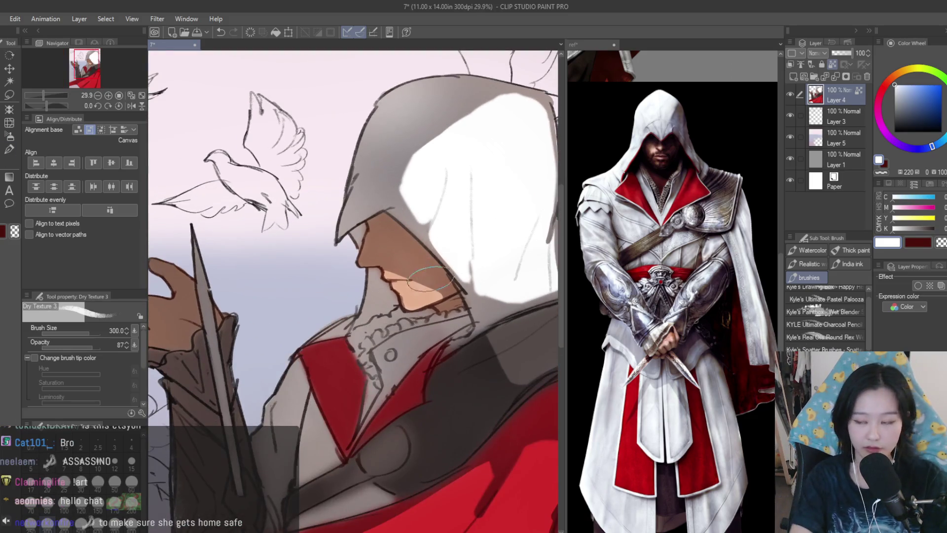
key("bracketleft")
key("bracketleft")
key("bracketleft")
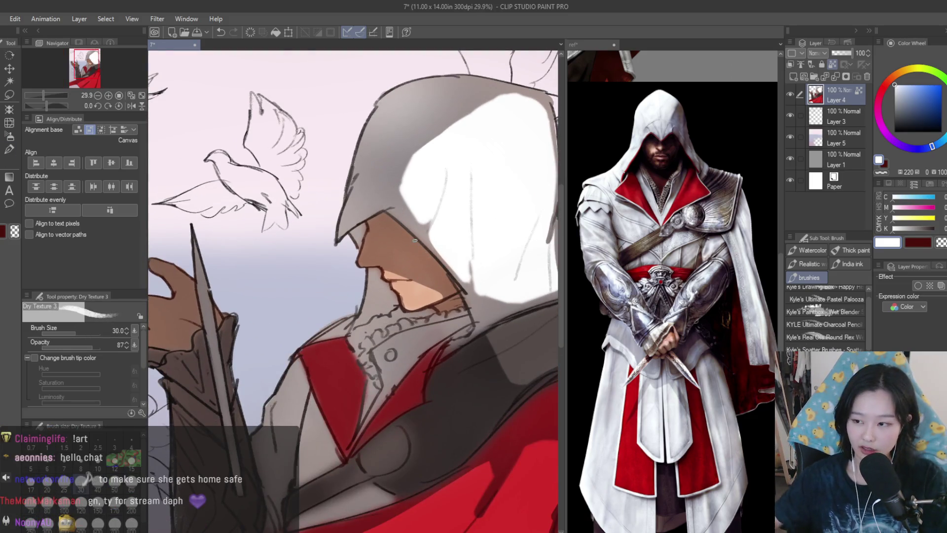
left_click(794, 78)
Shade the jawline and lower jaw edge in grey at brush sizes 50 and 60.
left_click(415, 266, "alt")
scroll(416, 266, "up", 4)
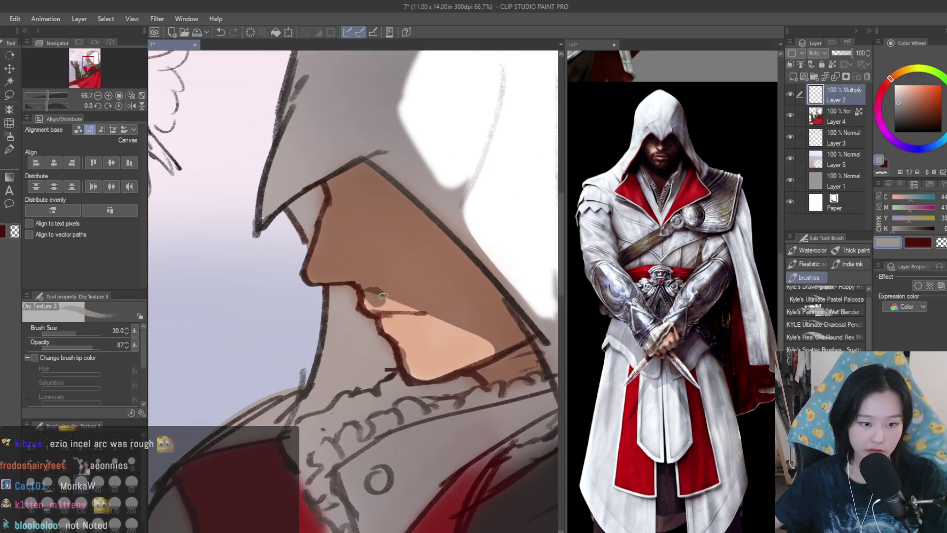
key("bracketright")
key("bracketright")
mouse_move(356, 291)
left_mouse_down()
mouse_move(430, 303)
mouse_move(456, 328)
mouse_move(409, 365)
mouse_move(444, 345)
mouse_move(425, 334)
mouse_move(402, 365)
mouse_move(419, 341)
left_mouse_up()
key("bracketright")
mouse_move(491, 353)
left_mouse_down()
mouse_move(514, 335)
mouse_move(444, 347)
left_mouse_up()
scroll(384, 285, "down", 5)
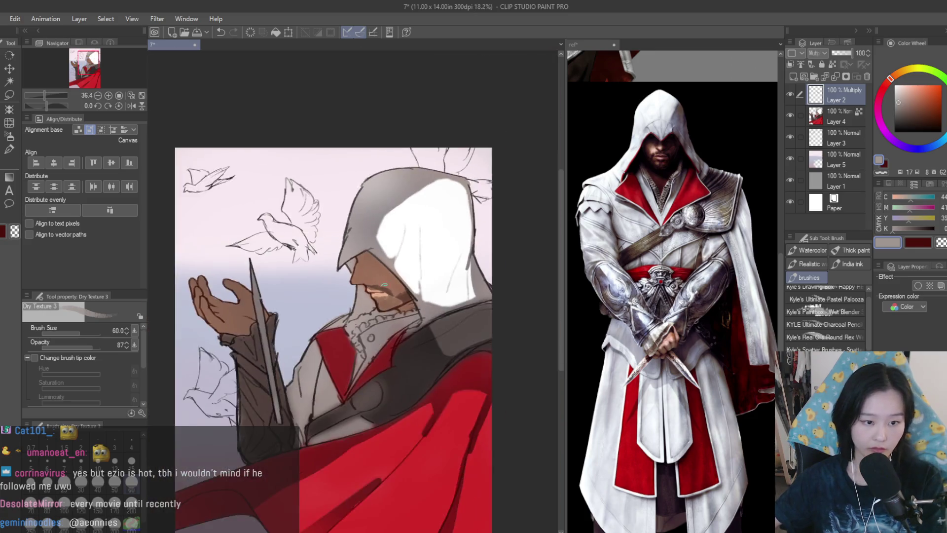
scroll(383, 285, "down", 2)
Mirror the view to check the face, then darken the hood's shadow across the face.
key("h")
key("h")
scroll(378, 266, "up", 8)
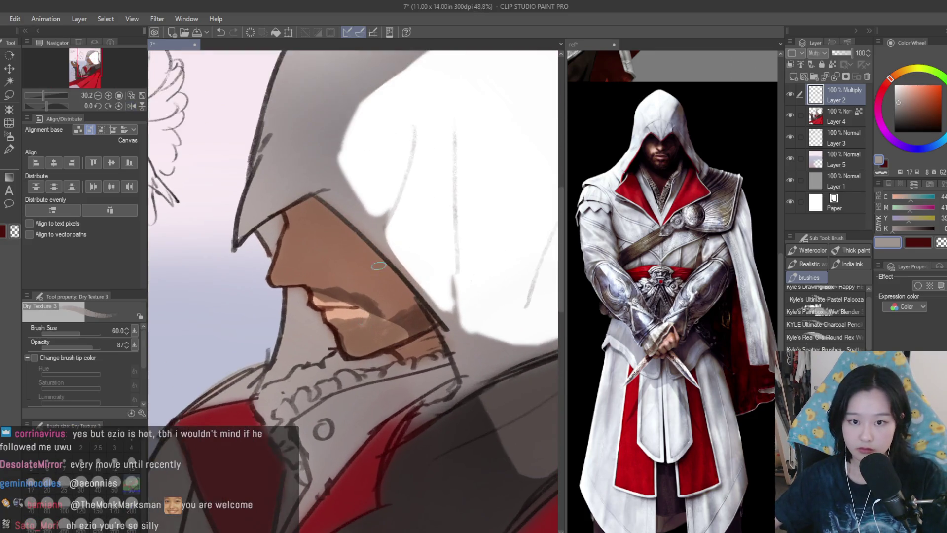
scroll(366, 308, "down", 1)
scroll(420, 327, "up", 2)
mouse_move(317, 211)
left_mouse_down()
mouse_move(430, 299)
mouse_move(306, 207)
mouse_move(312, 217)
left_mouse_up()
scroll(377, 257, "down", 6)
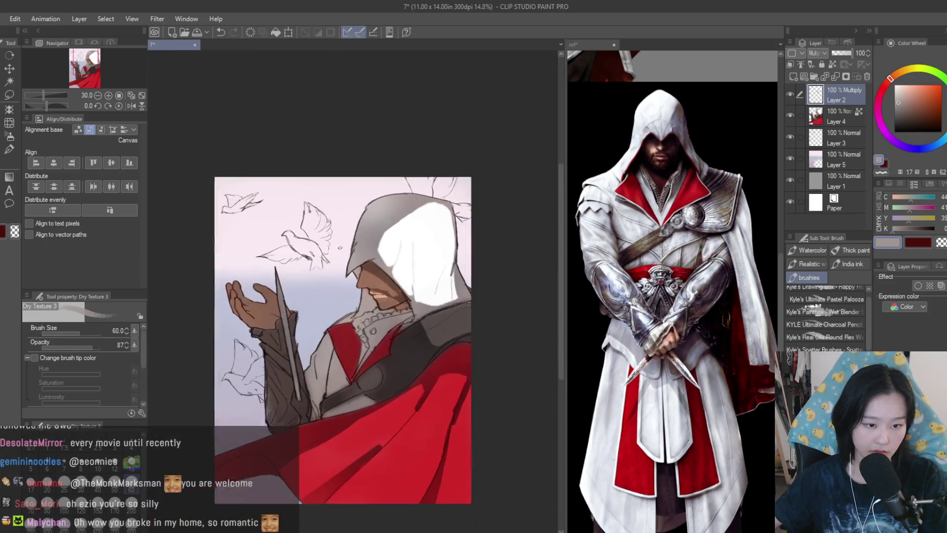
scroll(377, 257, "up", 2)
scroll(377, 257, "up", 2)
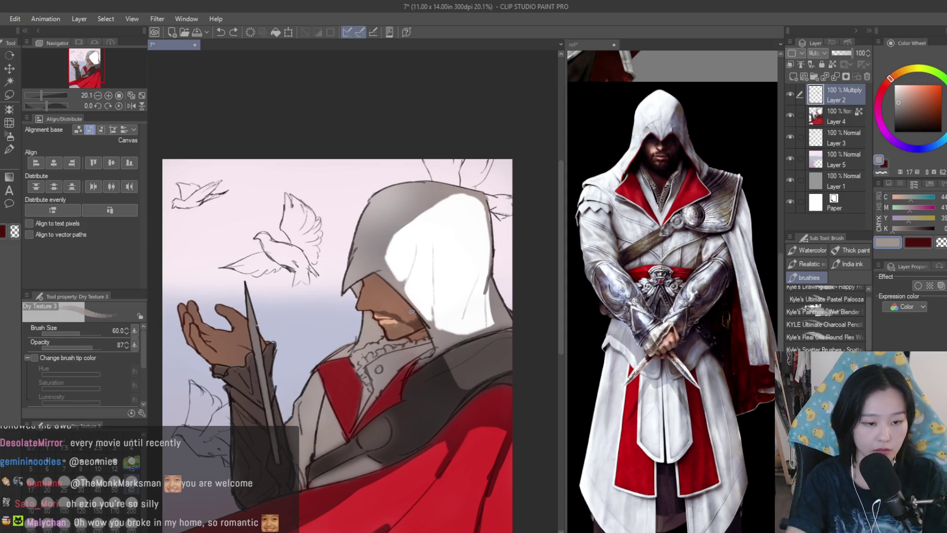
scroll(394, 290, "up", 3)
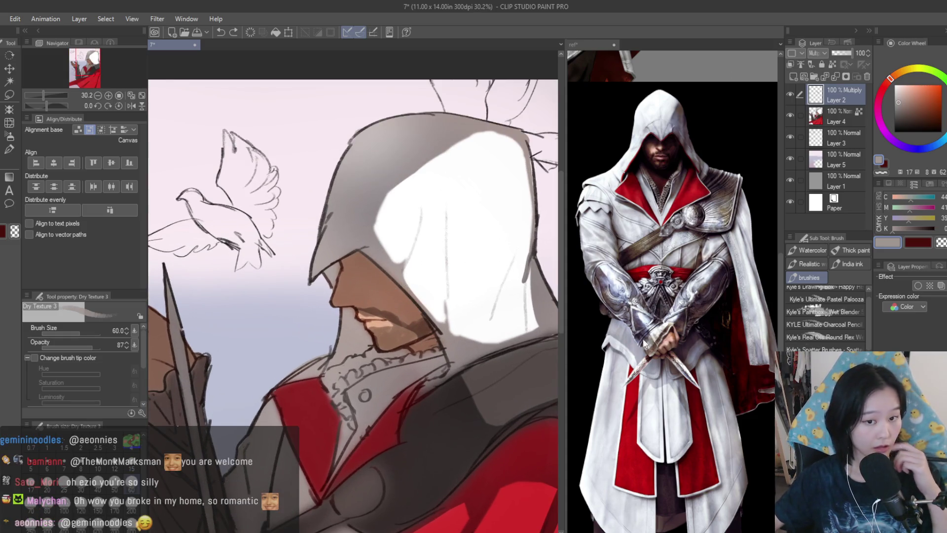
scroll(414, 289, "down", 5)
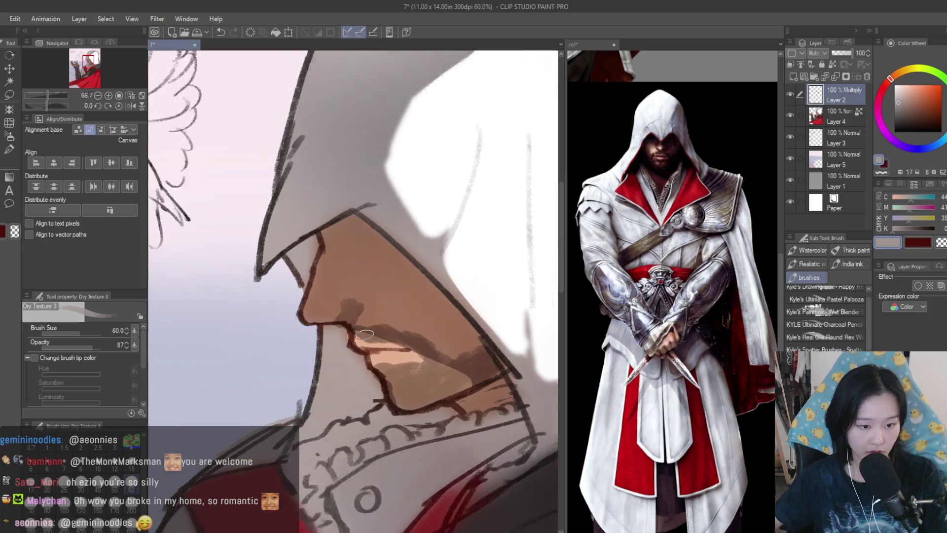
scroll(450, 388, "up", 3)
At brush size 40, flip to check, merge the shading layer down, and sample darker brown.
key("bracketleft")
key("bracketleft")
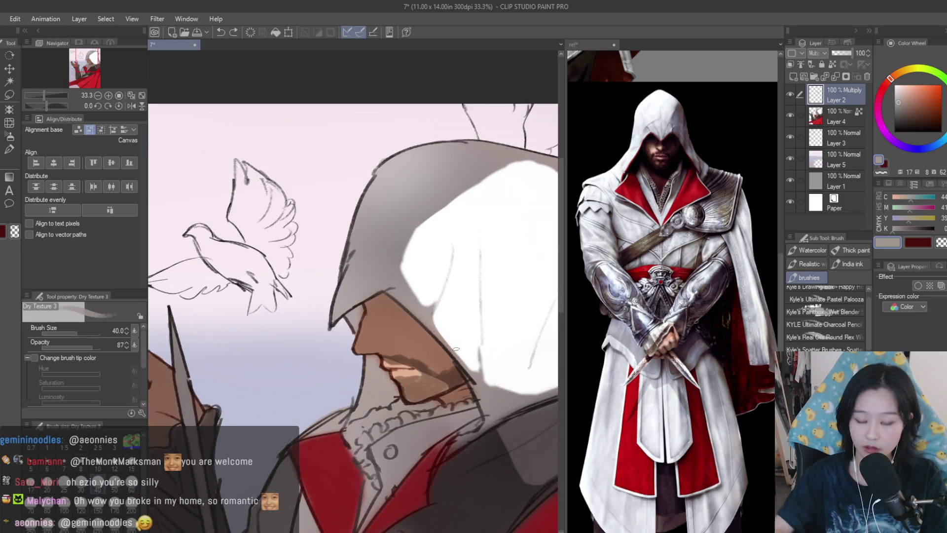
scroll(420, 388, "up", 3)
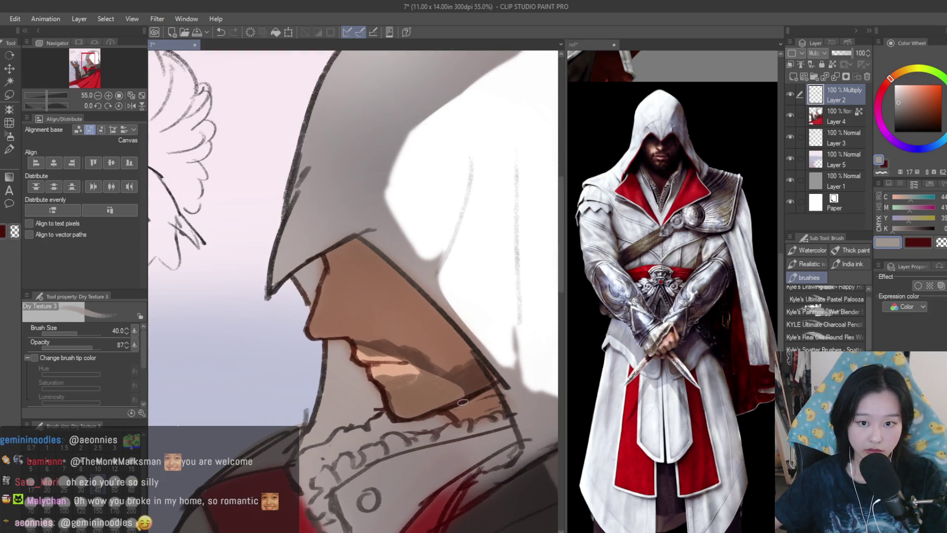
scroll(488, 339, "down", 7)
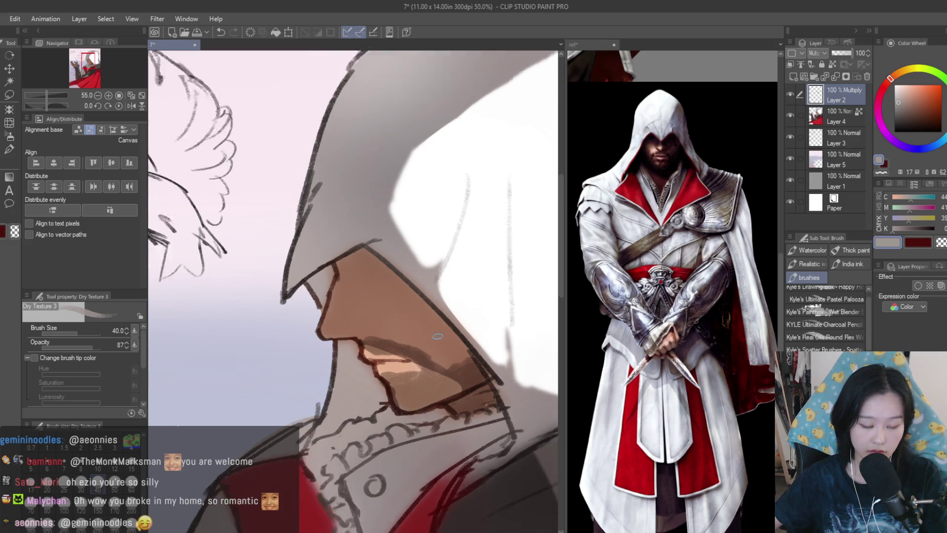
key("h")
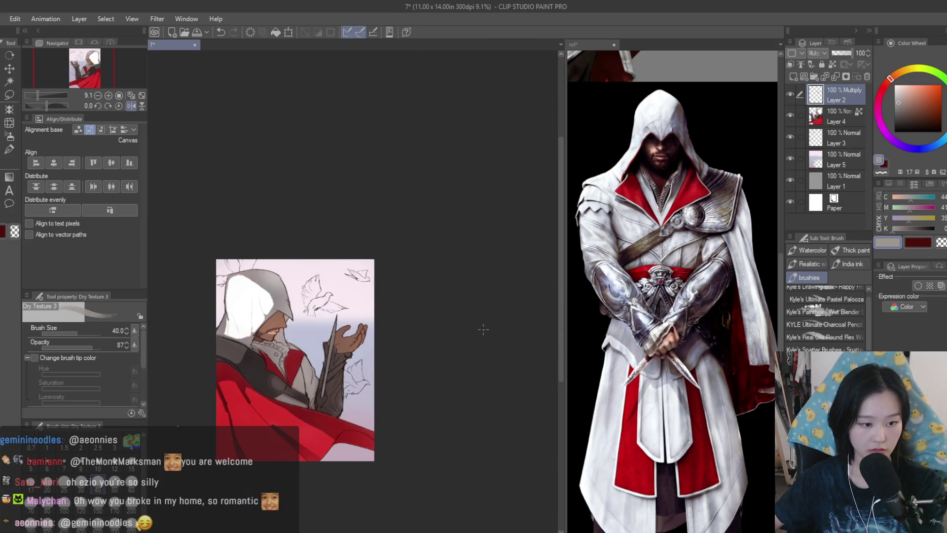
key("h")
scroll(471, 308, "up", 3)
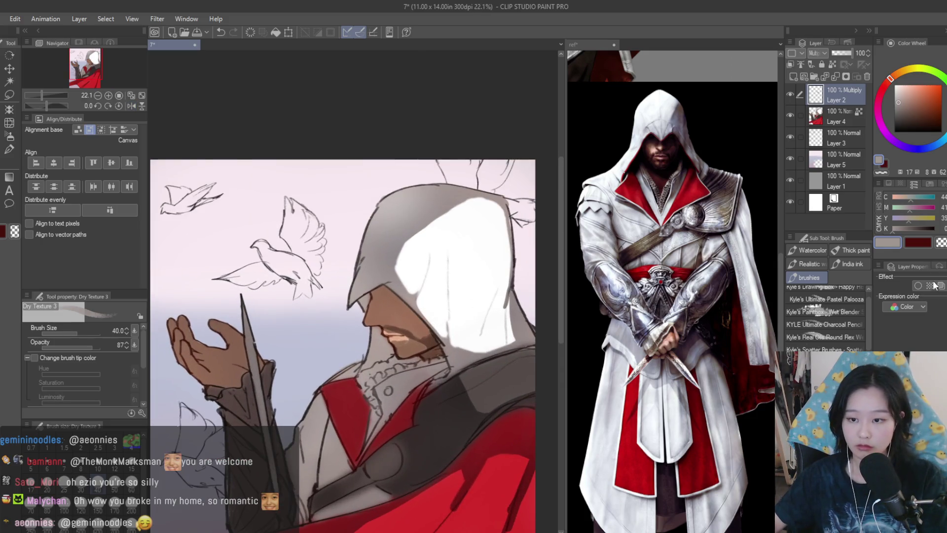
key("ctrl+e")
scroll(422, 253, "up", 5)
left_click(375, 315, "alt")
Paint dark shadow under the hood edge and between the hood and face.
mouse_move(380, 301)
left_mouse_down()
mouse_move(345, 365)
mouse_move(354, 347)
left_mouse_up()
left_click_drag(365, 306, 374, 329)
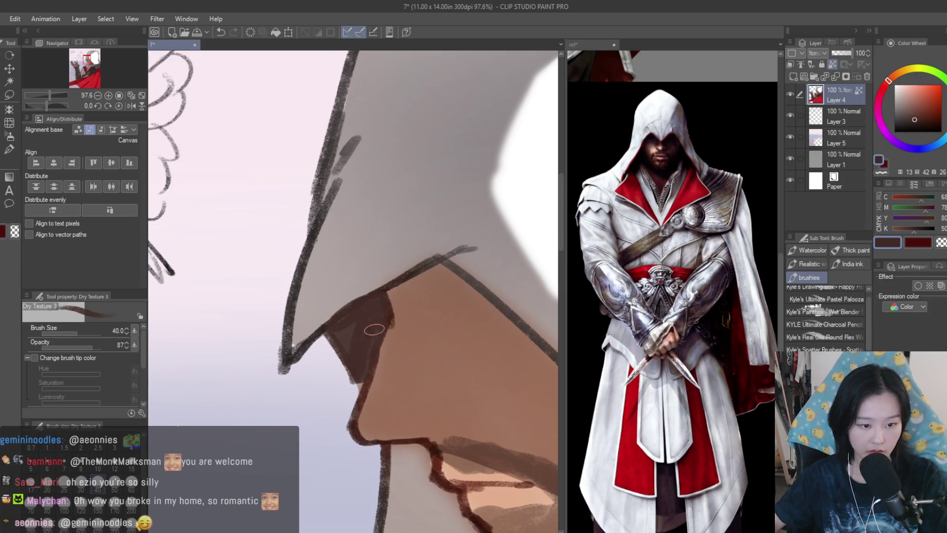
scroll(369, 386, "down", 5)
scroll(423, 355, "up", 5)
Mark the upper-lip edge and the mustache with short brown strokes.
left_click(424, 355, "alt")
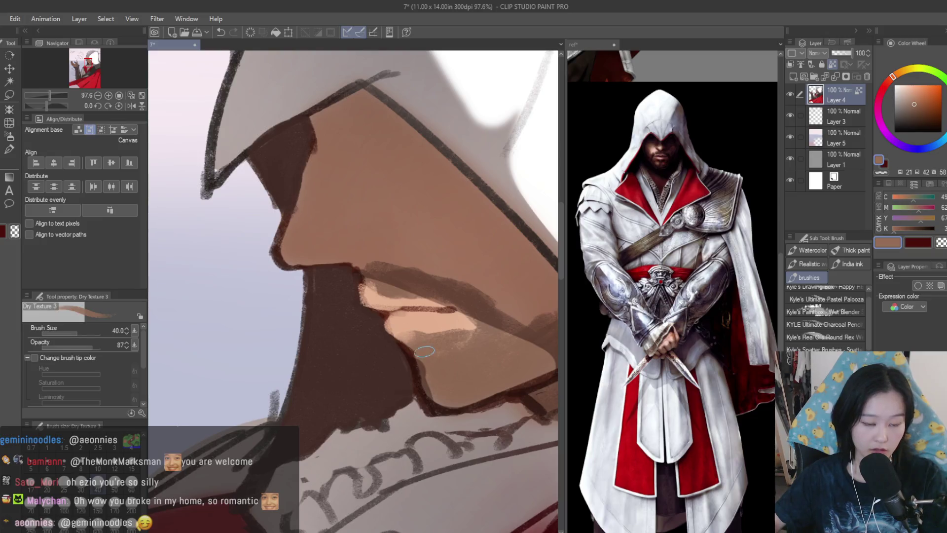
left_click(447, 346, "alt")
left_click_drag(428, 311, 458, 329)
left_click(384, 290, "alt")
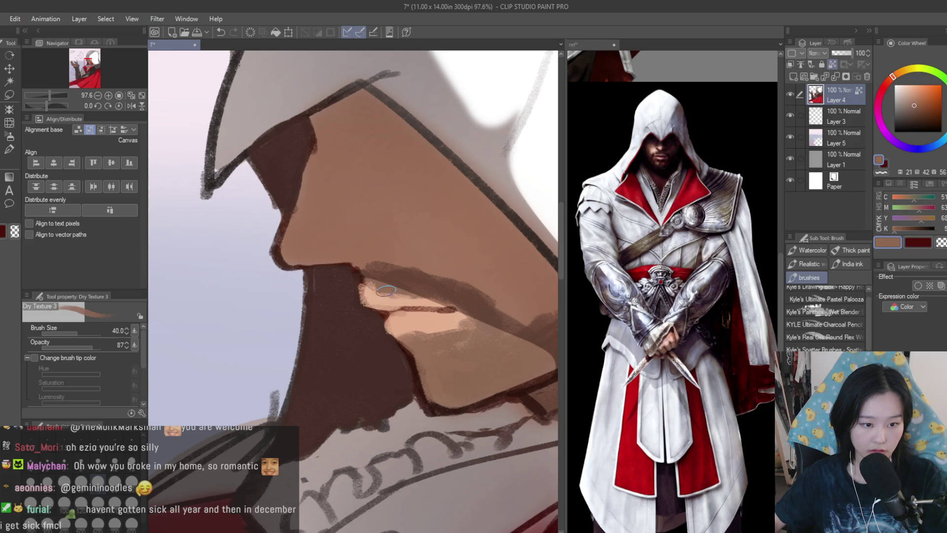
left_click_drag(368, 292, 409, 302)
scroll(395, 301, "down", 3)
scroll(363, 313, "up", 3)
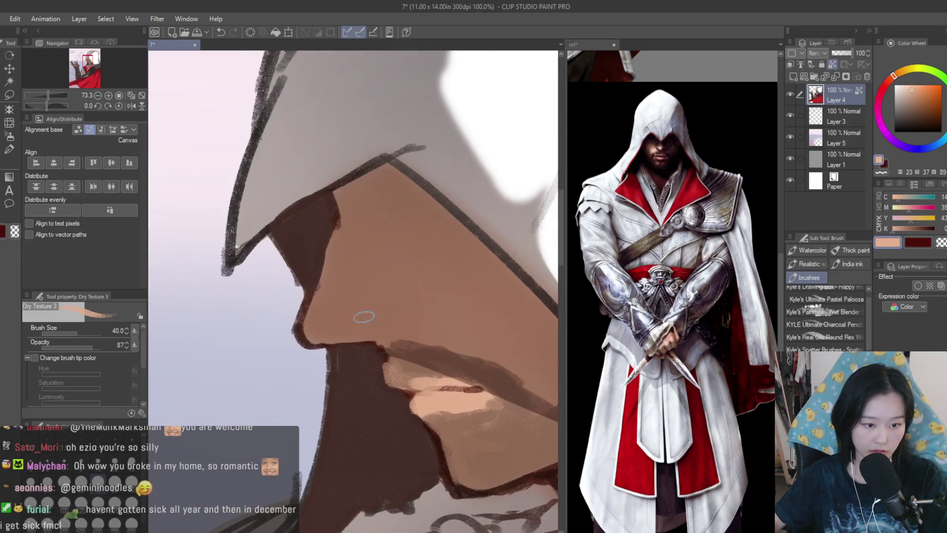
Paint a dark shadow under the nose and mirror the view to check it.
left_click(364, 312, "alt")
left_click(390, 302, "alt")
scroll(385, 303, "up", 1)
mouse_move(345, 301)
left_mouse_down()
mouse_move(405, 351)
mouse_move(387, 339)
mouse_move(316, 350)
left_mouse_up()
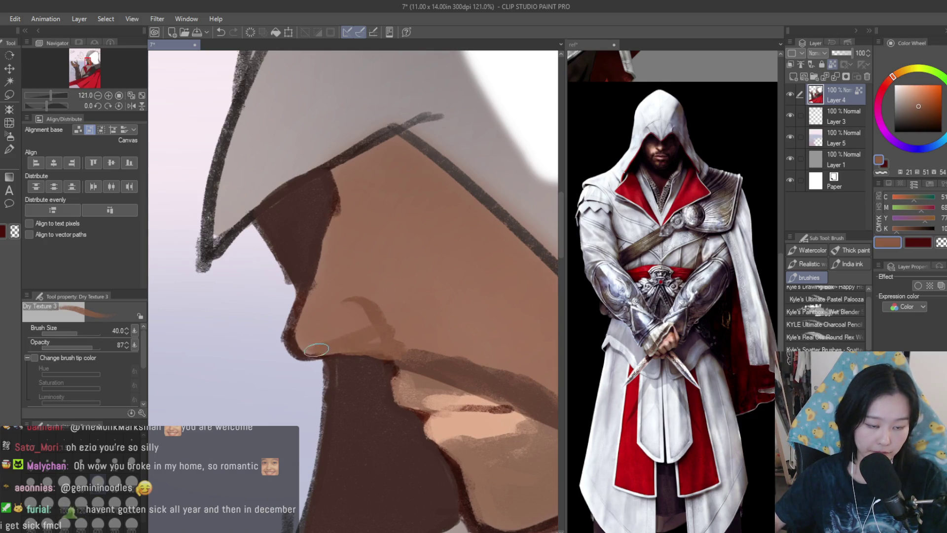
left_click(345, 301, "alt")
left_click(341, 257, "alt")
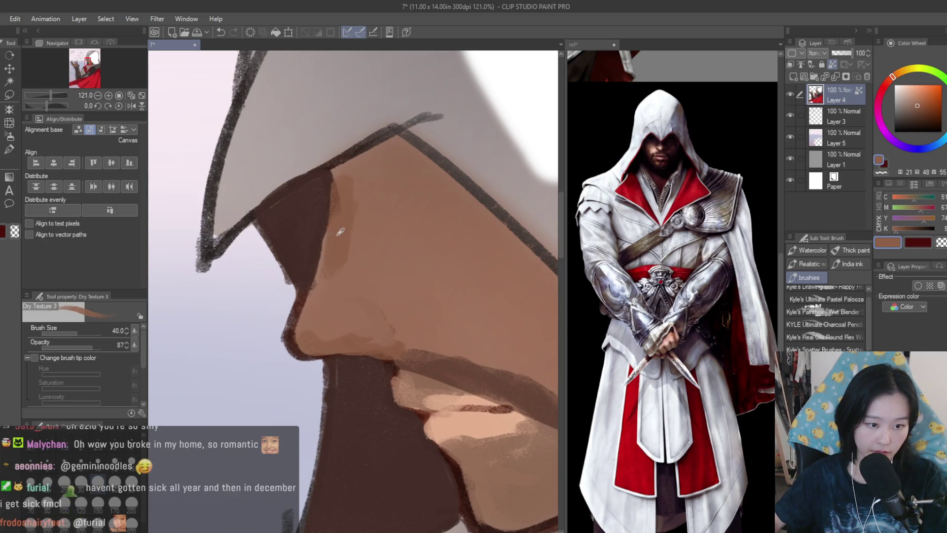
scroll(305, 312, "down", 2)
scroll(305, 311, "down", 3)
key("h")
scroll(282, 356, "up", 5)
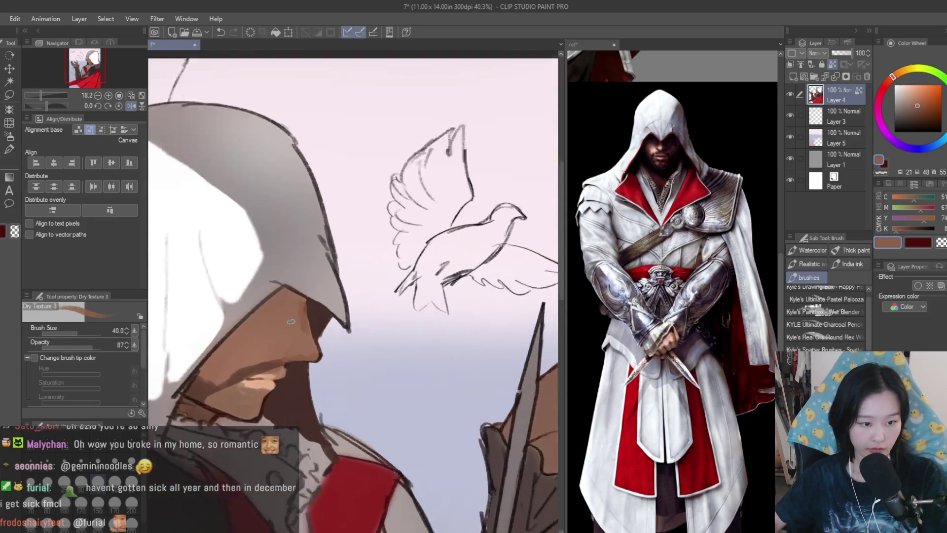
Paint darker skin tone just below the hood edge.
left_click(264, 355, "alt")
left_click(316, 350, "alt")
scroll(325, 353, "down", 2)
scroll(341, 354, "up", 1)
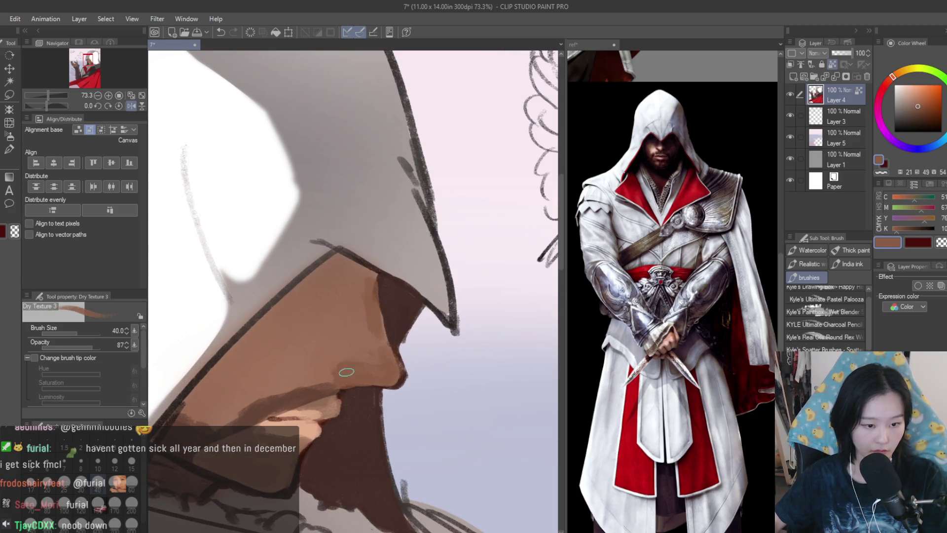
left_click(330, 368, "alt")
left_click(345, 343, "alt")
scroll(338, 334, "up", 1)
scroll(307, 332, "down", 1)
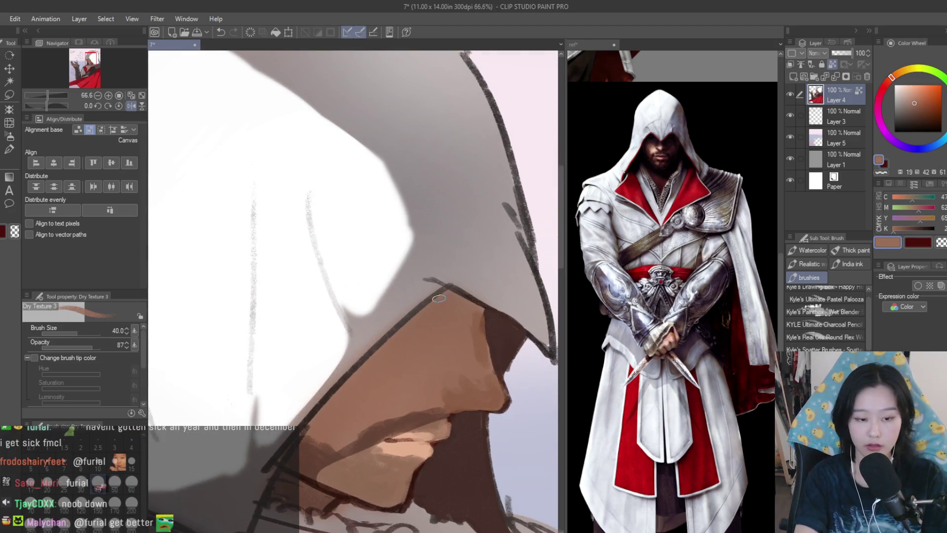
left_click(461, 400, "alt")
mouse_move(375, 375)
left_mouse_down()
mouse_move(435, 307)
mouse_move(430, 328)
mouse_move(451, 320)
left_mouse_up()
Darken the eye shadow under the hood, the hood's inner edge, and the beard and chin.
left_click(498, 316, "alt")
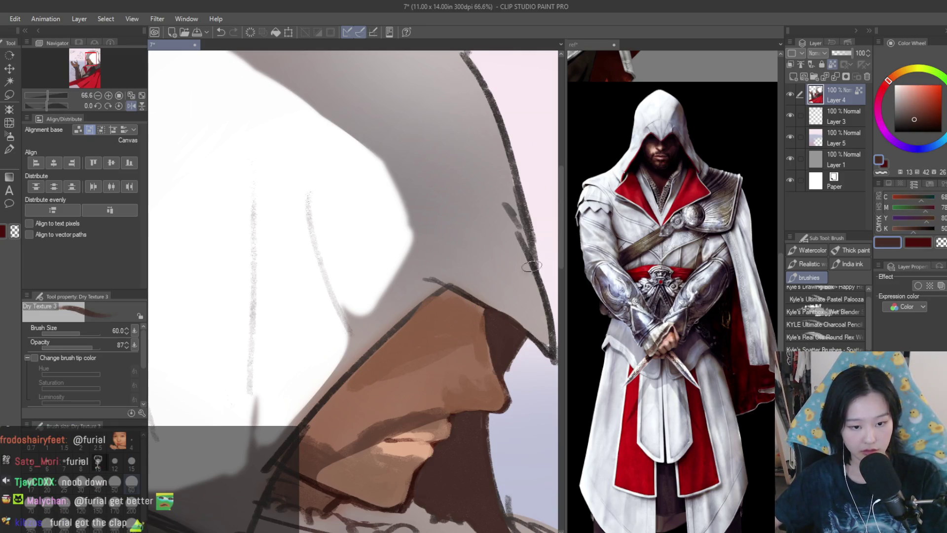
key("h")
scroll(332, 265, "down", 1)
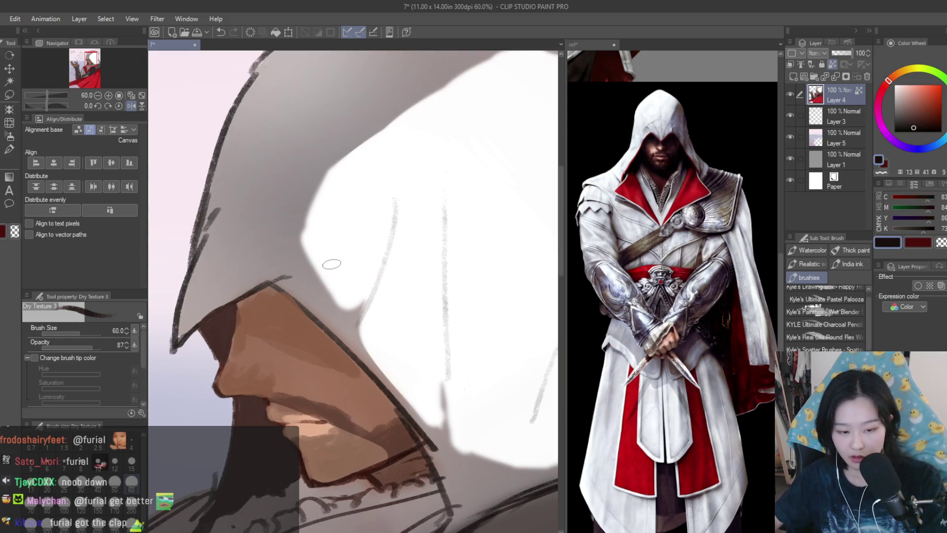
scroll(297, 350, "up", 1)
mouse_move(247, 308)
left_mouse_down()
mouse_move(346, 363)
mouse_move(269, 310)
mouse_move(205, 330)
left_mouse_up()
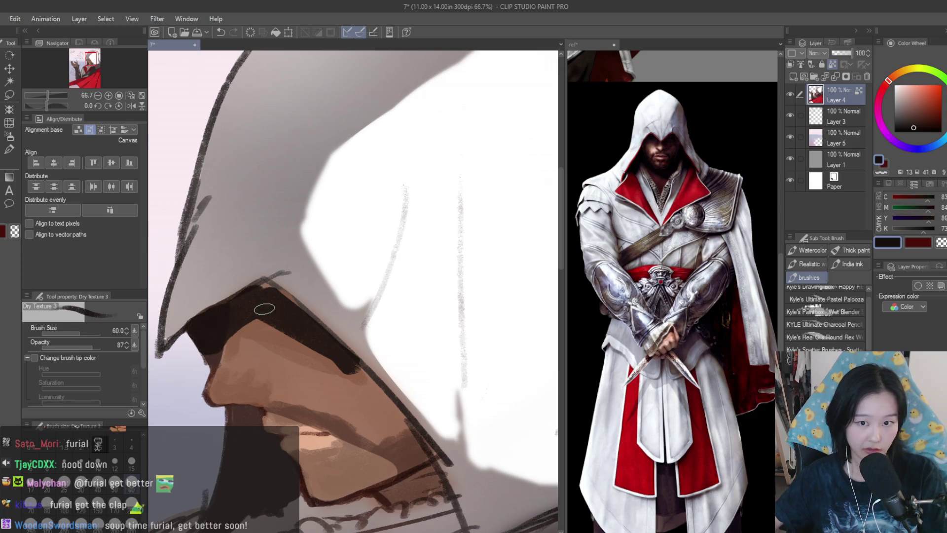
mouse_move(279, 304)
left_mouse_down()
mouse_move(444, 486)
mouse_move(425, 488)
left_mouse_up()
scroll(425, 488, "down", 8)
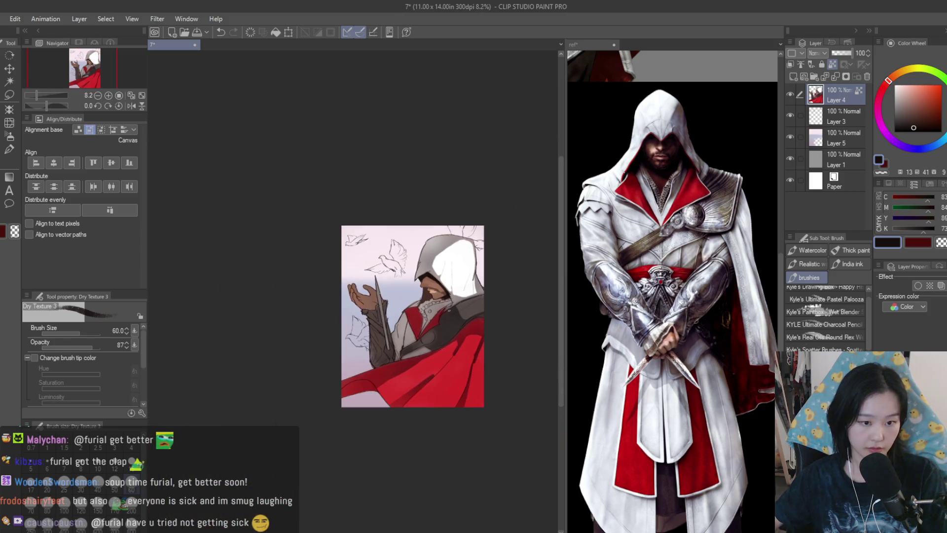
scroll(448, 311, "up", 5)
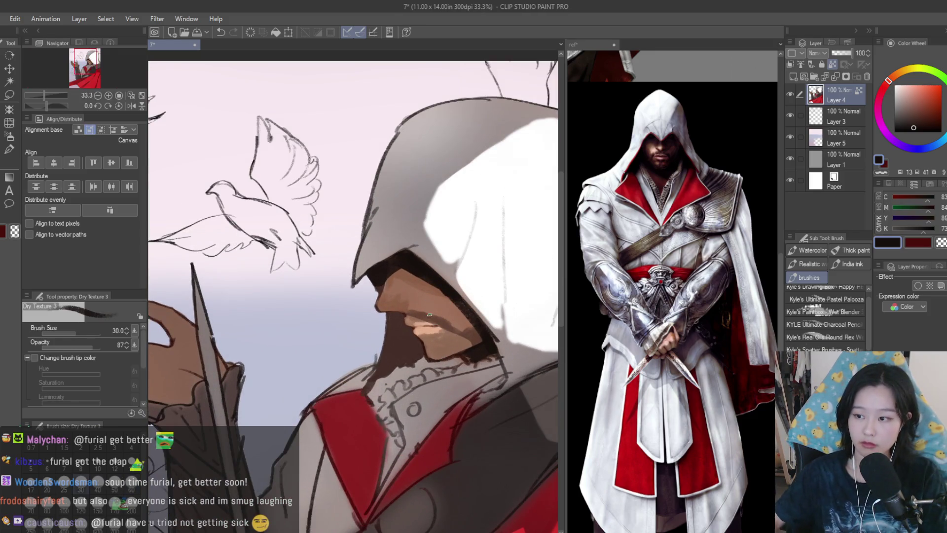
scroll(454, 296, "up", 3)
mouse_move(444, 376)
left_mouse_down()
mouse_move(409, 360)
mouse_move(385, 406)
left_mouse_up()
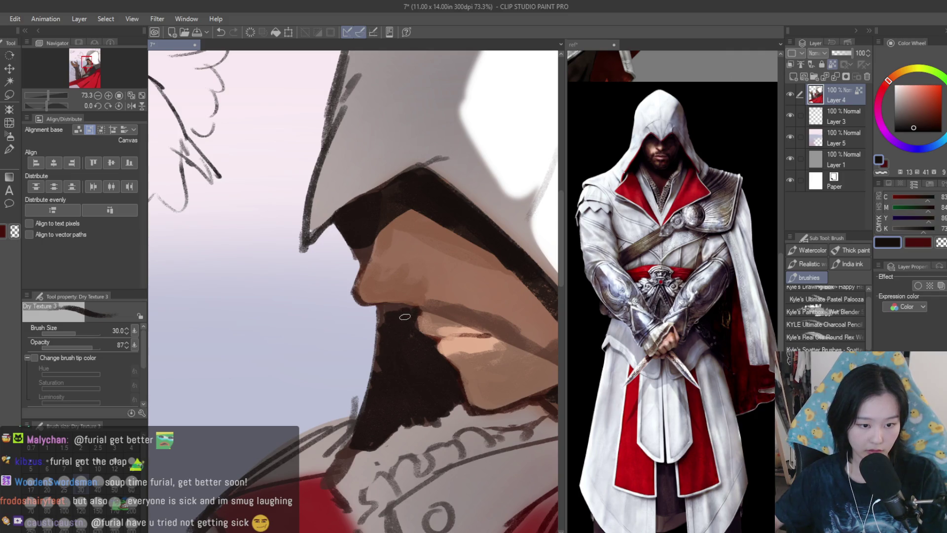
scroll(404, 313, "up", 3)
Add a light skin-brown stroke under the nose.
left_click(341, 312, "alt")
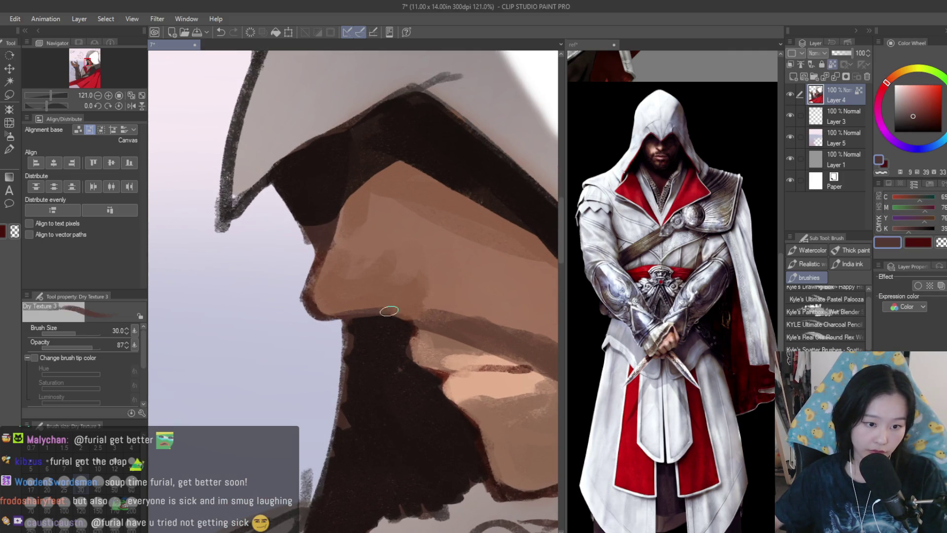
left_click(411, 319, "alt")
scroll(411, 318, "down", 4)
key("h")
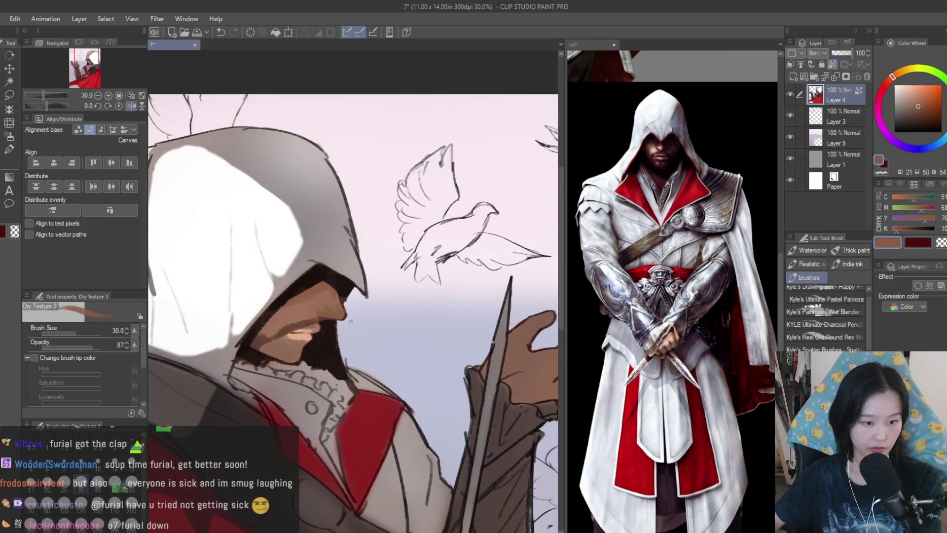
scroll(324, 348, "up", 3)
scroll(325, 348, "up", 2)
left_click(317, 367, "alt")
left_click(354, 362, "alt")
left_click_drag(354, 362, 339, 354)
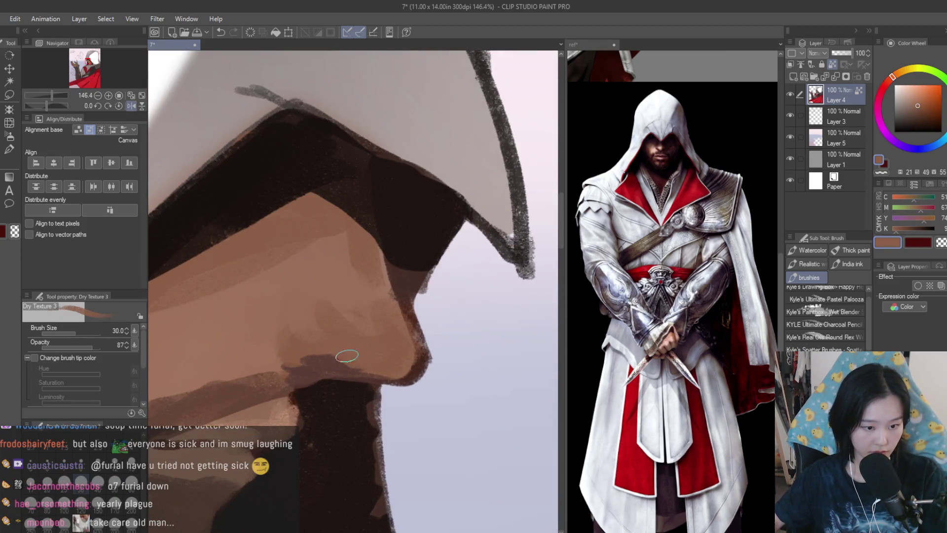
scroll(409, 396, "down", 6)
scroll(409, 396, "up", 2)
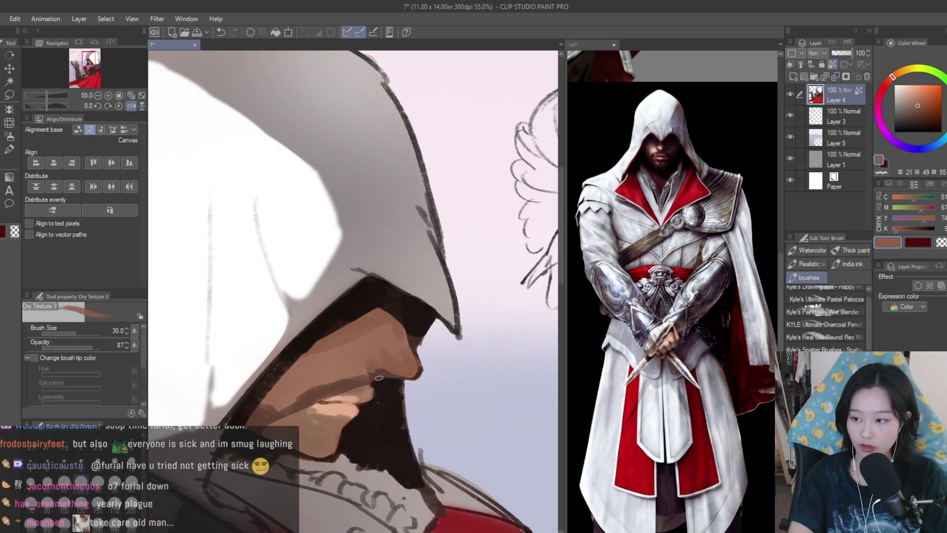
scroll(345, 388, "up", 3)
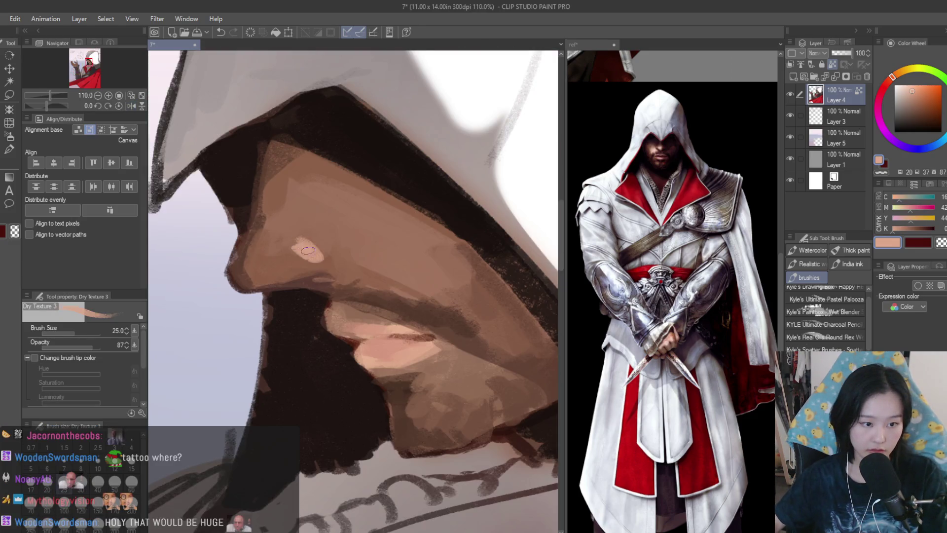
Mirror the canvas a few times to check the face and zoom in on it.
key("h")
left_click(347, 307, "alt")
scroll(347, 307, "down", 3)
key("h")
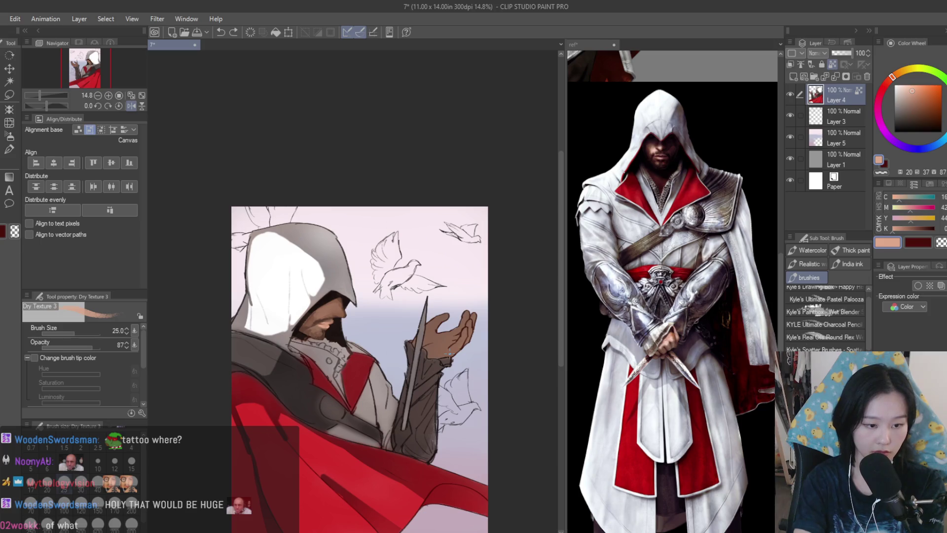
key("h")
scroll(378, 302, "down", 2)
scroll(378, 302, "up", 3)
key("bracketright")
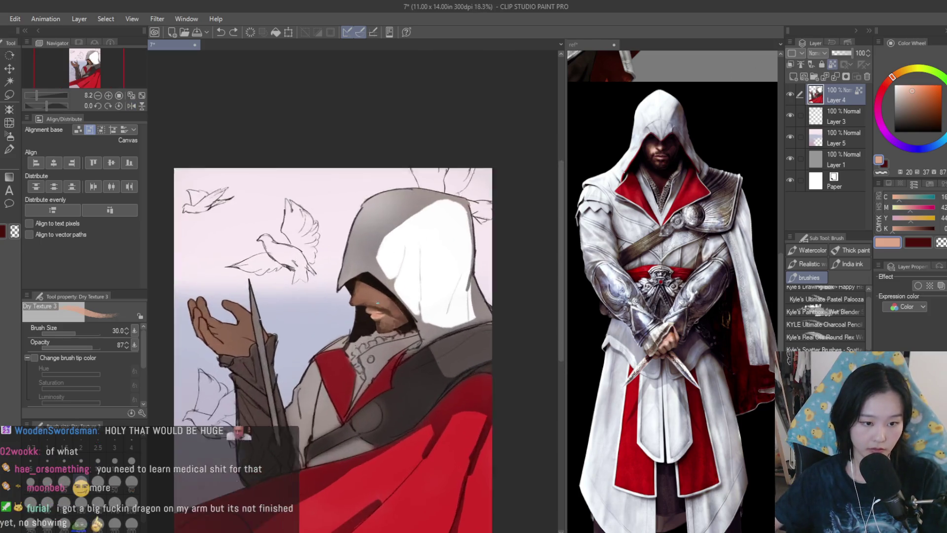
scroll(379, 300, "up", 6)
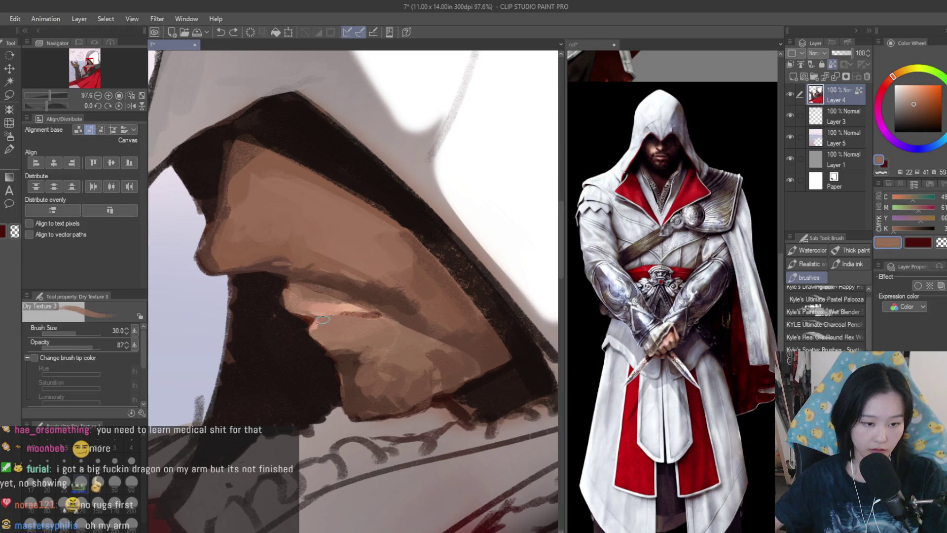
scroll(360, 348, "down", 8)
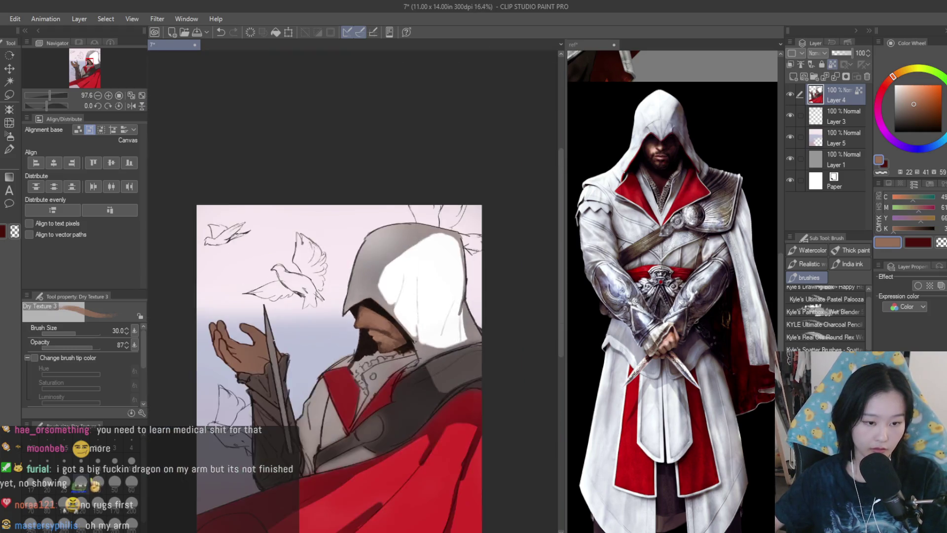
scroll(439, 360, "up", 3)
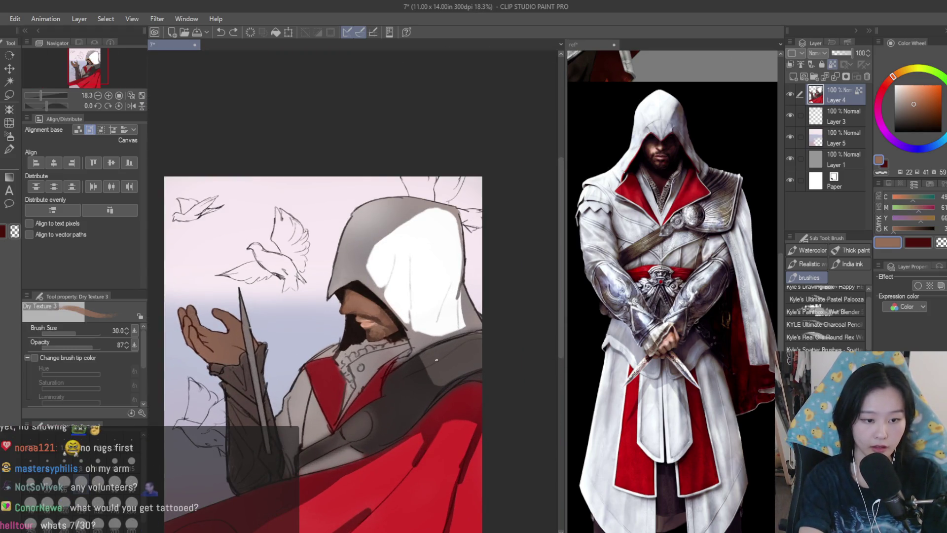
scroll(433, 359, "up", 8)
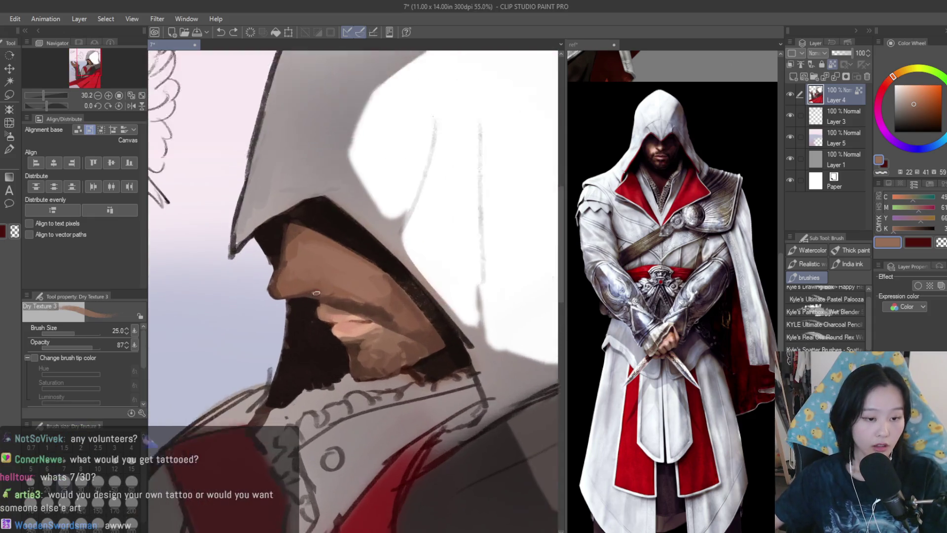
scroll(389, 335, "down", 12)
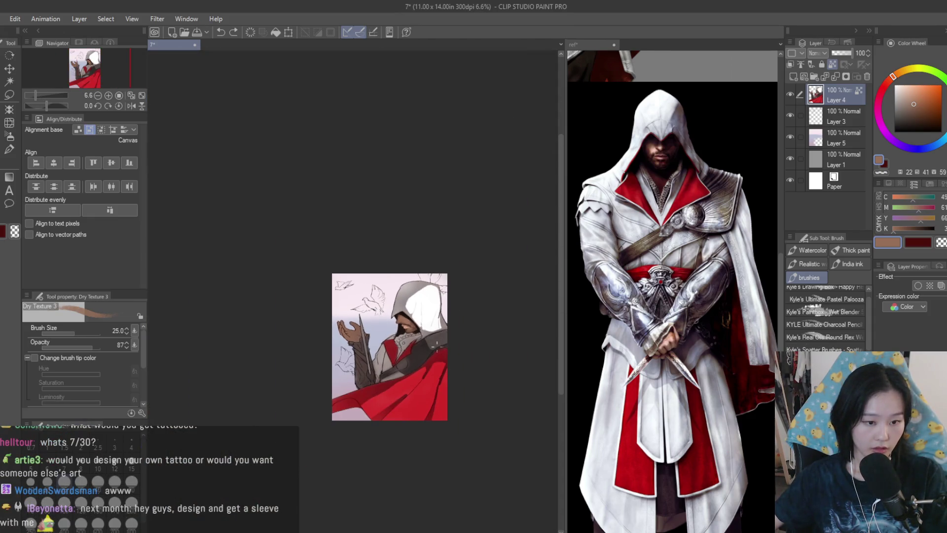
scroll(437, 346, "up", 10)
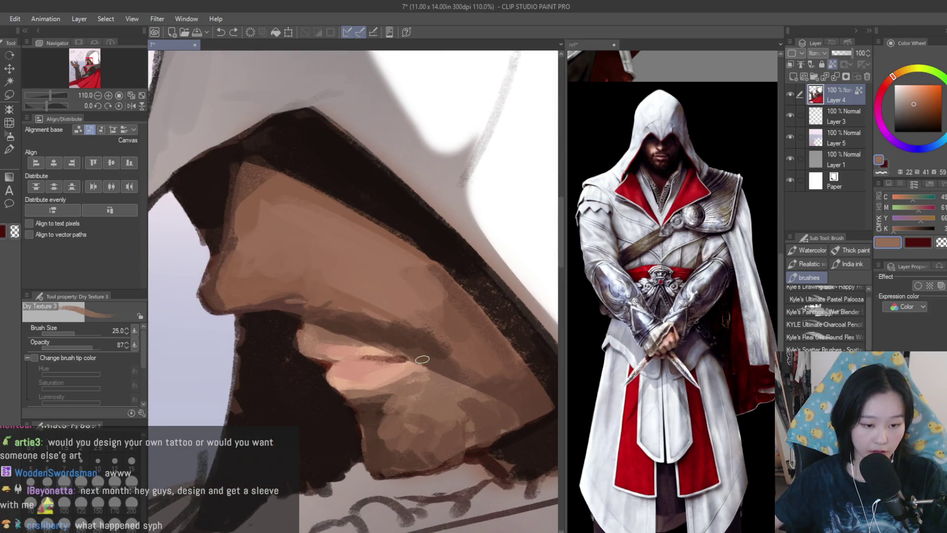
Darken below the lip and chin, and shape the upper lip with light and dark brown.
left_click(444, 365, "alt")
mouse_move(447, 365)
left_mouse_down()
mouse_move(451, 393)
mouse_move(424, 404)
mouse_move(454, 388)
left_mouse_up()
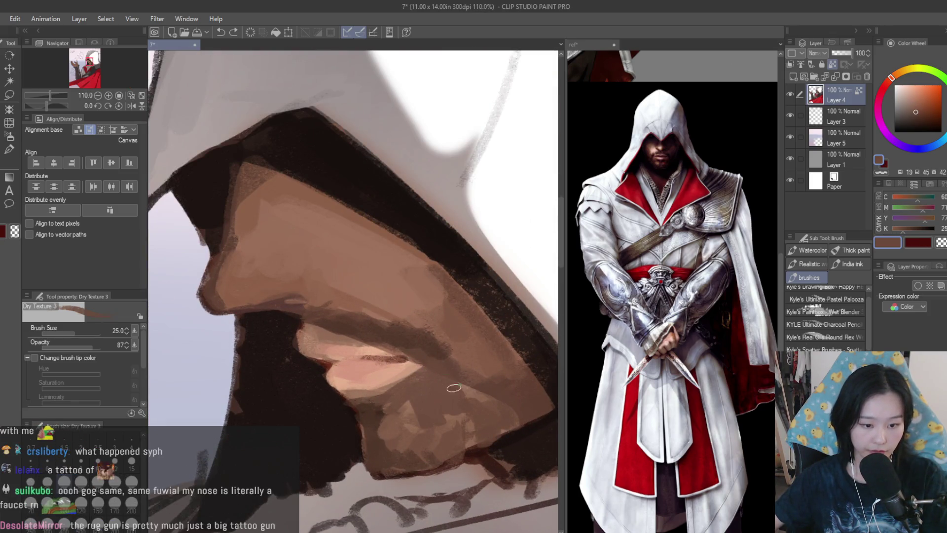
scroll(351, 348, "up", 3)
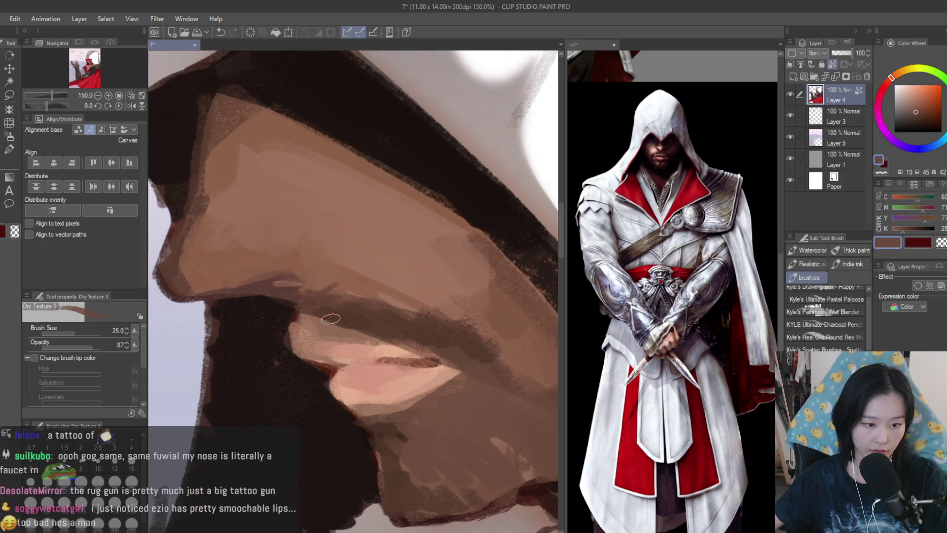
left_click(326, 327, "alt")
mouse_move(325, 333)
left_mouse_down()
mouse_move(390, 351)
mouse_move(306, 340)
mouse_move(319, 328)
mouse_move(419, 343)
mouse_move(389, 395)
mouse_move(345, 394)
mouse_move(416, 379)
left_mouse_up()
left_click(429, 336, "alt")
left_click(453, 365, "alt")
Sample the dark brown face shading and a lighter skin brown for the mouth.
left_click(416, 379, "alt")
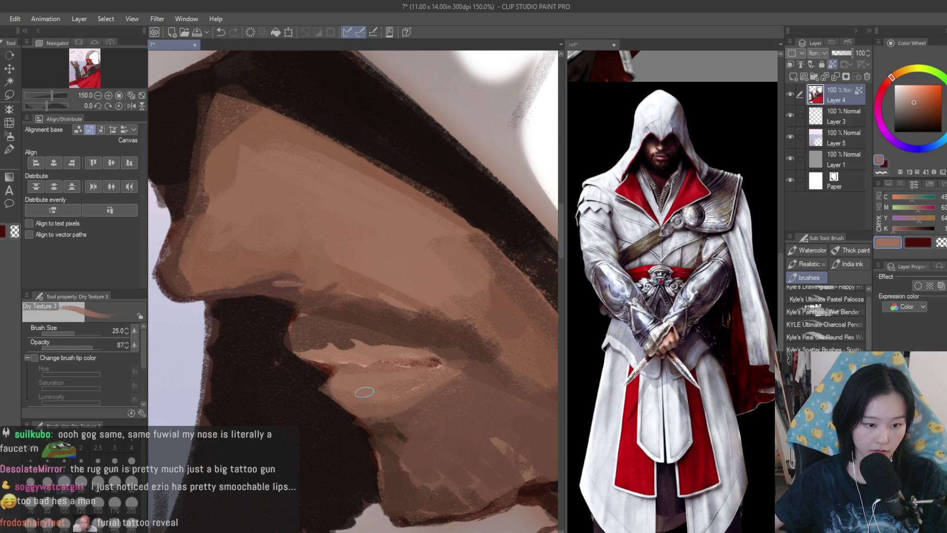
scroll(365, 392, "down", 10)
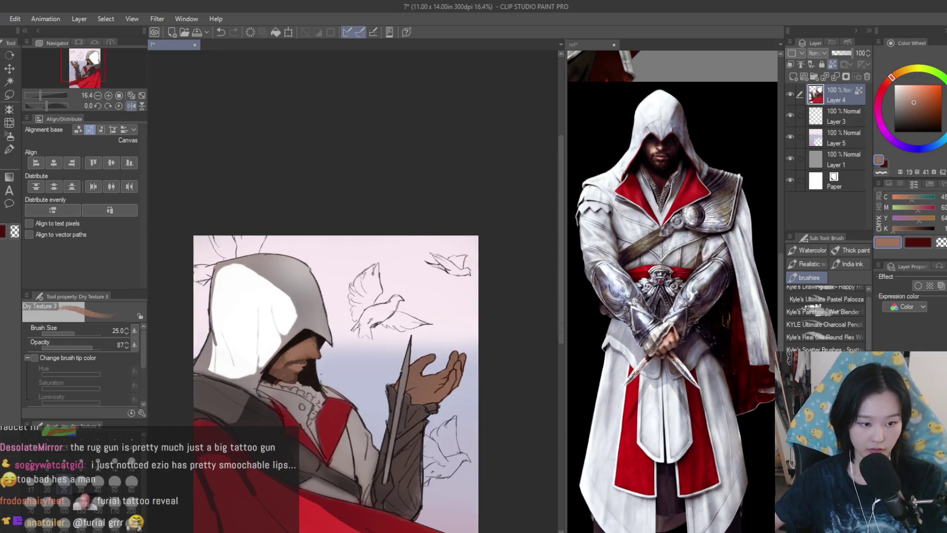
scroll(296, 366, "up", 5)
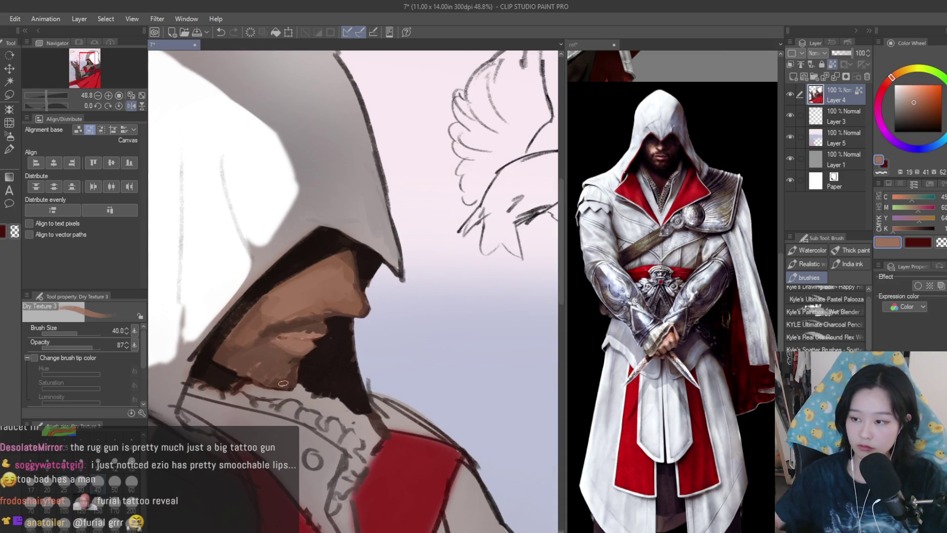
scroll(284, 383, "up", 4)
left_click(345, 354, "alt")
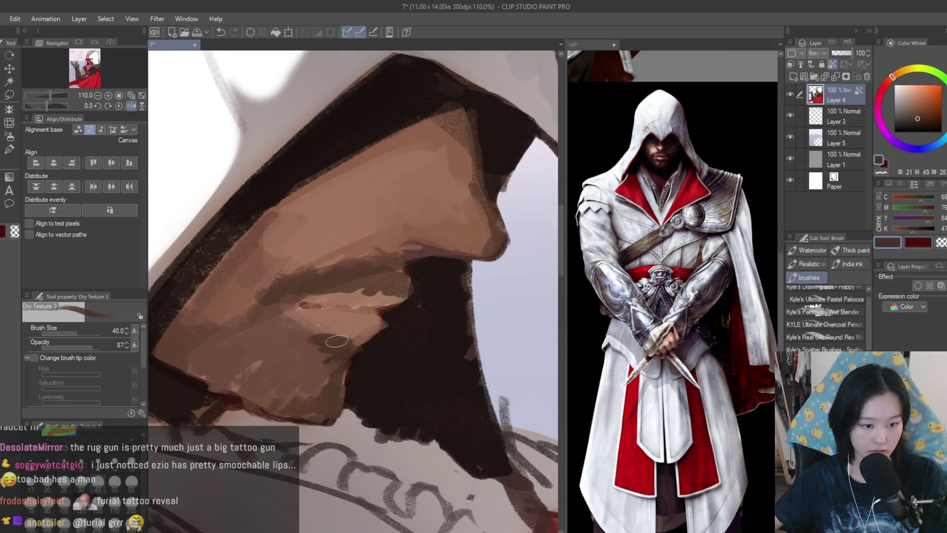
left_click(326, 353, "alt")
Paint a dark red parting line along the lips.
scroll(375, 339, "up", 1)
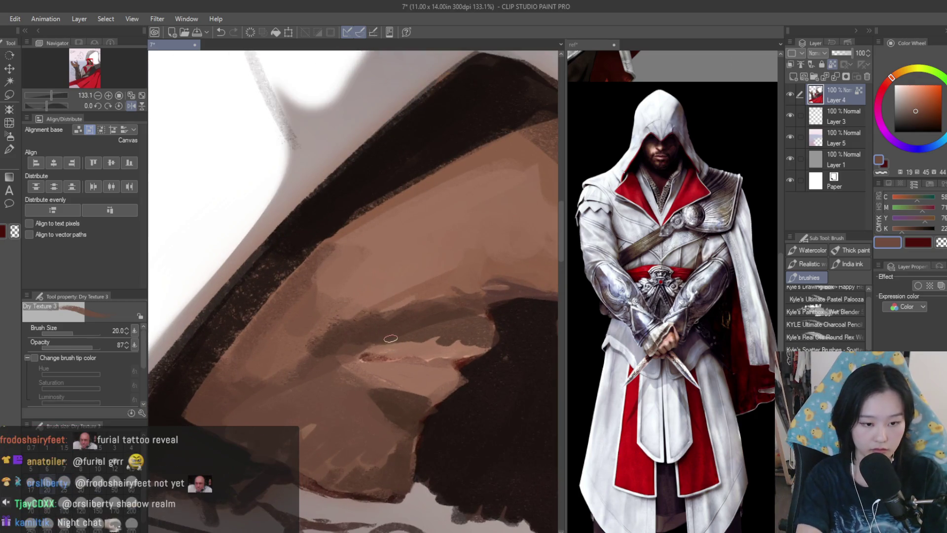
scroll(390, 338, "up", 2)
left_click_drag(464, 359, 336, 356)
Sample skin browns and paint darker brown shading on the cheek and jaw.
left_click(436, 357, "alt")
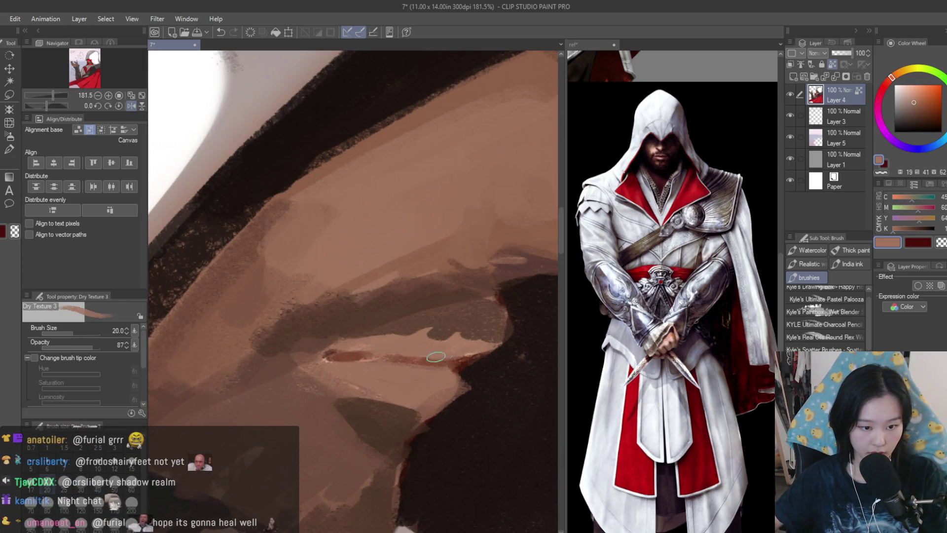
left_click(466, 304, "alt")
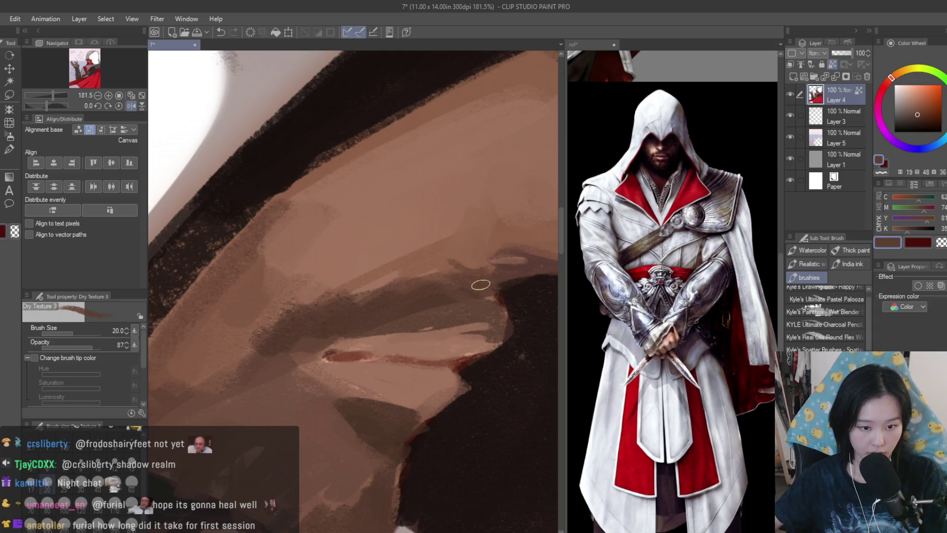
scroll(326, 336, "down", 5)
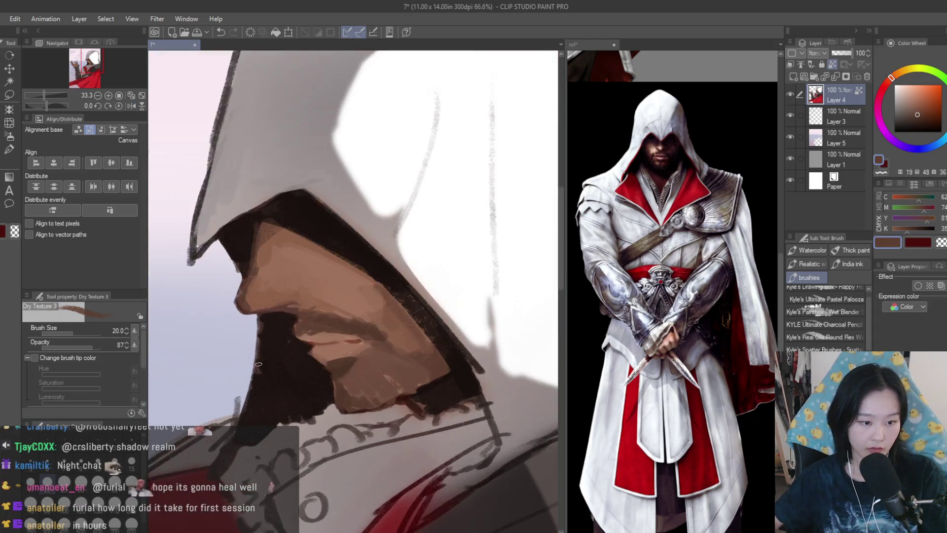
scroll(258, 364, "up", 3)
left_click(258, 364, "alt")
scroll(316, 340, "up", 2)
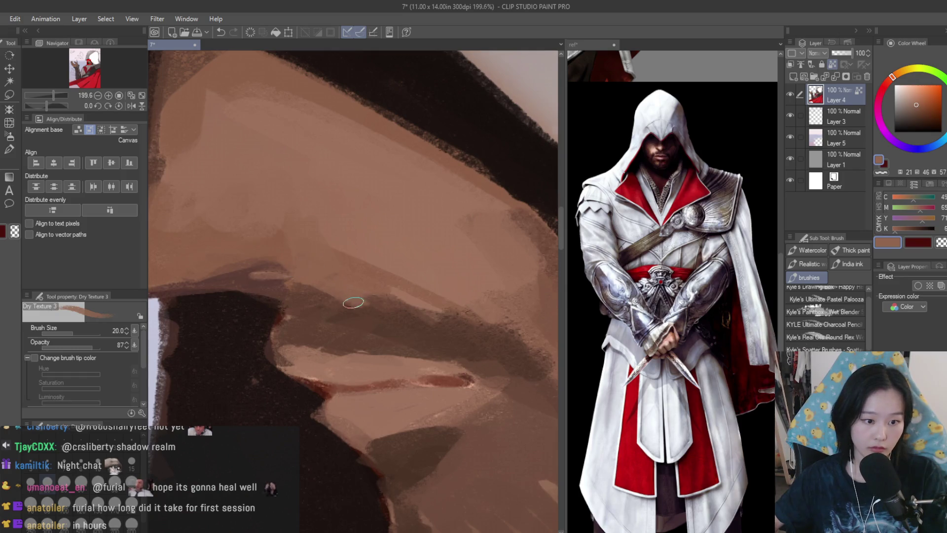
scroll(353, 303, "down", 1)
left_click(447, 330, "alt")
mouse_move(499, 381)
left_mouse_down()
mouse_move(460, 380)
mouse_move(432, 416)
left_mouse_up()
Eyedrop an alternate skin tone and a darker face brown.
scroll(424, 418, "down", 1)
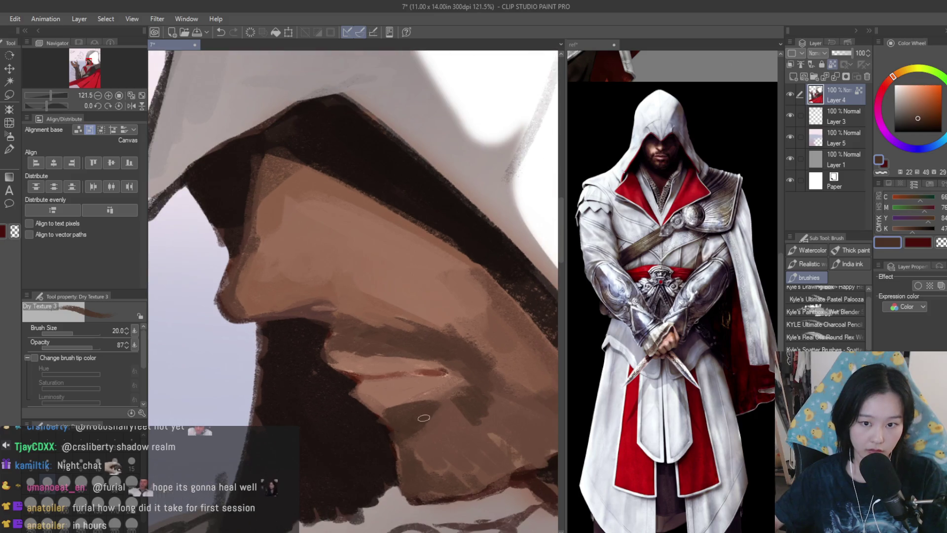
scroll(421, 466, "down", 1)
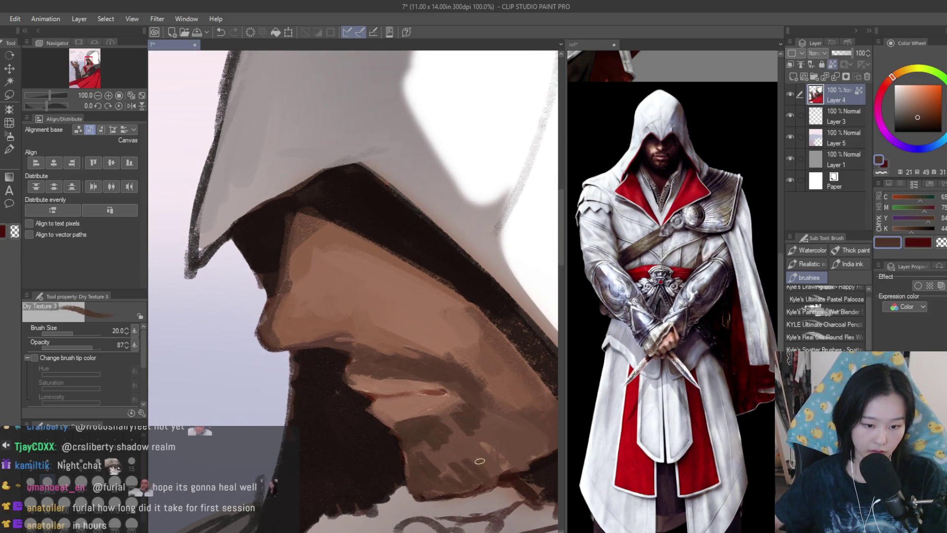
scroll(541, 451, "down", 5)
scroll(424, 379, "up", 4)
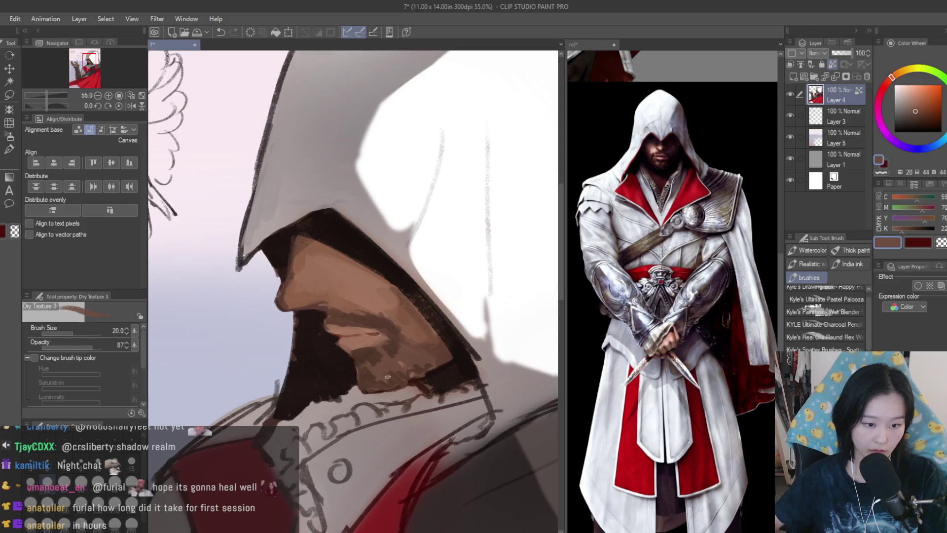
left_click(430, 369, "alt")
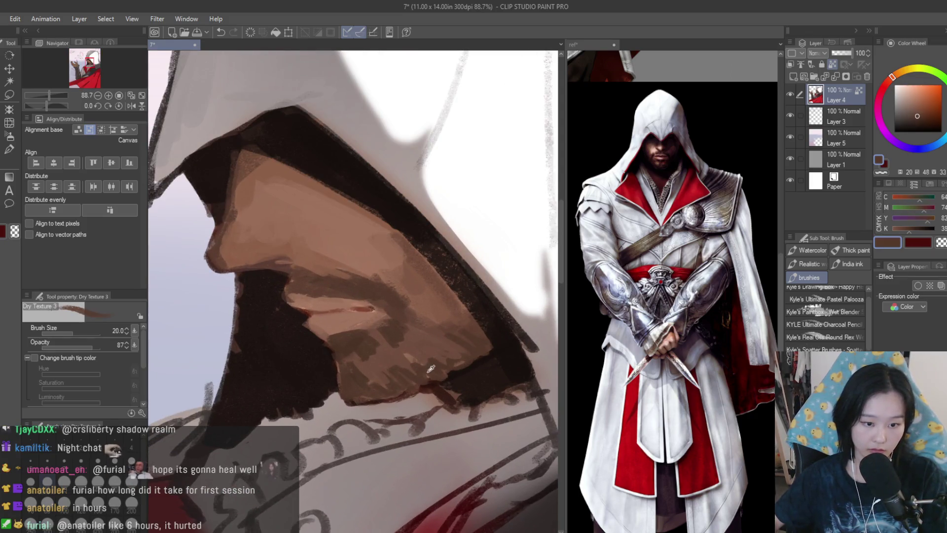
left_click(408, 356, "alt")
scroll(336, 343, "up", 2)
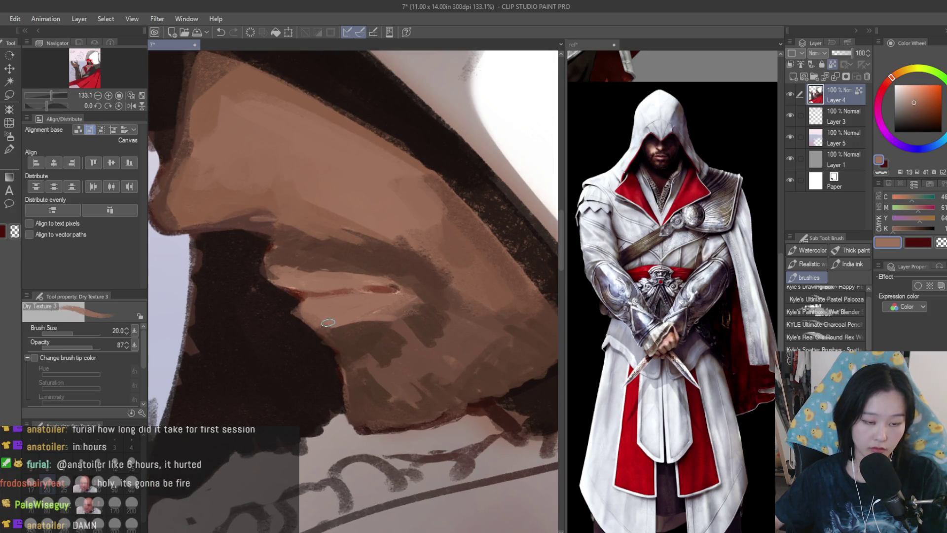
scroll(331, 299, "up", 2)
Resample the red-brown lip colour and lighter orange-brown skin tones around the mouth.
left_click(331, 298, "alt")
left_click(421, 284, "alt")
scroll(358, 295, "down", 1)
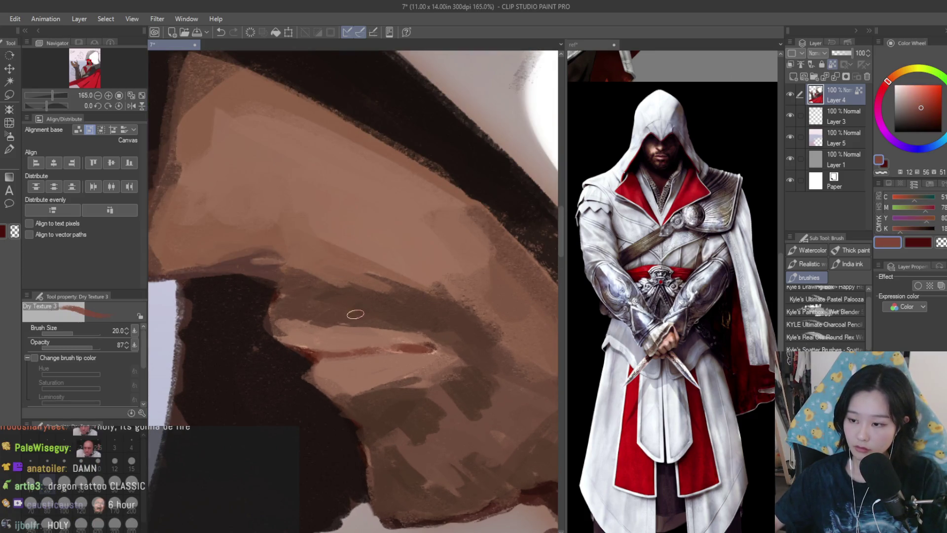
left_click(368, 377, "alt")
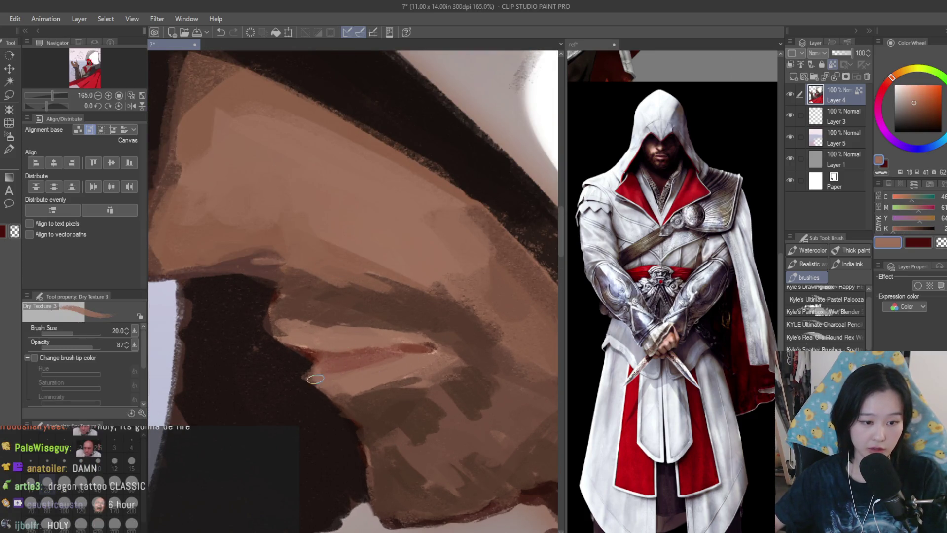
left_click(353, 363, "alt")
left_click(296, 340, "alt")
scroll(296, 341, "down", 5)
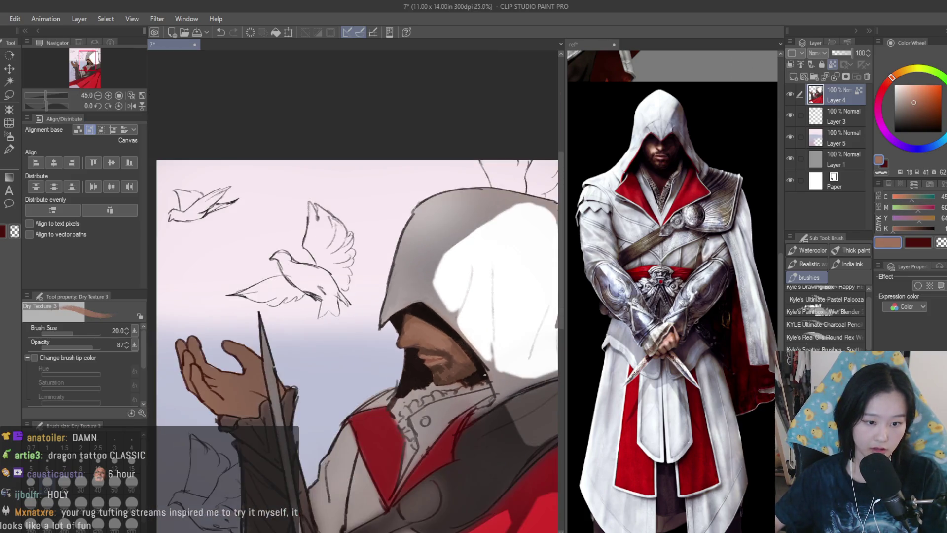
scroll(485, 375, "up", 10)
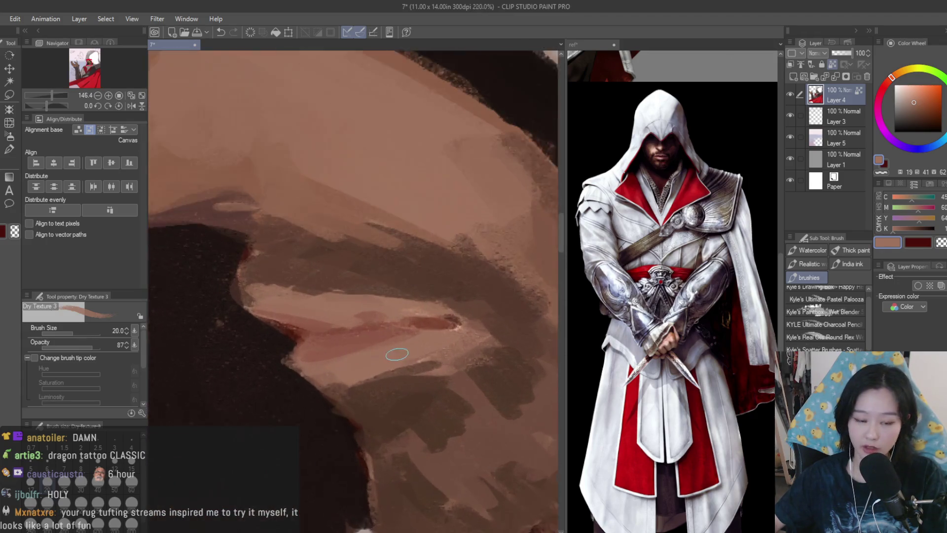
scroll(397, 354, "down", 2)
Darken the moustache edge with a dark beard brown.
left_click(275, 304, "alt")
scroll(276, 304, "down", 1)
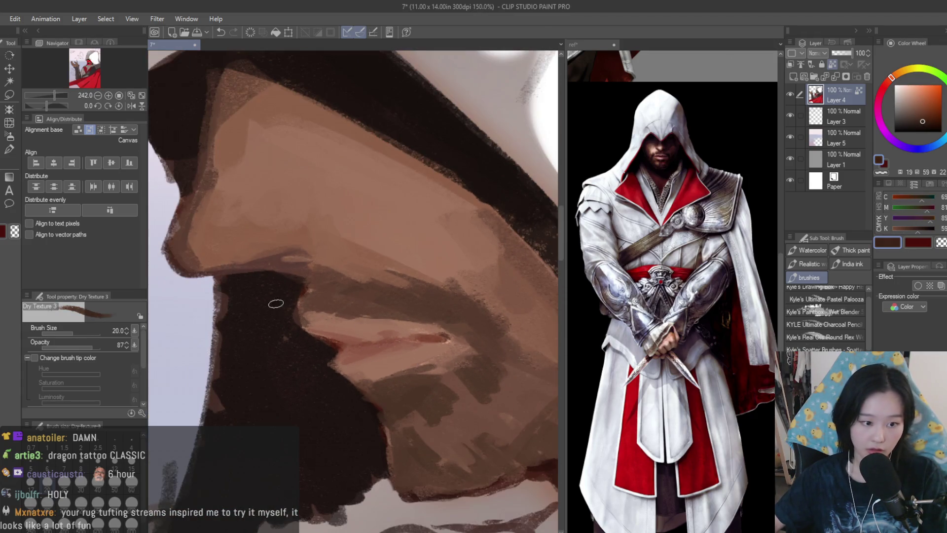
left_click(299, 301, "alt")
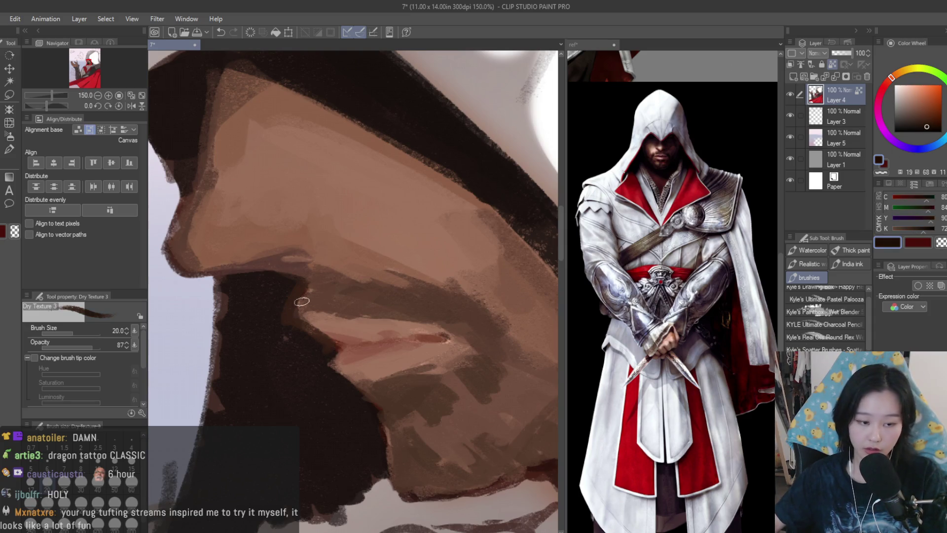
left_click_drag(296, 283, 329, 346)
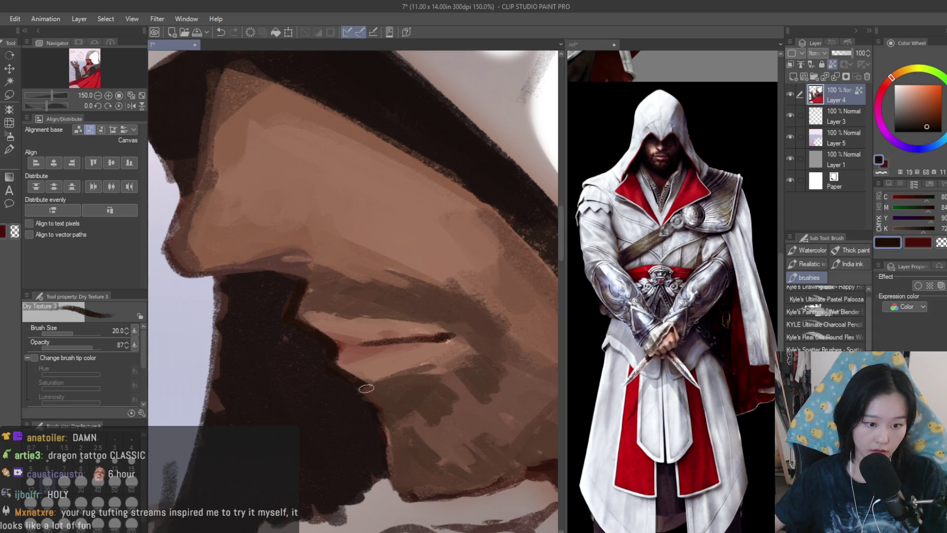
Darken the lower beard edge and add small dark brown touches.
left_click(394, 418, "alt")
scroll(390, 412, "down", 3)
scroll(387, 407, "up", 2)
mouse_move(395, 471)
left_mouse_down()
mouse_move(420, 486)
mouse_move(528, 449)
mouse_move(500, 461)
left_mouse_up()
left_click(399, 431, "alt")
left_click(417, 474, "alt")
left_click(419, 474, "alt")
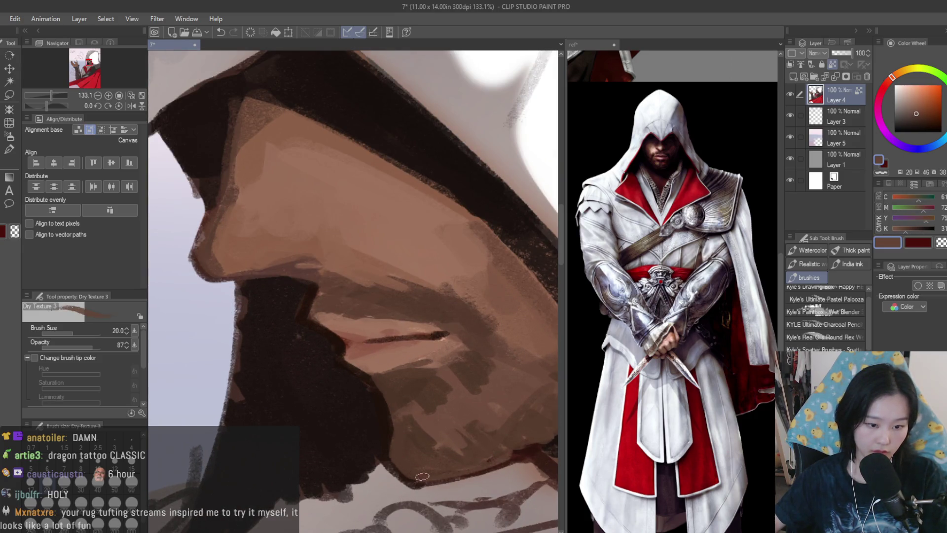
scroll(436, 355, "down", 4)
scroll(436, 354, "up", 3)
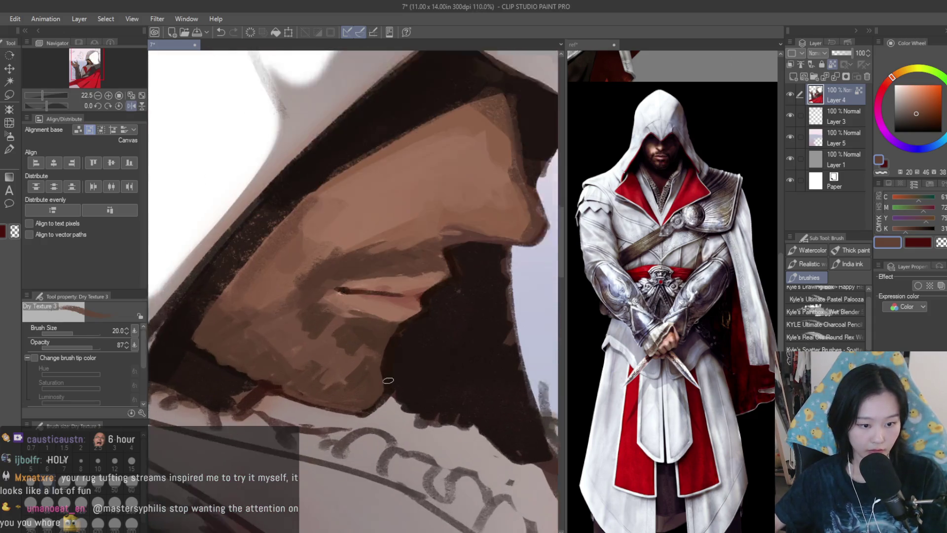
Sample slightly darker beard browns from the jaw area.
left_click(380, 364, "alt")
left_click(385, 390, "alt")
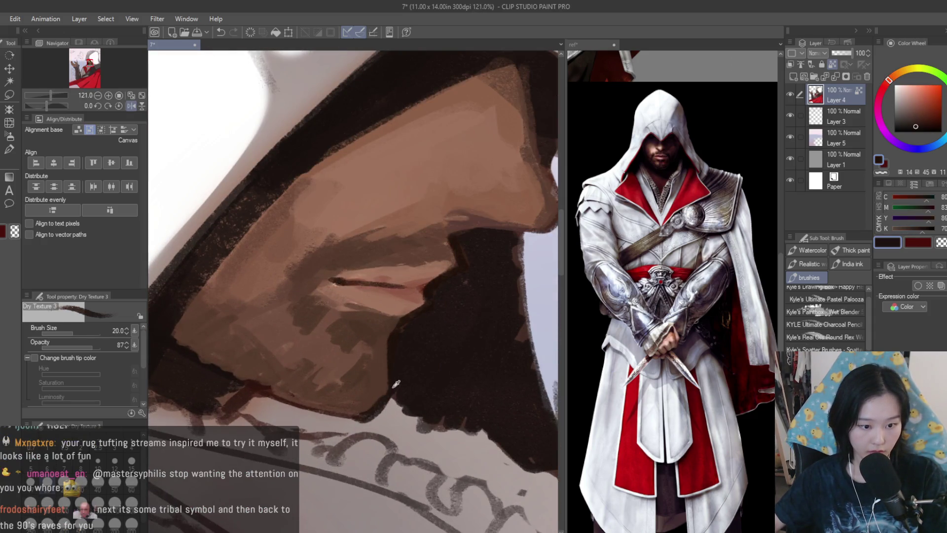
scroll(395, 385, "down", 6)
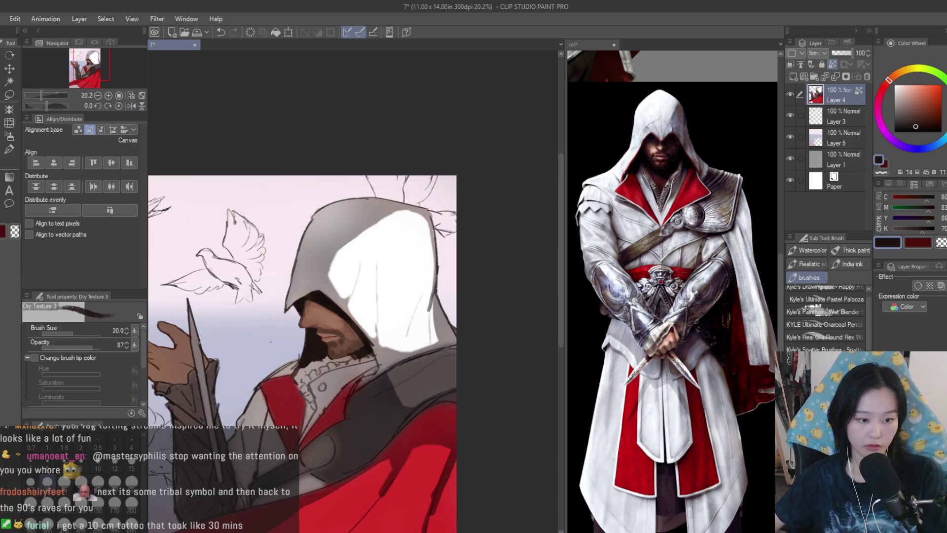
scroll(306, 345, "up", 5)
scroll(346, 431, "up", 2)
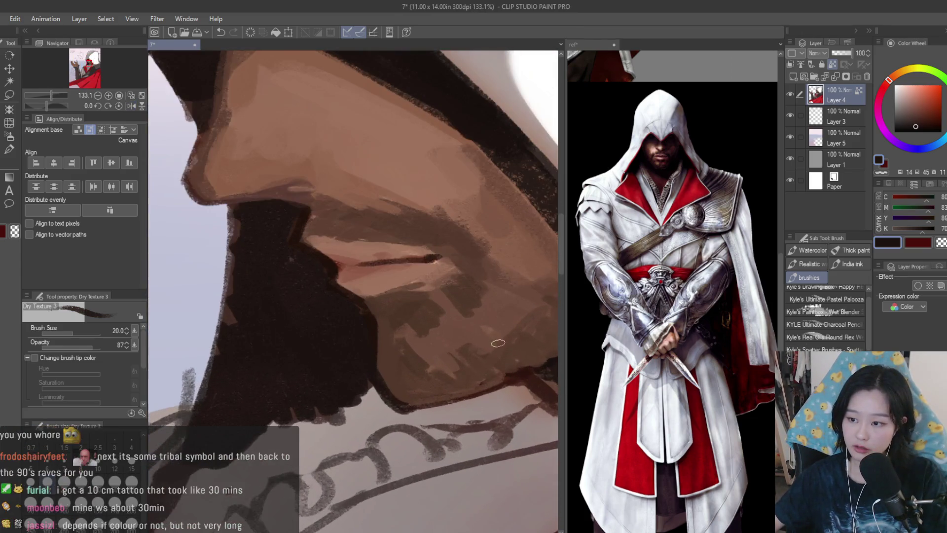
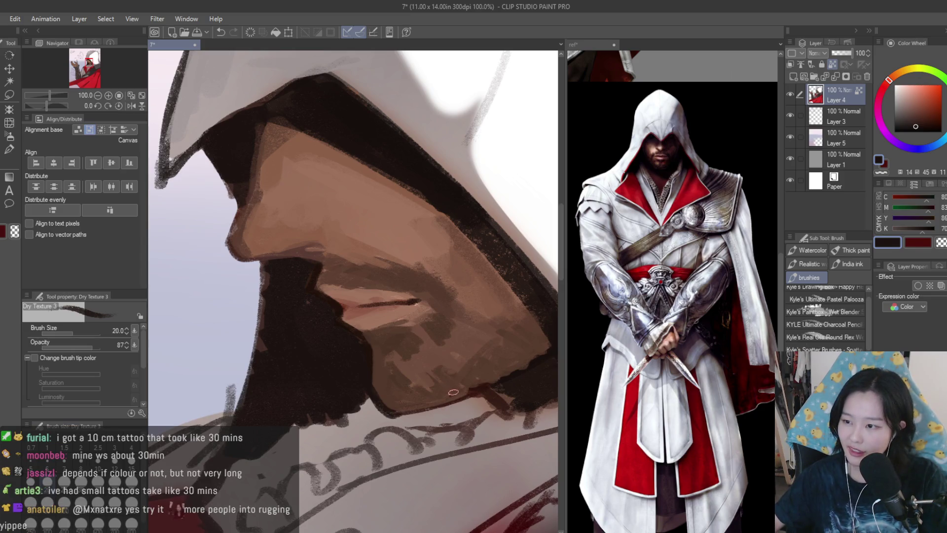
Paint a dark stroke under the lips with a dark brown sampled from the beard.
scroll(404, 378, "up", 2)
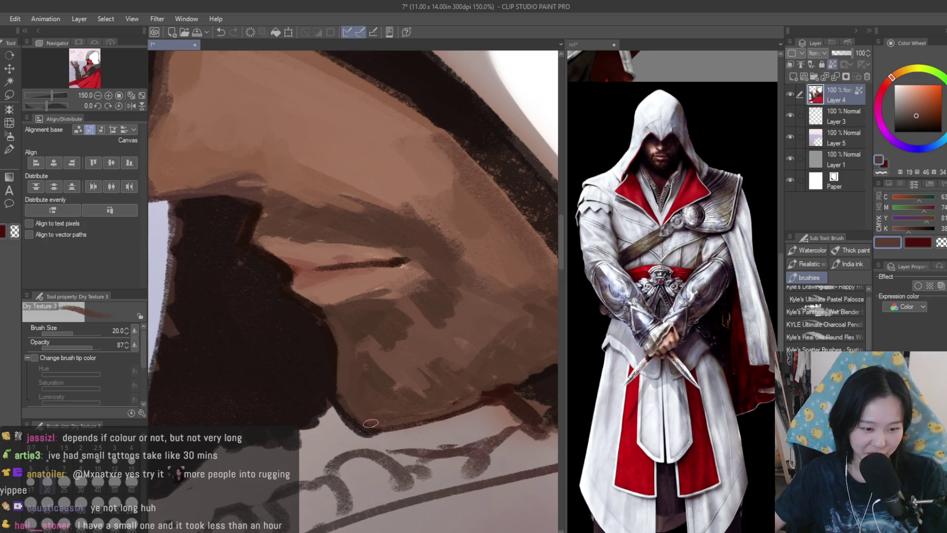
scroll(367, 429, "down", 5)
scroll(364, 388, "up", 4)
left_click(362, 359, "alt")
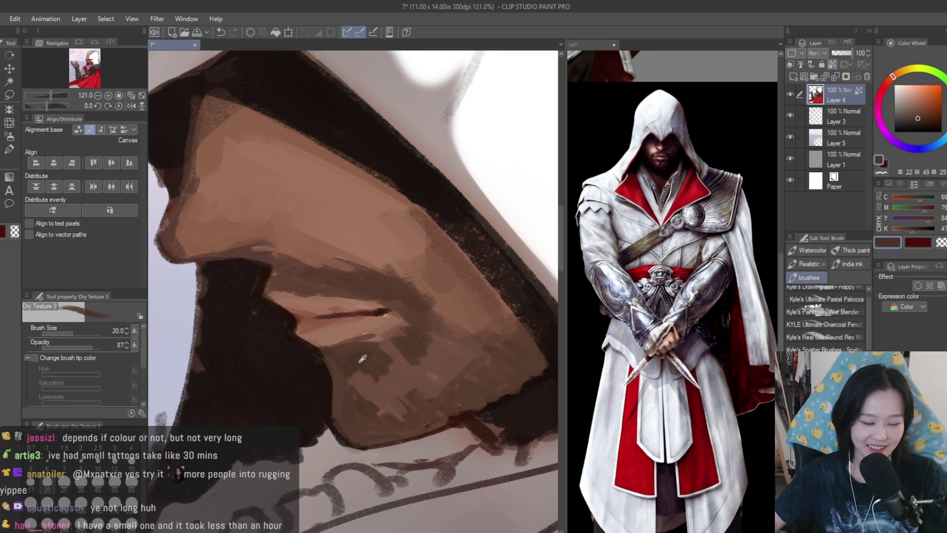
scroll(360, 356, "up", 2)
left_click(345, 394, "alt")
mouse_move(316, 395)
left_mouse_down()
mouse_move(375, 402)
mouse_move(343, 380)
left_mouse_up()
Dab near-black brown into the beard shadow, then flip the canvas to check it.
left_click(335, 369, "alt")
left_click(386, 348, "alt")
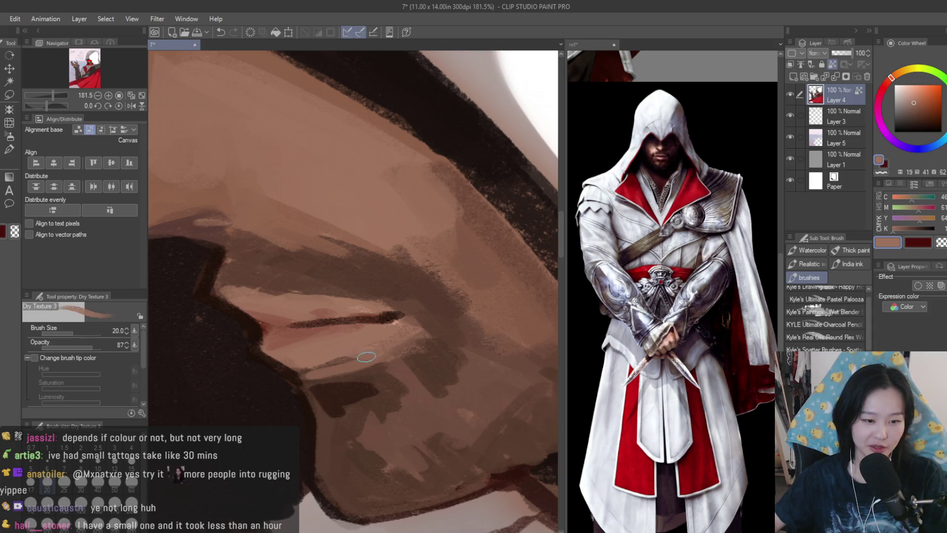
left_click(379, 372, "alt")
scroll(311, 381, "down", 10)
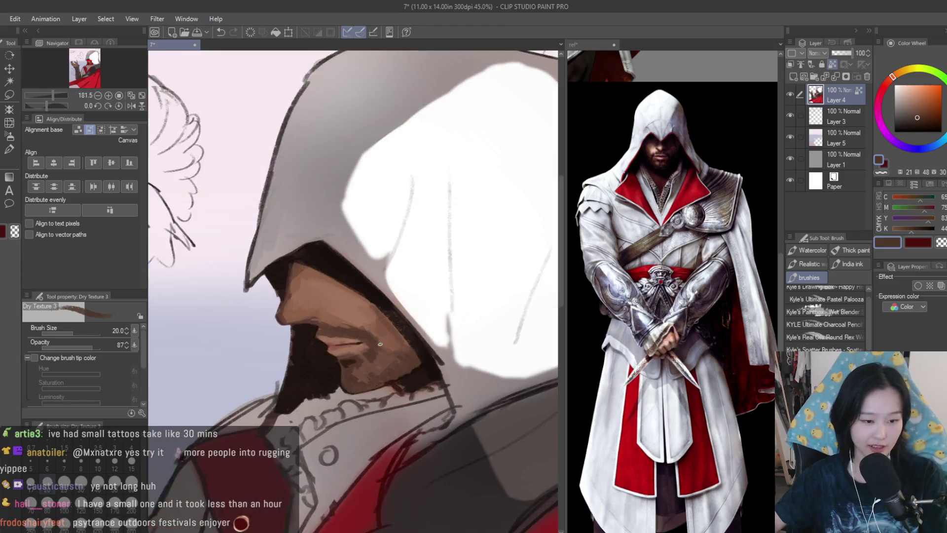
key("h")
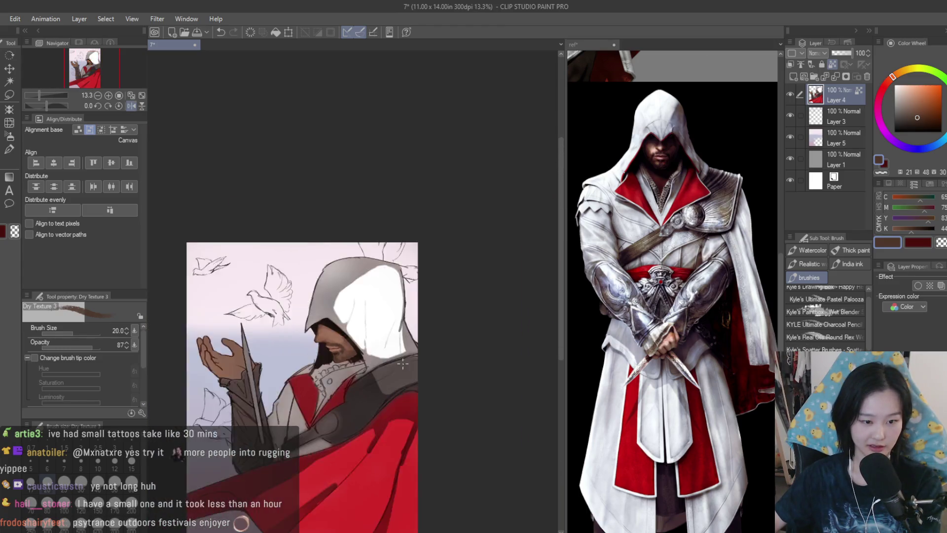
scroll(329, 347, "up", 8)
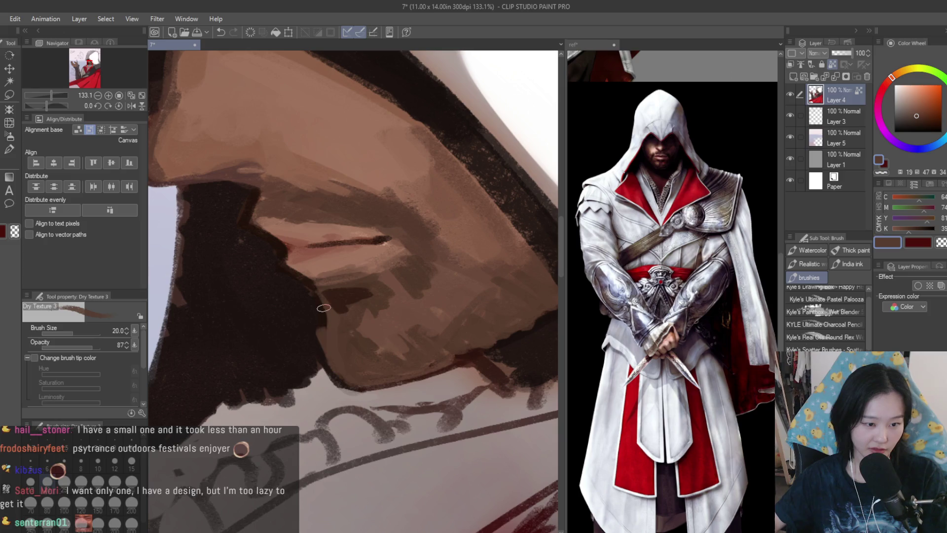
left_click(310, 317, "alt")
left_click_drag(312, 297, 318, 341)
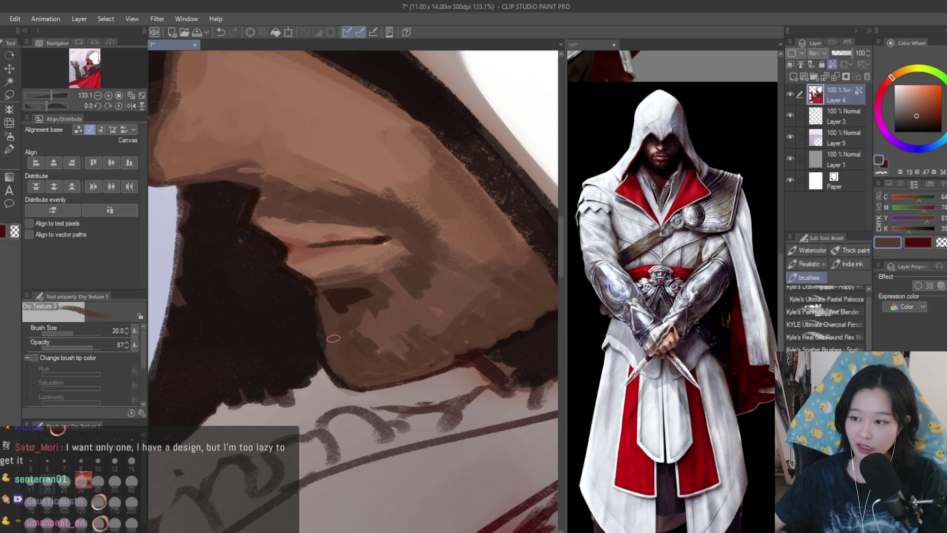
scroll(316, 321, "down", 6)
key("h")
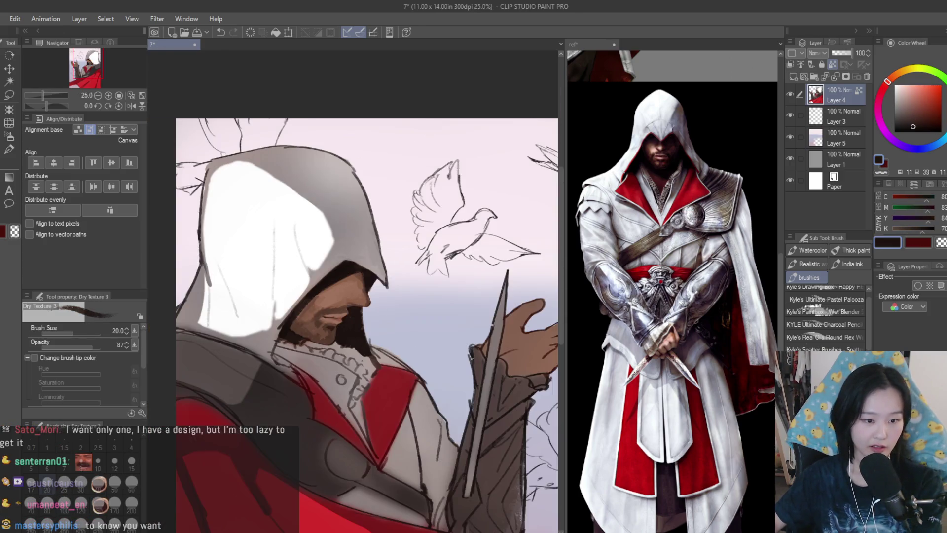
key("h")
Darken the shadow along the hood's edge on the face with a sampled shadow brown.
scroll(421, 321, "down", 2)
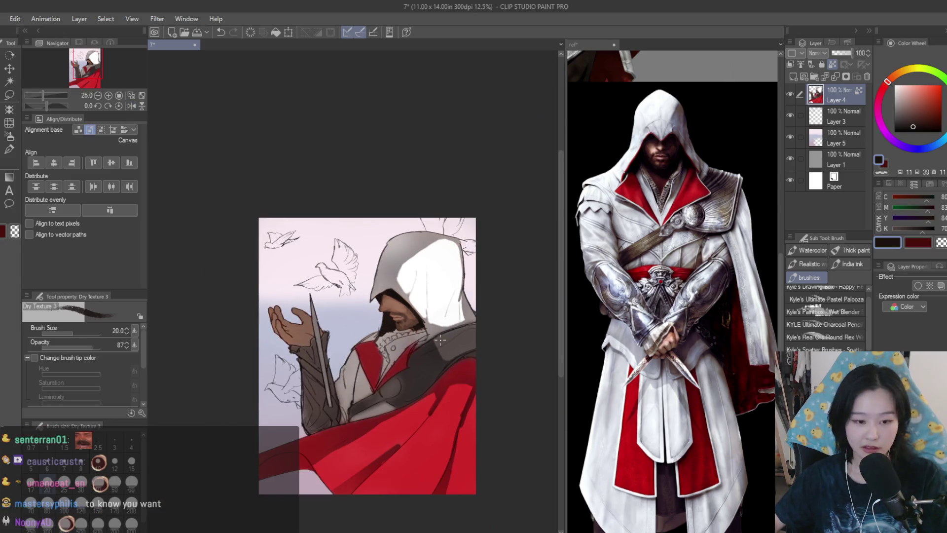
scroll(450, 359, "up", 2)
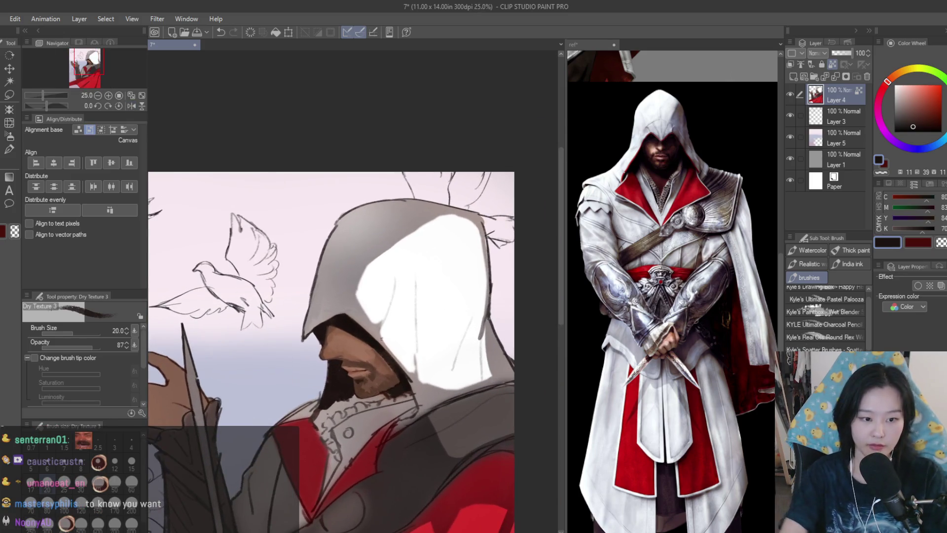
scroll(361, 333, "up", 3)
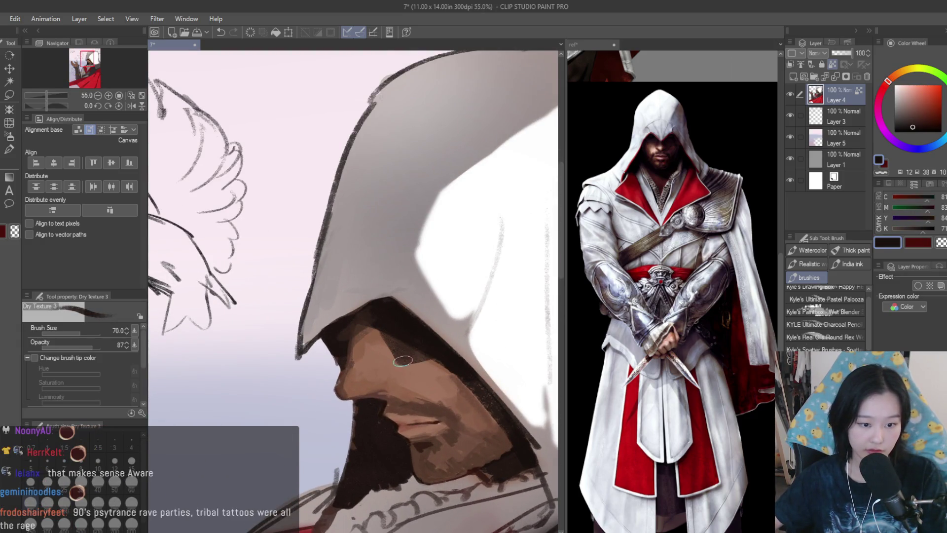
scroll(375, 329, "up", 2)
left_click(356, 326, "alt")
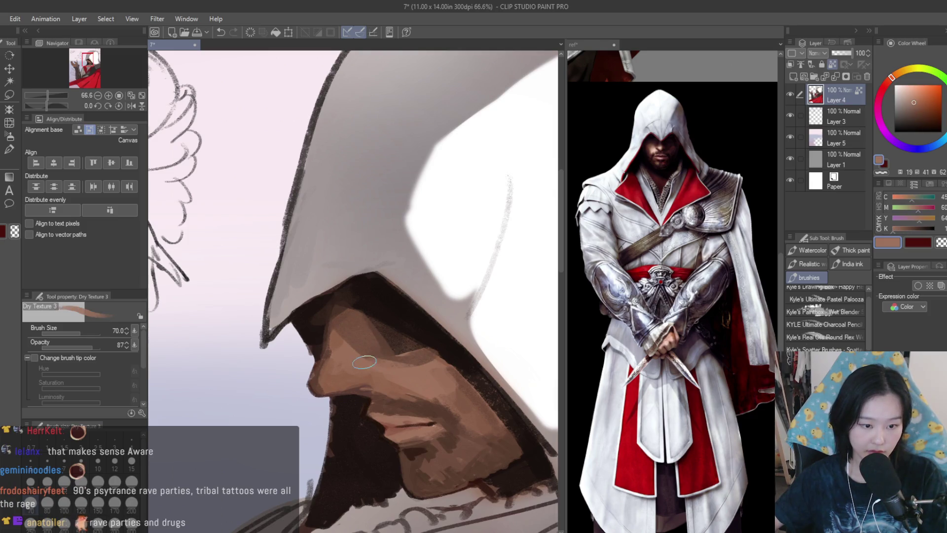
left_click(380, 314, "alt")
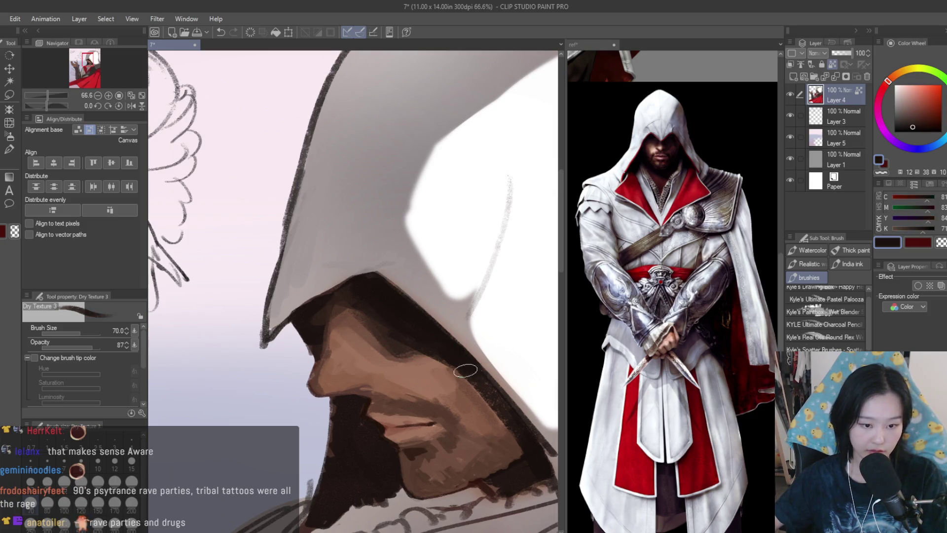
scroll(465, 370, "down", 6)
scroll(377, 313, "up", 2)
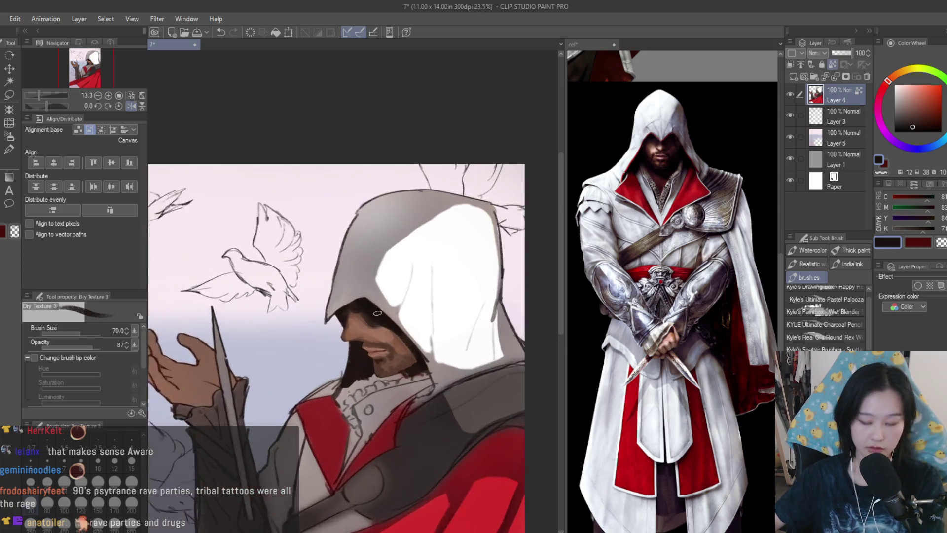
scroll(378, 314, "up", 5)
left_click(323, 383, "alt")
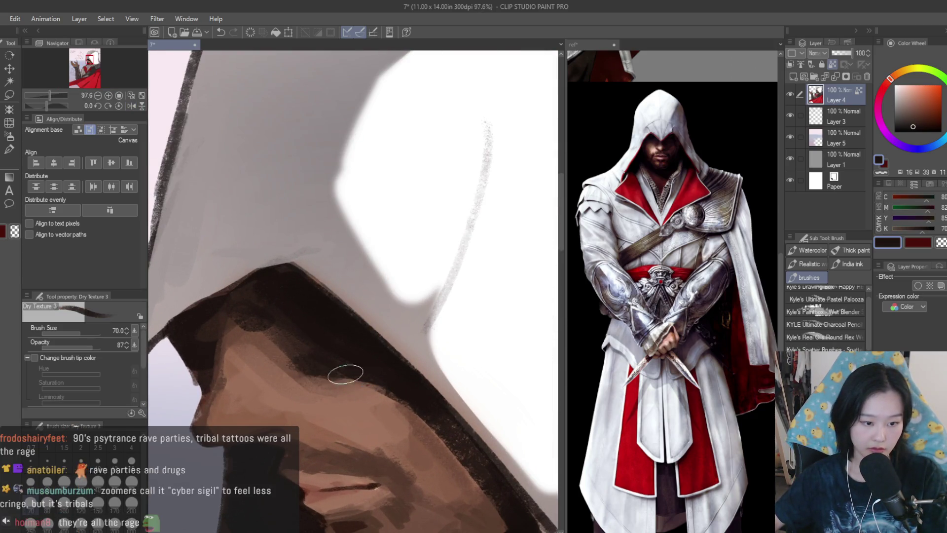
left_click_drag(345, 374, 404, 393)
Sample a light grey from the cloak.
scroll(285, 314, "down", 5)
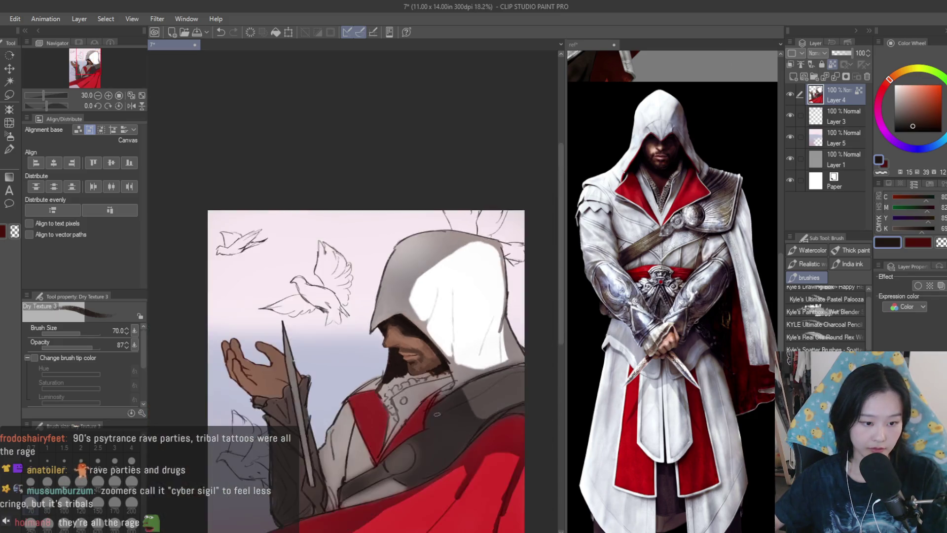
scroll(363, 355, "up", 2)
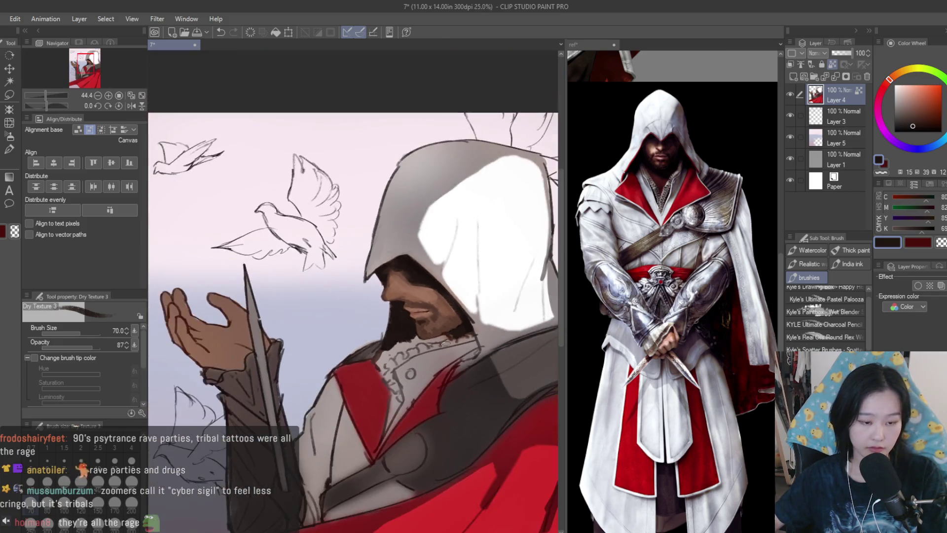
scroll(322, 378, "down", 3)
scroll(345, 365, "up", 2)
left_click(382, 355, "alt")
scroll(381, 355, "down", 2)
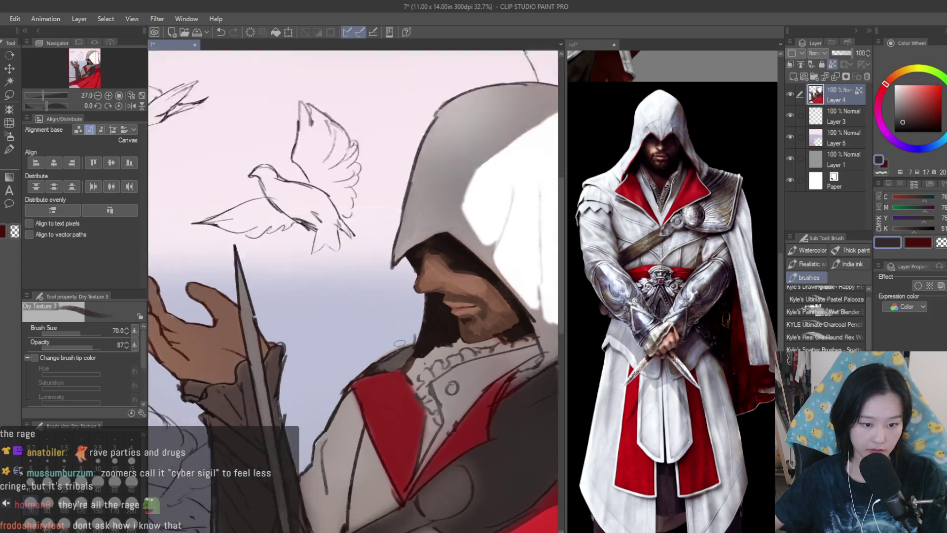
Paint darker and lighter grey shading strokes down the cloak.
scroll(353, 426, "up", 2)
left_click_drag(353, 426, 362, 394)
left_click_drag(329, 435, 326, 494)
left_click(318, 493, "alt")
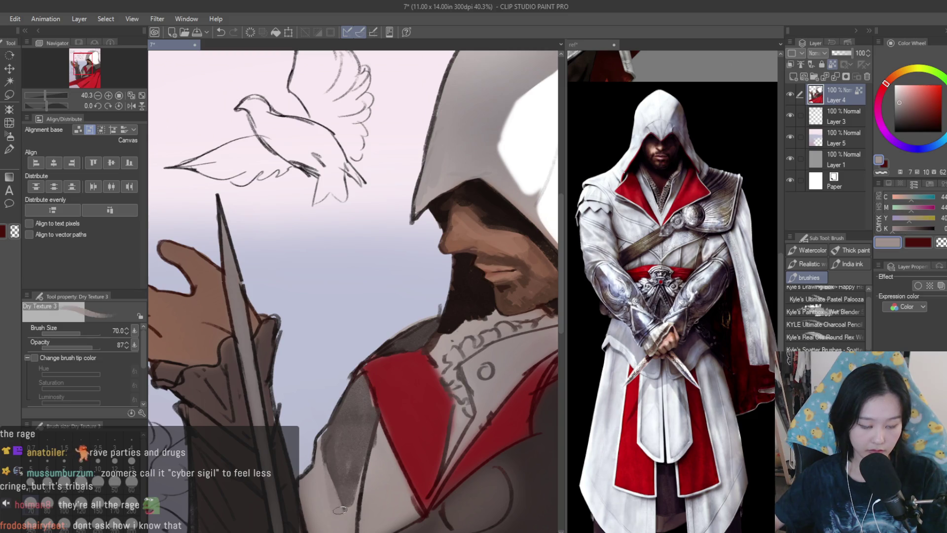
left_click(351, 466, "alt")
left_click_drag(356, 430, 345, 513)
left_click_drag(348, 452, 320, 523)
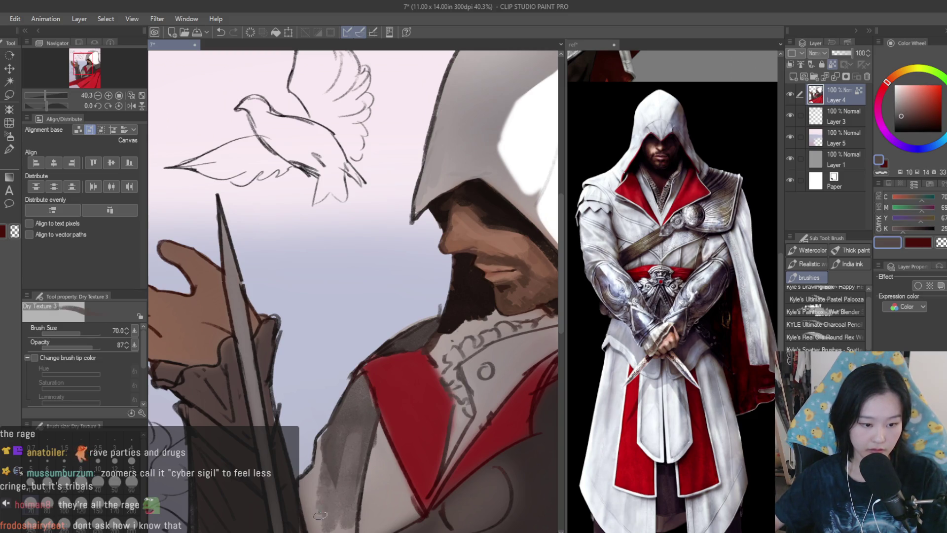
left_click_drag(316, 441, 303, 493)
Sample near-black brown, light grey and bluish-grey tones from the painting.
scroll(316, 453, "down", 3)
scroll(331, 414, "up", 1)
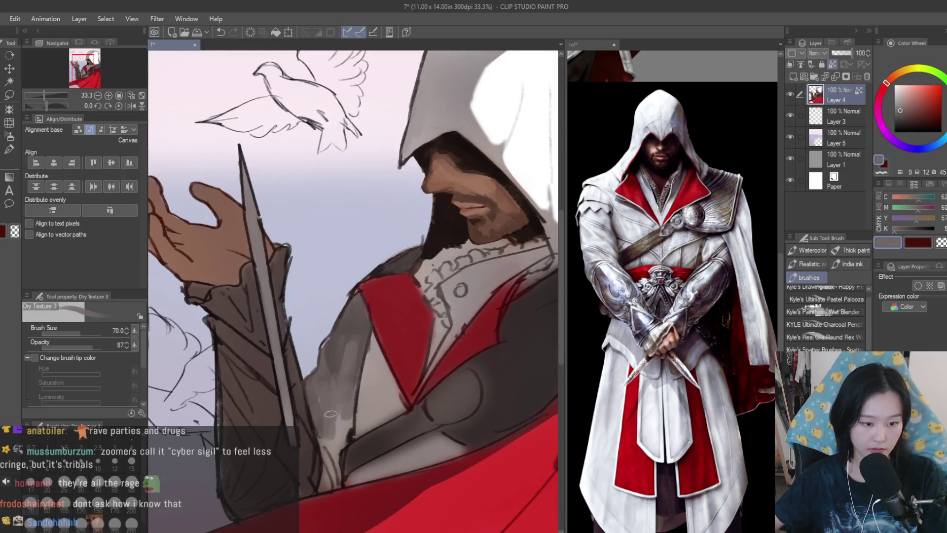
scroll(339, 457, "up", 1)
left_click(353, 436, "alt")
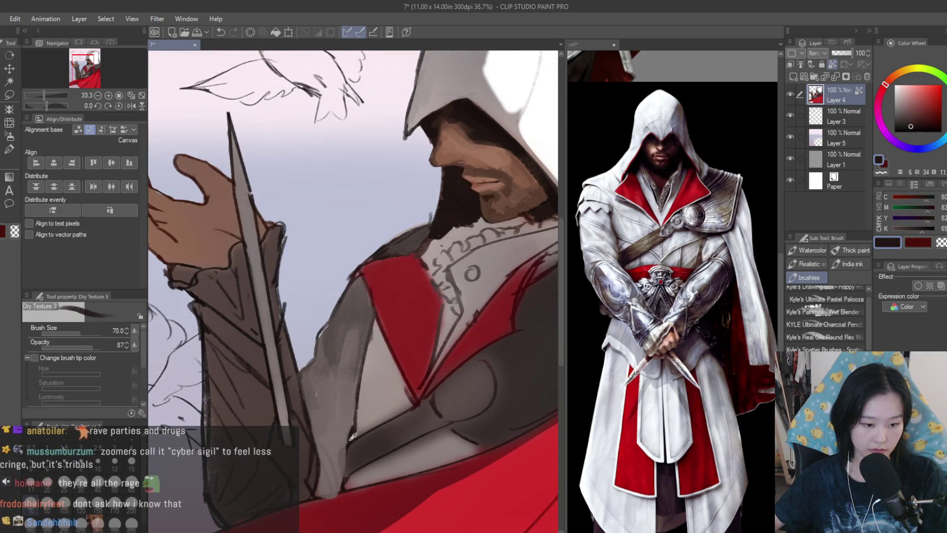
left_click(378, 455, "alt")
scroll(384, 444, "down", 8)
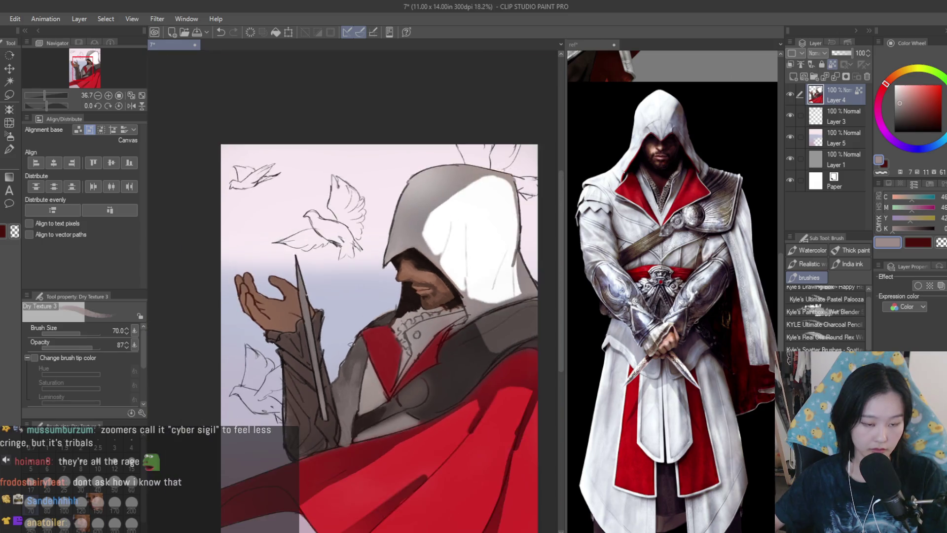
scroll(460, 363, "up", 5)
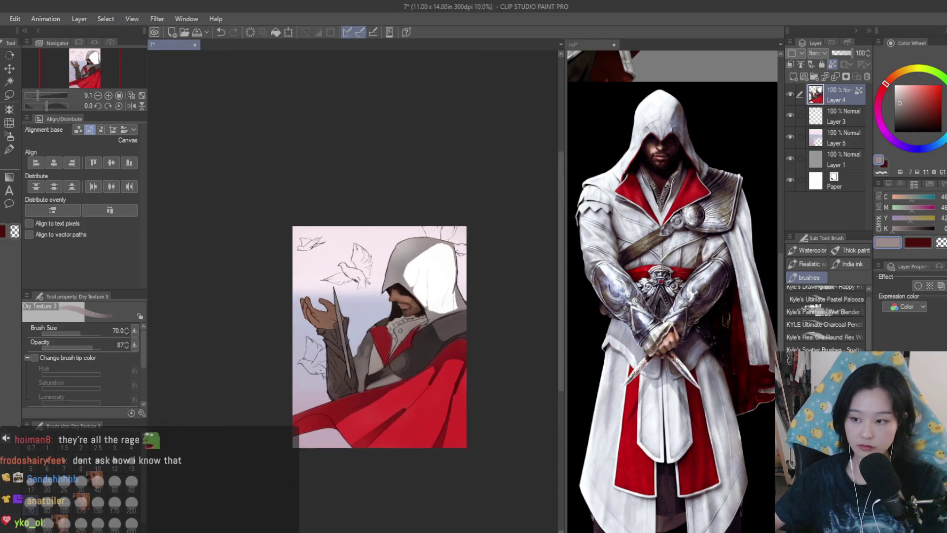
scroll(461, 362, "up", 2)
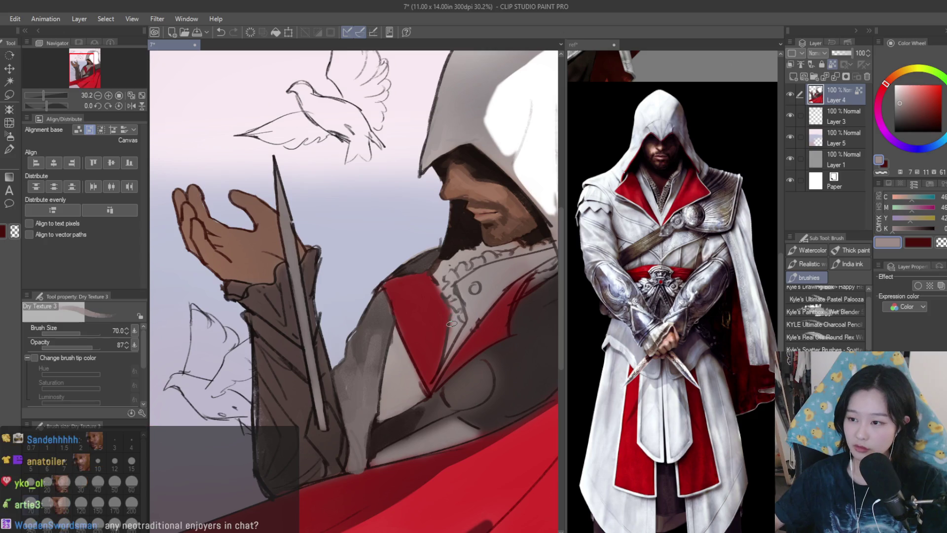
scroll(448, 308, "up", 3)
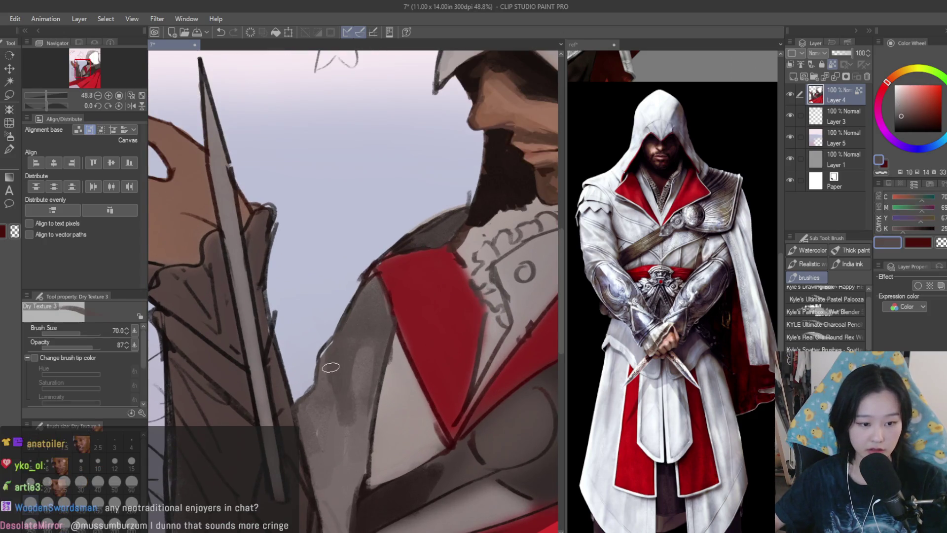
left_click(358, 354, "alt")
left_click(333, 352, "alt")
Sample mid, darker and lighter cloak greys, then zoom out to show the reference board.
scroll(341, 419, "down", 3)
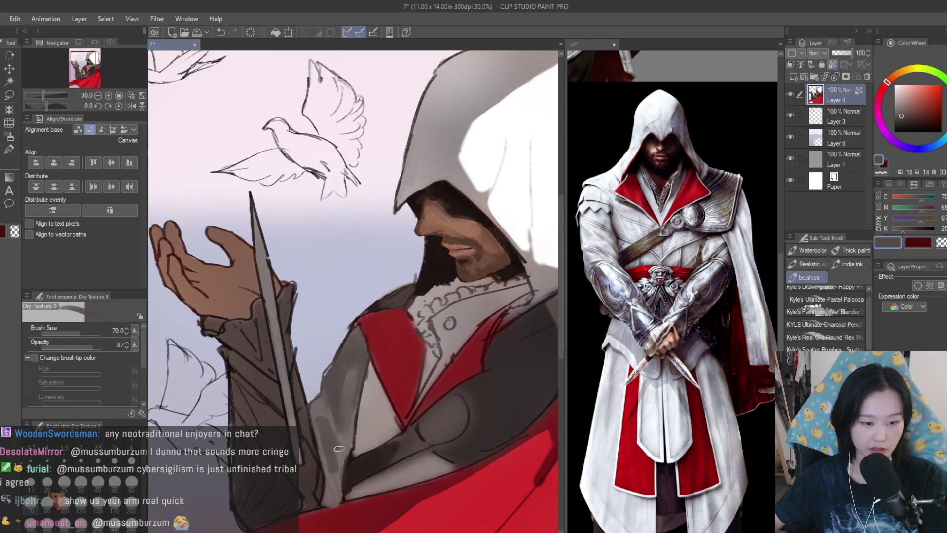
left_click(324, 401, "alt")
left_click(337, 436, "alt")
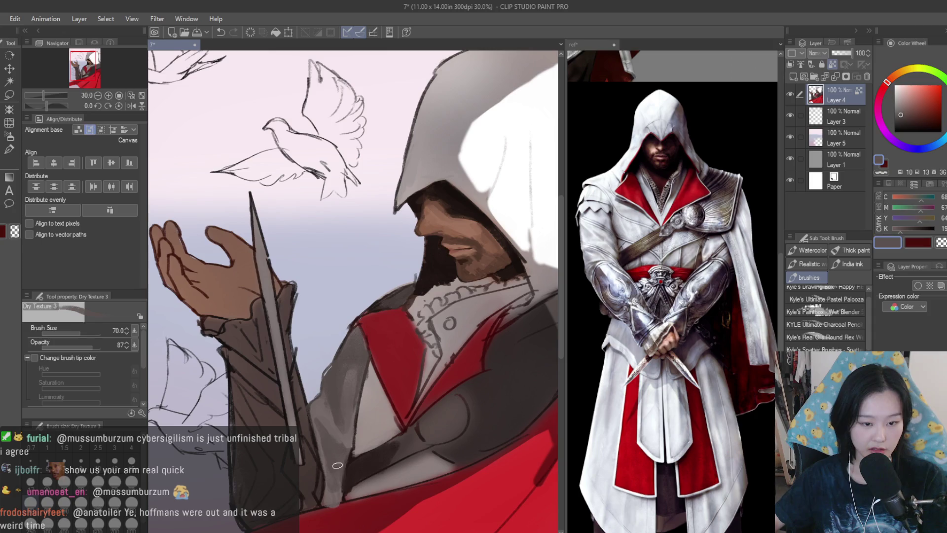
scroll(335, 487, "down", 7)
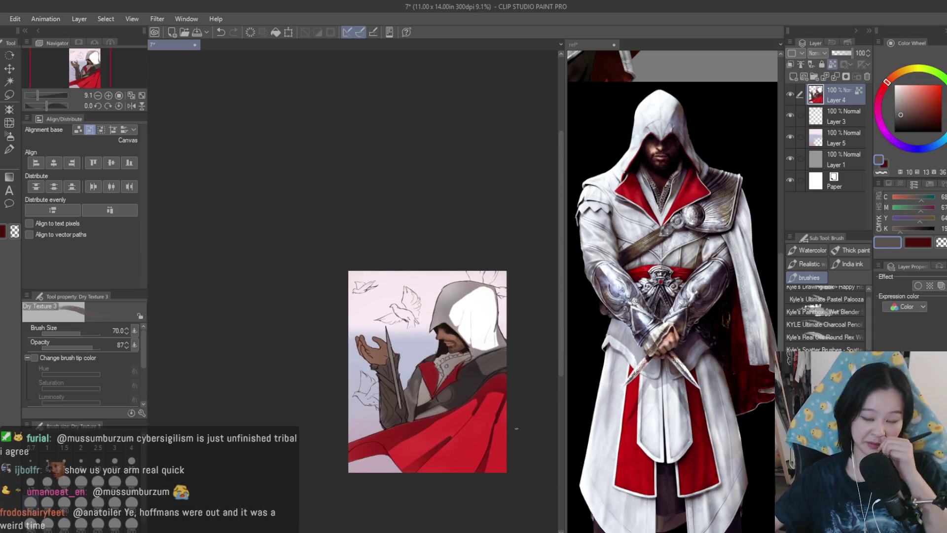
scroll(454, 394, "up", 8)
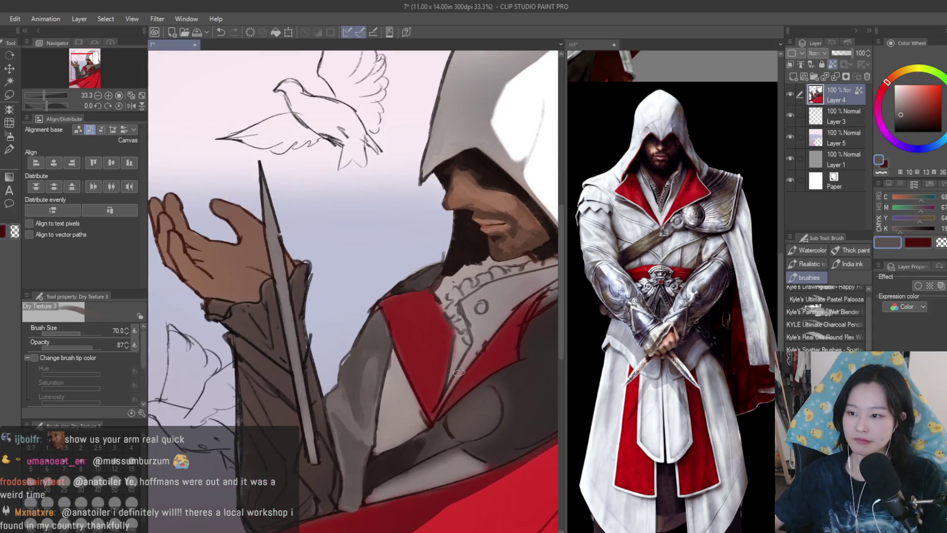
left_click(345, 437, "alt")
left_click(343, 364, "alt")
scroll(345, 380, "down", 5)
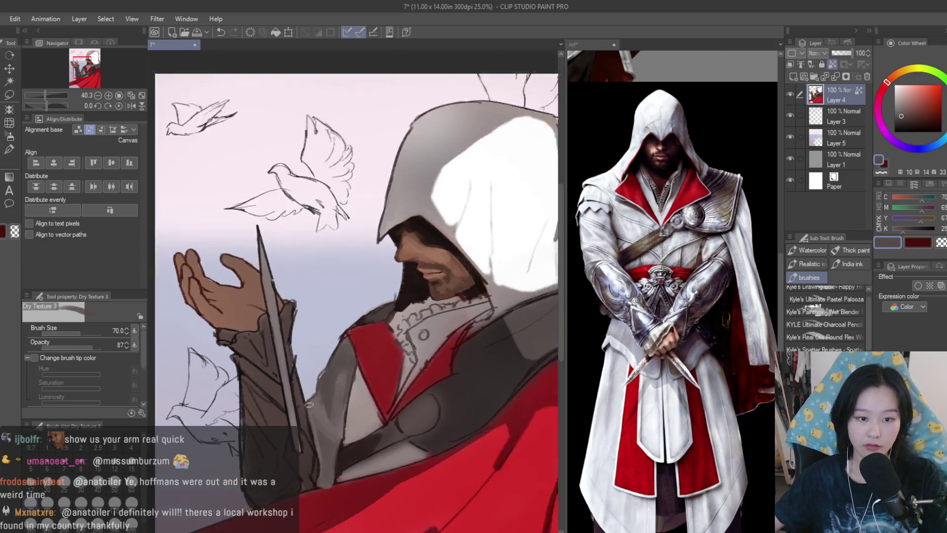
scroll(345, 380, "up", 5)
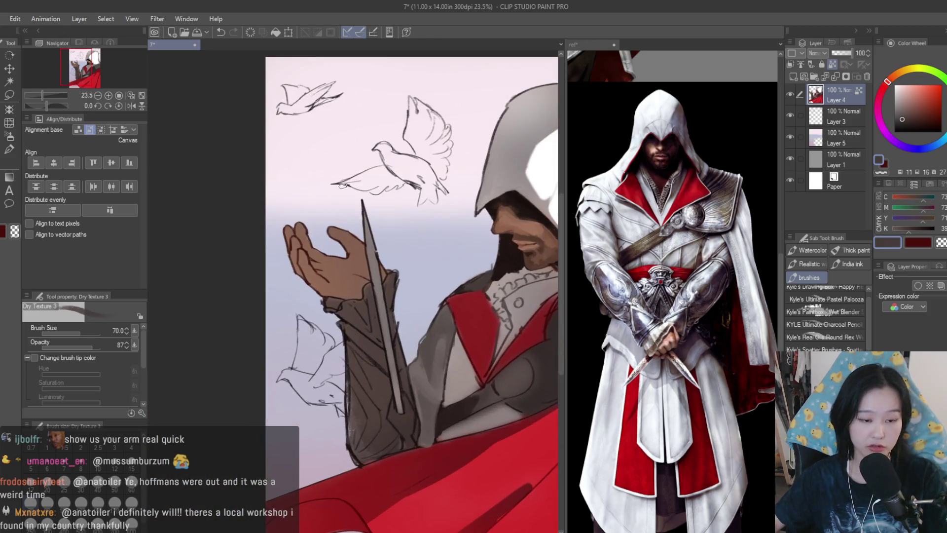
scroll(687, 305, "down", 3)
scroll(687, 305, "down", 2)
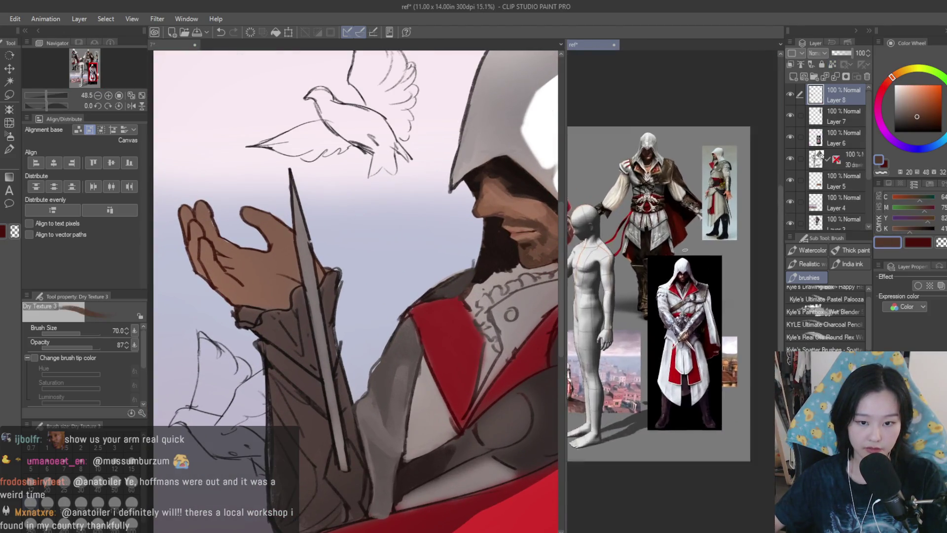
Paint brown strokes on the hand and lighter skin over the back of the hand and thumb.
left_click(316, 222)
scroll(316, 222, "up", 4)
mouse_move(296, 277)
left_mouse_down()
mouse_move(314, 223)
mouse_move(275, 239)
mouse_move(256, 154)
mouse_move(227, 152)
left_mouse_up()
left_click(270, 269, "alt")
mouse_move(271, 269)
left_mouse_down()
mouse_move(301, 212)
mouse_move(282, 212)
left_mouse_up()
mouse_move(293, 244)
left_mouse_down()
mouse_move(241, 163)
mouse_move(277, 179)
mouse_move(284, 240)
left_mouse_up()
left_click(275, 185, "alt")
left_click(277, 180, "alt")
Shade the lower palm with a darker tone and lighten its edge with lighter skin dabs.
scroll(275, 184, "down", 4)
scroll(287, 300, "up", 3)
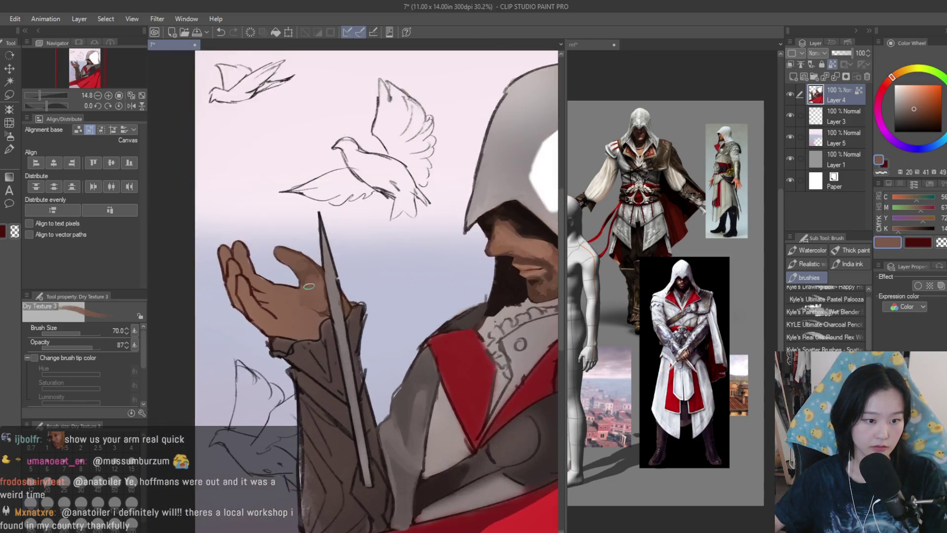
scroll(314, 313, "up", 2)
left_click(341, 328, "alt")
mouse_move(316, 360)
left_mouse_down()
mouse_move(317, 381)
mouse_move(197, 363)
mouse_move(274, 376)
mouse_move(226, 370)
mouse_move(317, 334)
mouse_move(307, 317)
left_mouse_up()
left_click(199, 363, "alt")
left_click(311, 374, "alt")
left_click(197, 365, "alt")
left_click(227, 370, "alt")
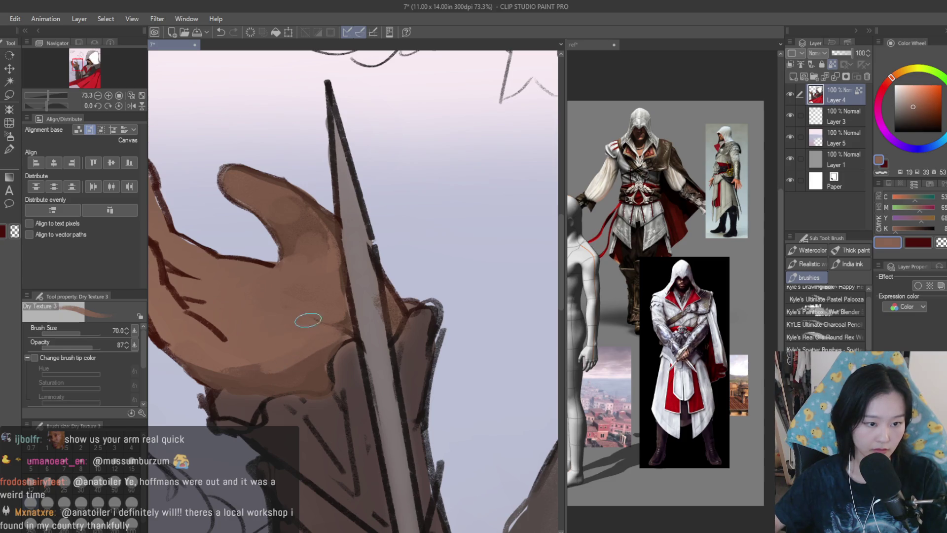
Paint darker shadow strokes across the palm.
scroll(444, 381, "down", 6)
scroll(364, 348, "up", 6)
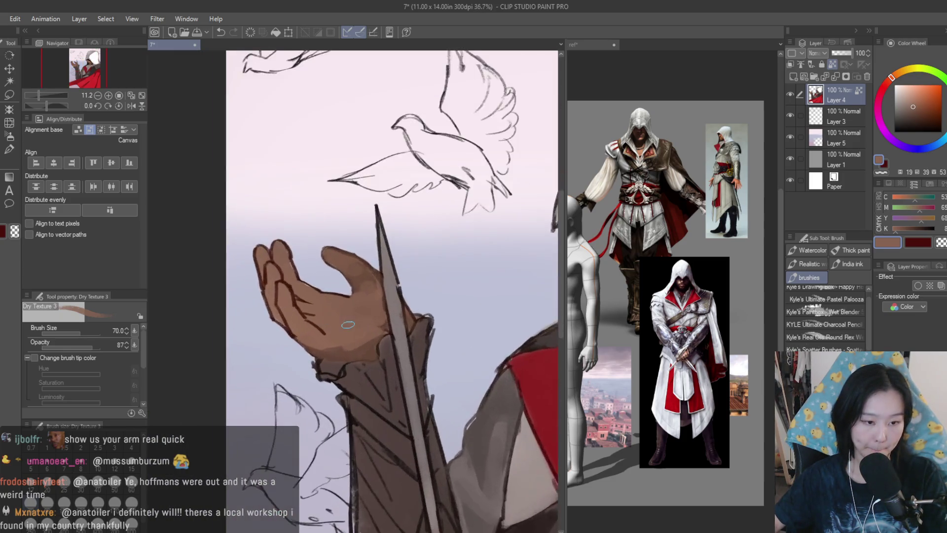
mouse_move(340, 350)
left_mouse_down()
mouse_move(248, 269)
mouse_move(251, 238)
mouse_move(217, 207)
mouse_move(213, 153)
mouse_move(164, 170)
mouse_move(202, 217)
left_mouse_up()
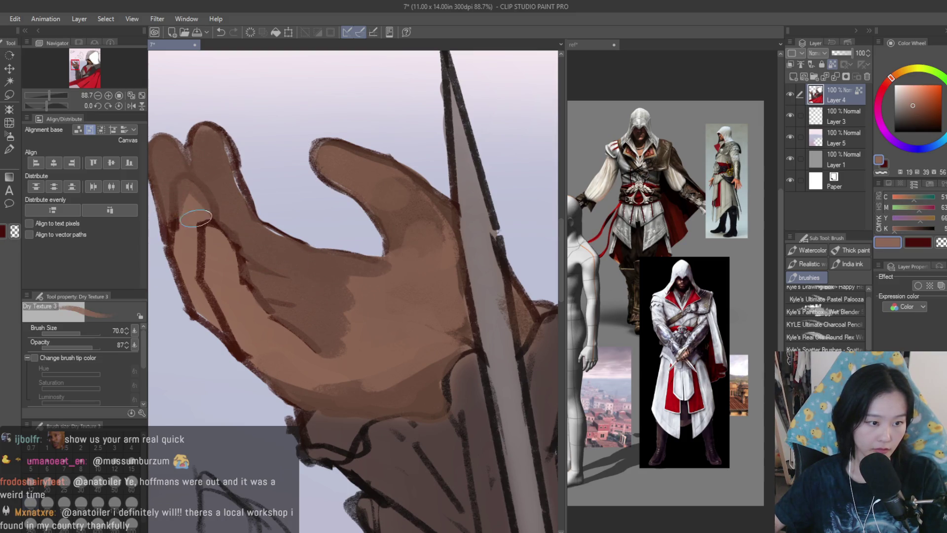
scroll(277, 296, "down", 2)
scroll(278, 279, "down", 5)
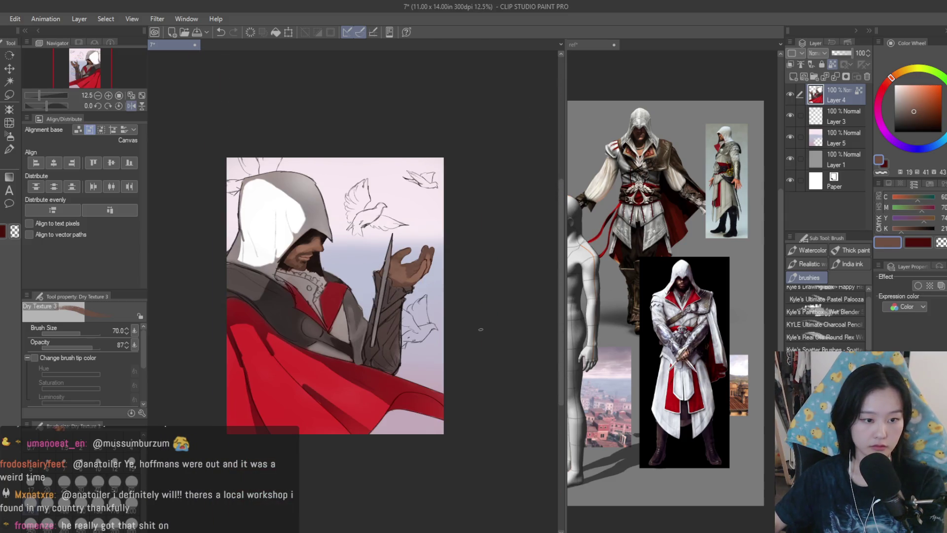
Paint lighter skin strokes across the palm using colours sampled from it.
scroll(442, 251, "up", 6)
mouse_move(302, 351)
left_mouse_down()
mouse_move(260, 300)
mouse_move(251, 312)
mouse_move(260, 281)
mouse_move(257, 315)
left_mouse_up()
left_click(252, 296, "alt")
scroll(257, 315, "down", 1)
left_click(392, 344, "alt")
mouse_move(392, 344)
left_mouse_down()
mouse_move(348, 323)
mouse_move(339, 332)
left_mouse_up()
left_click(349, 324, "alt")
scroll(437, 317, "down", 5)
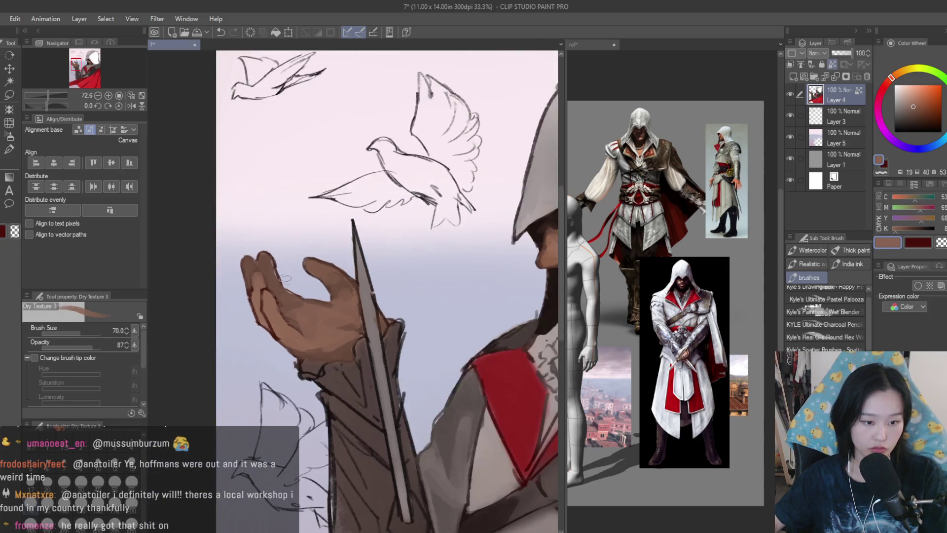
scroll(410, 252, "up", 3)
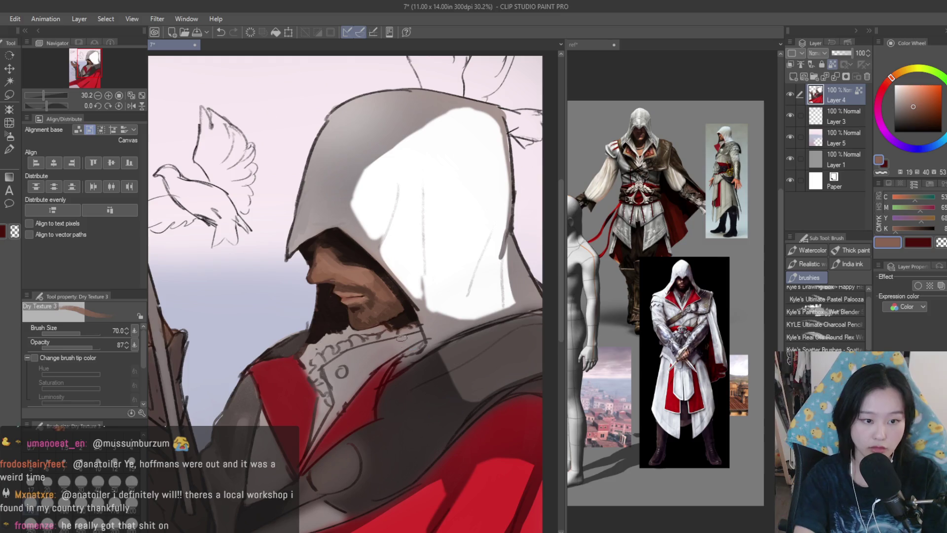
scroll(372, 288, "up", 5)
Paint a dark brown shadow under the cheek, then resample the skin tone.
left_click(302, 291, "alt")
left_click_drag(302, 291, 401, 298)
left_click(401, 298, "alt")
scroll(444, 301, "down", 8)
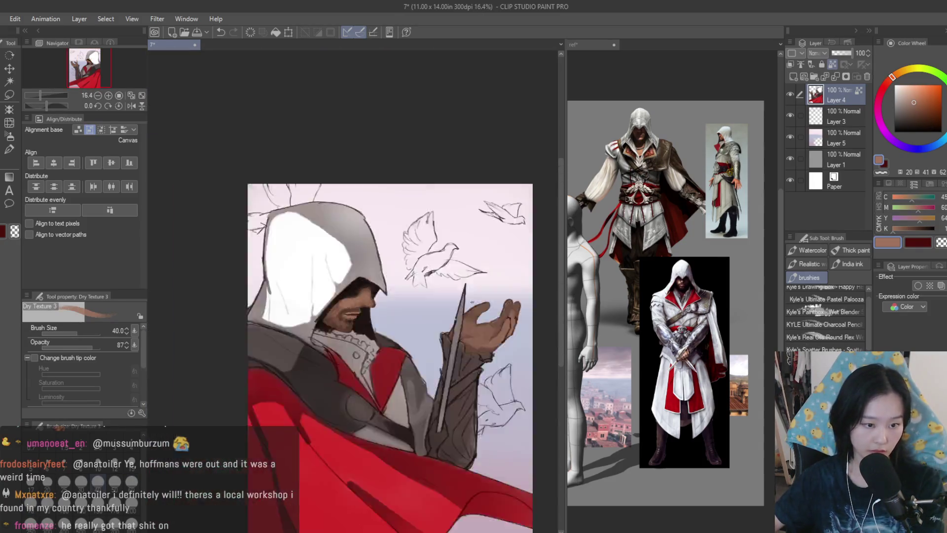
scroll(346, 276, "up", 4)
Check the reference, then lay lighter grey strokes over the dark shoulder cloak.
left_click(407, 347, "alt")
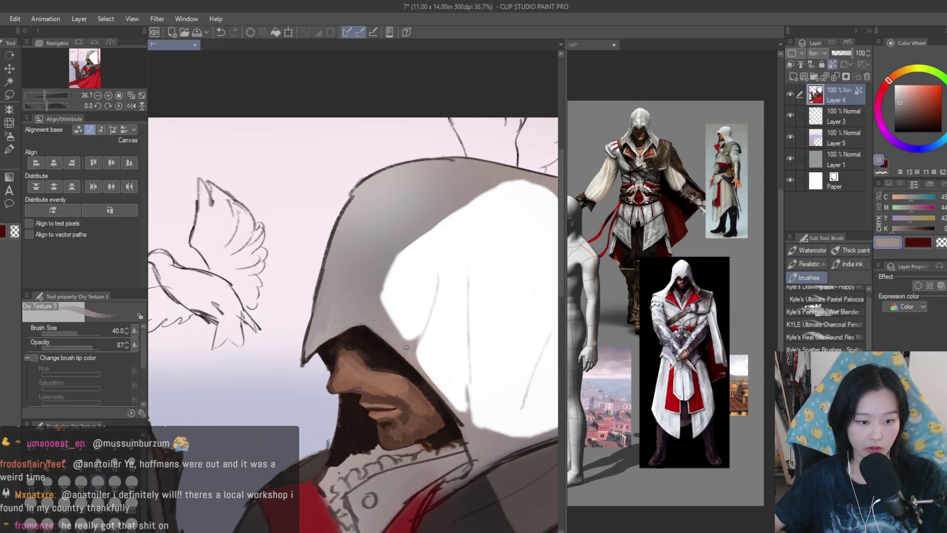
scroll(449, 392, "down", 3)
scroll(449, 392, "up", 3)
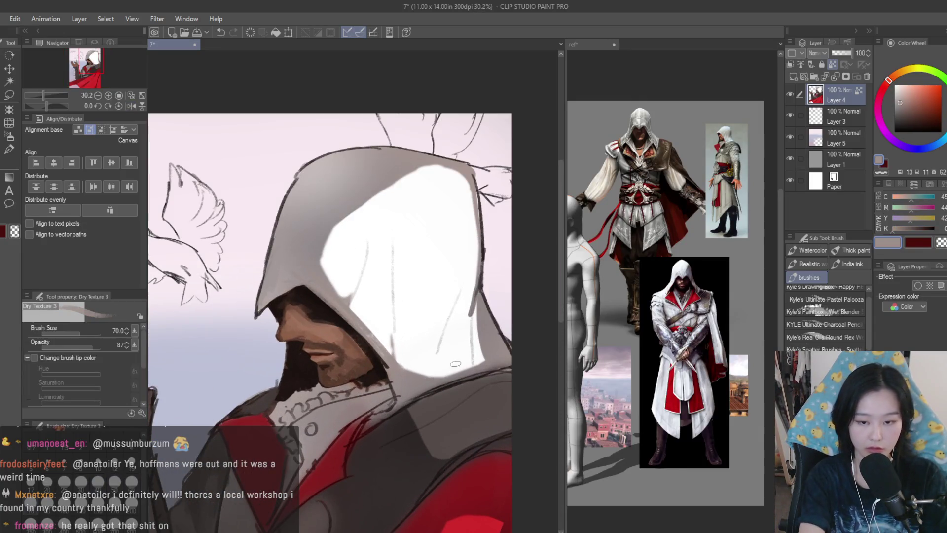
left_click(634, 281)
scroll(634, 281, "up", 5)
scroll(442, 259, "down", 3)
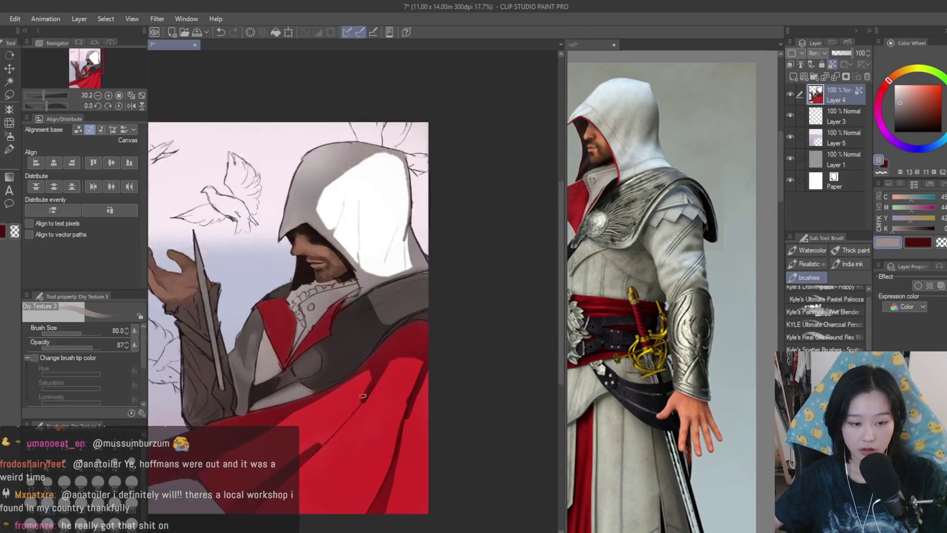
scroll(441, 258, "up", 3)
left_click(442, 259, "alt")
left_click_drag(400, 295, 324, 369)
left_click(334, 342, "alt")
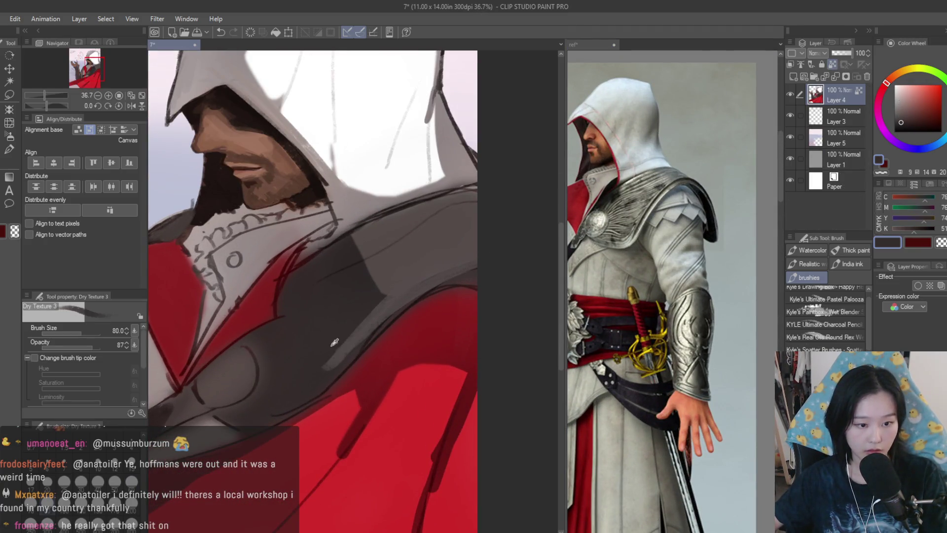
left_click_drag(419, 296, 336, 368)
left_click(350, 359, "alt")
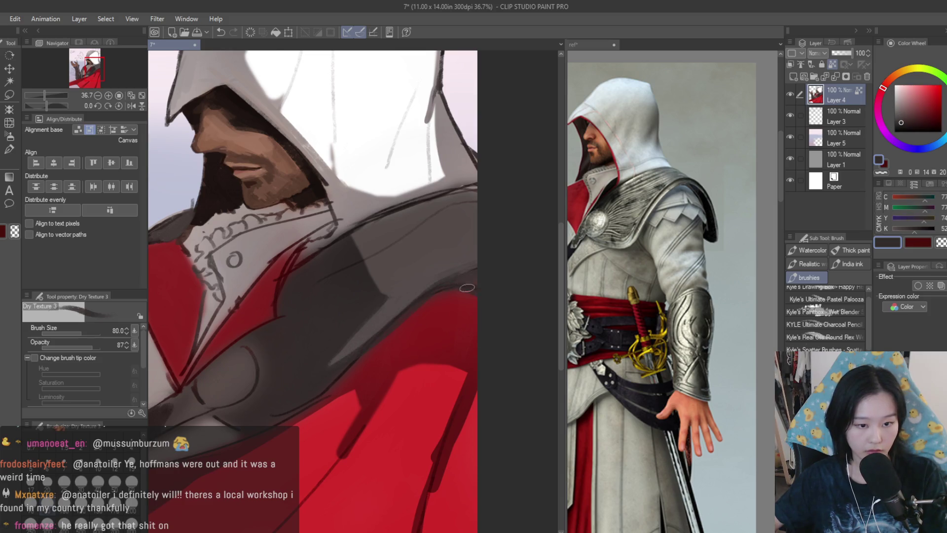
Enlarge the brush to 150 and paint darker and lighter grey strokes on the cloak.
scroll(467, 287, "down", 3)
key("bracketright")
key("bracketright")
key("bracketright")
scroll(383, 327, "up", 2)
mouse_move(417, 301)
left_mouse_down()
mouse_move(493, 262)
mouse_move(493, 271)
mouse_move(423, 297)
left_mouse_up()
left_click(459, 276, "alt")
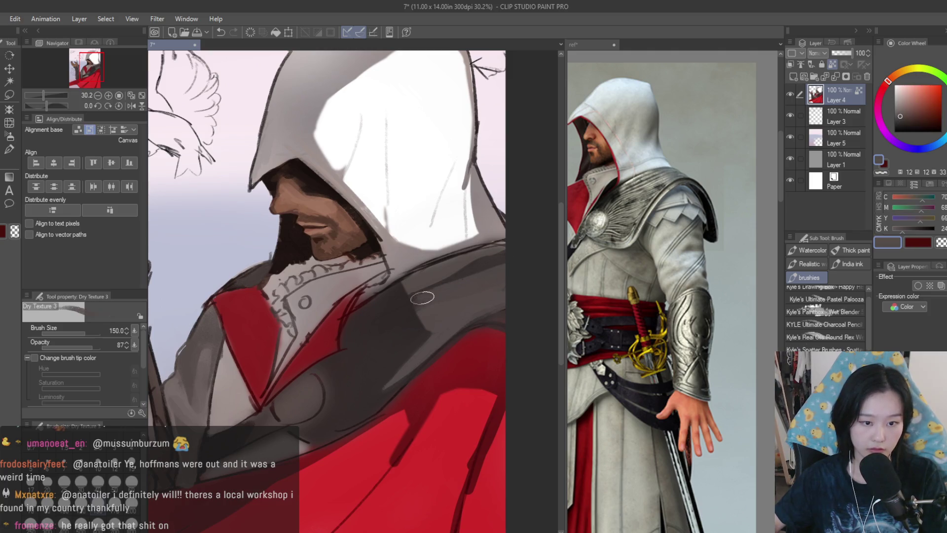
left_click(441, 289, "alt")
left_click(404, 333, "alt")
left_click_drag(395, 341, 469, 296)
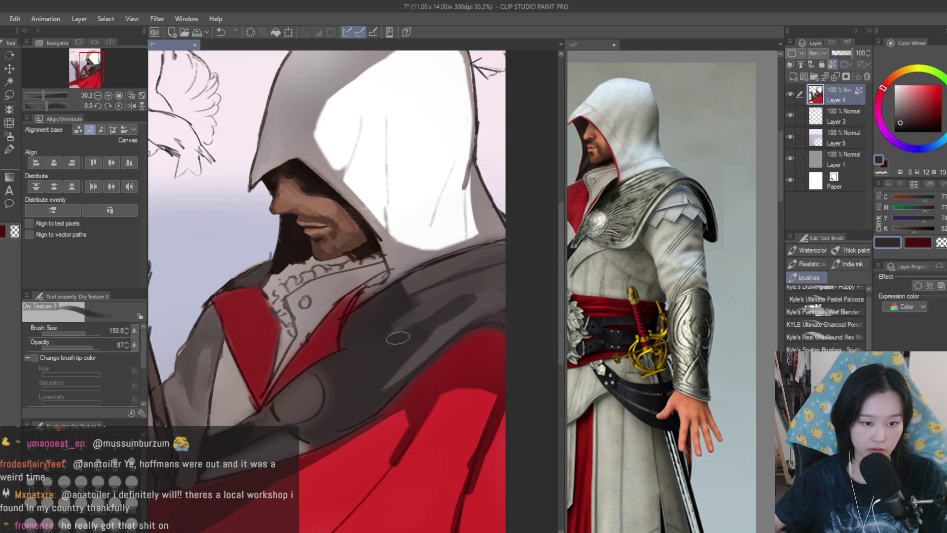
left_click(424, 296, "alt")
mouse_move(384, 301)
left_mouse_down()
mouse_move(474, 286)
mouse_move(425, 315)
mouse_move(402, 350)
left_mouse_up()
Refine the cloak with further grey strokes, resampling dark and light greys.
left_click(435, 305, "alt")
left_click(429, 316, "alt")
left_click(444, 306, "alt")
left_click_drag(498, 289, 429, 323)
scroll(458, 367, "down", 2)
left_click(458, 367, "alt")
scroll(444, 360, "up", 3)
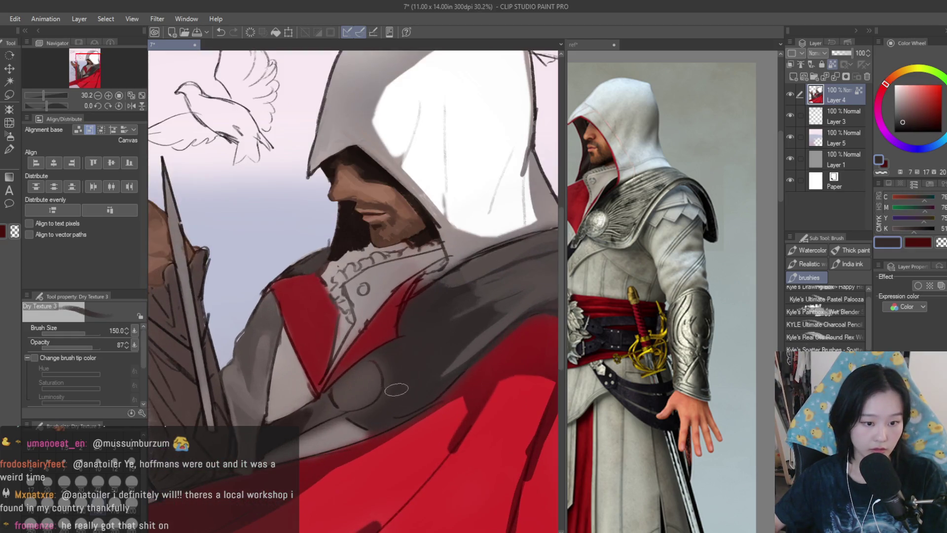
left_click(383, 422, "alt")
left_click(375, 360, "alt")
left_click(363, 390, "alt")
scroll(444, 395, "down", 5)
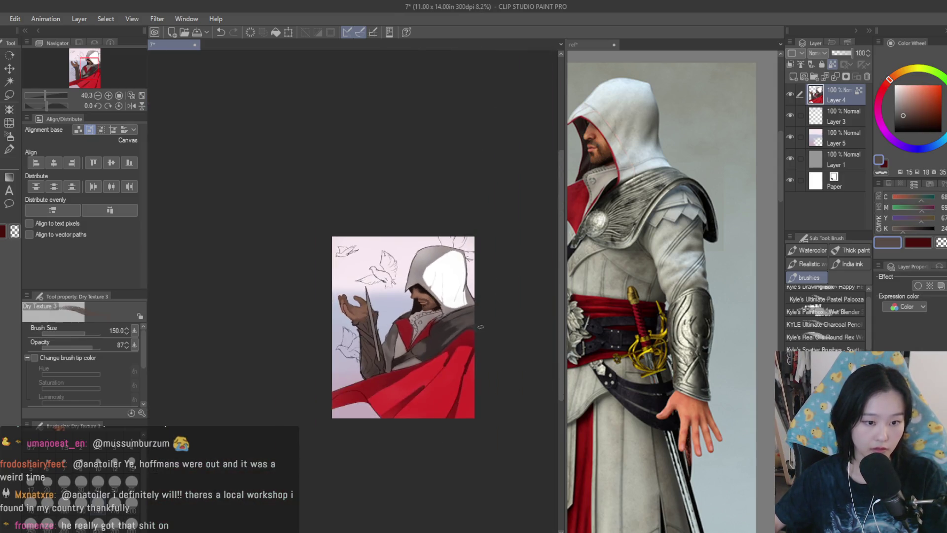
scroll(410, 227, "up", 4)
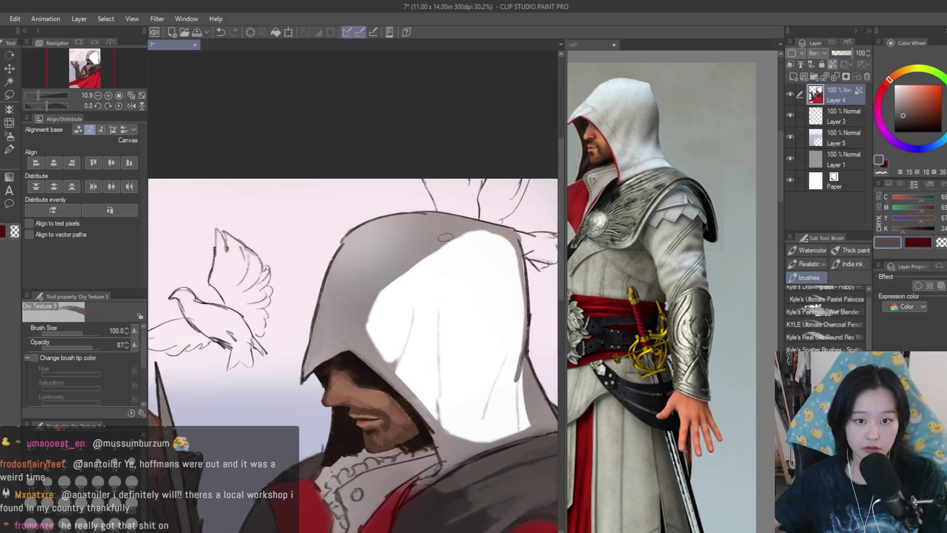
At brush size 100, paint a grainy white hood edge and darken its light streak.
left_click(389, 365, "alt")
key("bracketleft")
left_click_drag(340, 324, 380, 378)
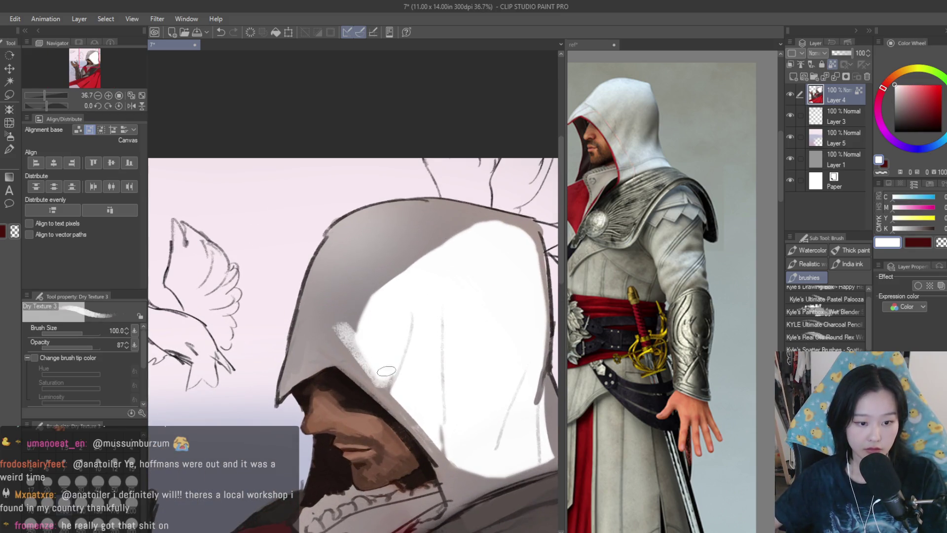
left_click(413, 265, "alt")
left_click(415, 242, "alt")
left_click_drag(413, 243, 337, 315)
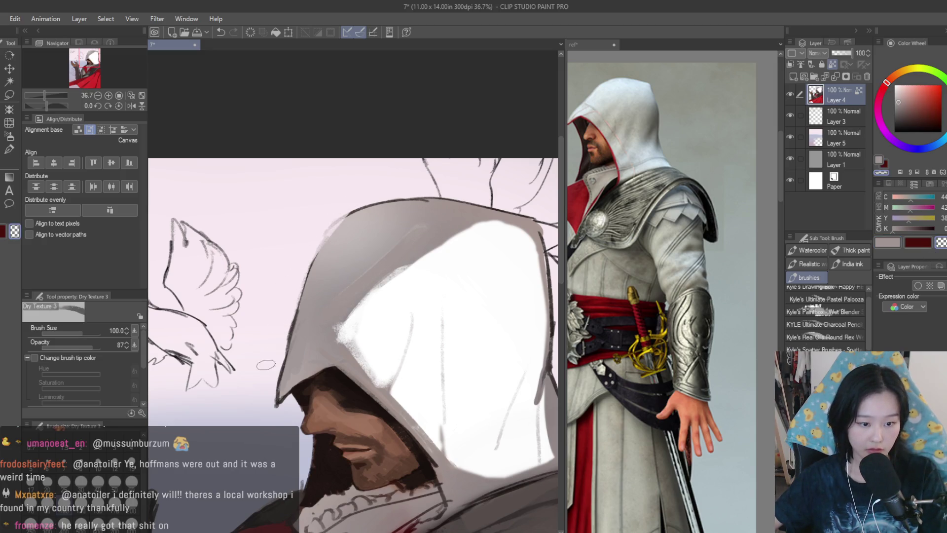
scroll(266, 364, "down", 3)
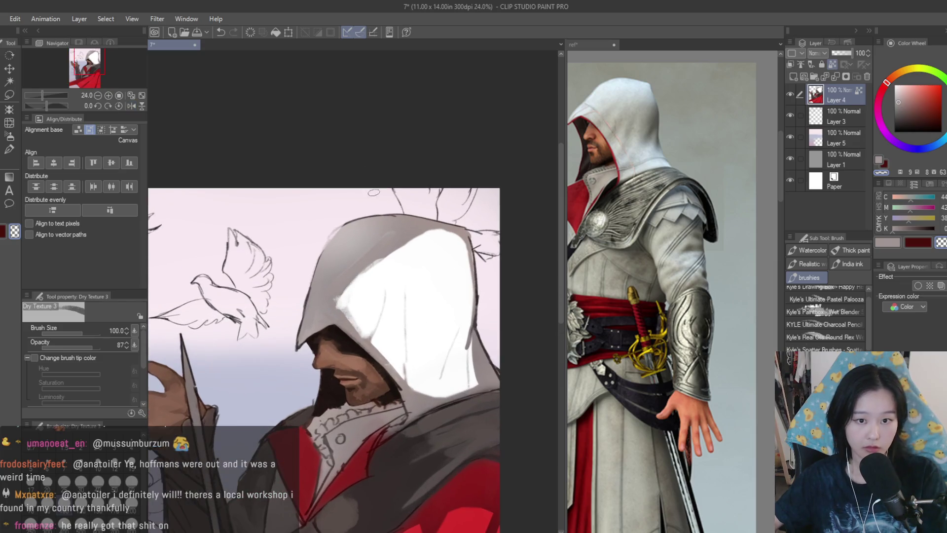
scroll(374, 193, "down", 1)
scroll(661, 296, "down", 3)
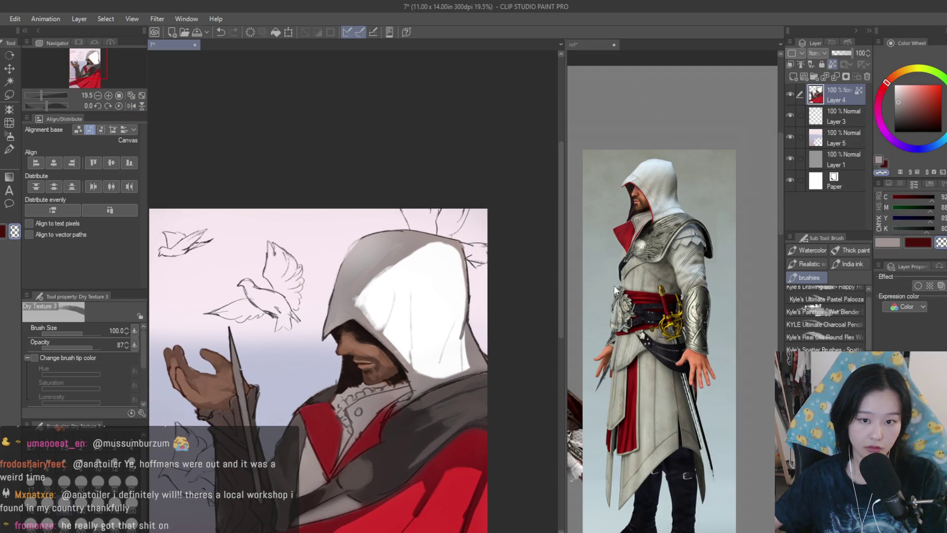
scroll(412, 396, "down", 2)
Flip the canvas to check the drawing, then return to Dry Texture 3 at size 150.
key("h")
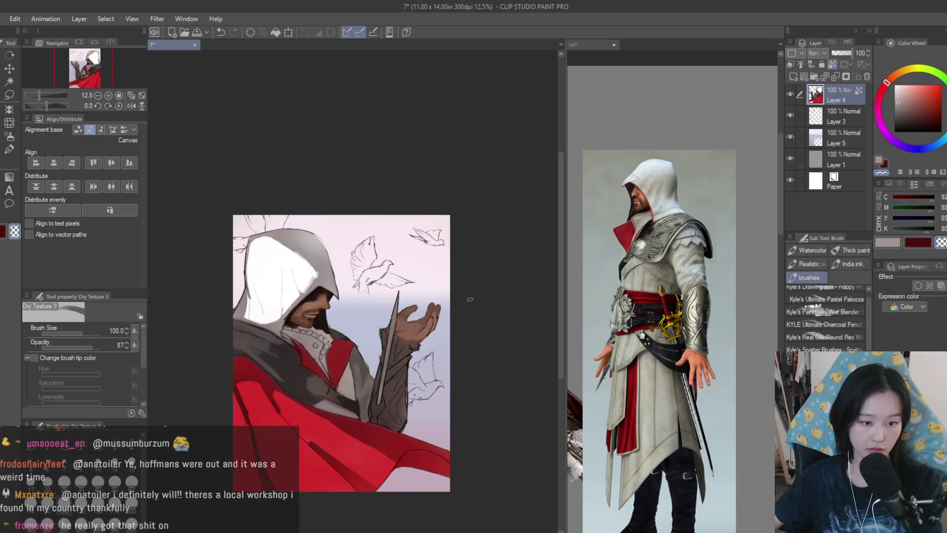
key("h")
scroll(469, 298, "up", 3)
key("l")
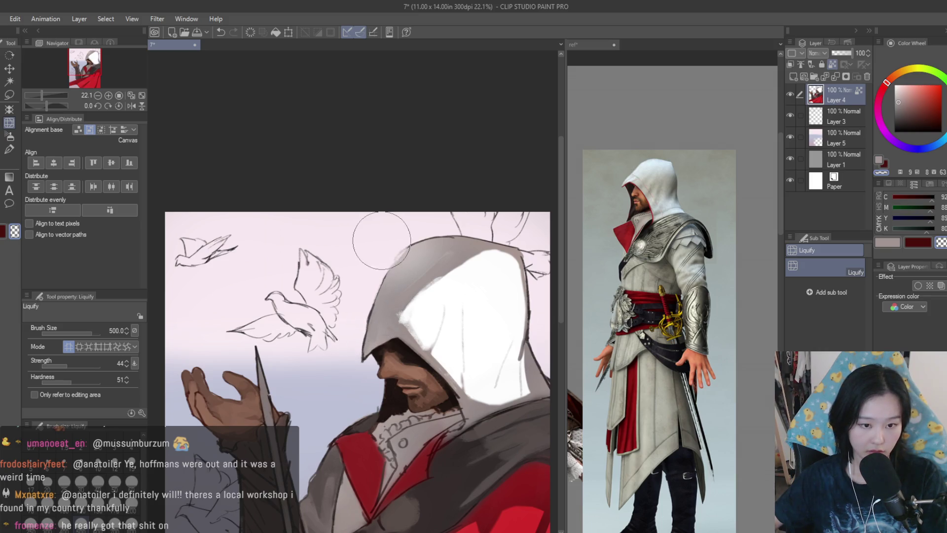
scroll(381, 240, "up", 2)
key("b")
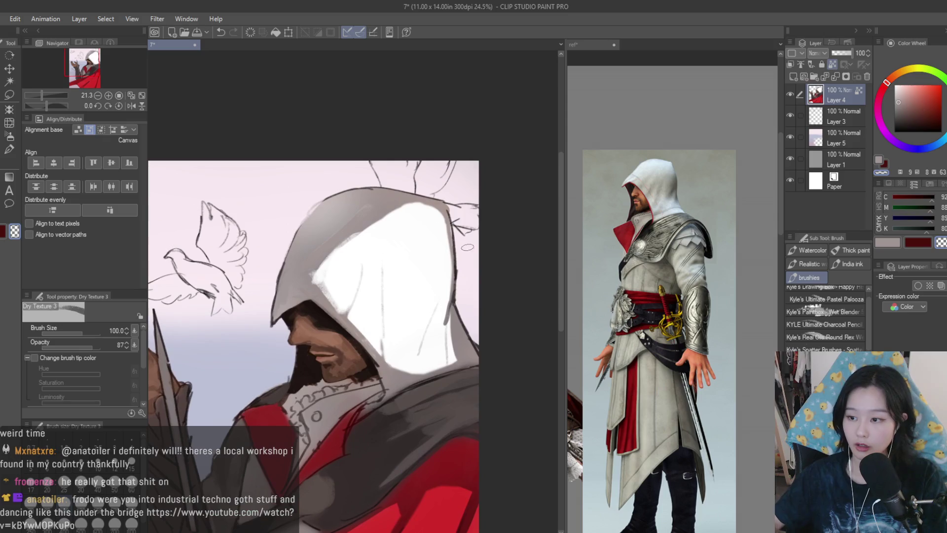
scroll(346, 222, "up", 2)
key("bracketright")
key("bracketright")
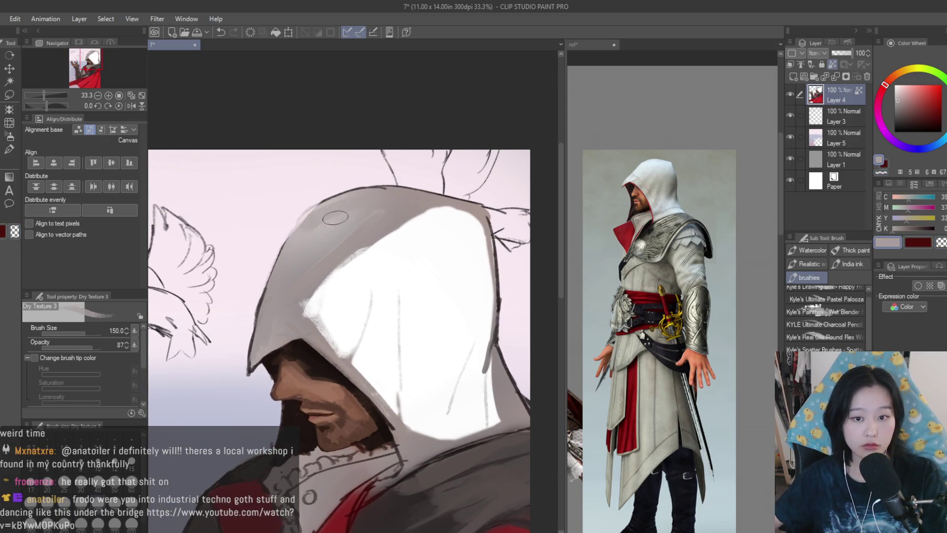
Paint pure white over the hood's grey lines and blend a grey fold into white.
left_click(466, 310, "alt")
left_click_drag(398, 392, 413, 341)
left_click(357, 361, "alt")
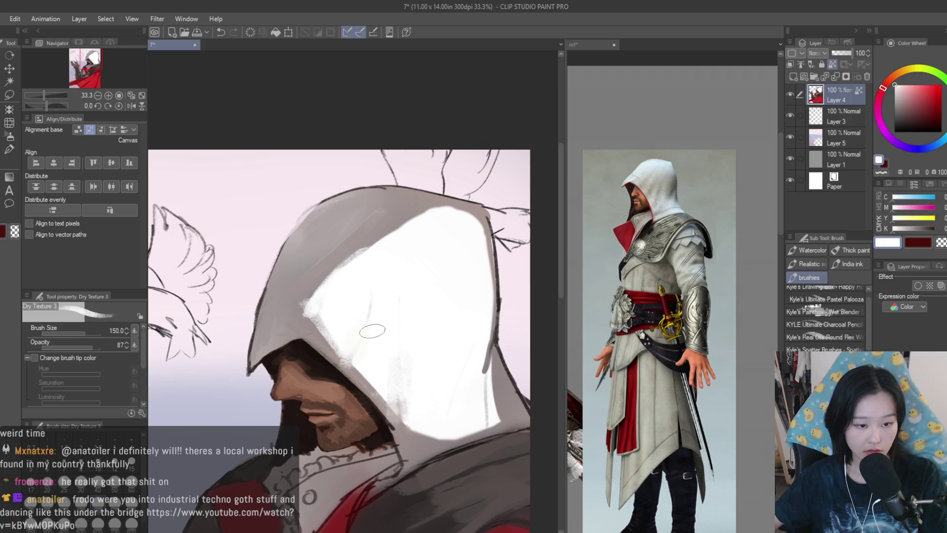
left_click_drag(361, 365, 378, 313)
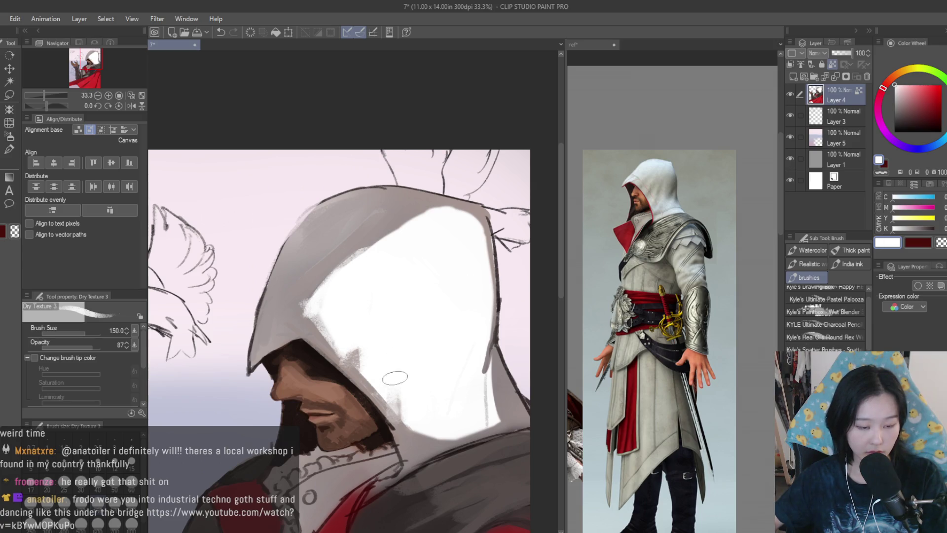
left_click(397, 409, "alt")
left_click_drag(393, 405, 393, 271)
left_click_drag(390, 375, 395, 407)
left_click(420, 394, "alt")
left_click_drag(414, 276, 408, 409)
mouse_move(366, 279)
left_mouse_down()
mouse_move(387, 365)
mouse_move(374, 384)
left_mouse_up()
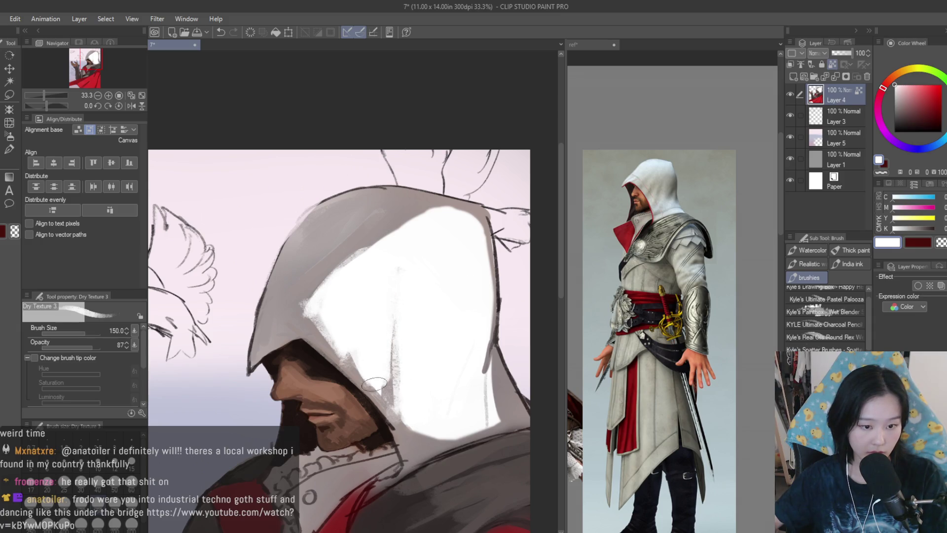
Shade the right side of the hood with sampled greys.
scroll(405, 282, "down", 3)
scroll(420, 278, "up", 3)
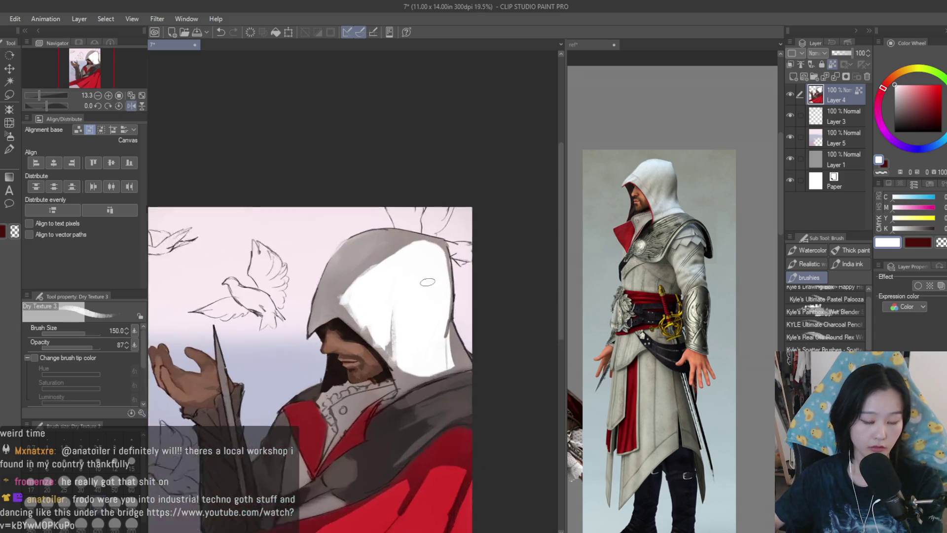
scroll(420, 277, "up", 1)
left_click(339, 205, "alt")
left_click_drag(466, 279, 410, 390)
left_click(439, 356, "alt")
mouse_move(468, 301)
left_mouse_down()
mouse_move(423, 440)
mouse_move(433, 327)
mouse_move(451, 291)
mouse_move(434, 440)
mouse_move(414, 383)
mouse_move(429, 434)
mouse_move(481, 404)
mouse_move(387, 372)
left_mouse_up()
Cover the grey at the hood's centre with pure white.
left_click(423, 440, "alt")
left_click(425, 345, "alt")
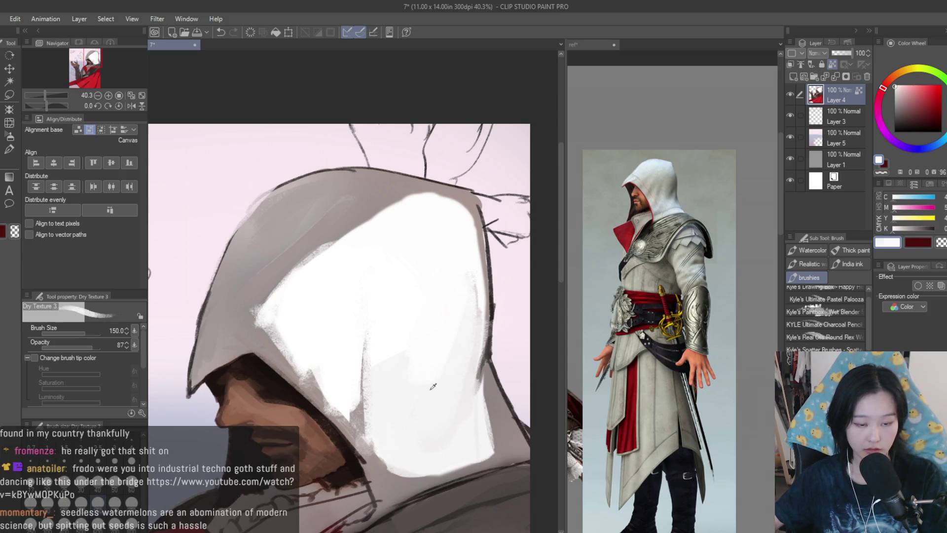
mouse_move(428, 298)
left_mouse_down()
mouse_move(317, 338)
mouse_move(387, 296)
mouse_move(323, 341)
left_mouse_up()
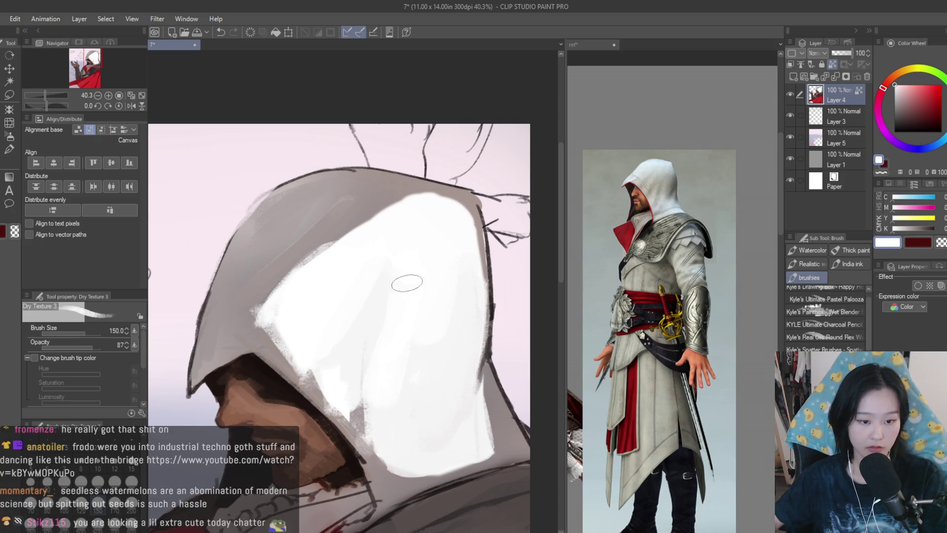
scroll(485, 376, "down", 5)
scroll(316, 341, "up", 5)
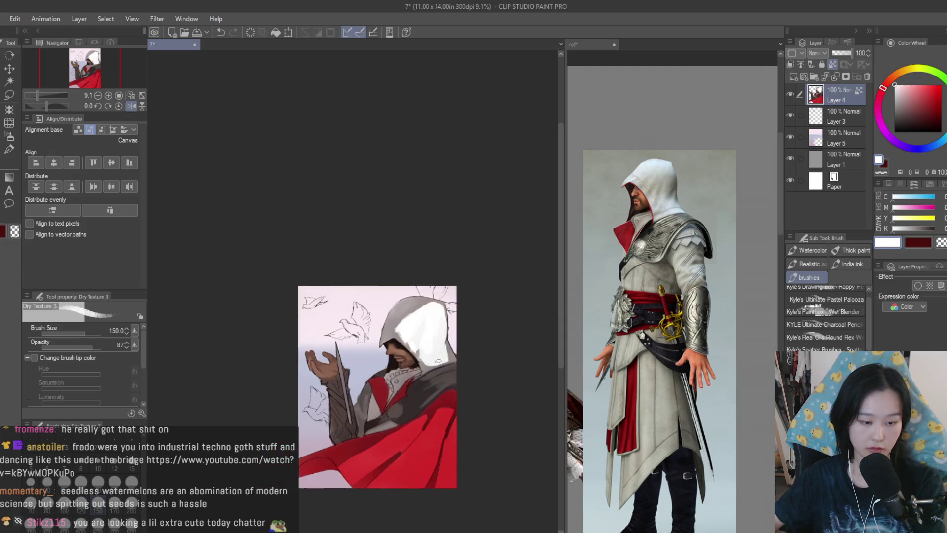
left_click(422, 431, "alt")
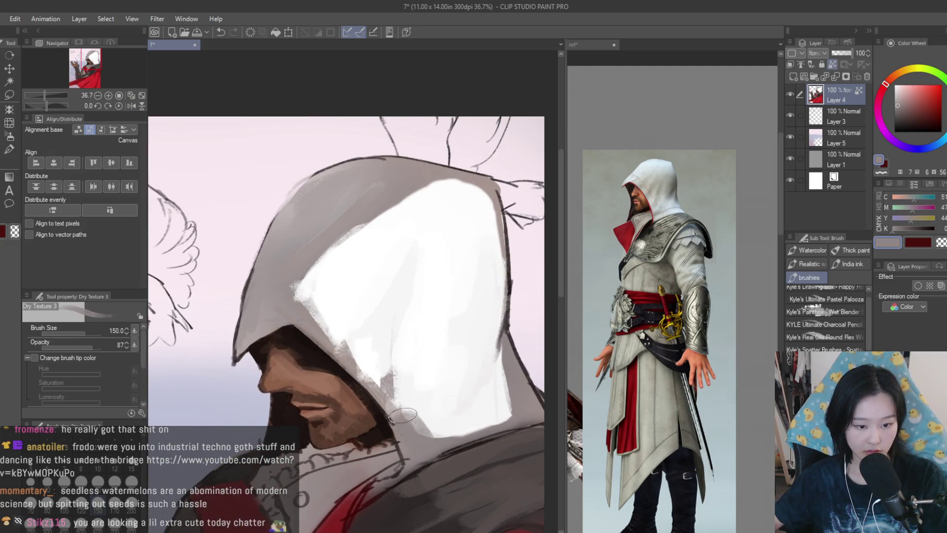
Darken the hood edge with a dark brown stroke taken from the face shadow.
scroll(410, 355, "down", 1)
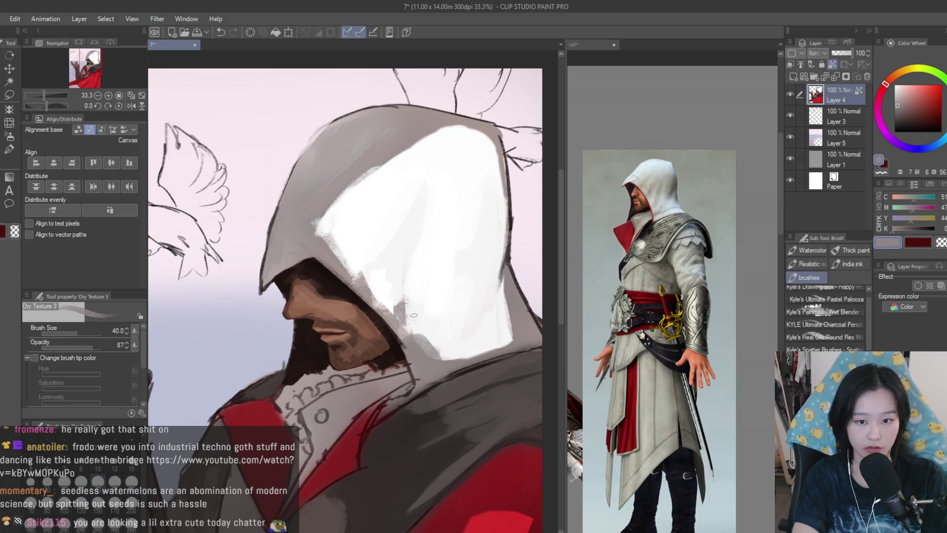
scroll(414, 314, "up", 2)
left_click(373, 320, "alt")
left_click_drag(388, 360, 411, 415)
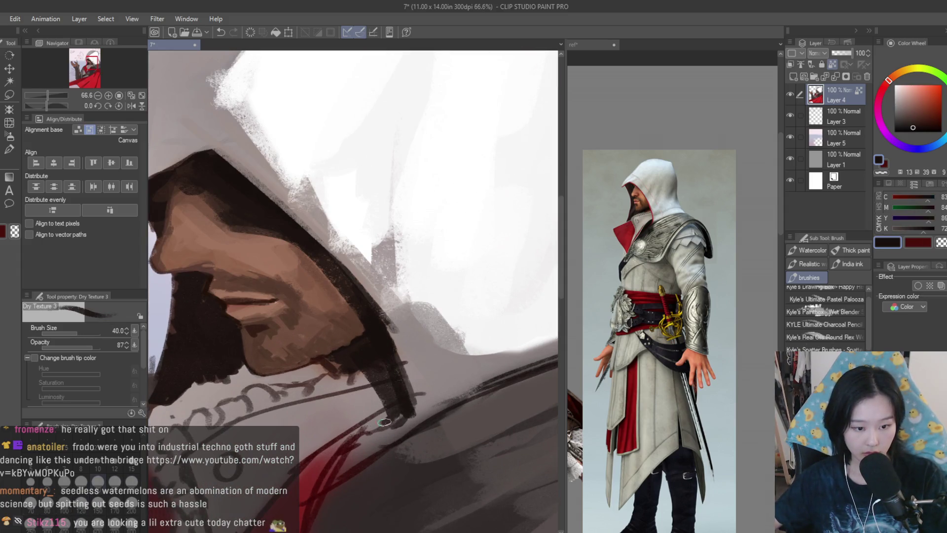
left_click(427, 393, "alt")
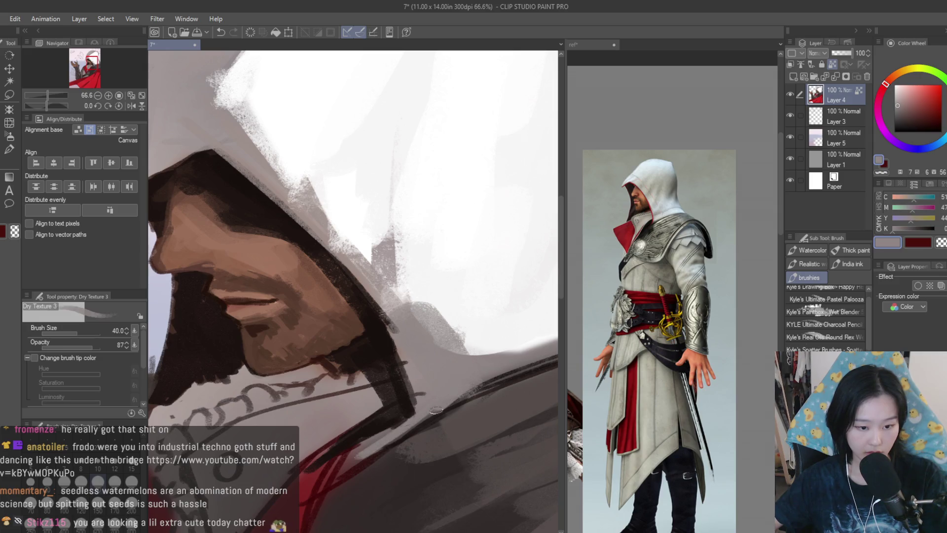
Paint a wide near-black line along the collar and a dark grey stroke along its trim.
scroll(396, 448, "down", 2)
scroll(387, 431, "down", 4)
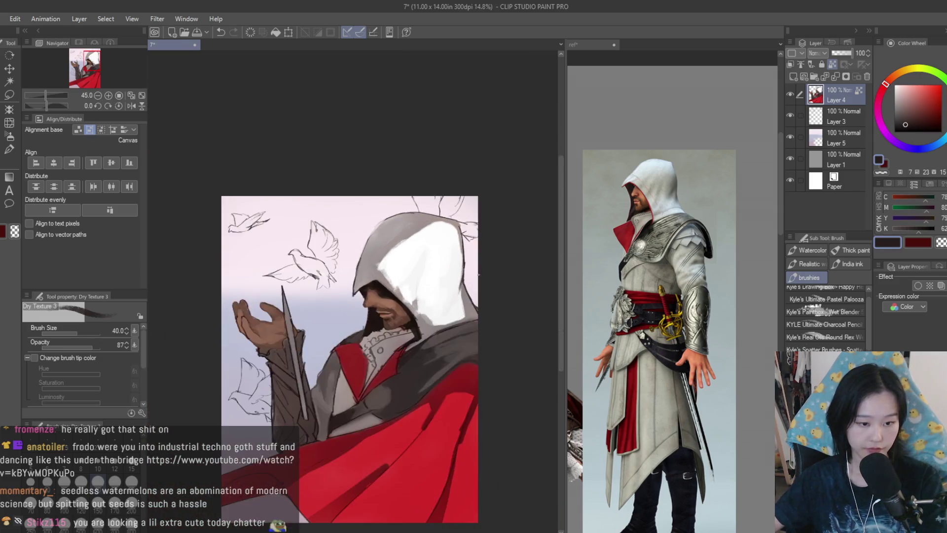
left_click(911, 131)
scroll(276, 361, "up", 3)
left_click_drag(365, 393, 296, 313)
left_click_drag(358, 373, 363, 373)
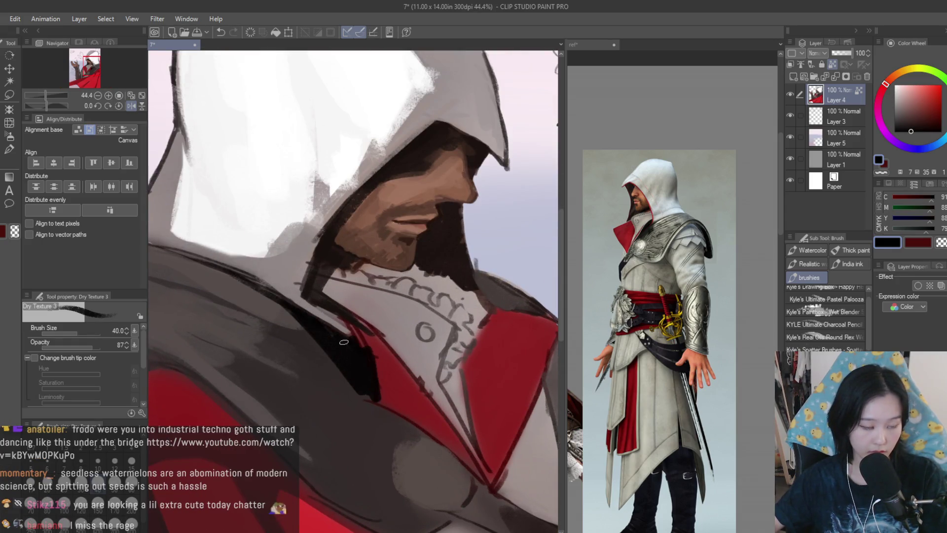
scroll(345, 345, "down", 4)
scroll(366, 367, "up", 3)
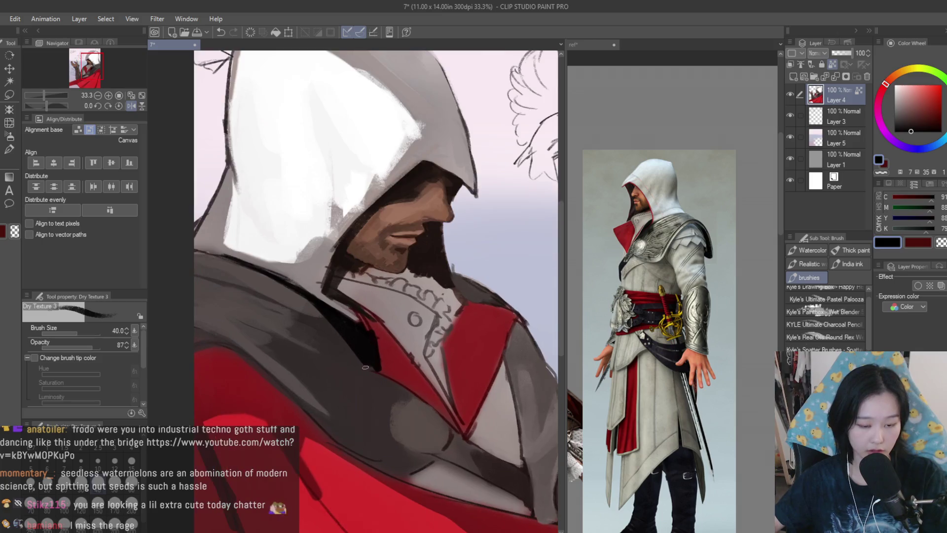
scroll(365, 367, "up", 1)
scroll(469, 450, "down", 4)
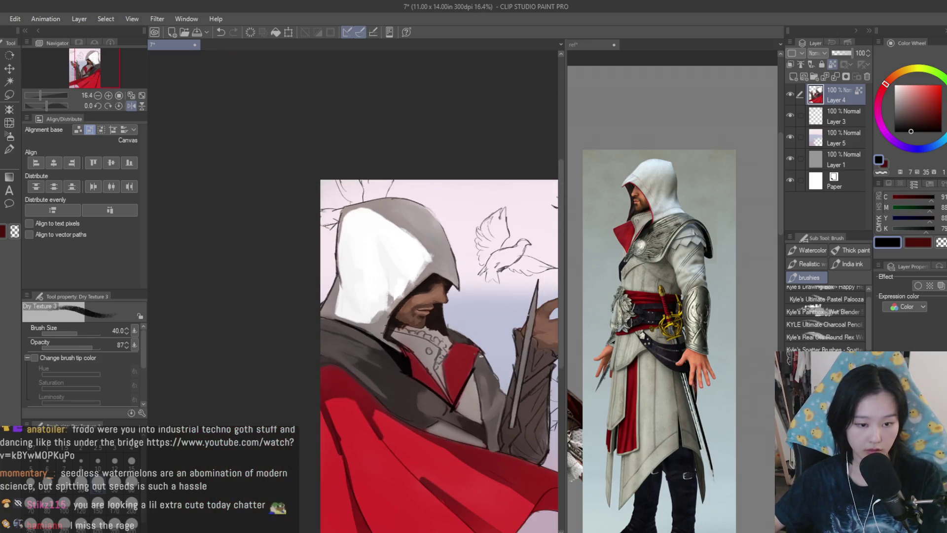
scroll(215, 349, "up", 5)
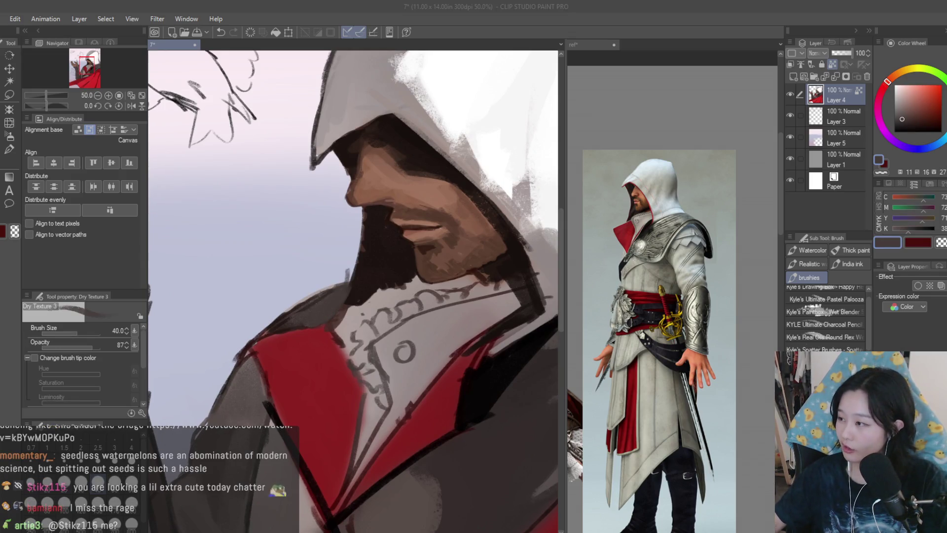
scroll(444, 269, "up", 4)
mouse_move(527, 293)
left_mouse_down()
mouse_move(360, 316)
mouse_move(286, 350)
mouse_move(328, 377)
left_mouse_up()
Draw a near-black line down the shoulder edge.
scroll(328, 378, "down", 2)
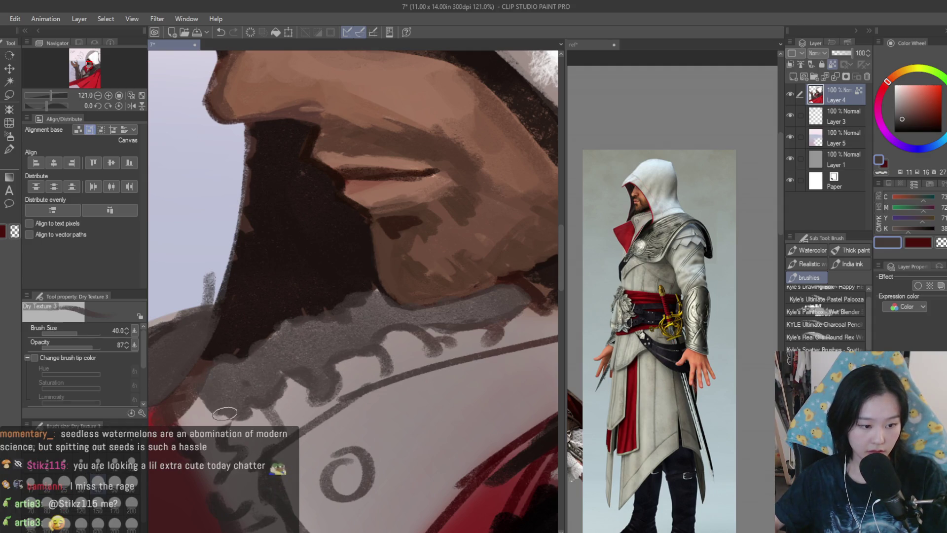
scroll(310, 316, "down", 3)
scroll(338, 340, "up", 2)
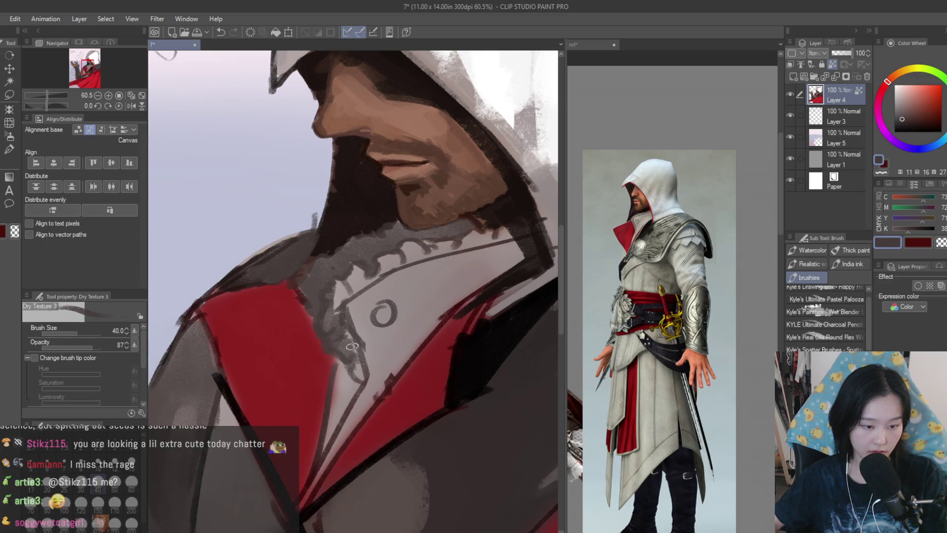
scroll(342, 289, "up", 1)
left_click(345, 293, "alt")
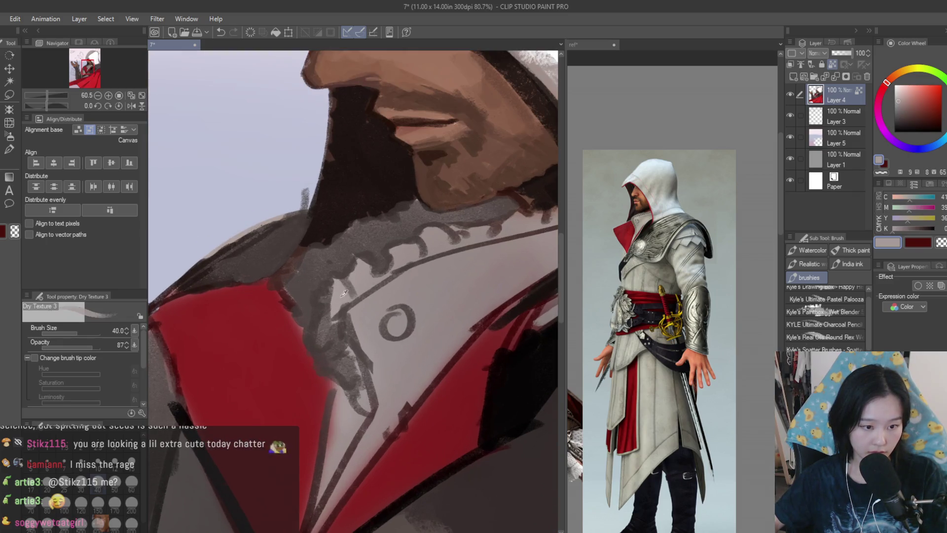
left_click(346, 378, "alt")
scroll(345, 394, "down", 1)
scroll(335, 449, "down", 3)
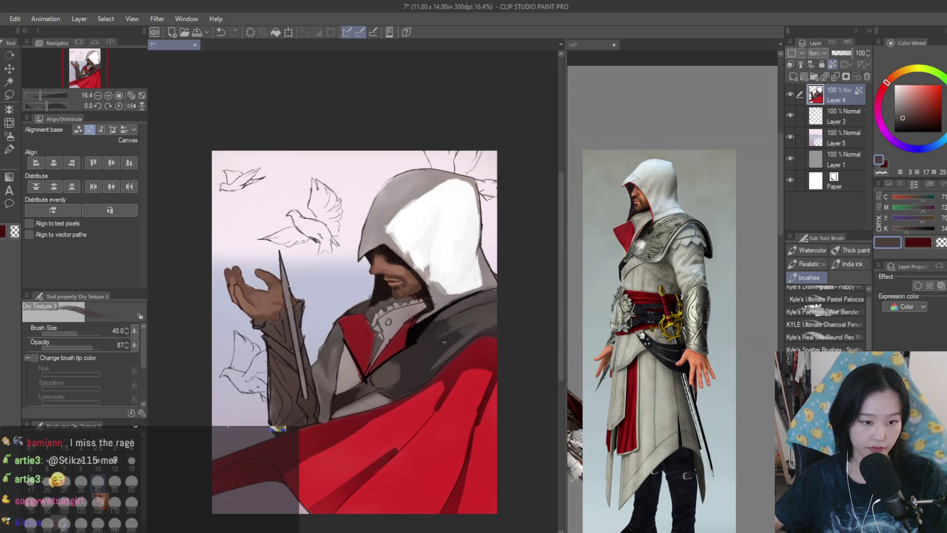
scroll(316, 345, "up", 2)
left_click(314, 311, "alt")
left_click_drag(314, 311, 299, 400)
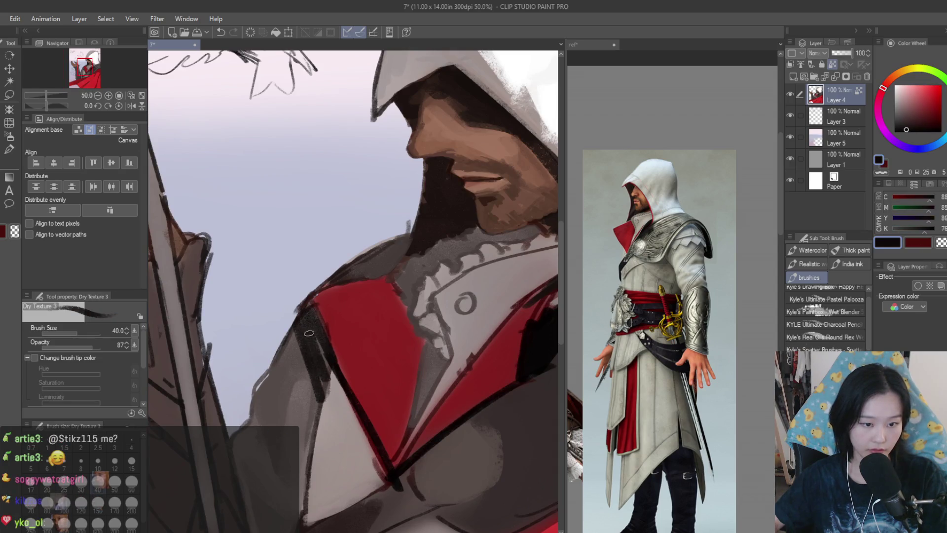
Sample light grey-blue and pinkish-grey tones from the painting for the next strokes.
scroll(490, 420, "down", 5)
scroll(354, 319, "up", 5)
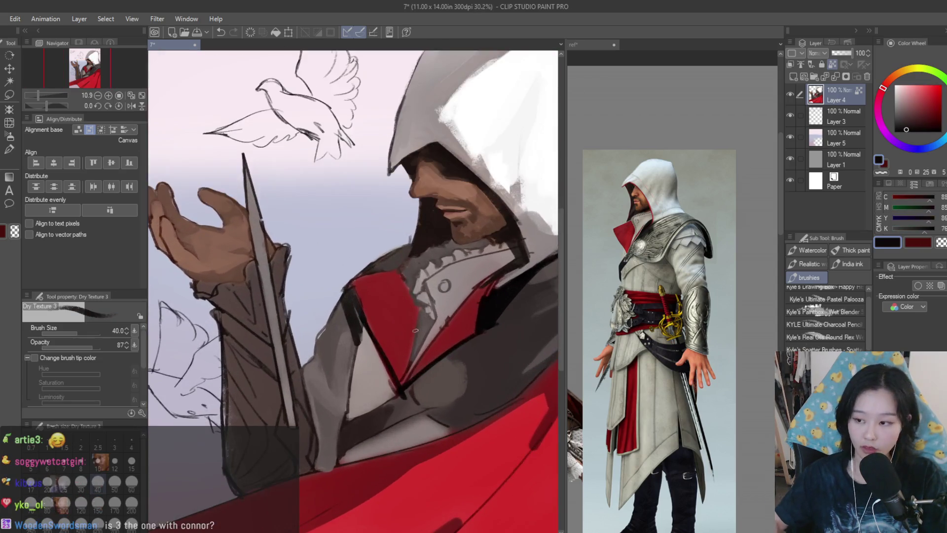
left_click(342, 299, "alt")
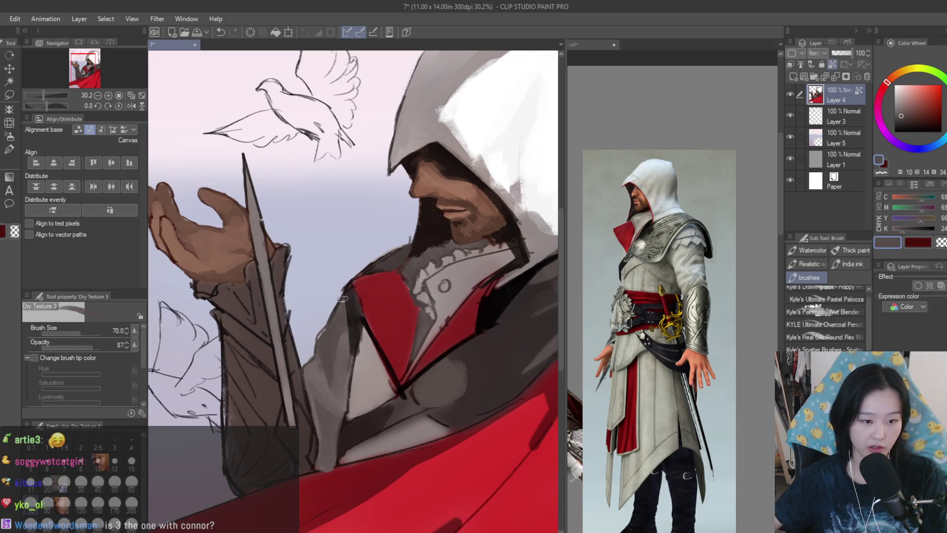
left_click(347, 347, "alt")
left_click(356, 347, "alt")
scroll(404, 362, "down", 2)
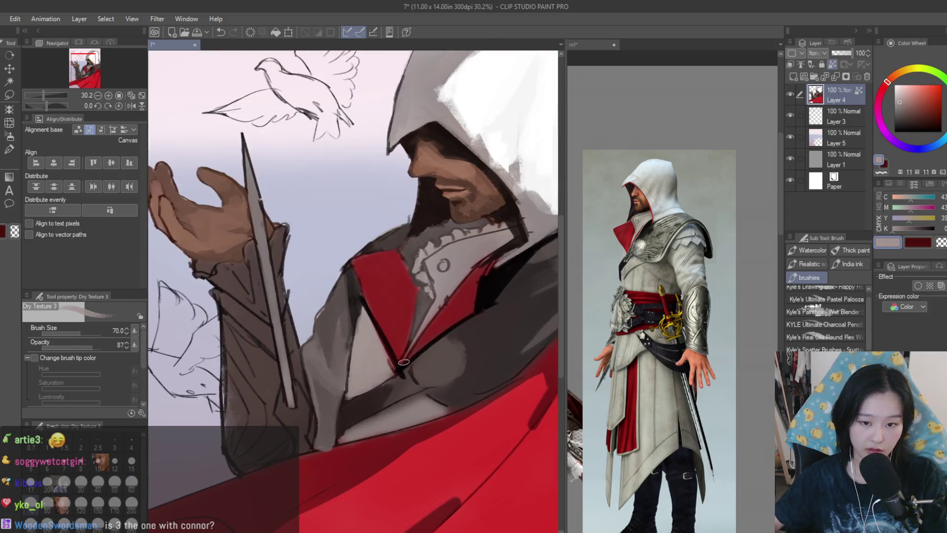
scroll(574, 377, "down", 3)
scroll(409, 428, "up", 3)
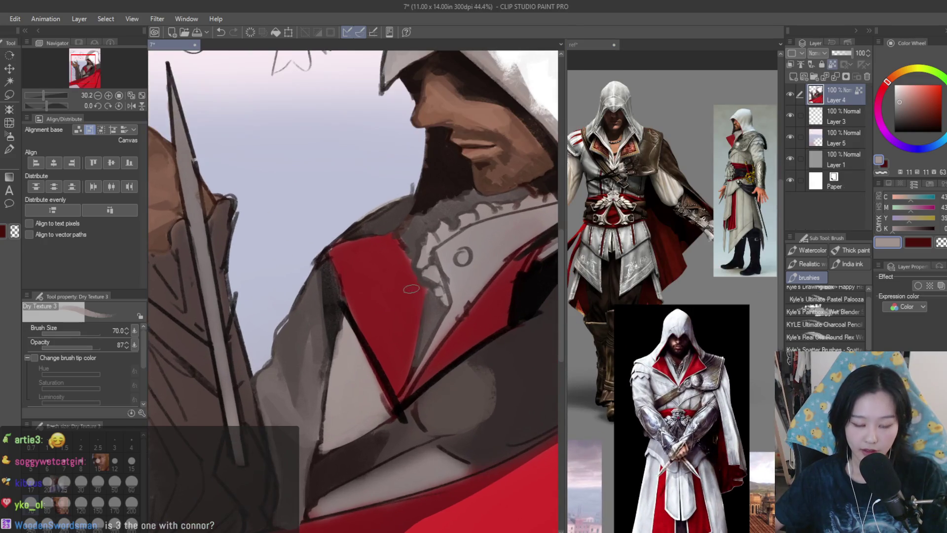
Sample darker and lighter greys from the cape and its shadows.
left_click(398, 507, "alt")
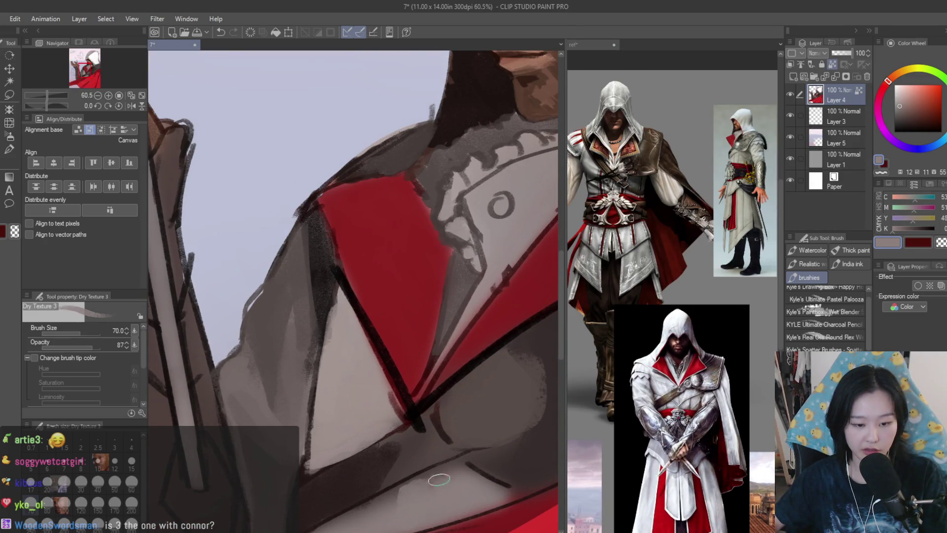
left_click(464, 497, "alt")
scroll(427, 454, "down", 1)
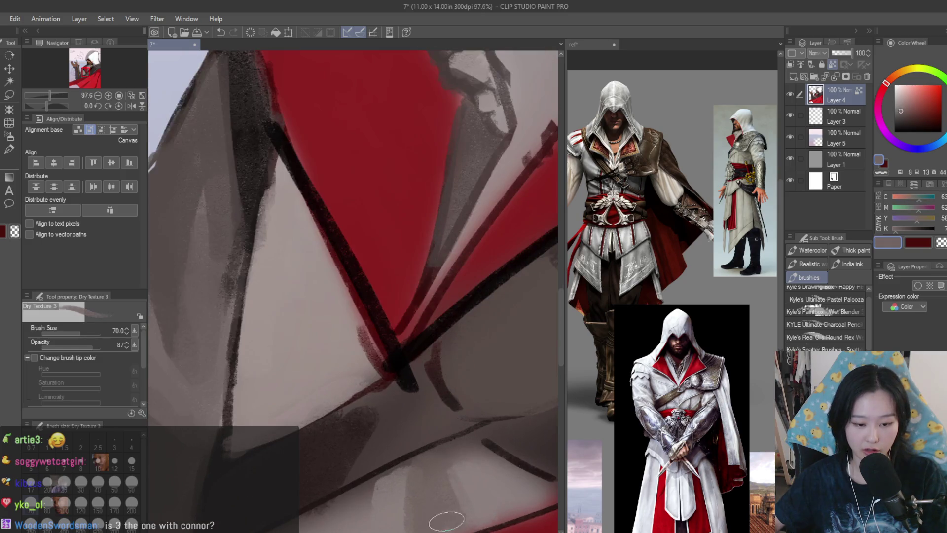
left_click(432, 513, "alt")
left_click(412, 509, "alt")
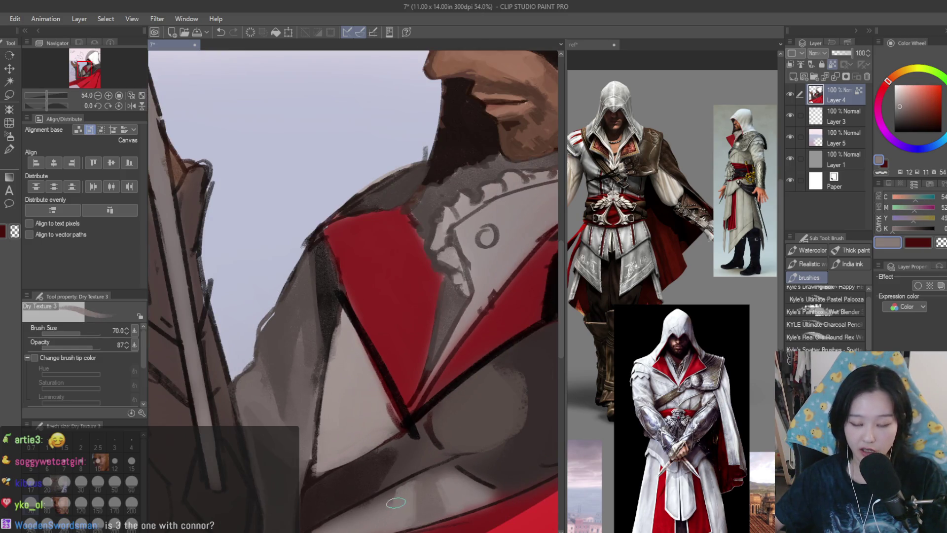
scroll(396, 503, "down", 3)
scroll(435, 376, "up", 5)
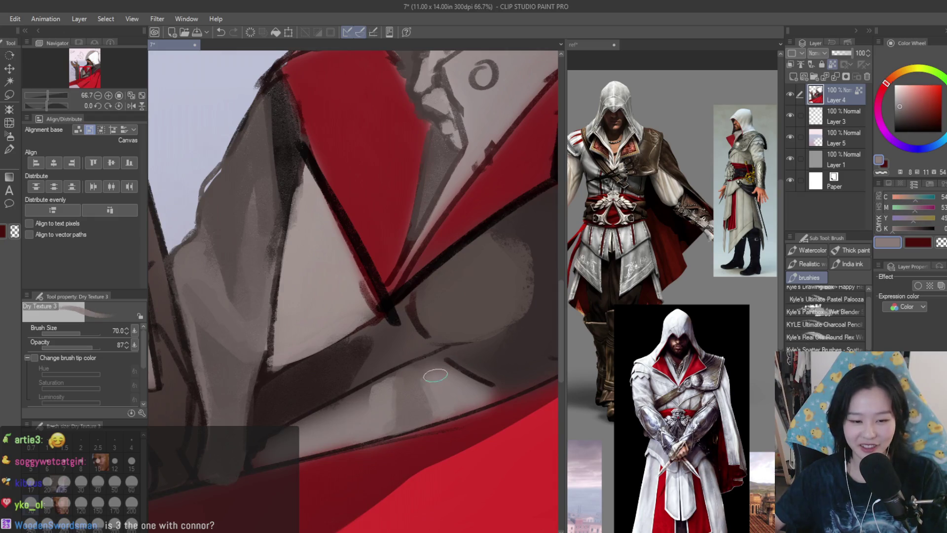
scroll(435, 376, "down", 2)
Shift the reference board to show other images, then return to the Ezio painting.
left_click(640, 291)
left_click_drag(640, 291, 581, 375)
left_click(389, 400)
scroll(389, 401, "up", 2)
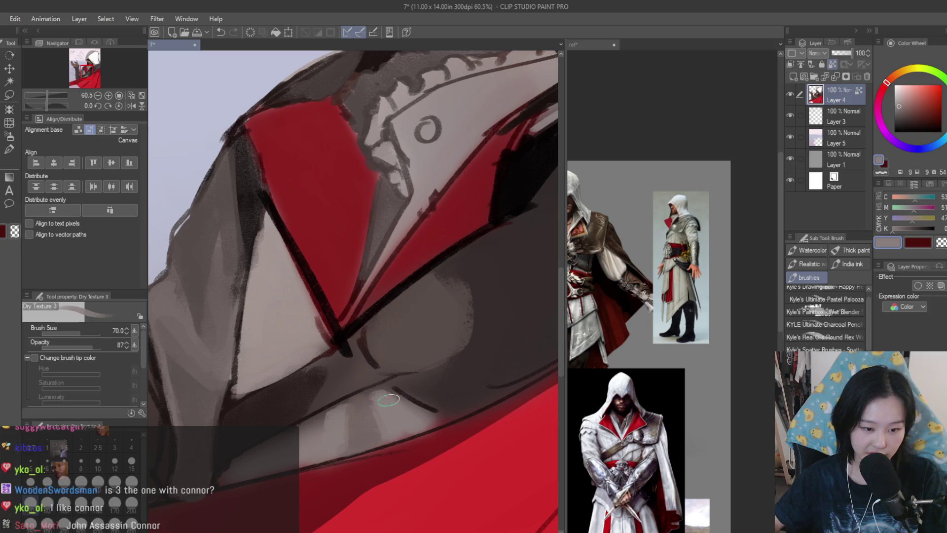
Pick a slightly adjusted grey and lay soft lighter strokes over the grey chest tunic.
left_click(434, 407, "alt")
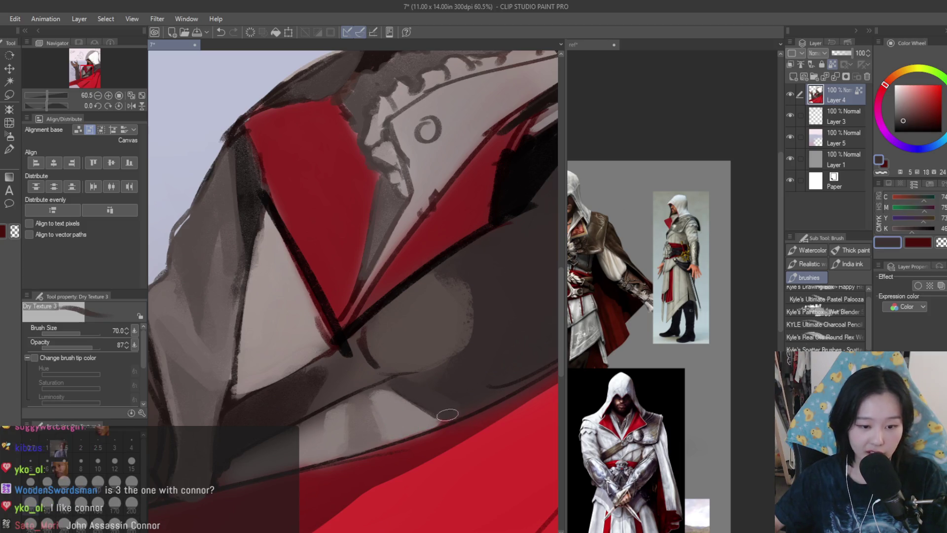
left_click(351, 369, "alt")
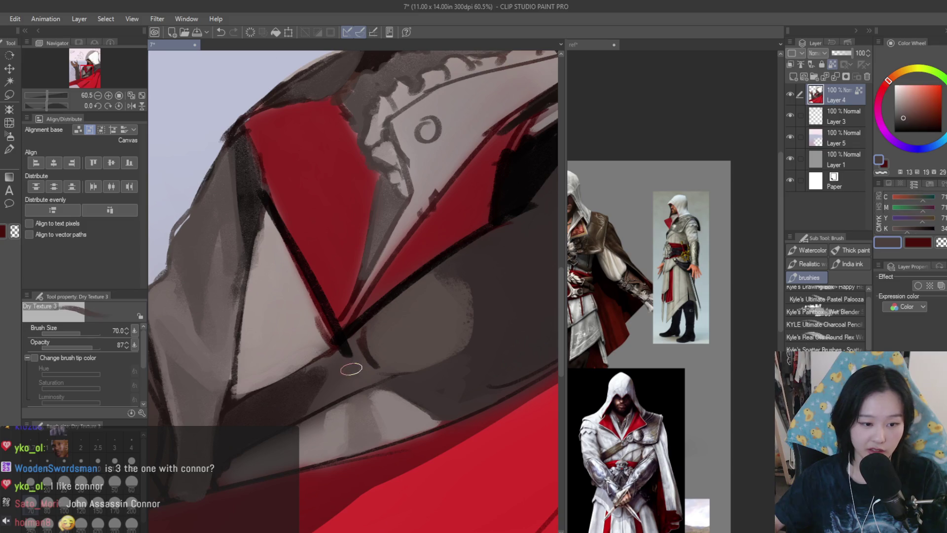
left_click(453, 360, "alt")
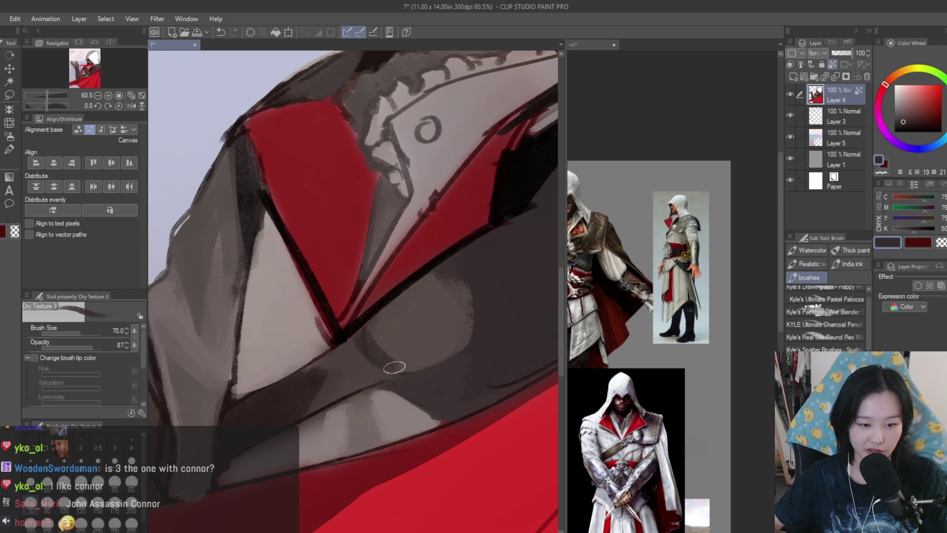
left_click_drag(429, 276, 473, 291)
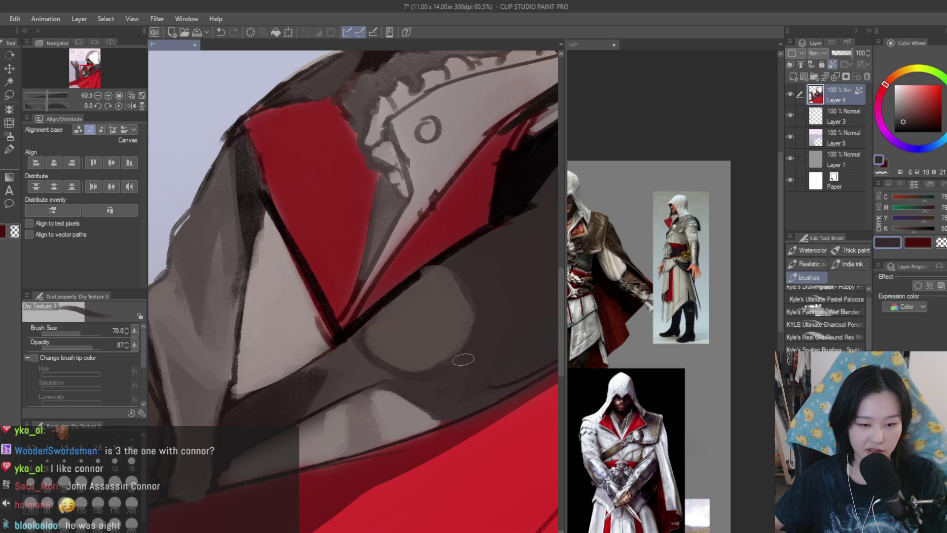
scroll(463, 360, "down", 5)
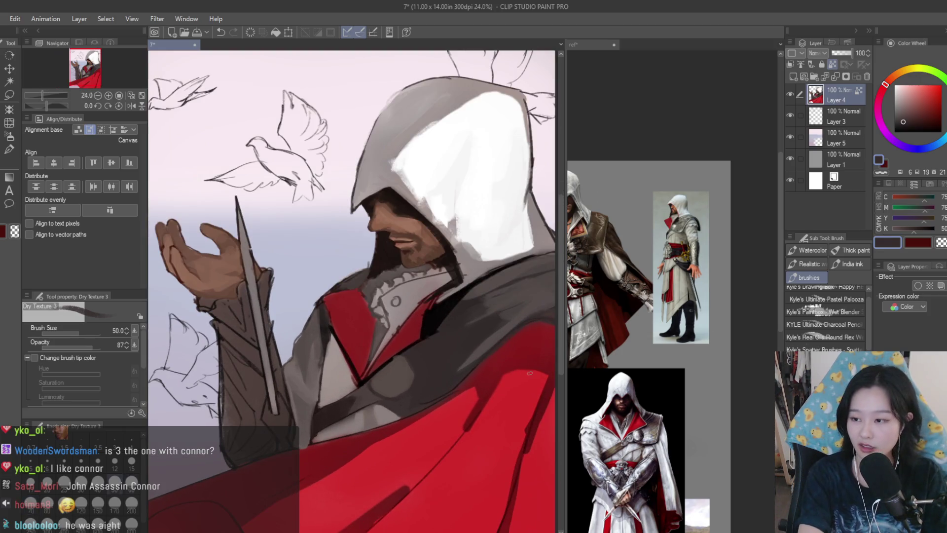
Sample the collar's grey and paint a grey shadow stroke across the white collar.
scroll(615, 344, "up", 5)
scroll(428, 343, "up", 5)
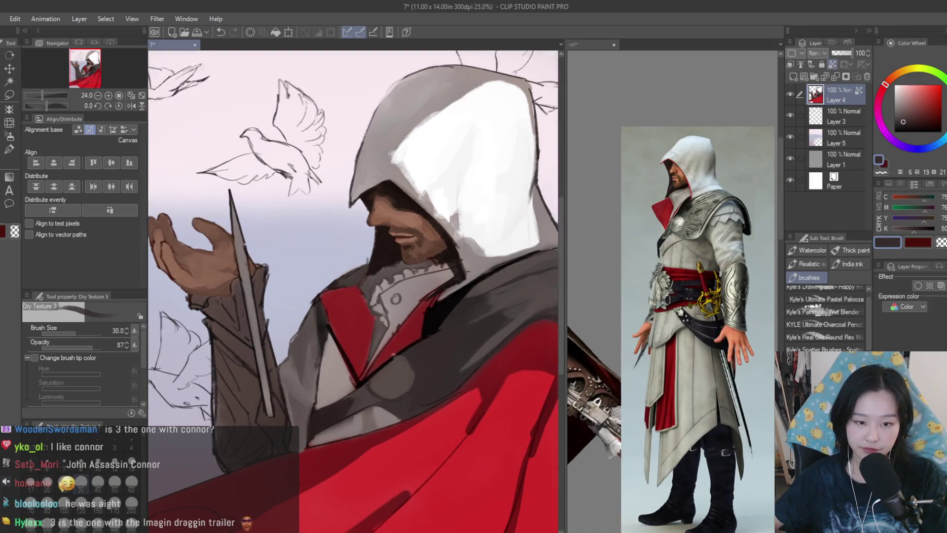
scroll(325, 417, "down", 2)
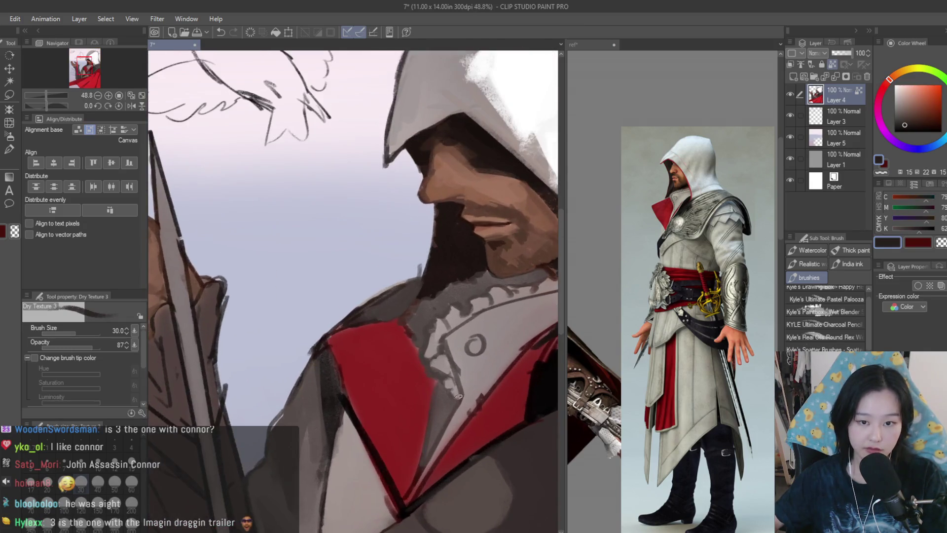
left_click(499, 365, "alt")
scroll(436, 423, "down", 2)
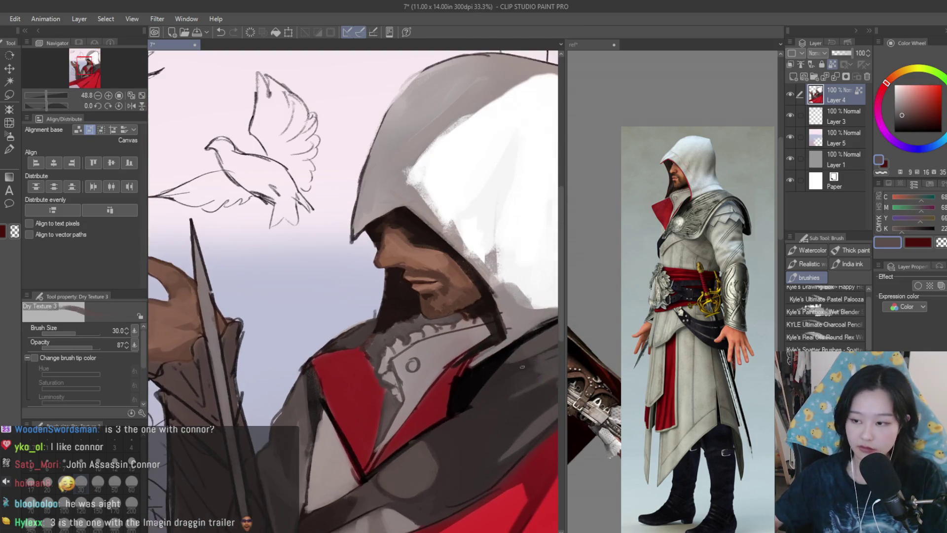
left_click(495, 355, "alt")
scroll(423, 455, "up", 2)
left_click(348, 458, "alt")
left_click(376, 395, "alt")
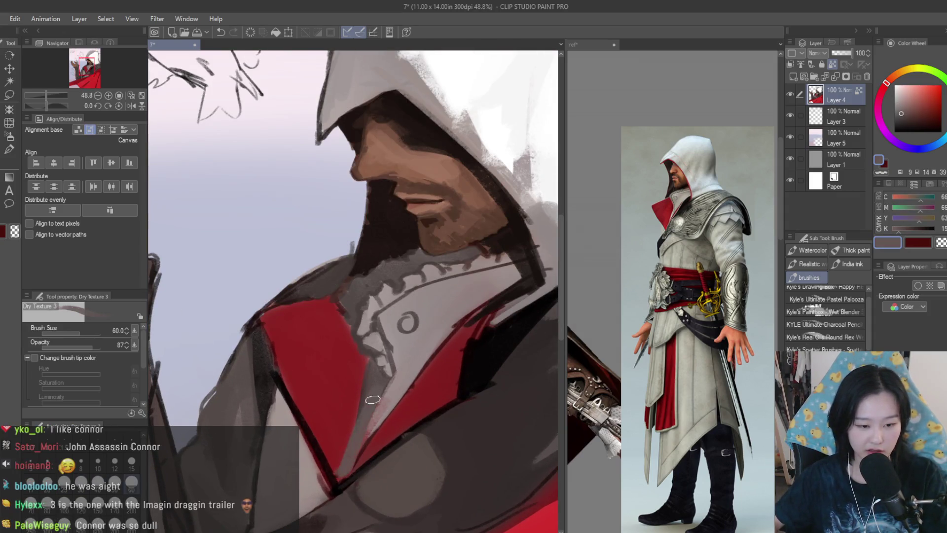
left_click(372, 400, "alt")
left_click(330, 411, "alt")
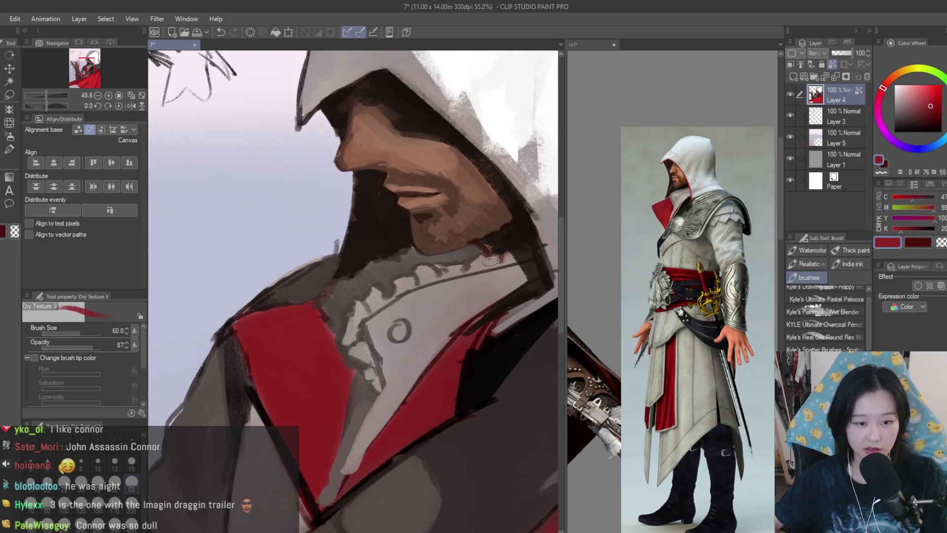
scroll(479, 261, "up", 1)
left_click(430, 262, "alt")
left_click_drag(512, 277, 523, 280)
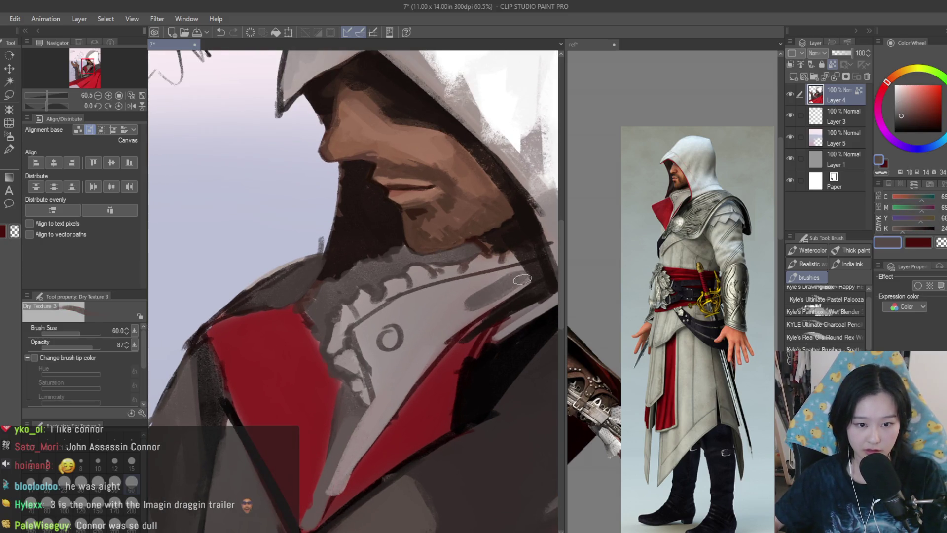
Add short dark grey ruffle shadow marks along the white collar.
left_click(455, 279, "alt")
left_click(471, 284, "alt")
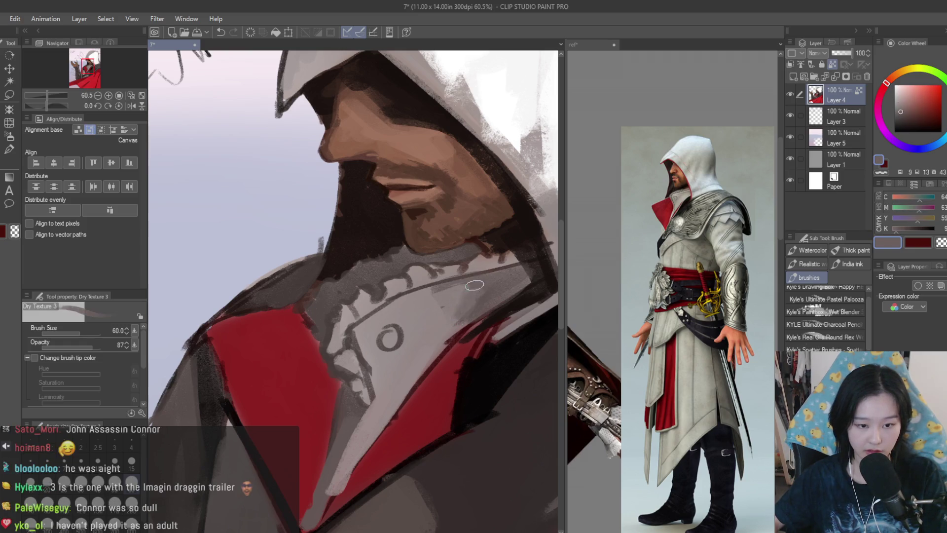
left_click(418, 343, "alt")
scroll(433, 330, "up", 1)
left_click(503, 269, "alt")
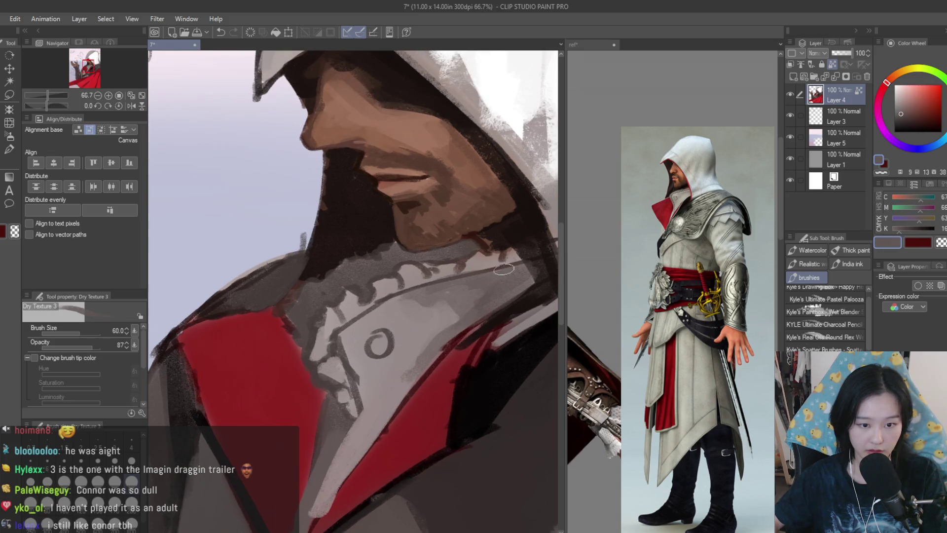
mouse_move(437, 276)
left_mouse_down()
mouse_move(398, 283)
mouse_move(317, 326)
left_mouse_up()
scroll(513, 319, "down", 5)
scroll(495, 326, "up", 4)
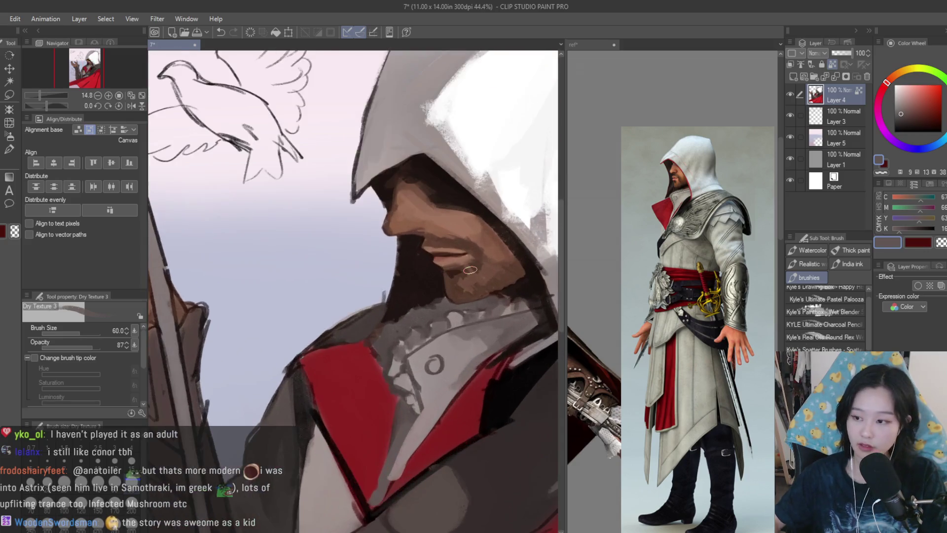
scroll(470, 270, "up", 2)
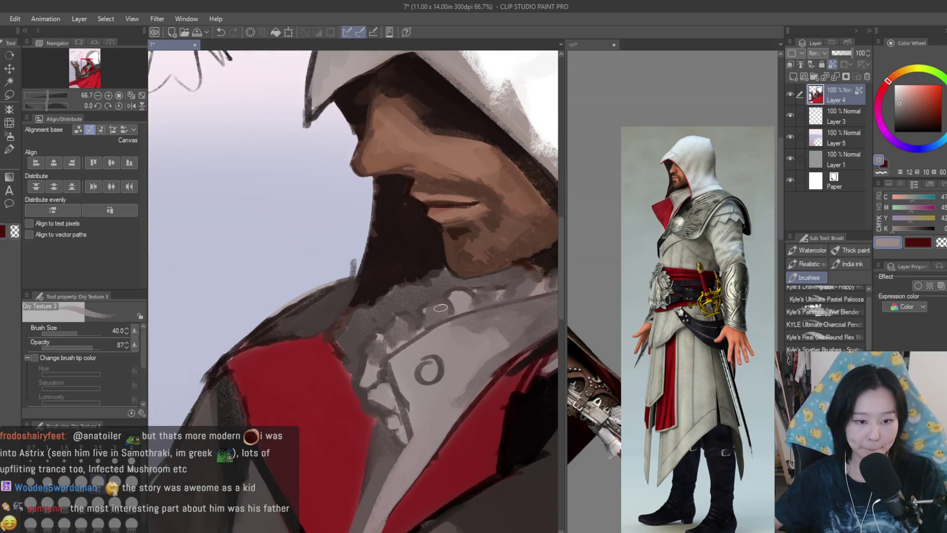
scroll(400, 345, "up", 1)
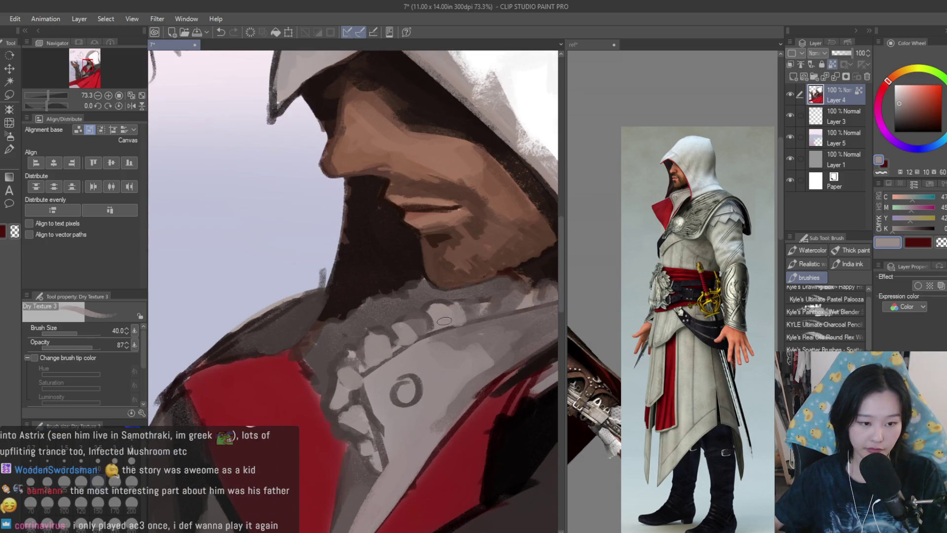
Pick dark, near-black and mid-dark browns from the beard for its shadows.
left_click(313, 340, "alt")
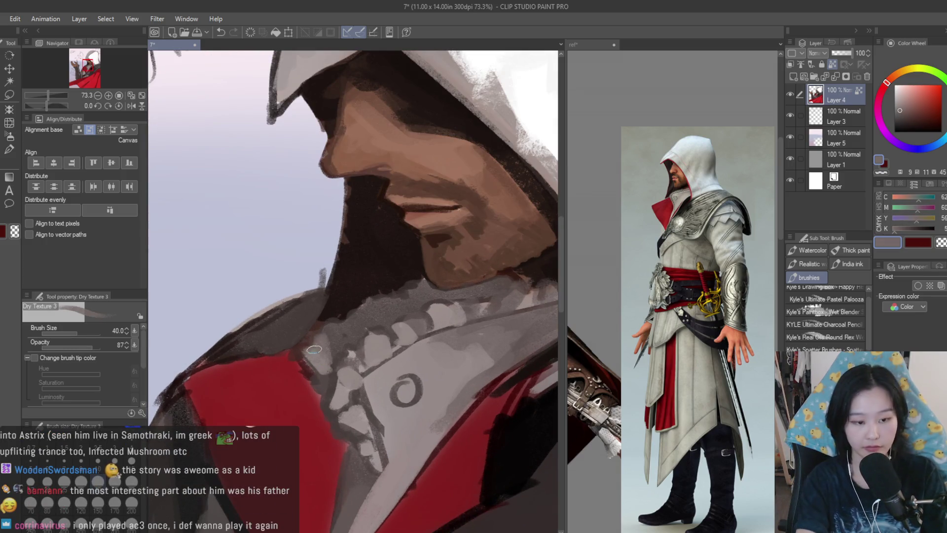
scroll(367, 307, "down", 5)
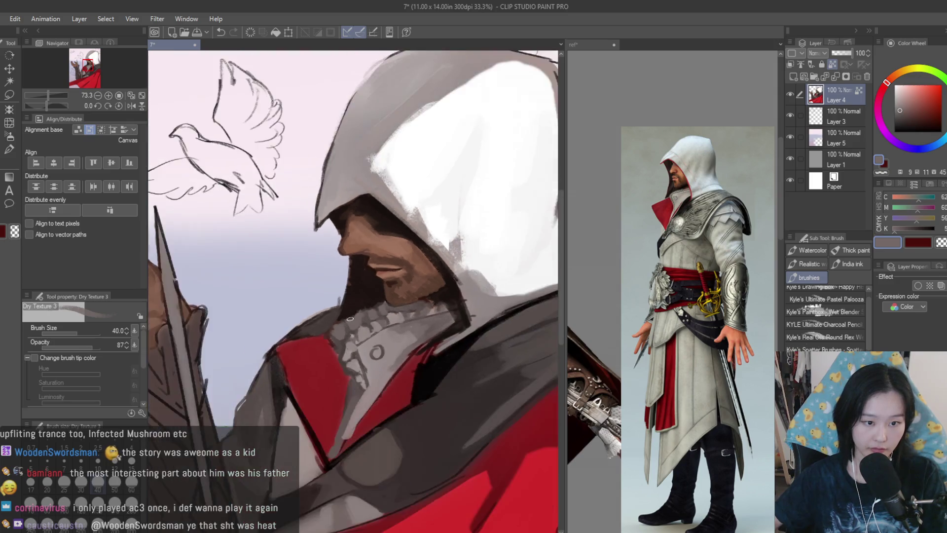
scroll(393, 327, "up", 2)
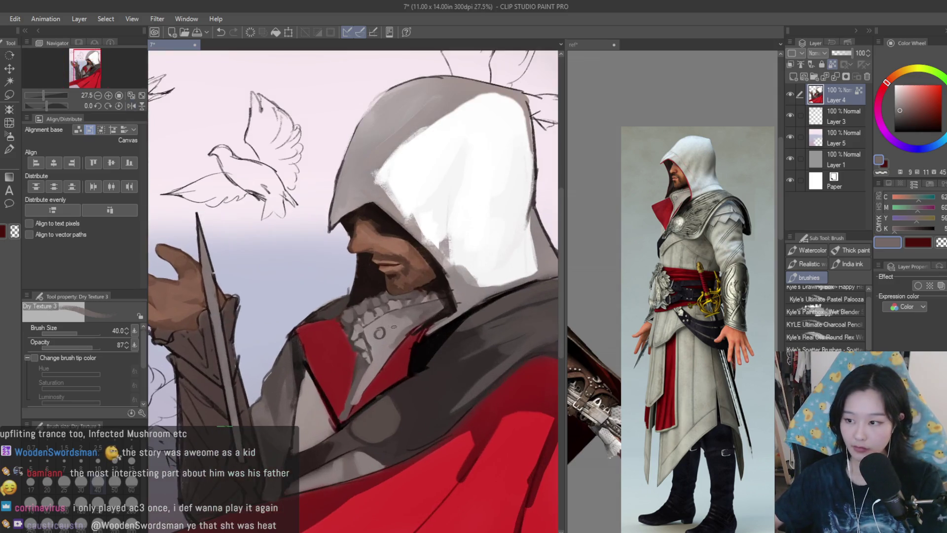
scroll(365, 291, "up", 4)
left_click(365, 291, "alt")
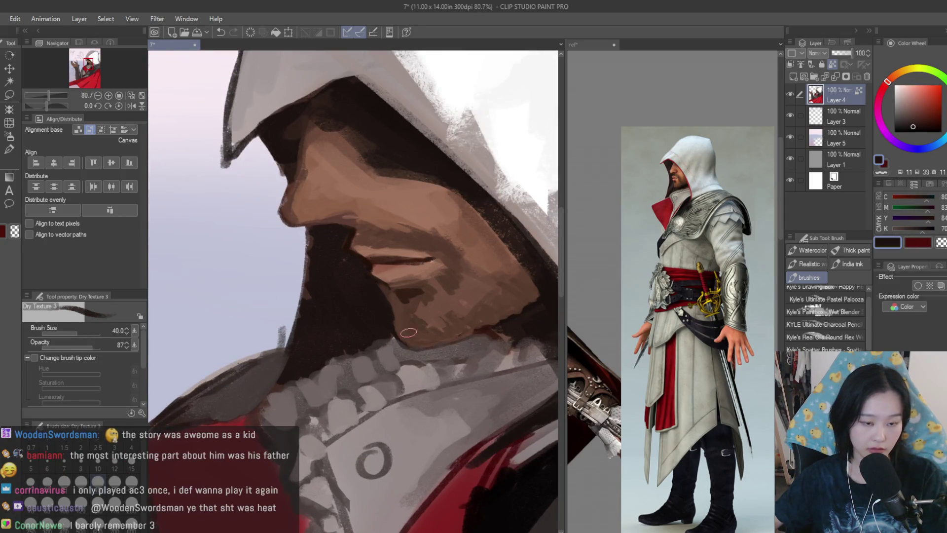
scroll(408, 333, "down", 5)
scroll(485, 356, "up", 2)
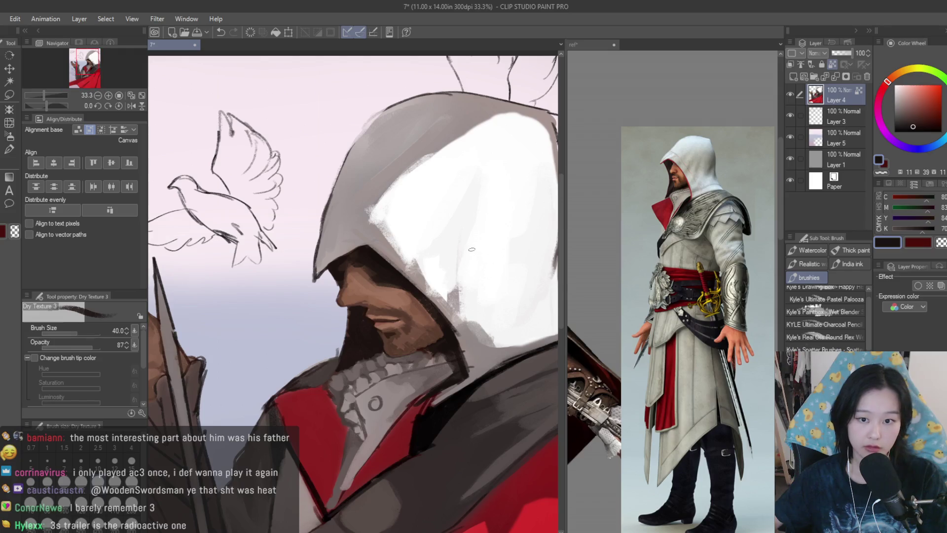
scroll(431, 352, "up", 4)
left_click(327, 391, "alt")
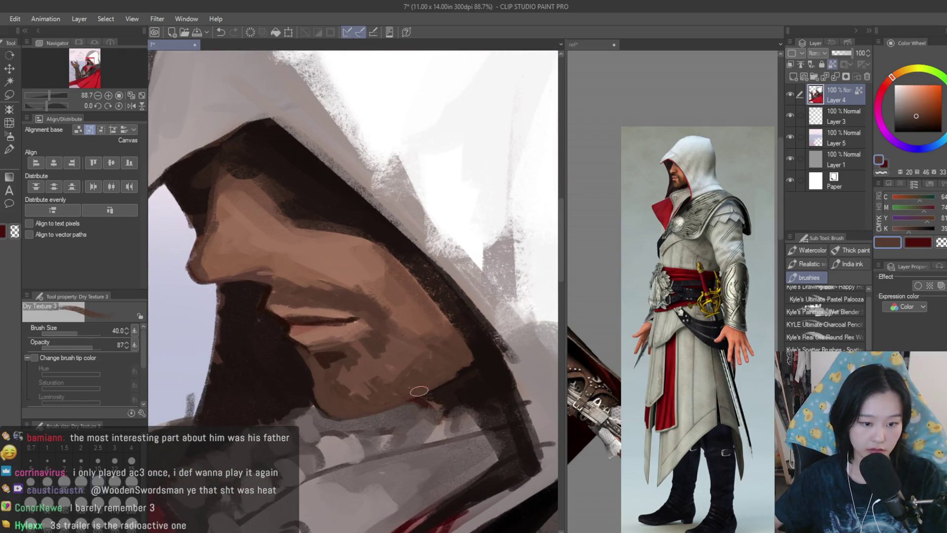
left_click(419, 391, "alt")
left_click(346, 426, "alt")
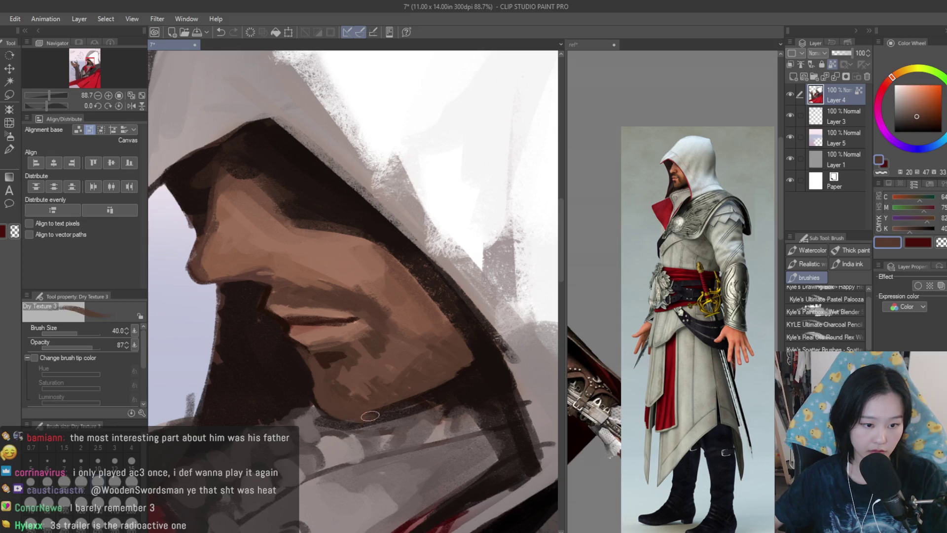
scroll(481, 308, "down", 5)
Mirror the canvas to check it, flip back, and pick a lighter brown from the face.
key("h")
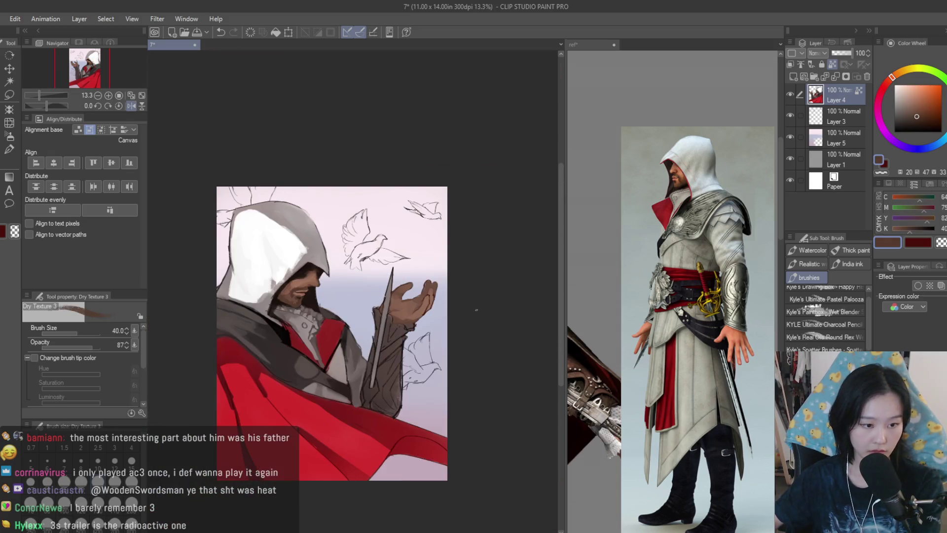
key("h")
scroll(406, 331, "up", 6)
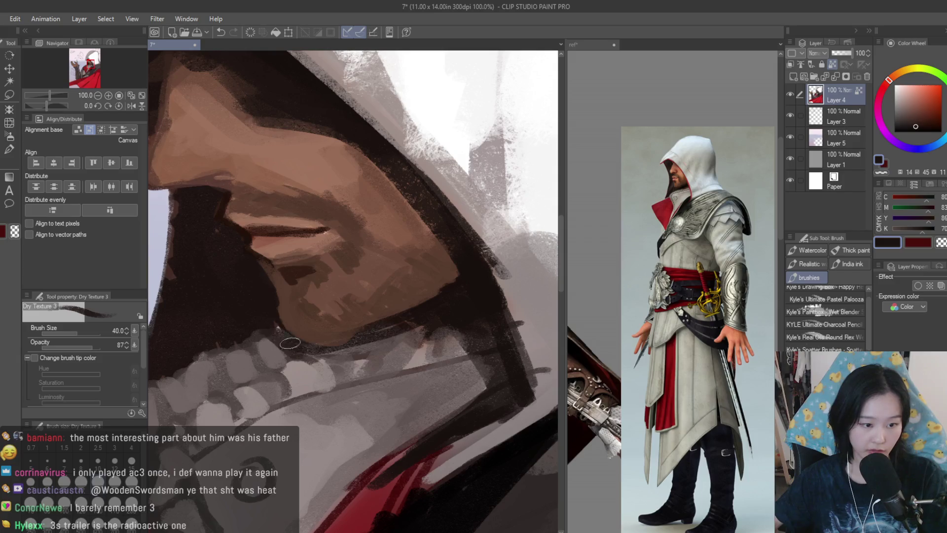
left_click(250, 323, "alt")
scroll(276, 318, "down", 6)
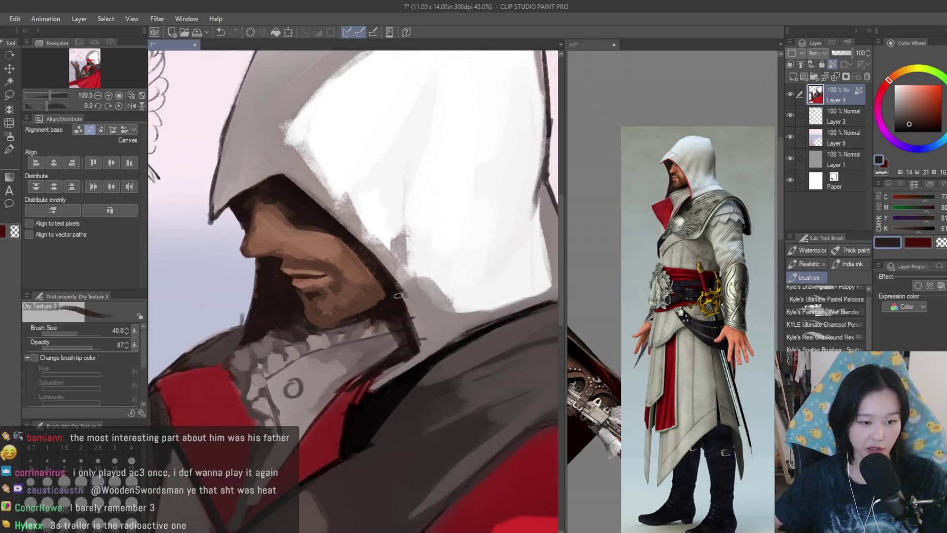
Mirror the view again, sample the hood's light grey, and select the Weird Paint 1 brush.
key("h")
key("h")
scroll(436, 305, "up", 5)
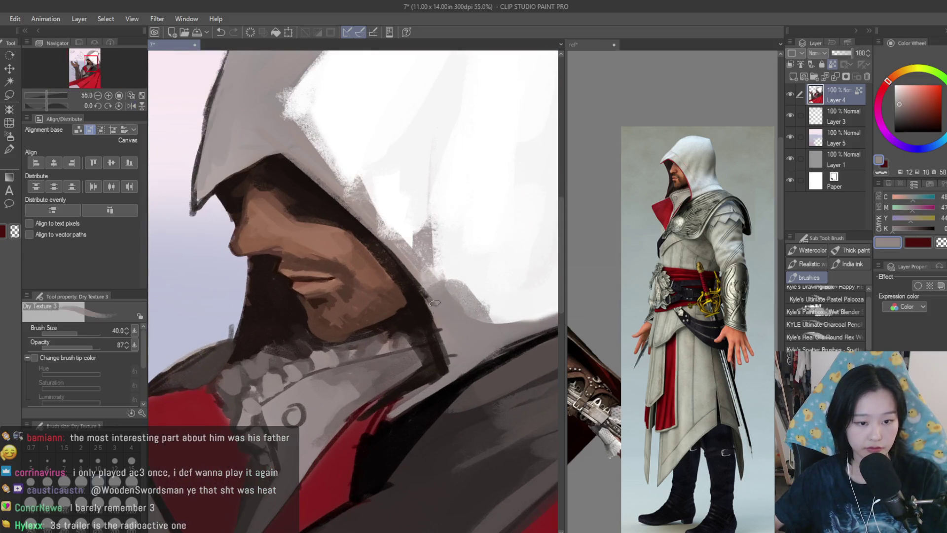
left_click(439, 313, "alt")
scroll(439, 313, "down", 5)
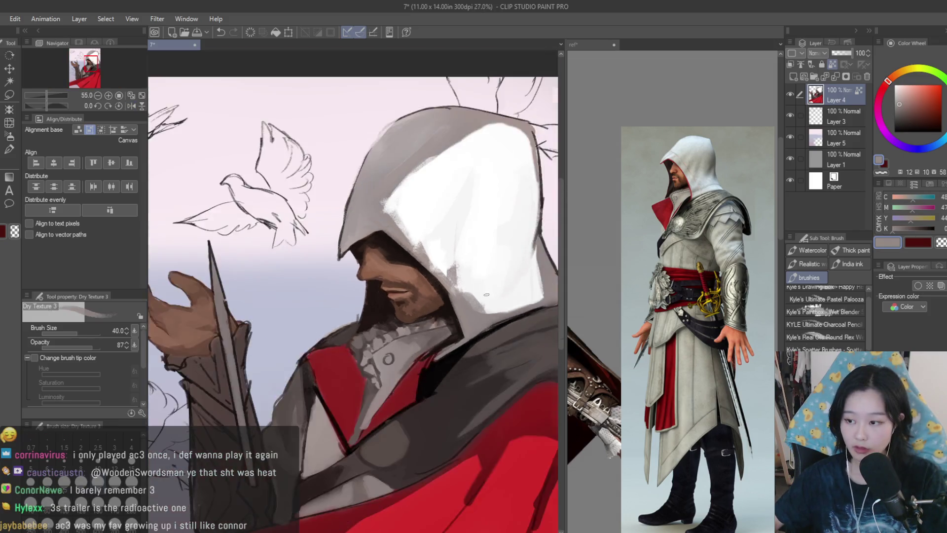
scroll(277, 204, "up", 1)
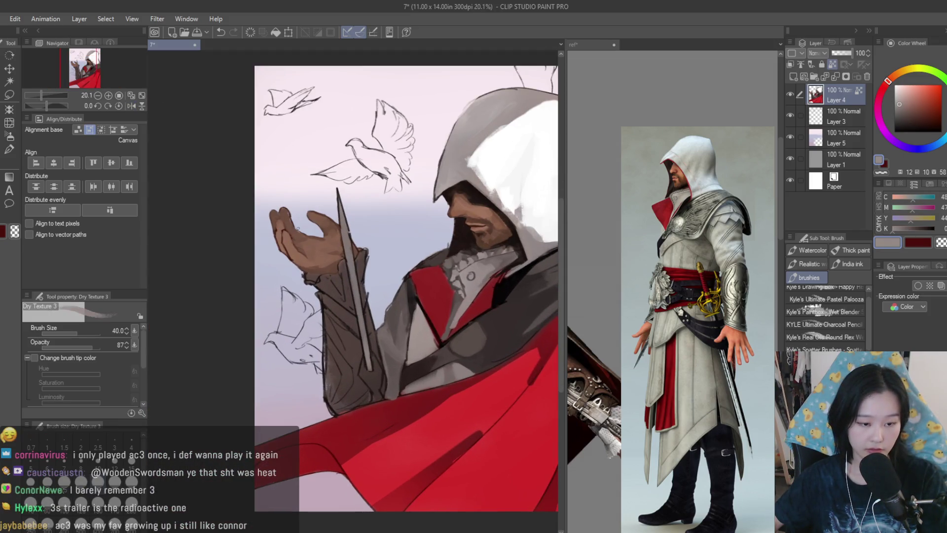
scroll(521, 316, "down", 2)
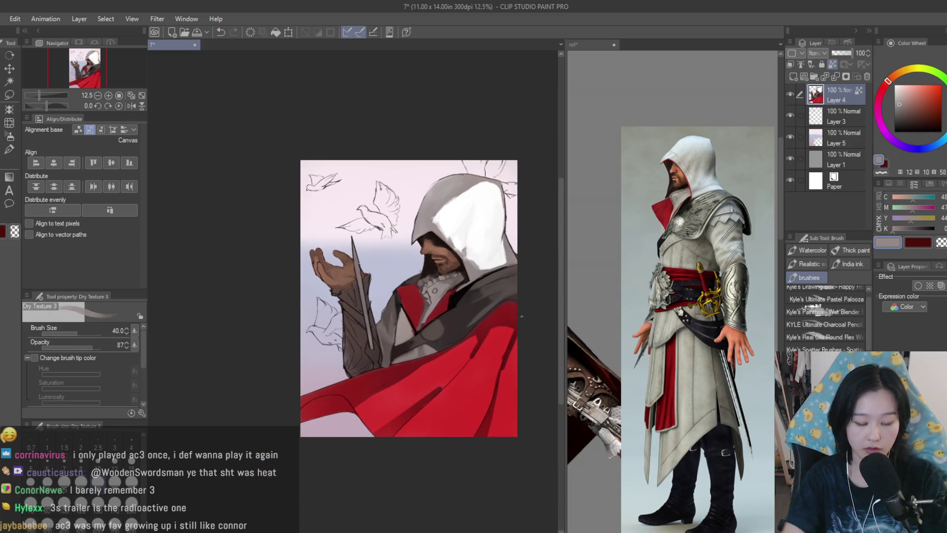
key("b")
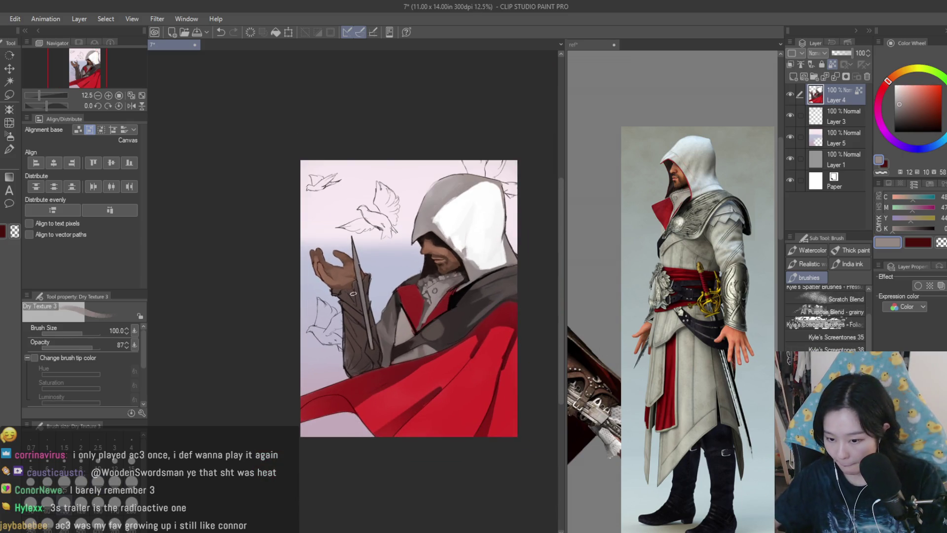
scroll(503, 303, "up", 3)
Paint dark red textured patches diagonally across the middle of the cape.
left_click(493, 306, "alt")
left_click_drag(497, 296, 465, 365)
scroll(473, 491, "down", 1)
scroll(474, 491, "up", 1)
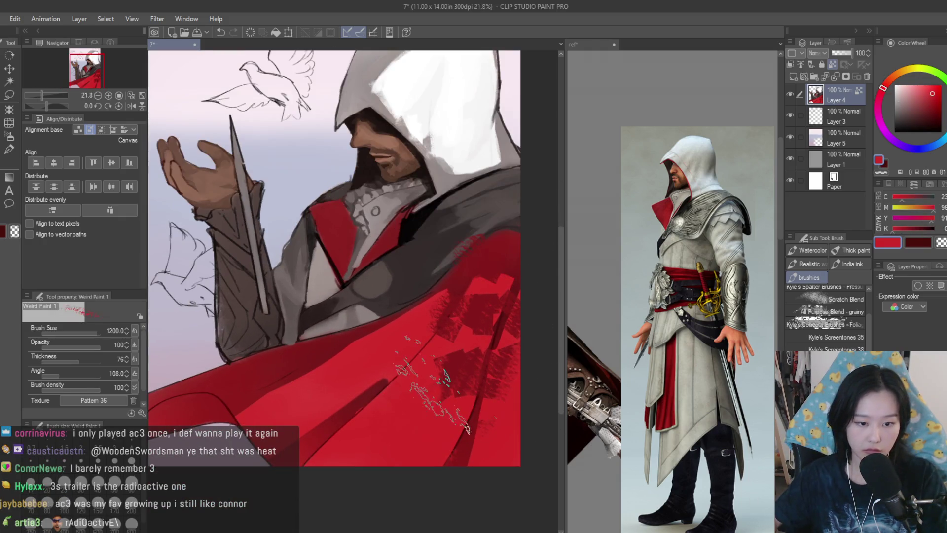
left_click(464, 370, "alt")
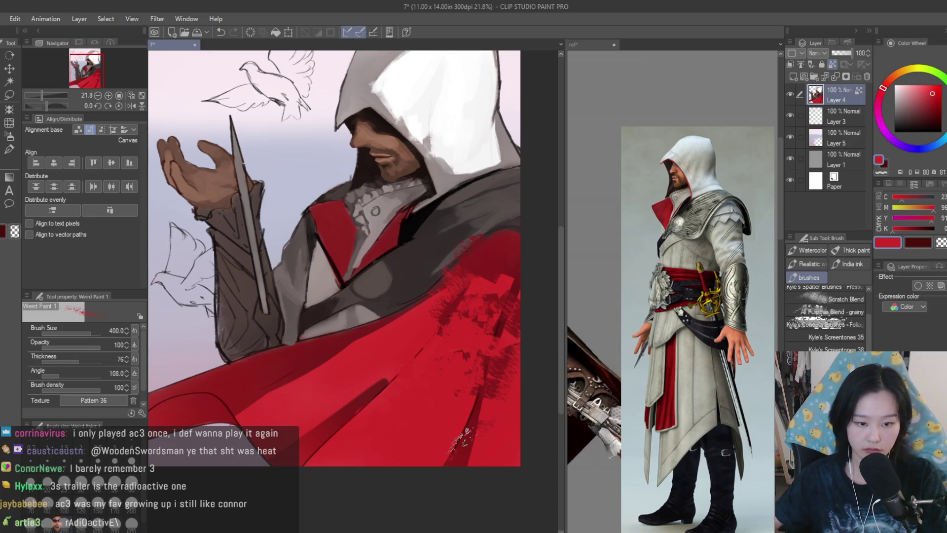
scroll(494, 412, "up", 1)
scroll(444, 395, "down", 2)
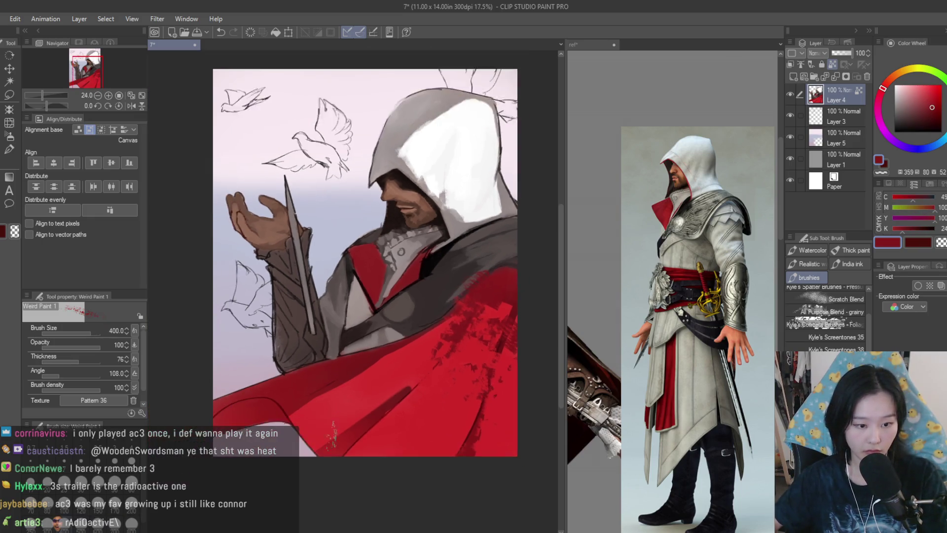
scroll(412, 389, "up", 1)
left_click(412, 389, "alt")
left_click_drag(412, 389, 386, 405)
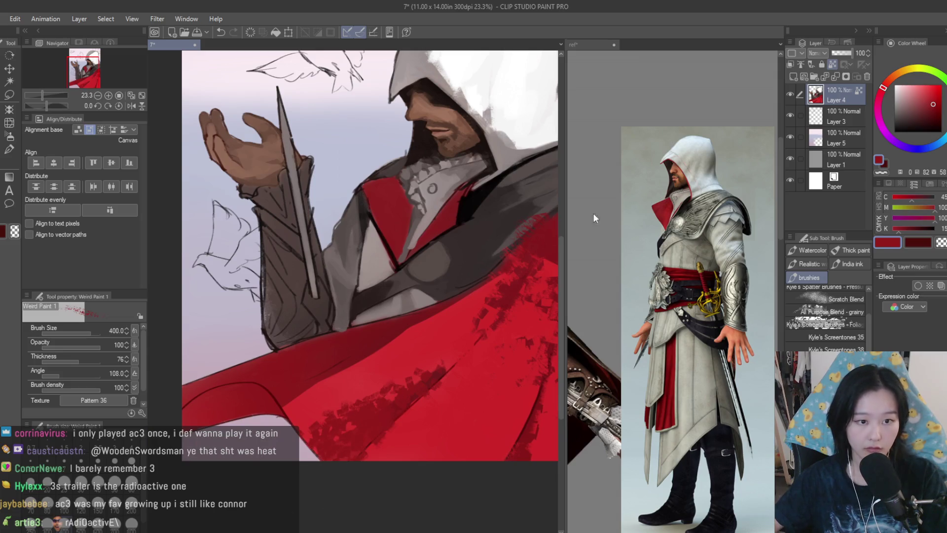
Add dark red shadow strokes along the lower-left edge of the cloak.
left_click(415, 360, "alt")
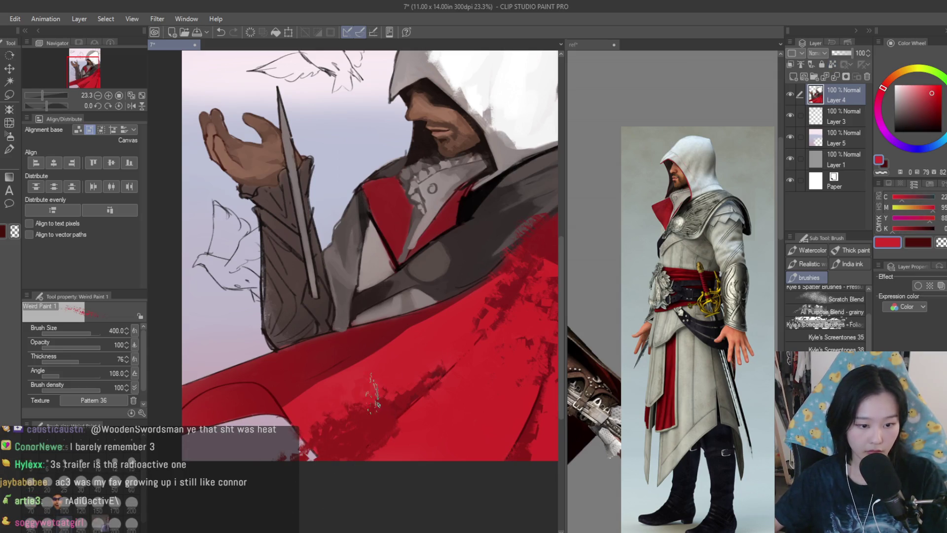
left_click(244, 402, "alt")
left_click_drag(249, 398, 197, 444)
left_click_drag(208, 385, 197, 414)
scroll(394, 449, "down", 3)
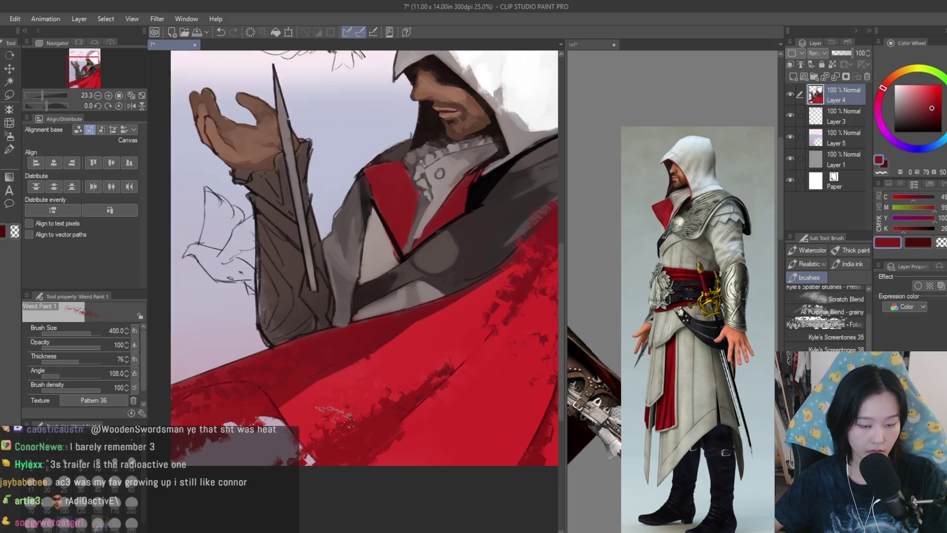
scroll(378, 363, "up", 3)
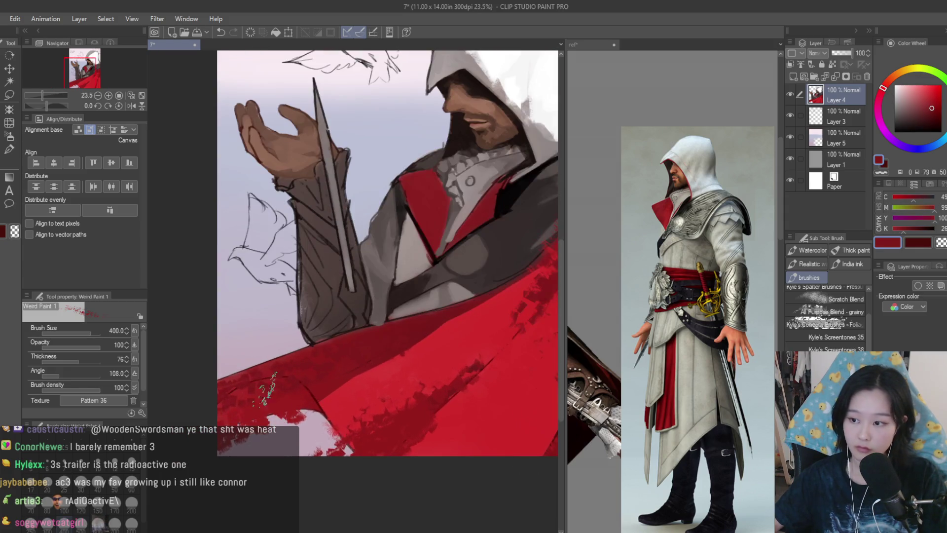
scroll(345, 380, "down", 2)
scroll(444, 296, "up", 2)
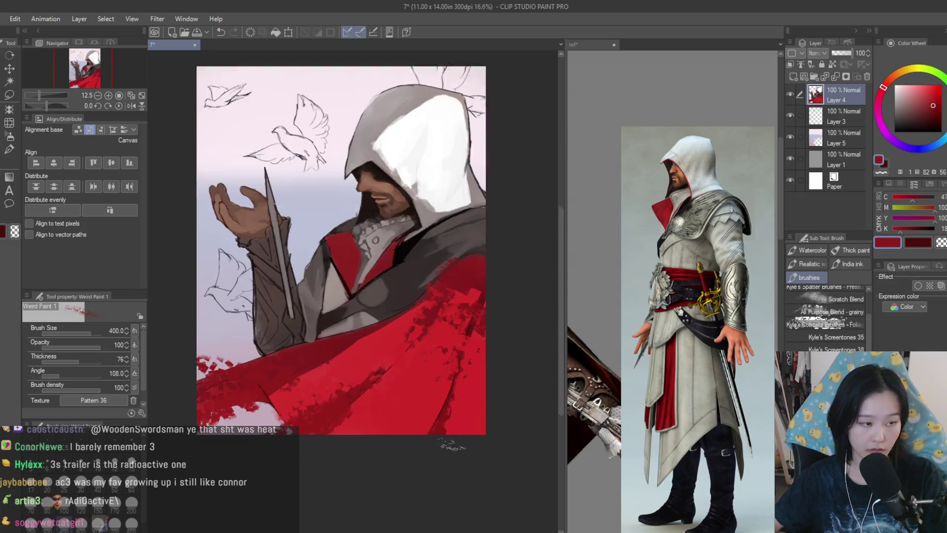
With Ink Big at size 100, paint textured dark red upward over the grey robe.
key("b")
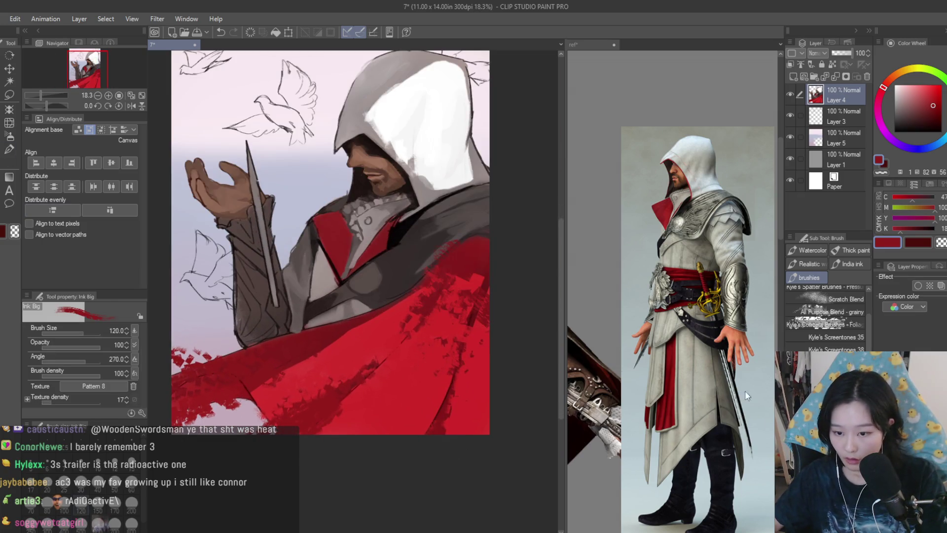
left_click(310, 383, "alt")
key("bracketright")
key("bracketright")
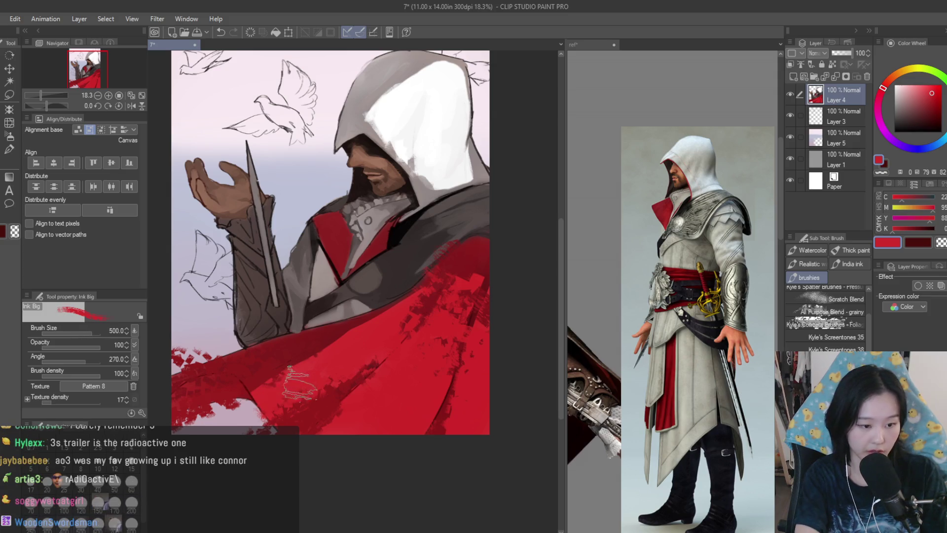
key("bracketleft")
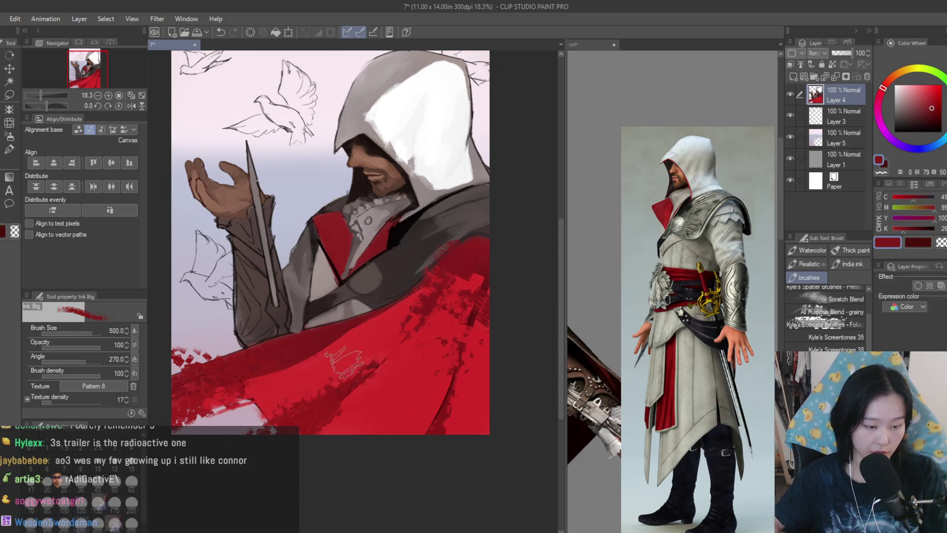
left_click(274, 358, "alt")
left_click_drag(223, 380, 398, 309)
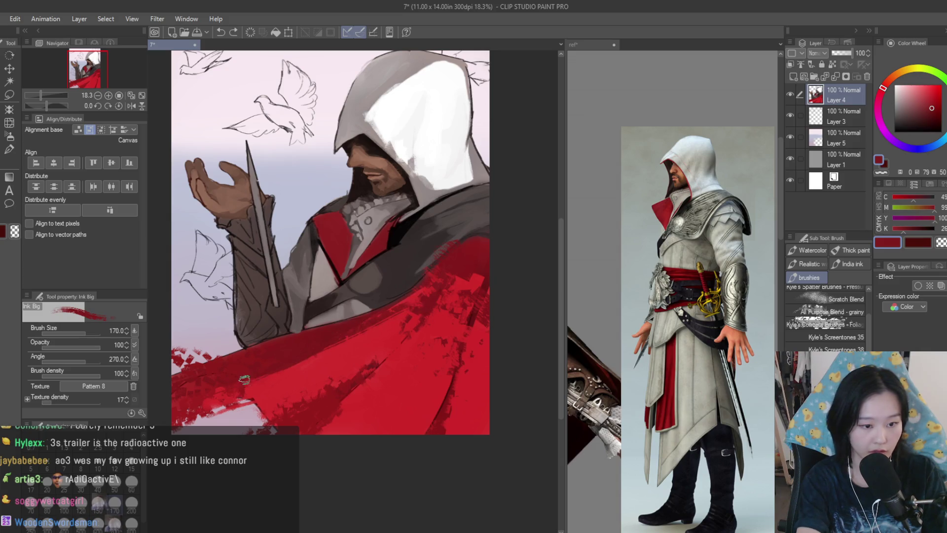
Sample the cloak red and robe grey, then bring the raised hand and sword into view.
left_click(450, 271, "alt")
scroll(453, 269, "up", 2)
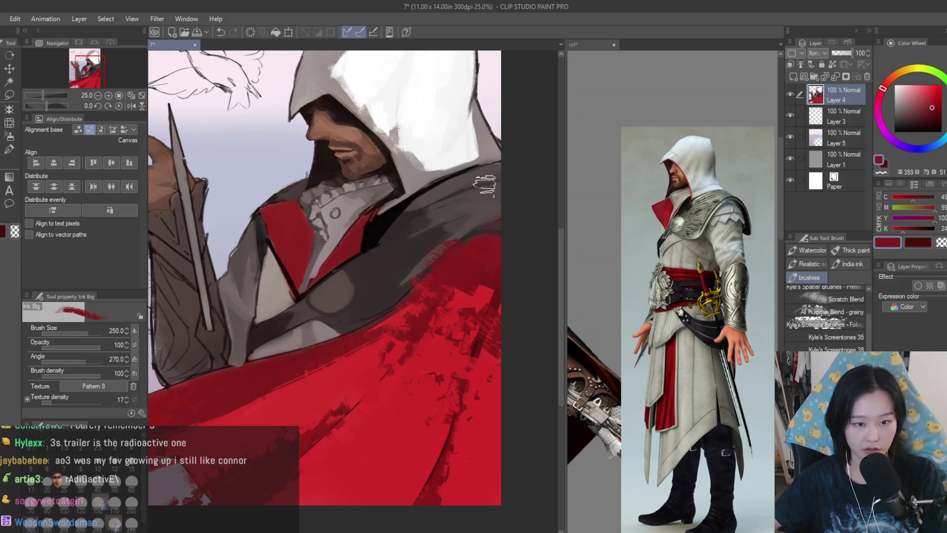
left_click(411, 289, "alt")
scroll(375, 272, "up", 1)
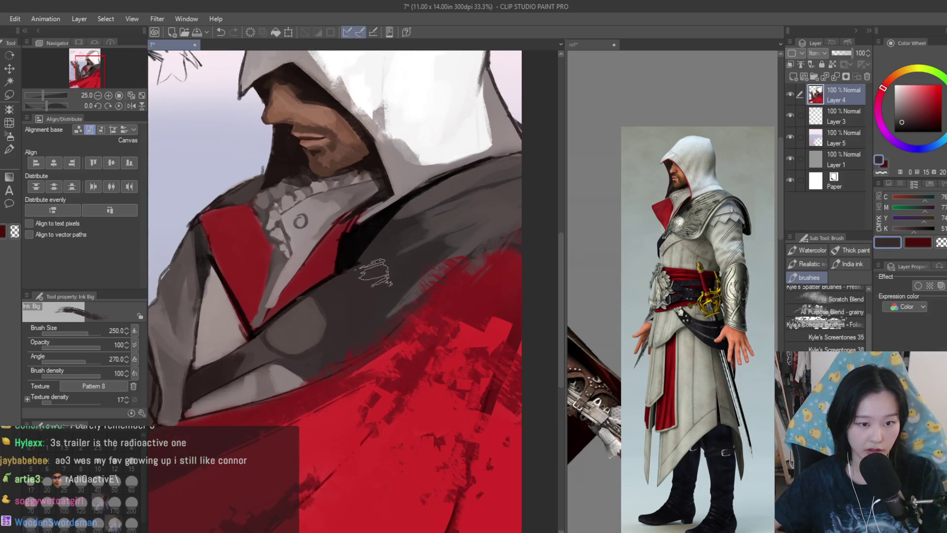
scroll(375, 272, "up", 1)
mouse_move(276, 276)
left_mouse_down()
mouse_move(444, 276)
mouse_move(435, 247)
left_mouse_up()
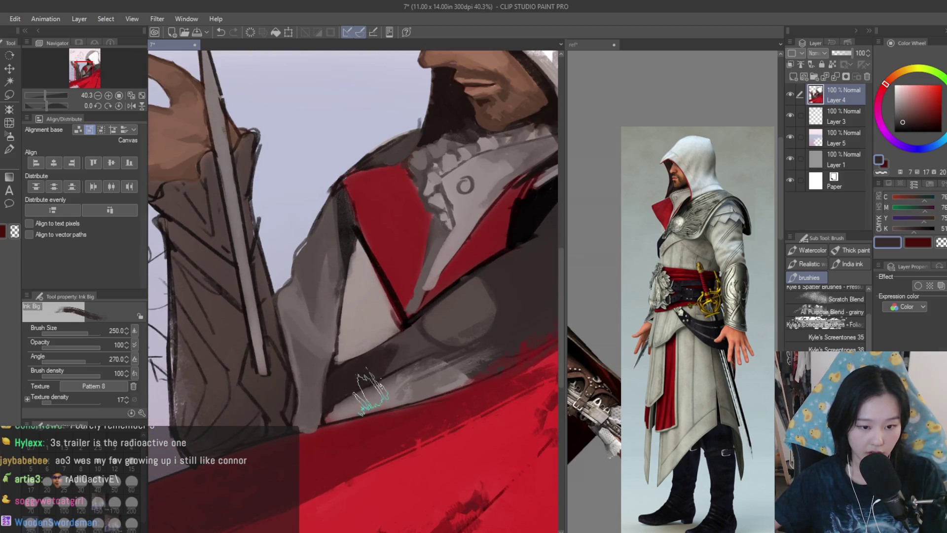
scroll(437, 398, "down", 3)
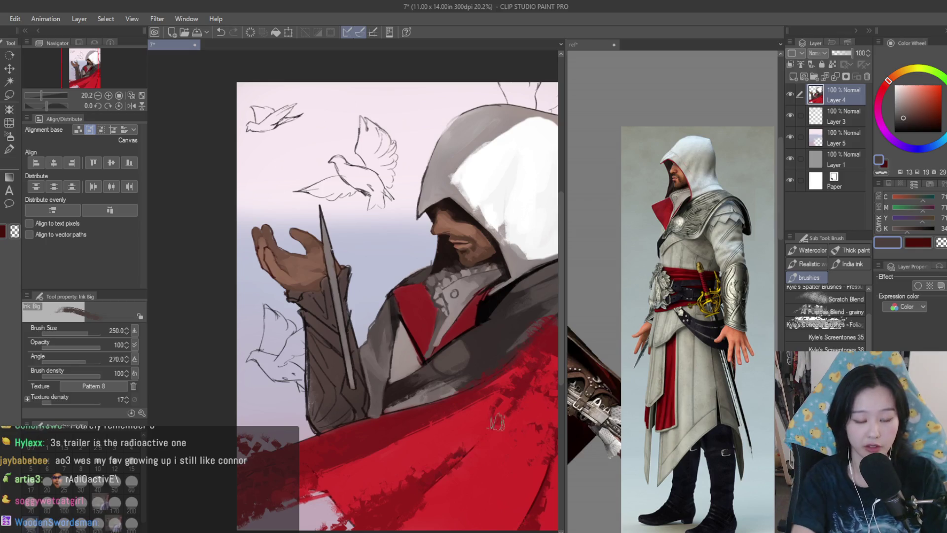
scroll(430, 335, "up", 4)
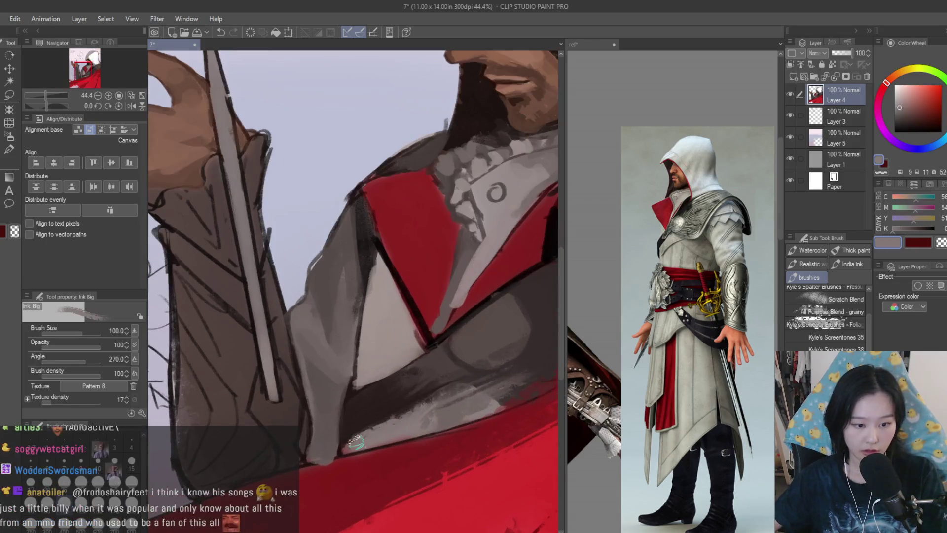
scroll(357, 407, "down", 2)
scroll(357, 407, "up", 2)
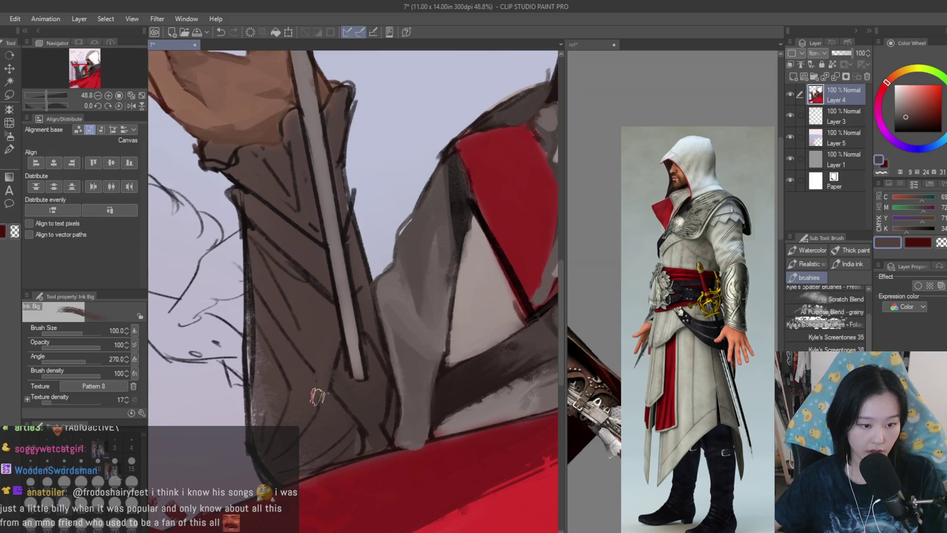
scroll(355, 296, "down", 8)
scroll(468, 299, "up", 4)
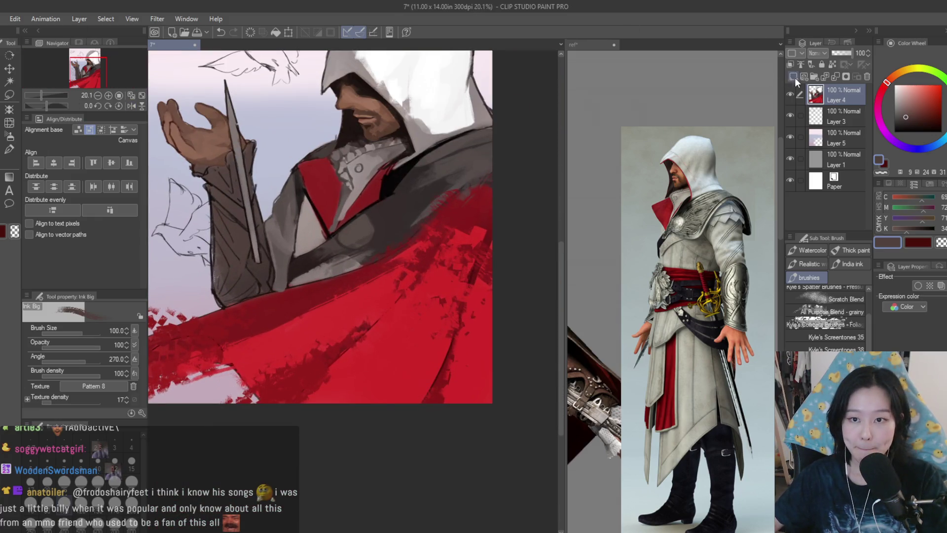
Add a new Multiply layer above Layer 4 and lasso-select the red cloak area.
left_click(795, 77)
left_click(905, 103)
key("m")
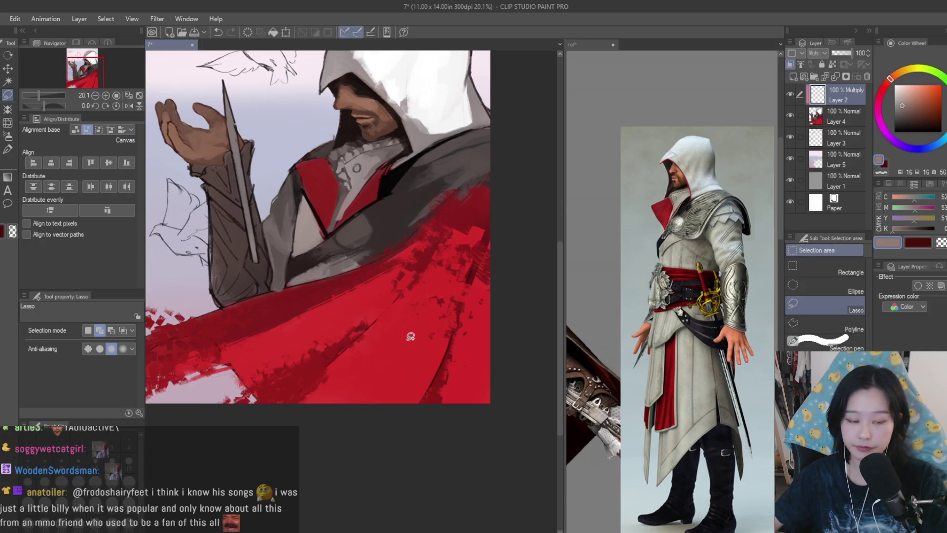
scroll(411, 336, "down", 1)
left_click_drag(518, 274, 489, 232)
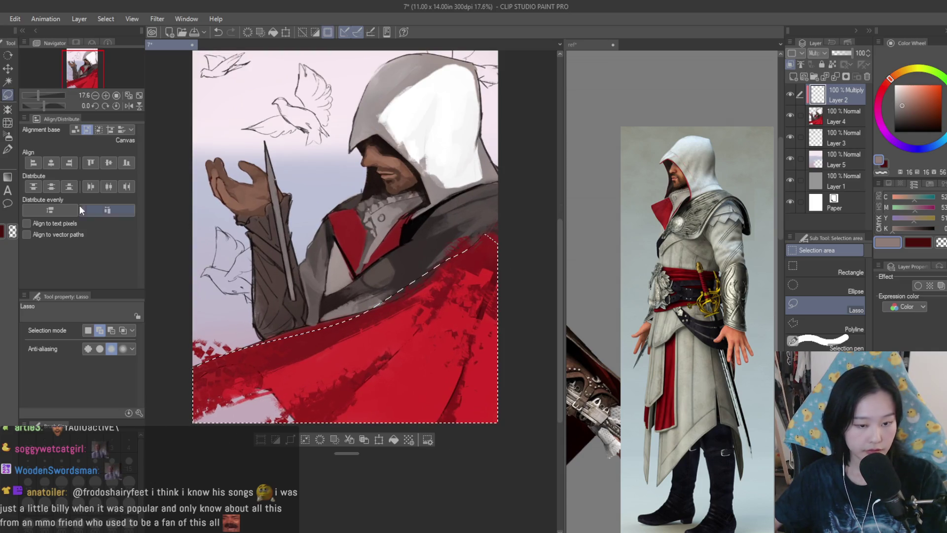
Airbrush darker shading over the selected lower-left cloak, then deselect.
key("b")
key("]")
key("]")
key("]")
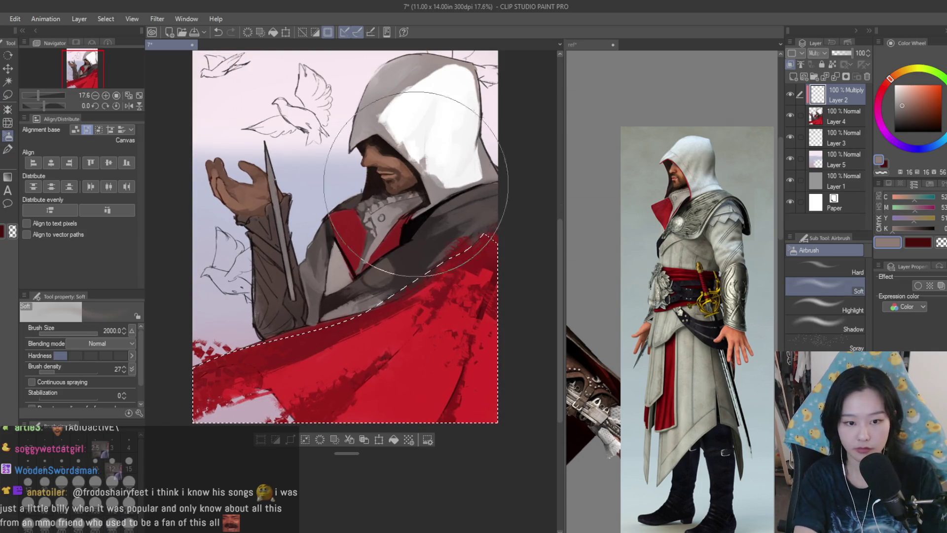
mouse_move(345, 306)
left_mouse_down()
mouse_move(275, 360)
mouse_move(229, 344)
left_mouse_up()
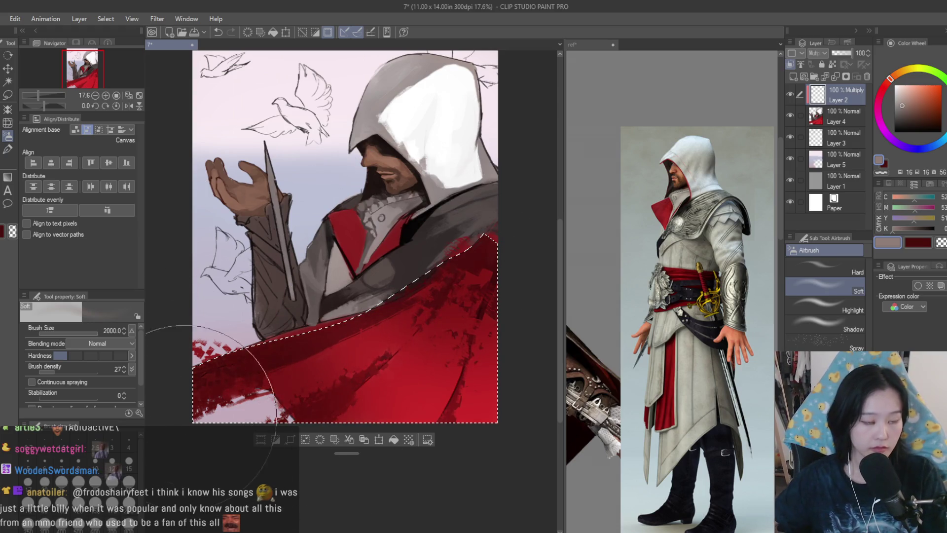
key("ctrl+d")
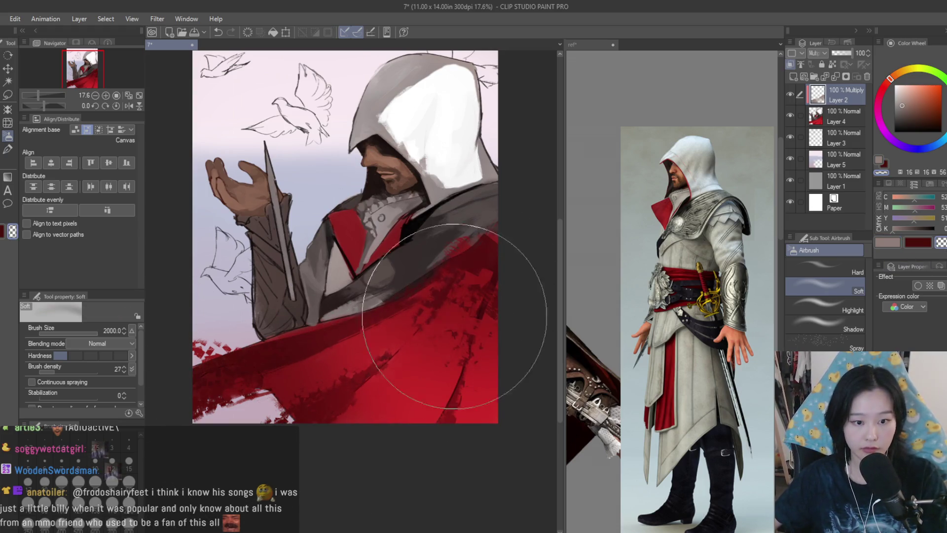
scroll(428, 295, "down", 3)
Check the canvas mirrored, then airbrush grey shading onto the shoulder with a smaller brush.
key("h")
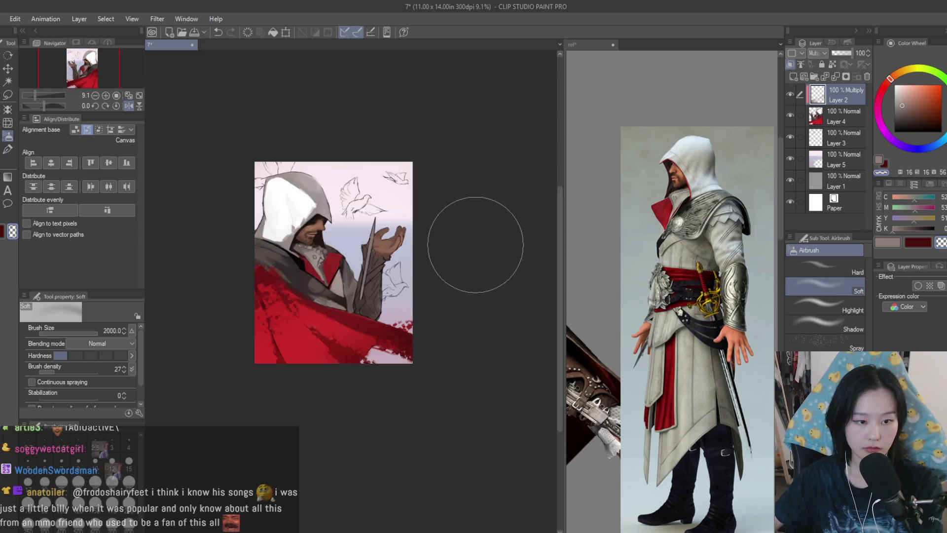
key("h")
scroll(345, 277, "up", 1)
scroll(340, 221, "up", 2)
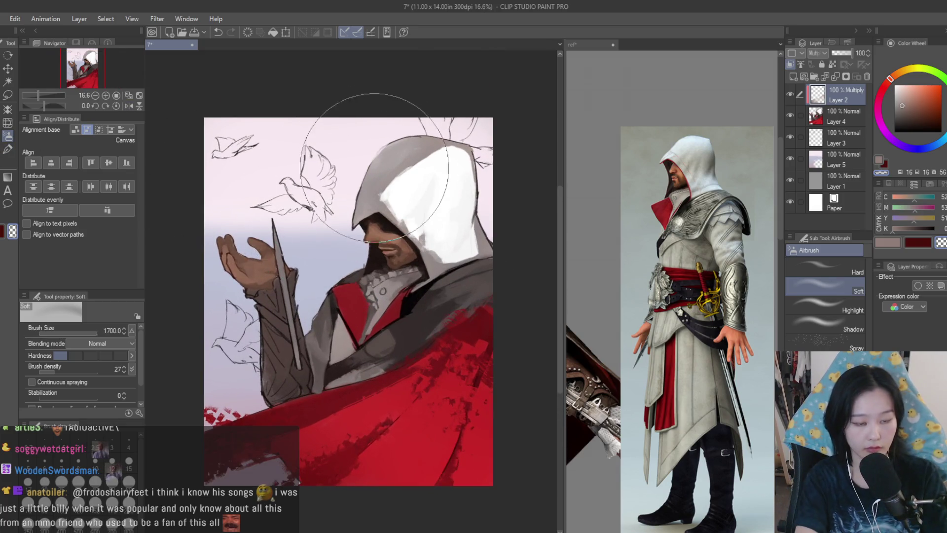
key("x")
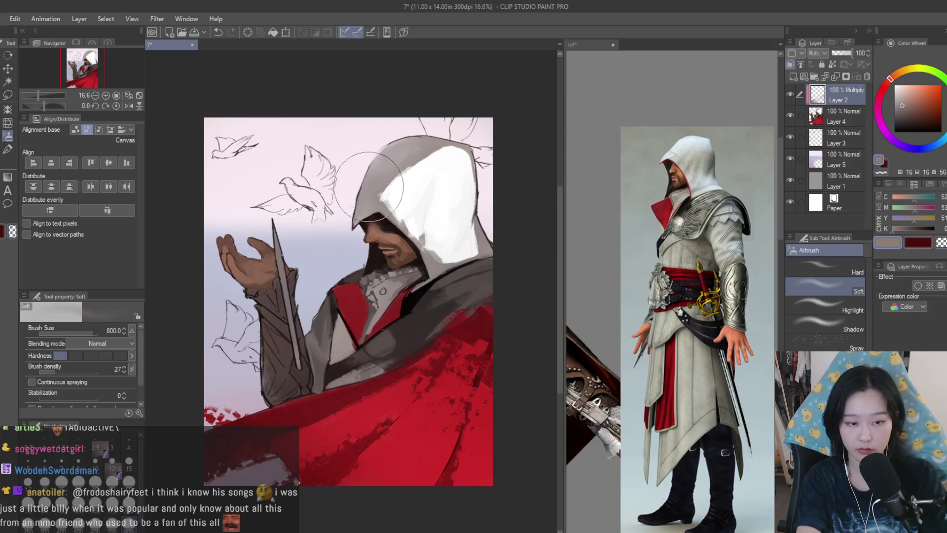
key("]")
key("[")
key("[")
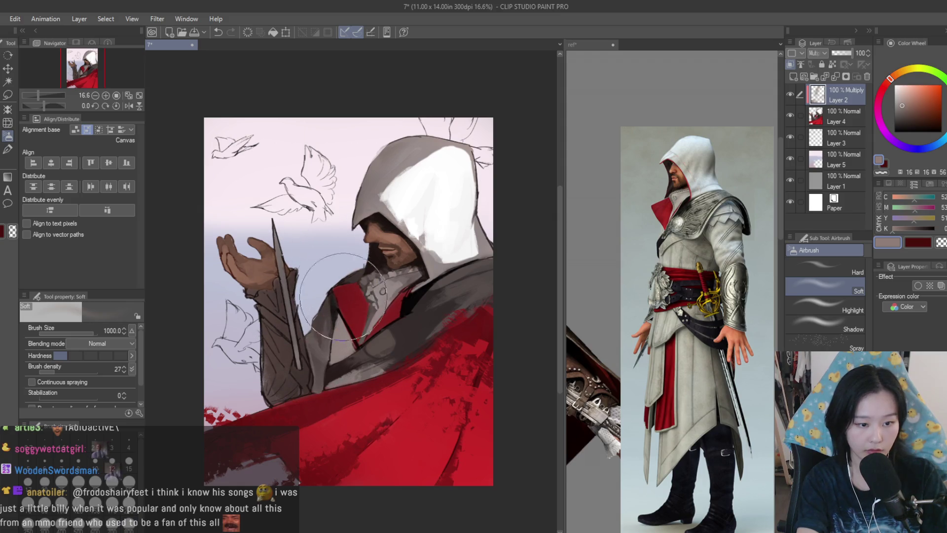
left_click_drag(368, 328, 395, 345)
Lower the shading layer's opacity to 59% and merge it into Layer 4.
scroll(394, 344, "down", 5)
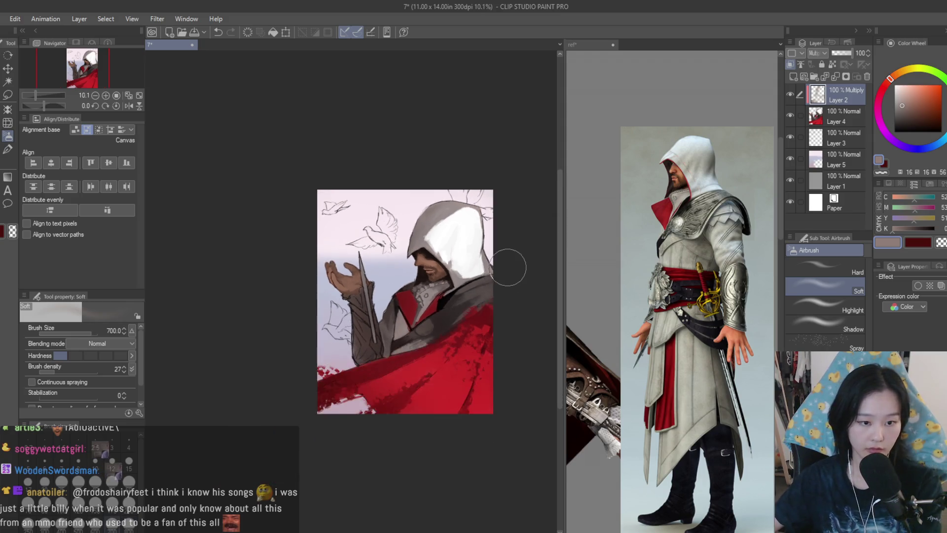
scroll(500, 266, "down", 2)
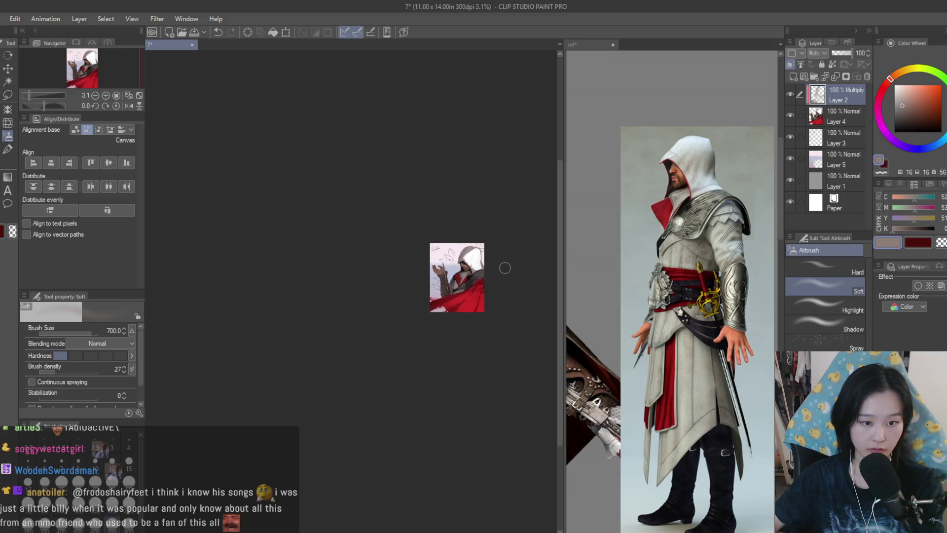
scroll(495, 269, "up", 6)
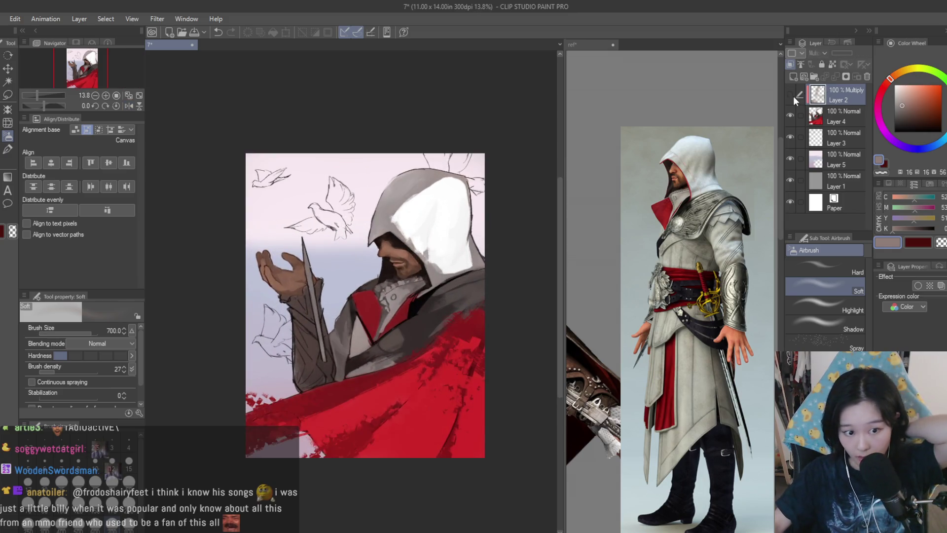
left_click(842, 53)
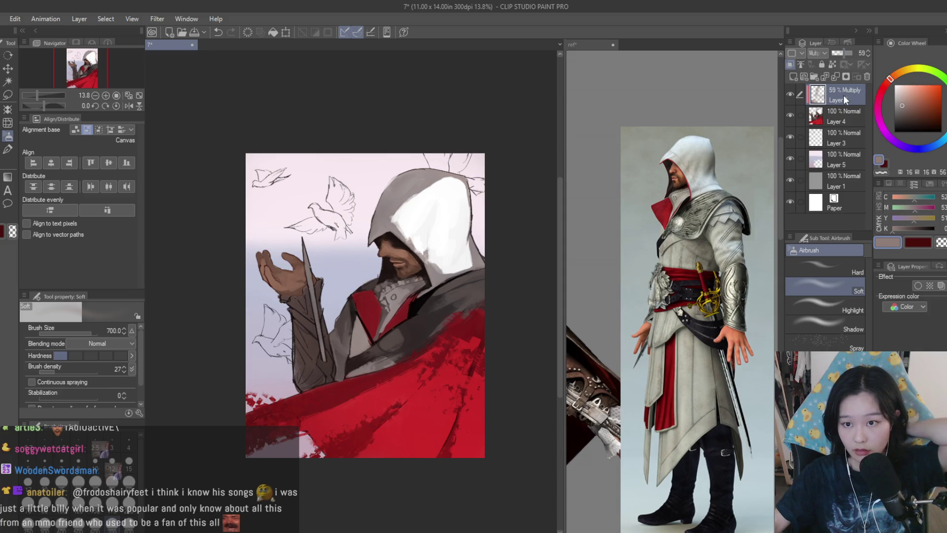
key("ctrl+e")
scroll(326, 311, "up", 3)
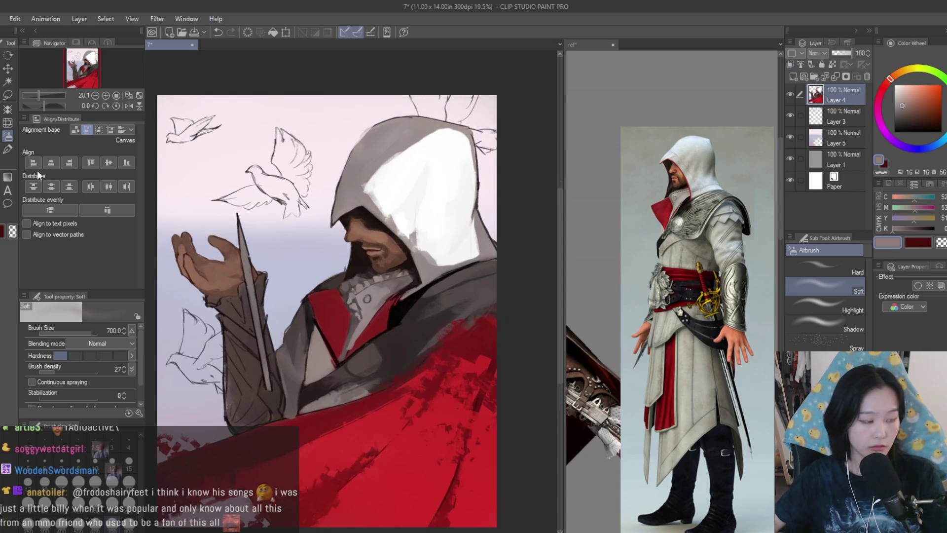
Compare the painting against the Ezio reference image, then return to the painting document.
key("b")
scroll(314, 163, "up", 3)
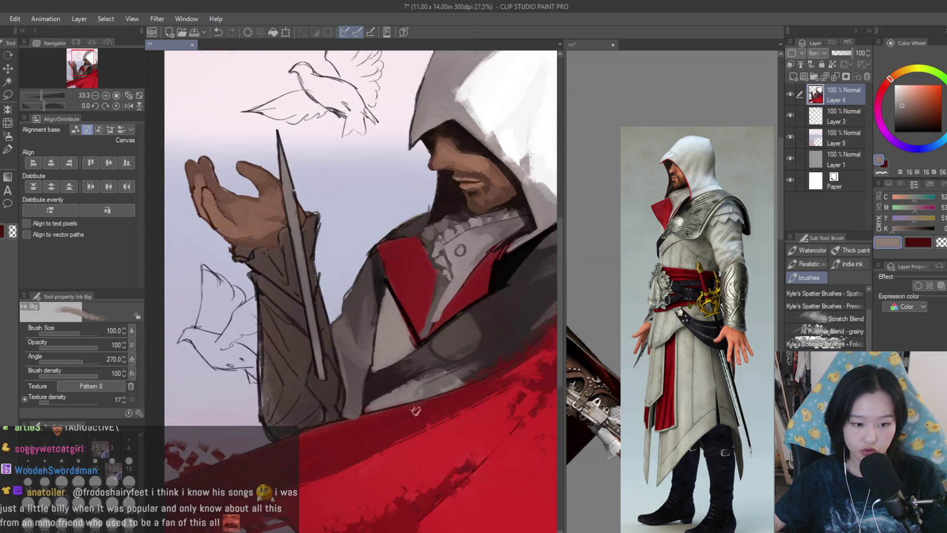
left_click(710, 337)
scroll(711, 337, "down", 3)
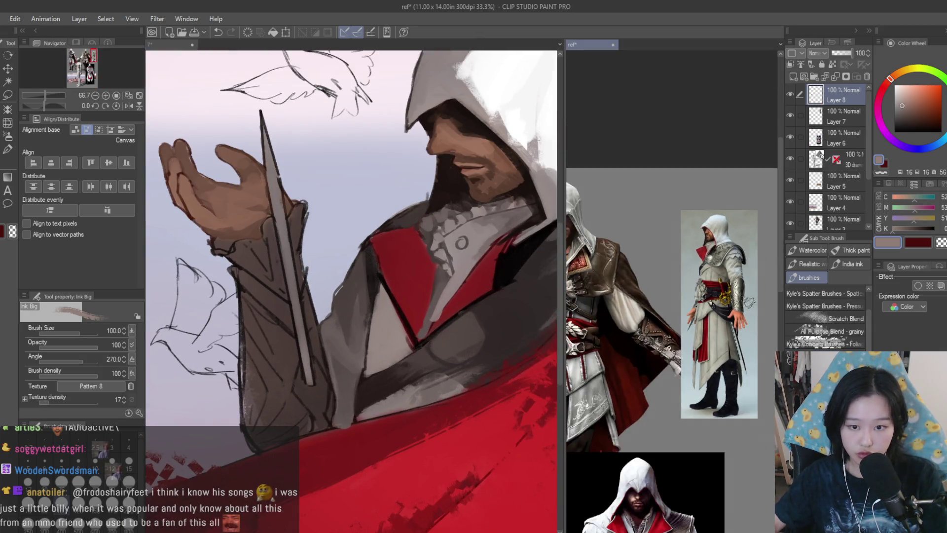
scroll(436, 273, "up", 3)
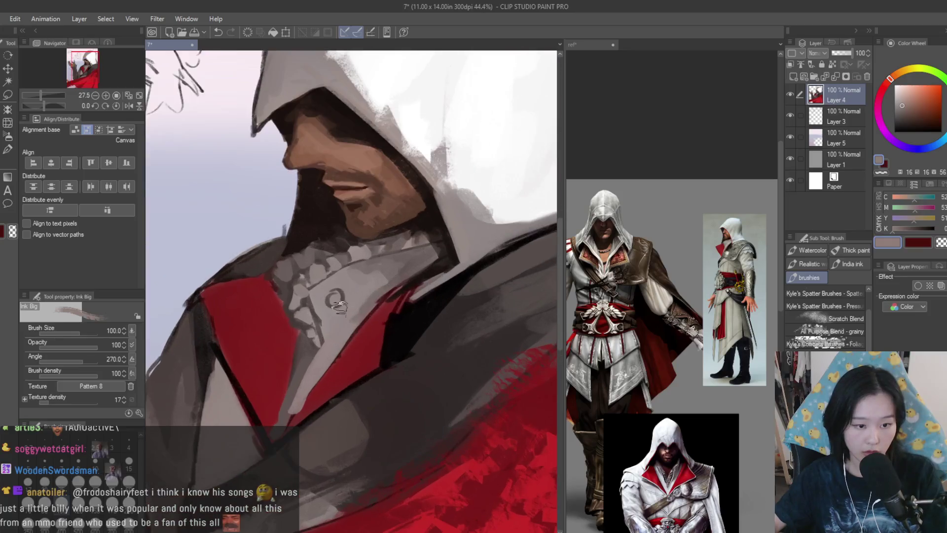
scroll(671, 264, "up", 5)
left_click(274, 266)
scroll(274, 266, "up", 2)
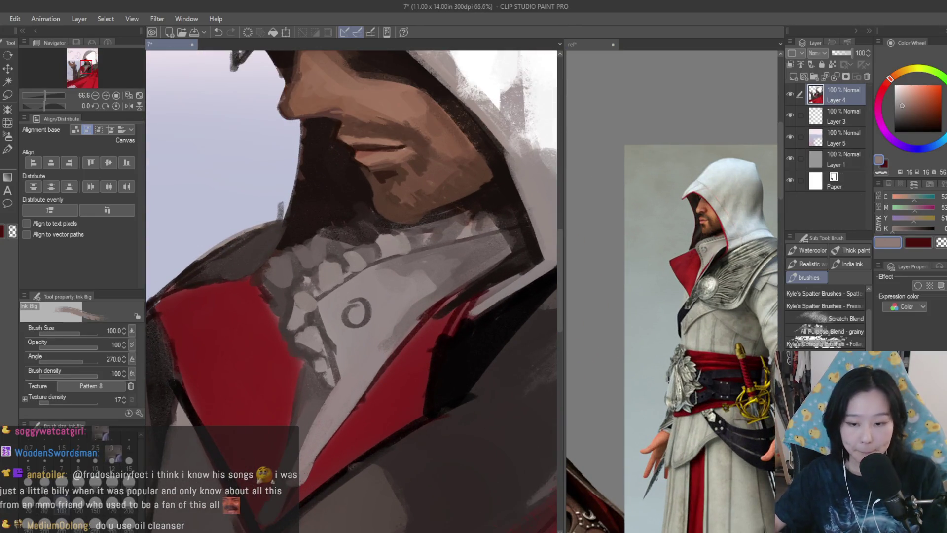
With the textured dry brush, thicken the dark collar ring and shade grey beside it.
key("b")
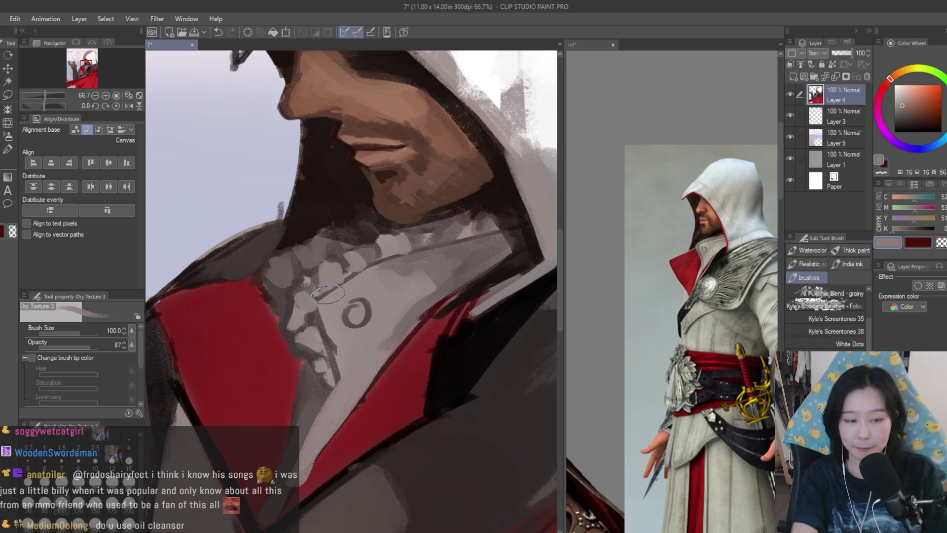
scroll(367, 302, "up", 2)
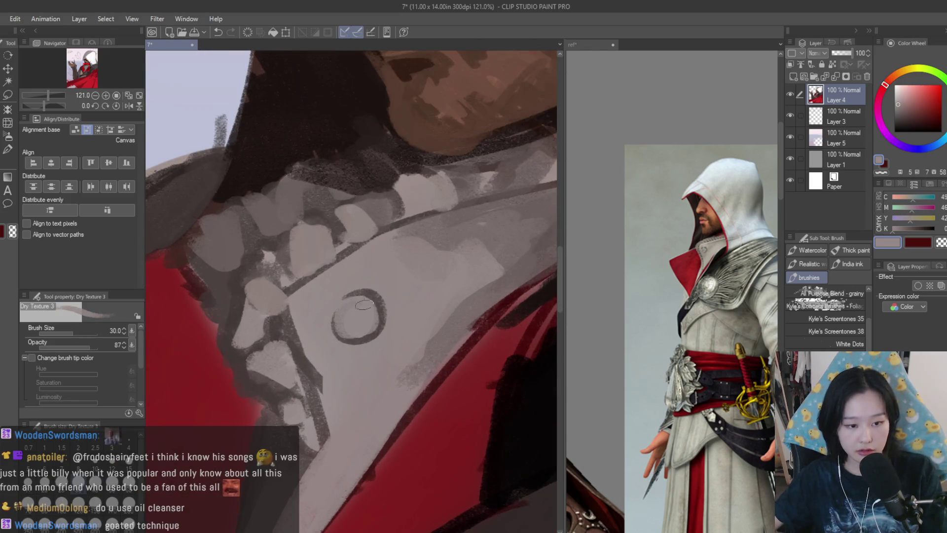
left_click(313, 313, "alt")
mouse_move(366, 293)
left_mouse_down()
mouse_move(368, 342)
mouse_move(395, 355)
mouse_move(301, 346)
mouse_move(326, 400)
left_mouse_up()
left_click(397, 295, "alt")
left_click(315, 341, "alt")
left_click_drag(301, 330, 333, 412)
left_click_drag(375, 351, 419, 281)
left_click_drag(385, 316, 444, 257)
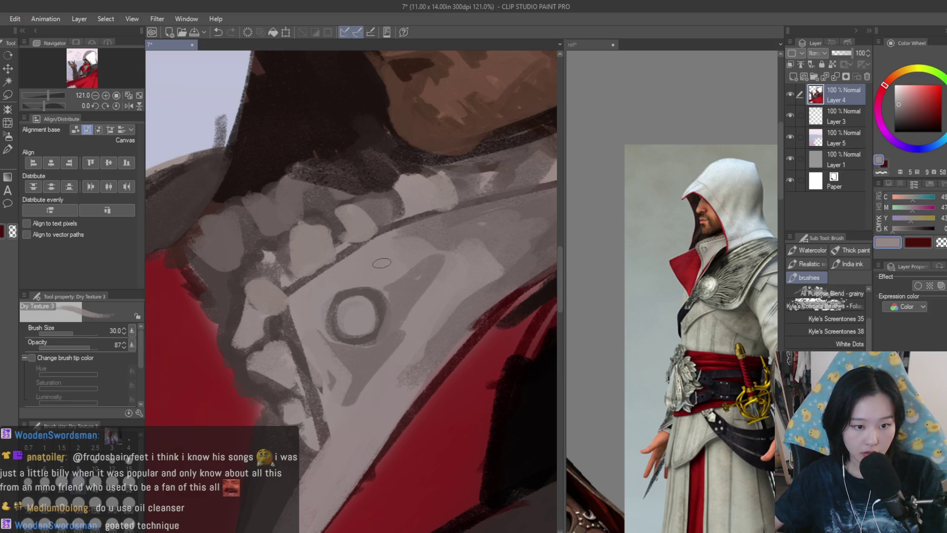
Sample darker collar greys and mirror the canvas to check the drawing.
scroll(487, 280, "down", 3)
scroll(487, 280, "down", 2)
scroll(411, 325, "up", 3)
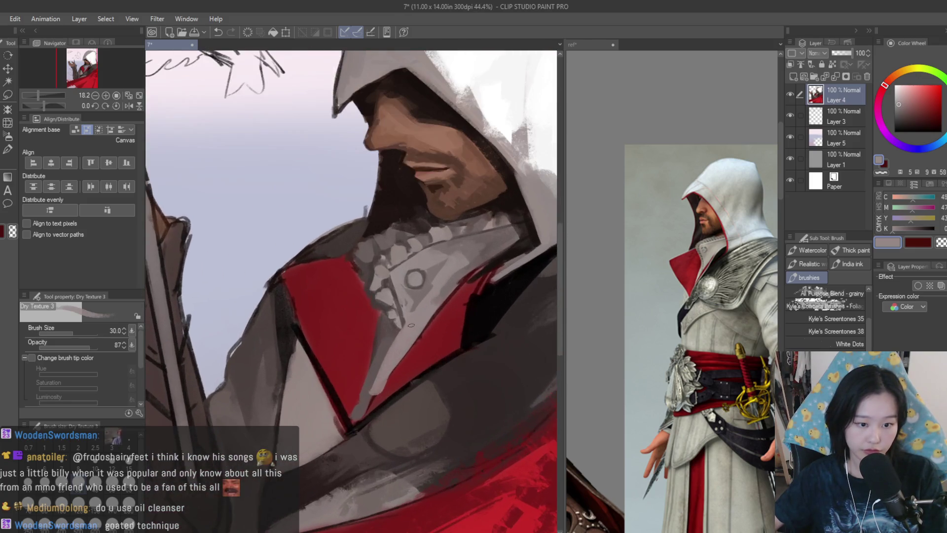
left_click(368, 405, "alt")
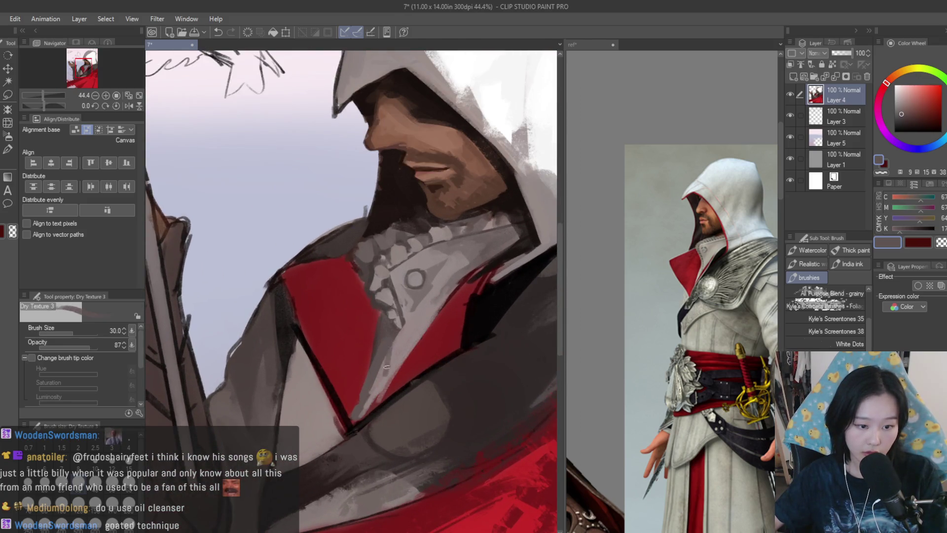
left_click(487, 311, "alt")
left_click(375, 389, "alt")
left_click(400, 328, "alt")
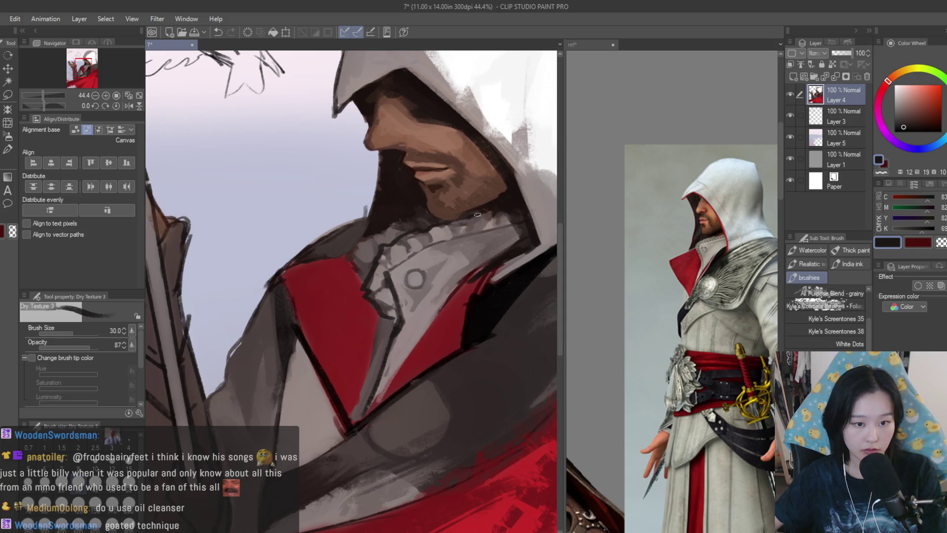
scroll(477, 215, "down", 4)
key("h")
key("h")
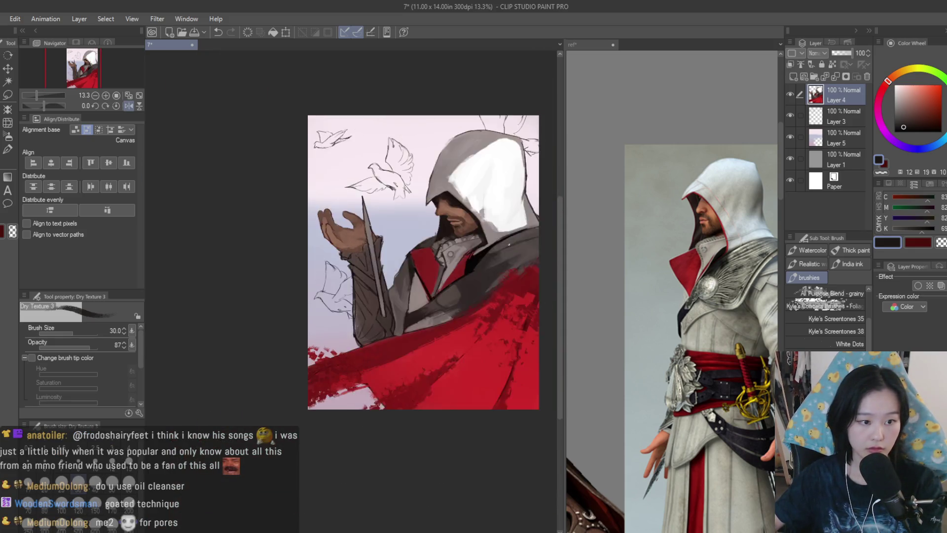
scroll(442, 266, "up", 6)
Paint a muted-grey light edge down the length of the red lapel.
left_click(446, 349, "alt")
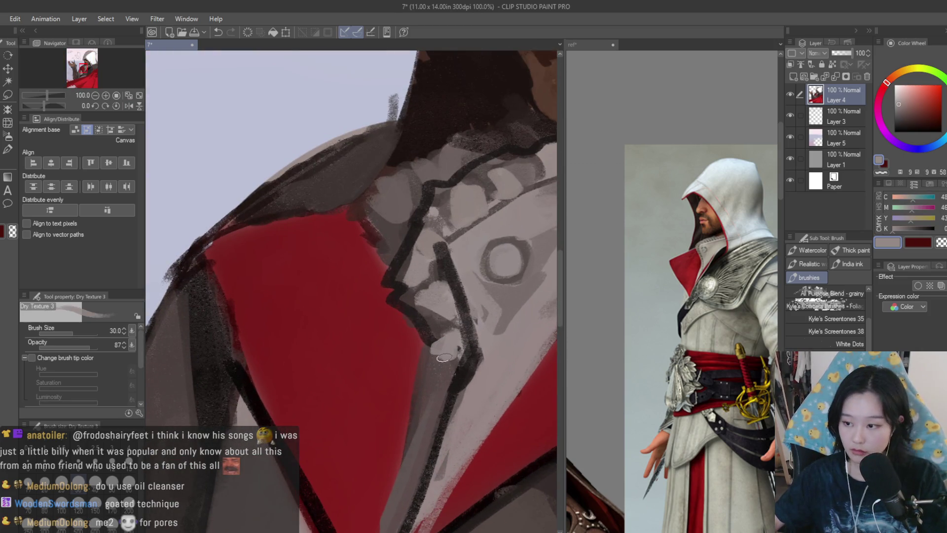
scroll(444, 357, "down", 1)
left_click(441, 375, "alt")
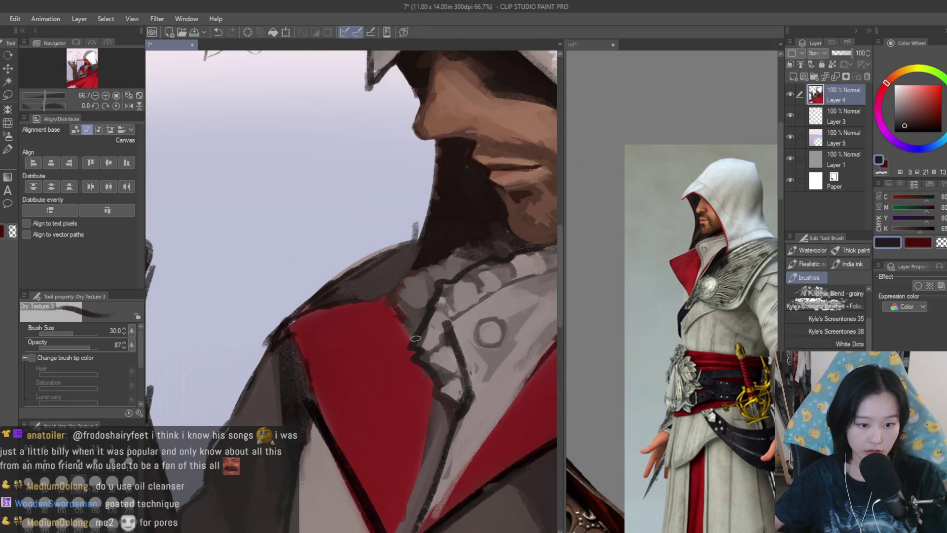
scroll(389, 296, "down", 1)
left_click(380, 313, "alt")
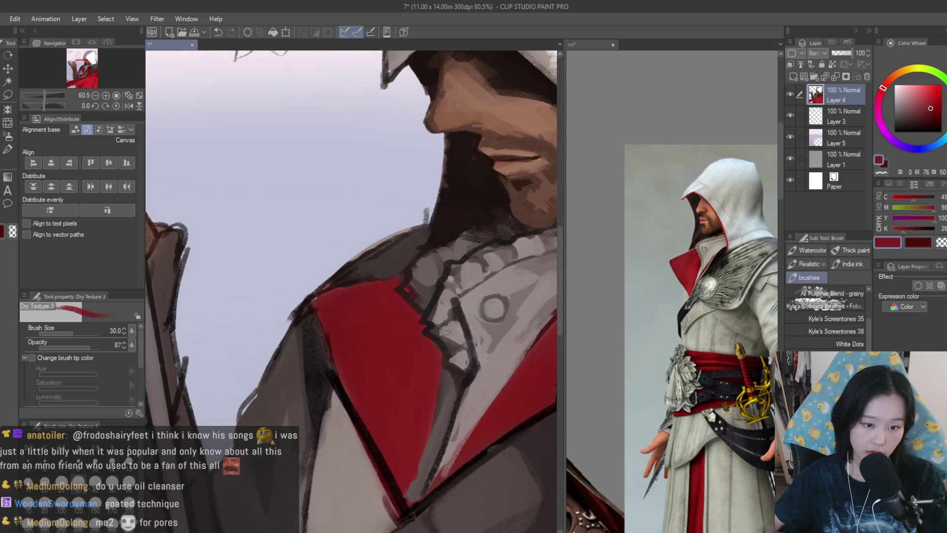
left_click(395, 278, "alt")
left_click_drag(320, 303, 390, 447)
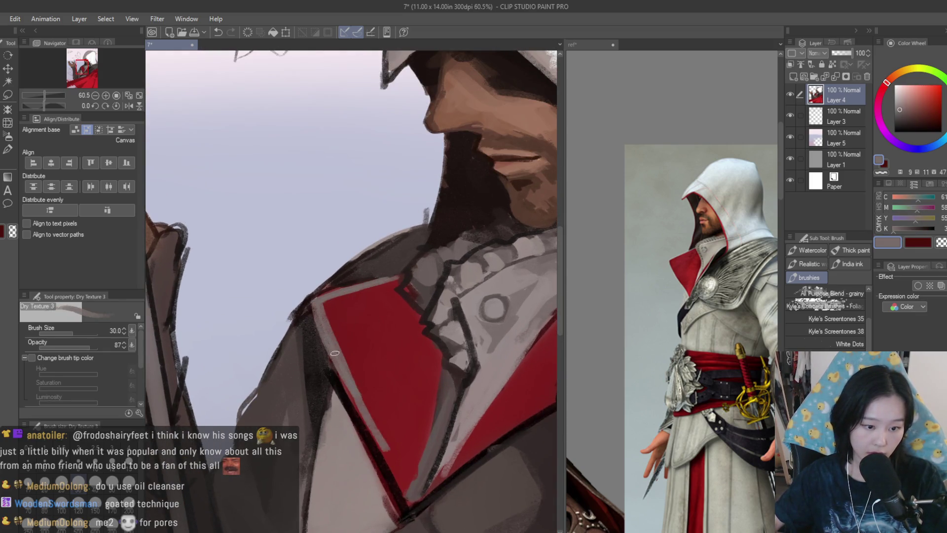
left_click_drag(335, 368, 417, 503)
Paint a near-black line down the red lapel's edge.
left_click(345, 336, "alt")
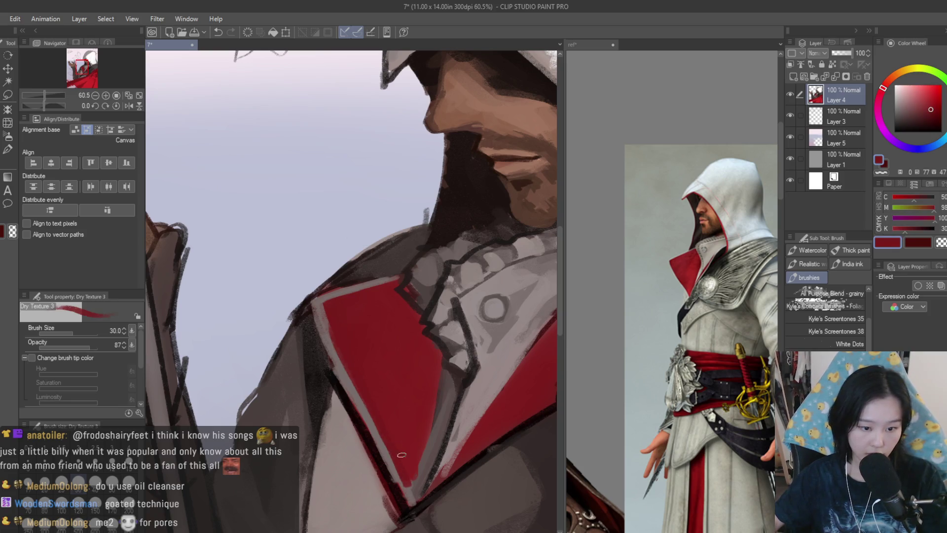
scroll(334, 335, "down", 5)
scroll(383, 320, "up", 3)
scroll(383, 319, "up", 2)
left_click(376, 301, "alt")
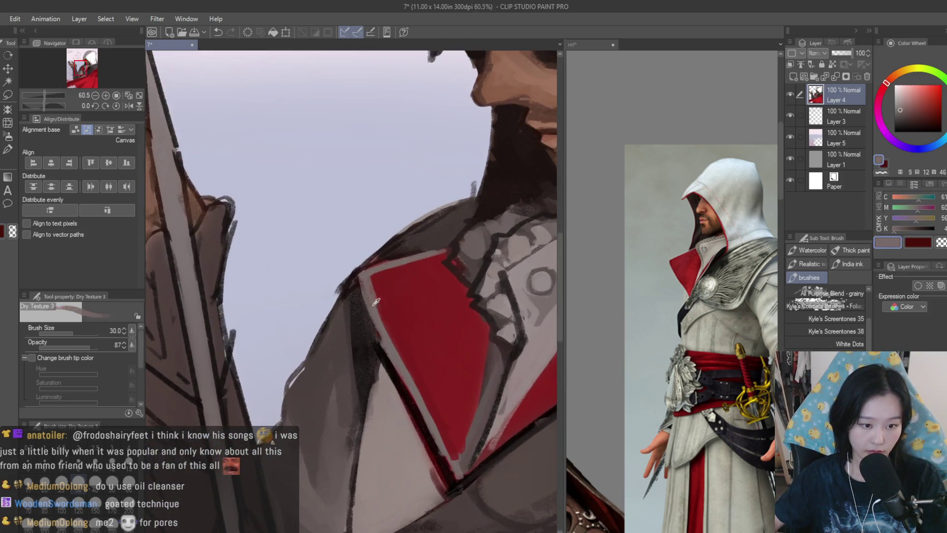
scroll(365, 294, "down", 3)
scroll(365, 294, "up", 2)
scroll(365, 294, "down", 5)
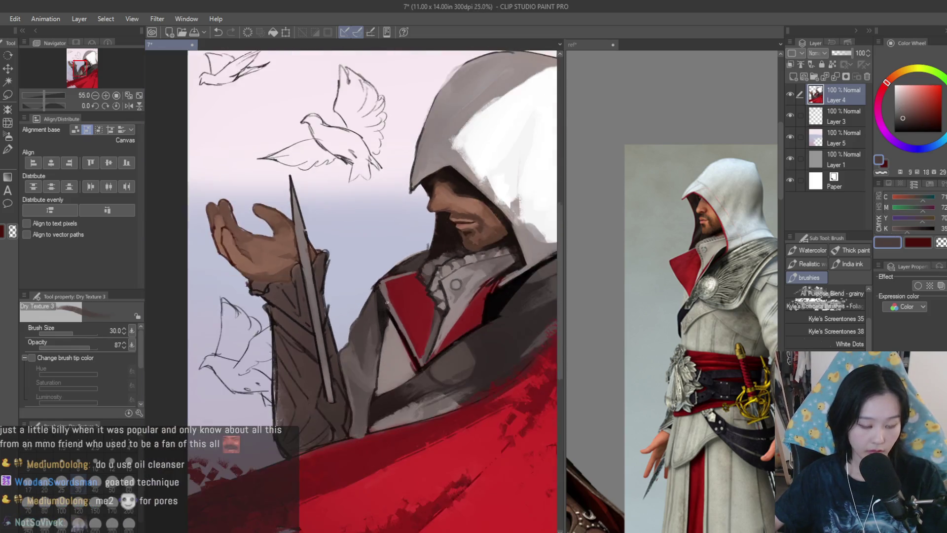
scroll(429, 326, "up", 5)
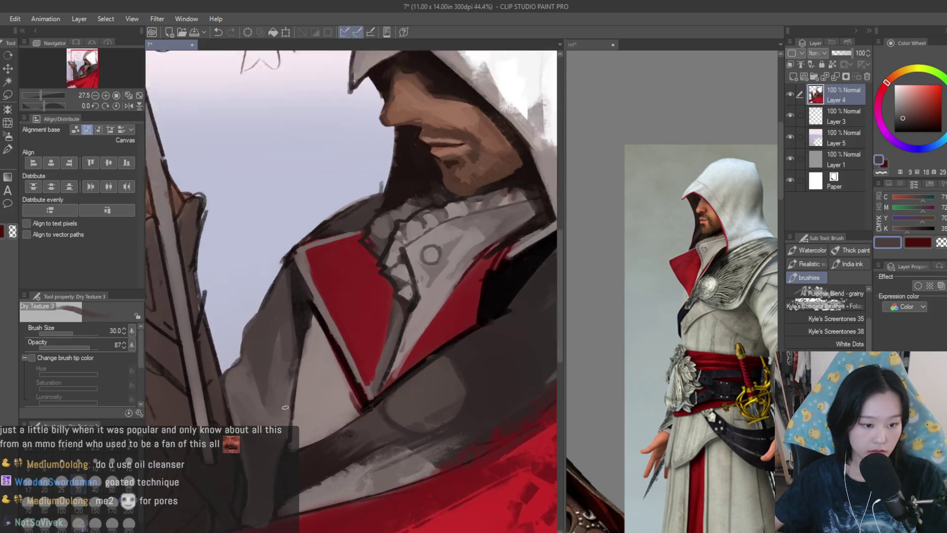
left_click(304, 370, "alt")
left_click(300, 307, "alt")
left_click_drag(296, 318, 291, 379)
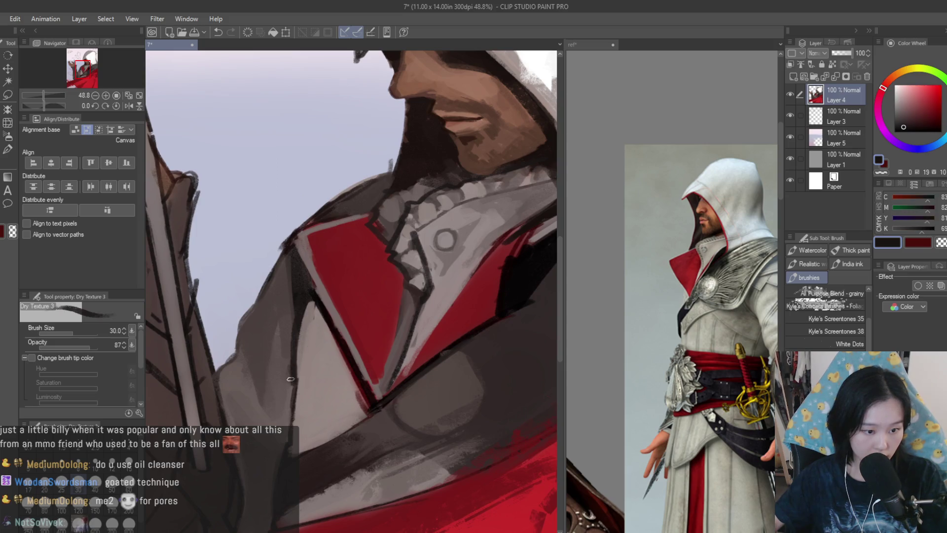
scroll(671, 296, "down", 3)
scroll(671, 296, "up", 3)
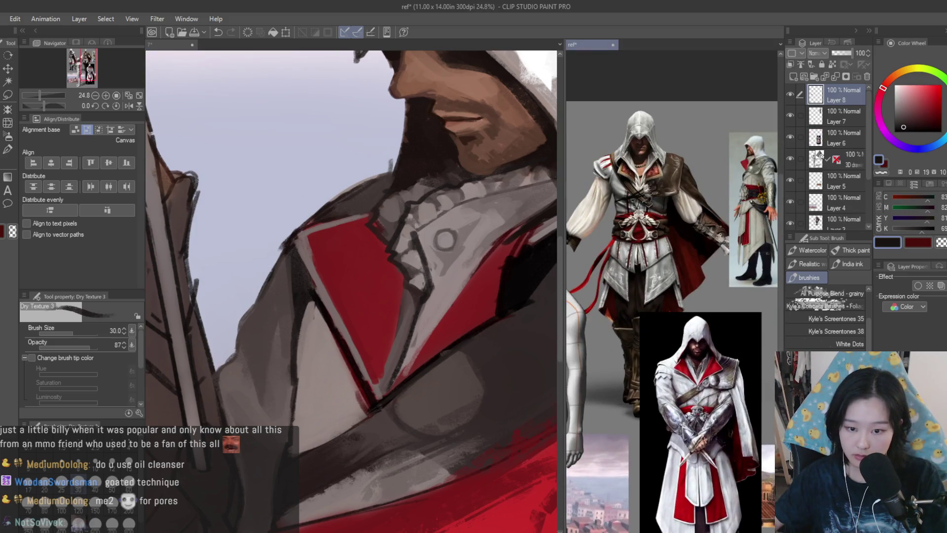
Paint a dark diagonal below the lapel and soften it with light grey-mauve strokes.
scroll(299, 382, "up", 1)
left_click_drag(294, 367, 353, 423)
left_click(291, 363, "alt")
scroll(290, 363, "up", 1)
left_click_drag(291, 363, 362, 439)
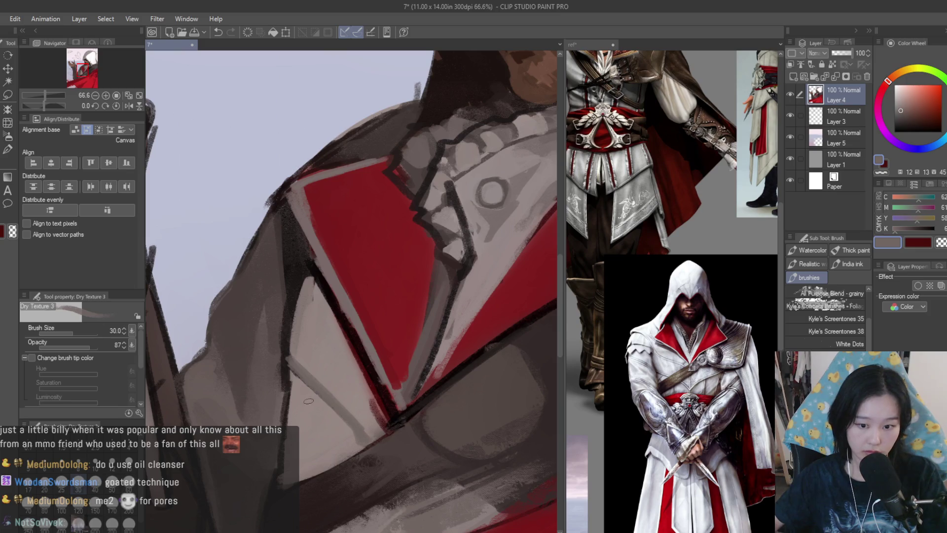
left_click(292, 418, "alt")
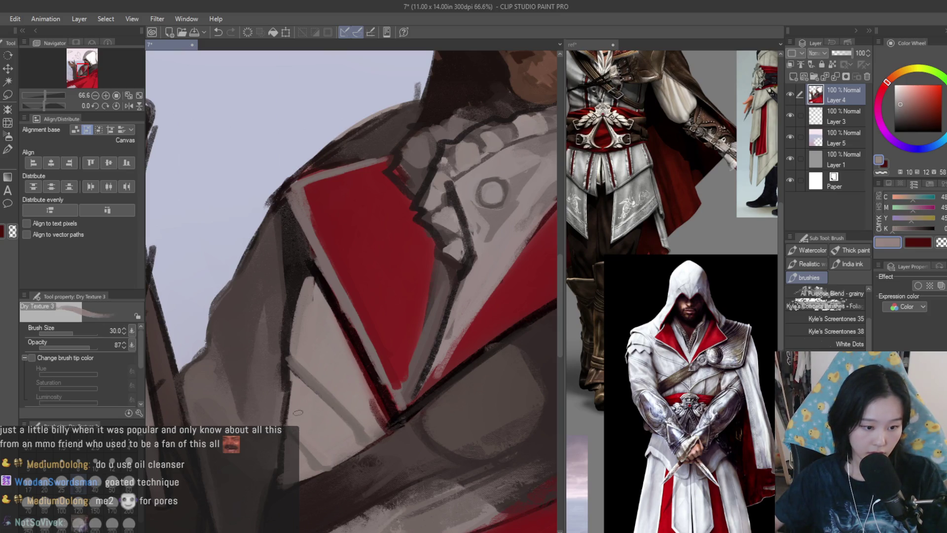
left_click(281, 364, "alt")
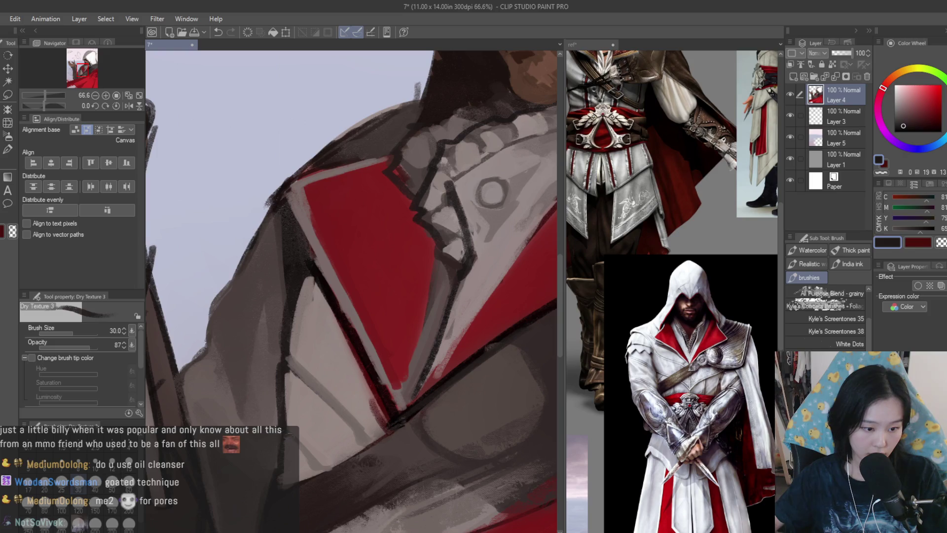
left_click(285, 434, "alt")
left_click(313, 471, "alt")
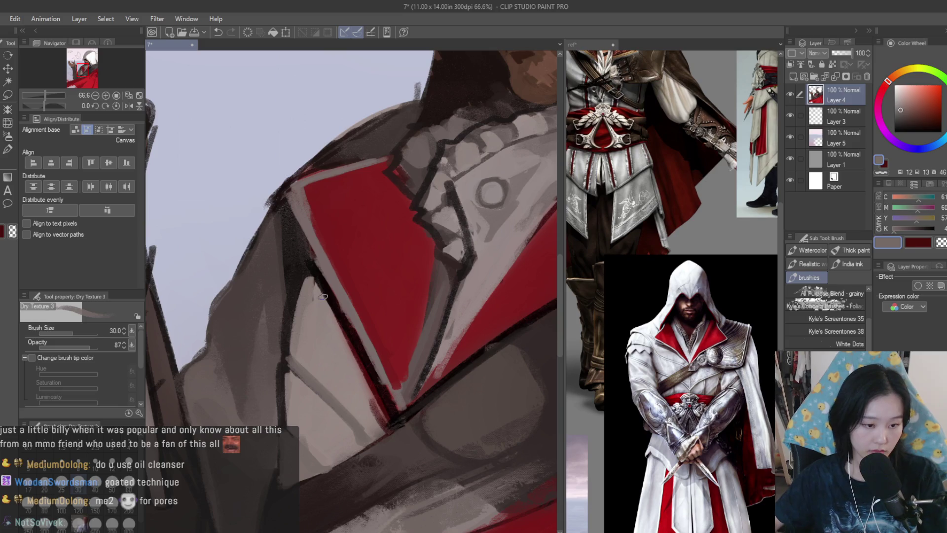
left_click_drag(304, 290, 377, 395)
left_click(315, 287, "alt")
key("ctrl+z")
left_click(309, 308, "alt")
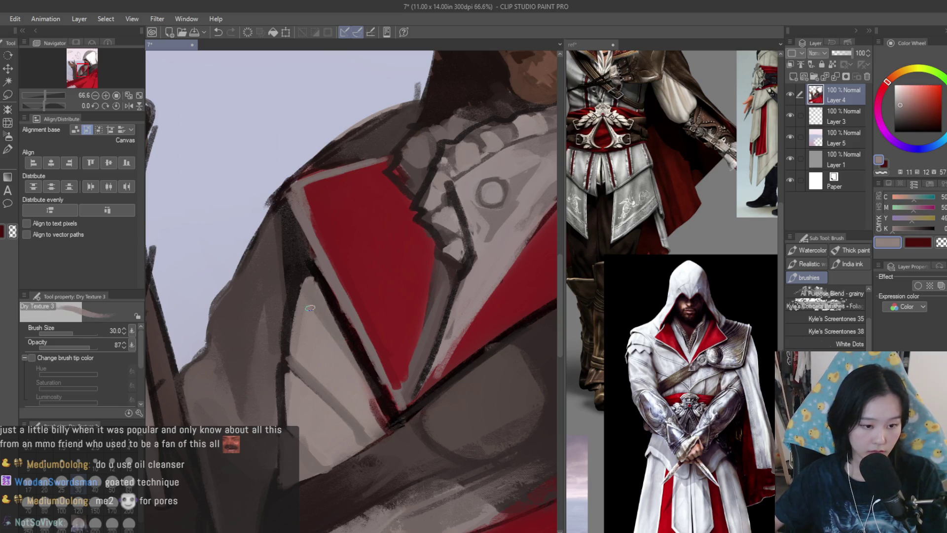
Fit the whole painting in the window and flip it horizontally to check proportions.
key("ctrl+0")
key("h")
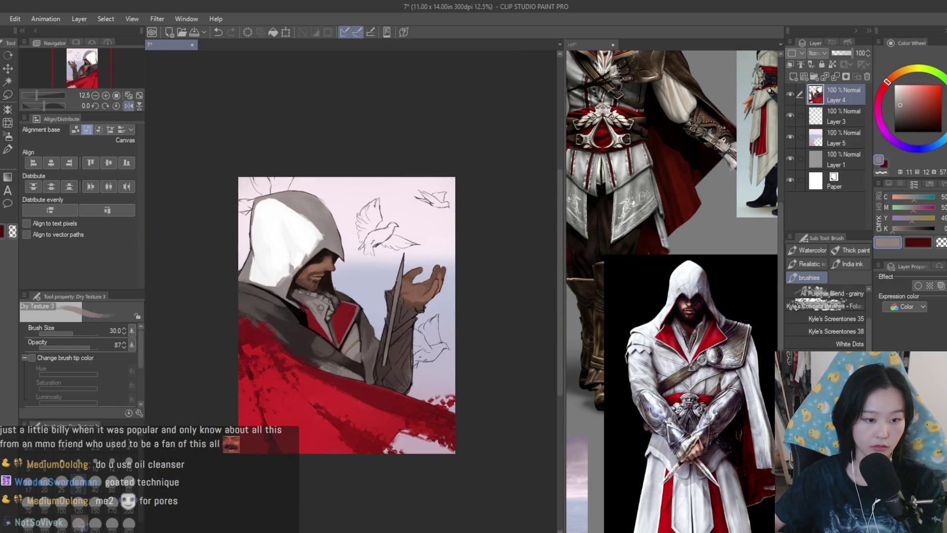
key("h")
scroll(353, 350, "up", 4)
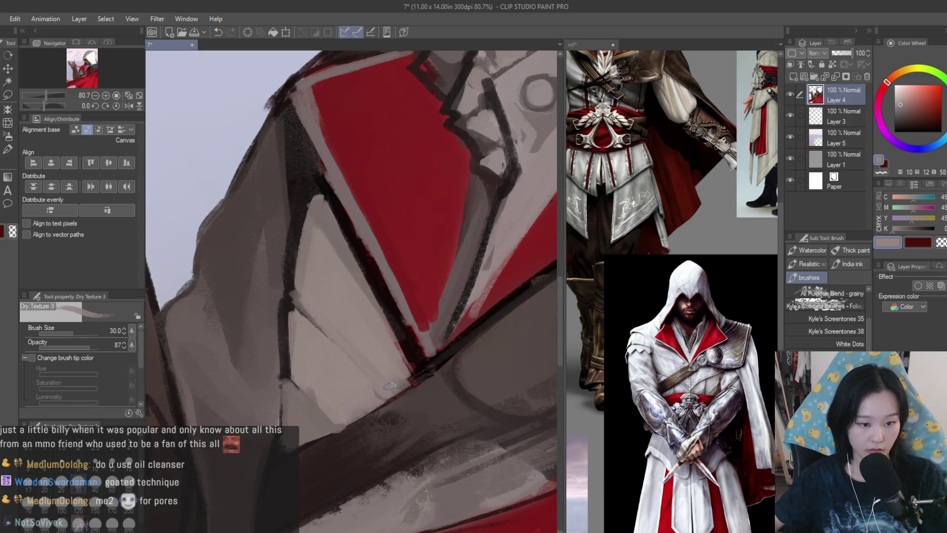
scroll(368, 404, "down", 1)
scroll(368, 404, "down", 2)
scroll(394, 369, "up", 5)
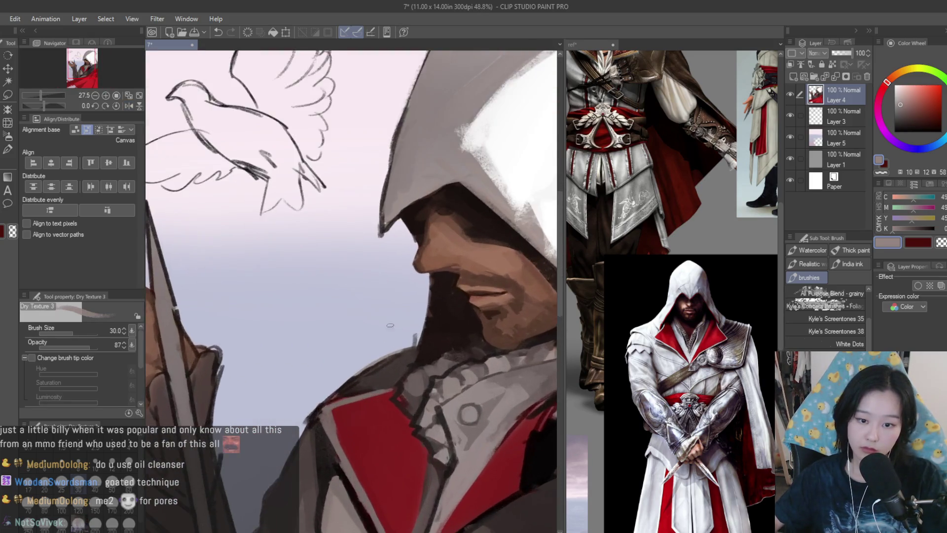
Extend the beard's lower edge downward in darker brown.
left_click(393, 368, "alt")
left_click(423, 313, "alt")
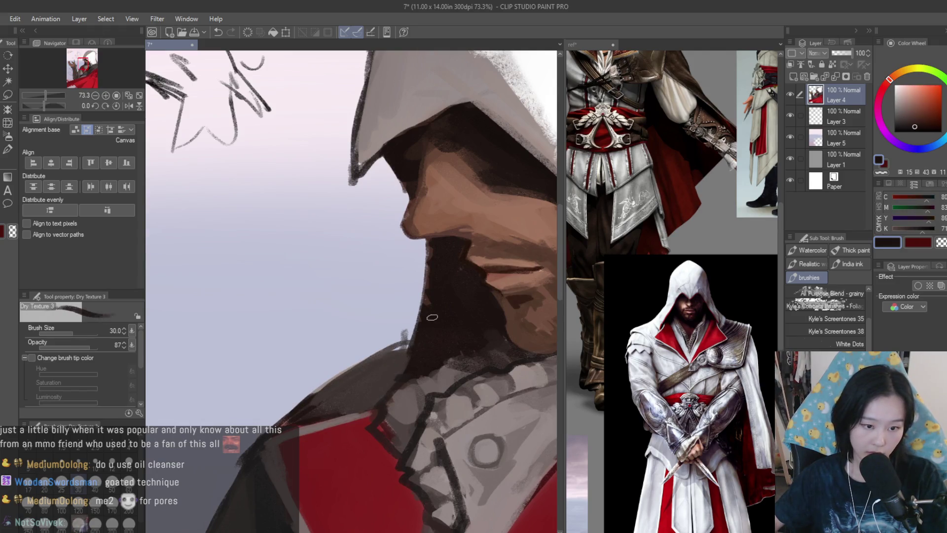
left_click_drag(423, 313, 390, 351)
scroll(297, 415, "down", 6)
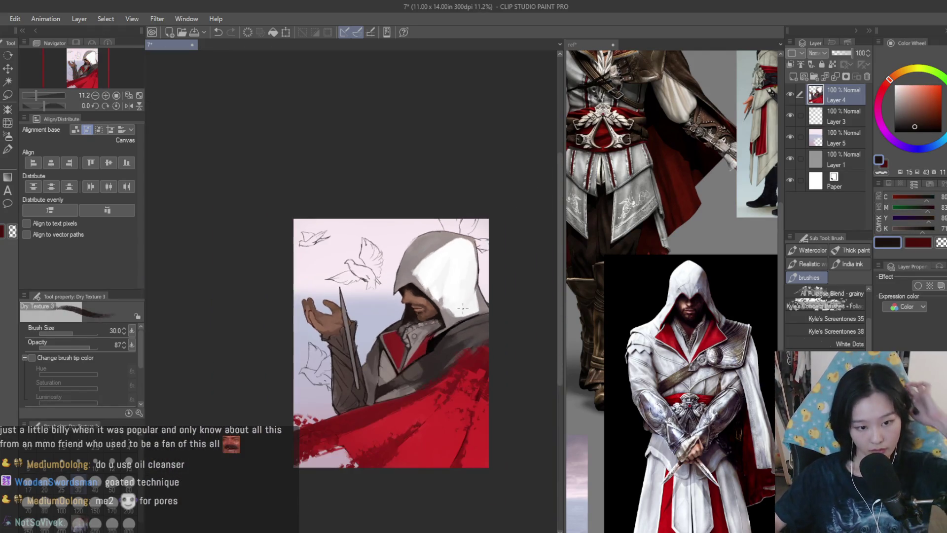
scroll(451, 246, "up", 1)
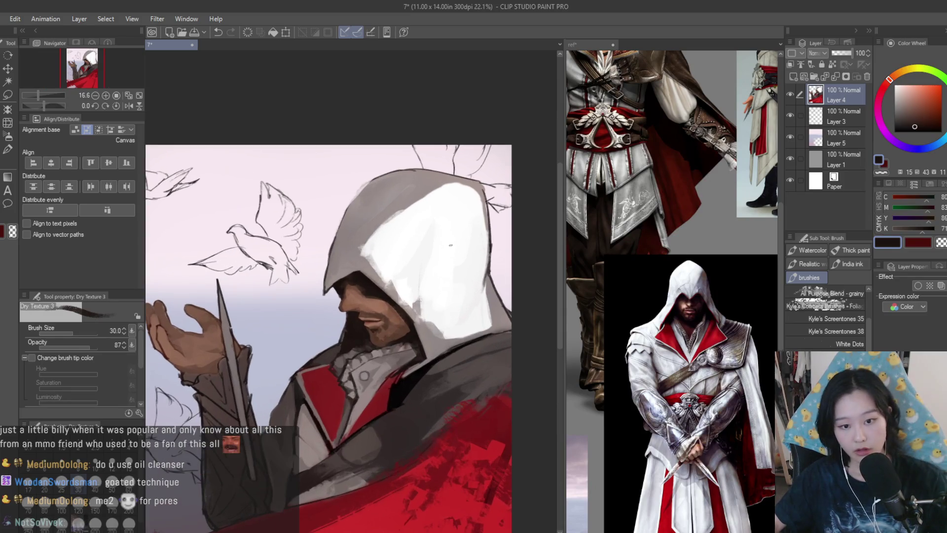
scroll(451, 243, "up", 3)
Darken the hood's right outline with dark strokes and mirror the canvas to check it.
left_click_drag(400, 265, 451, 376)
left_click_drag(412, 292, 458, 410)
left_click_drag(445, 377, 465, 464)
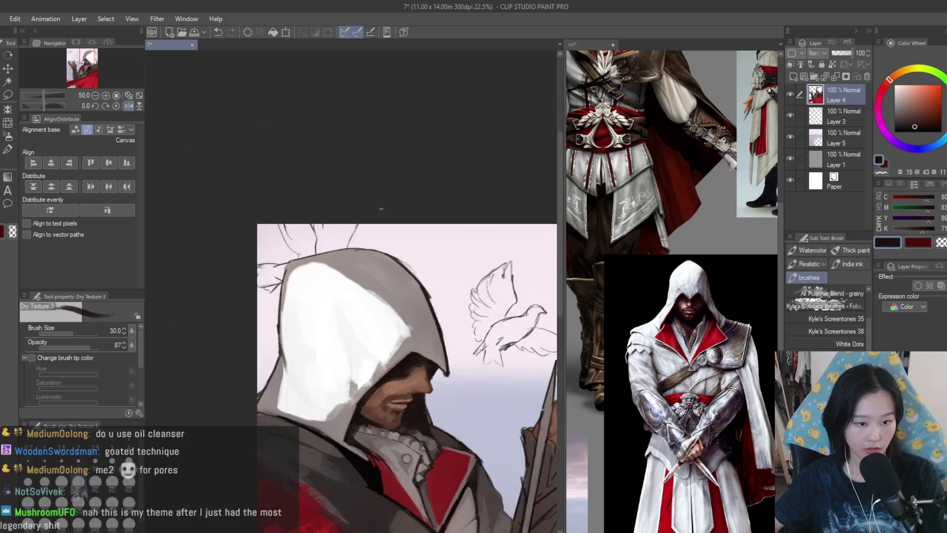
scroll(399, 246, "down", 4)
key("h")
scroll(291, 375, "up", 1)
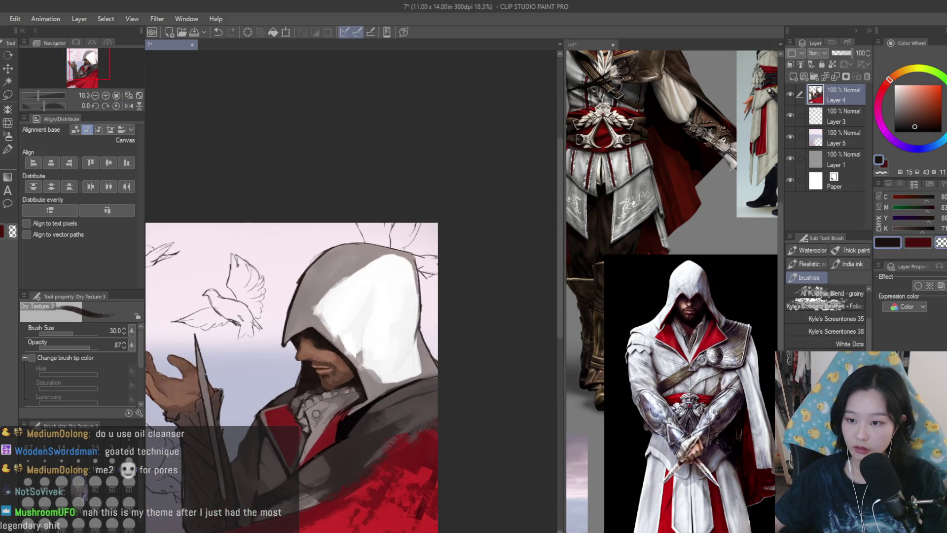
scroll(341, 297, "up", 3)
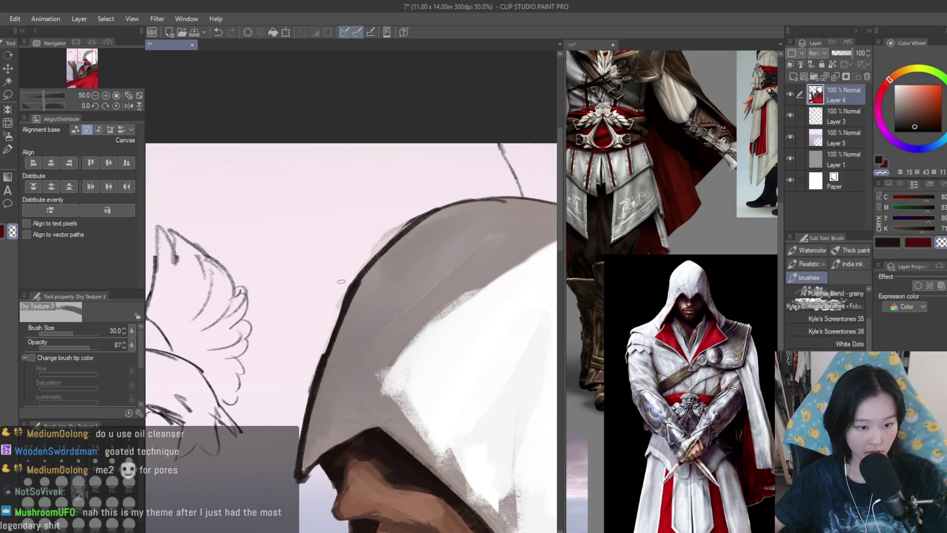
Zoom in and trace one dark stroke along the hood's lower brim.
scroll(294, 421, "up", 1)
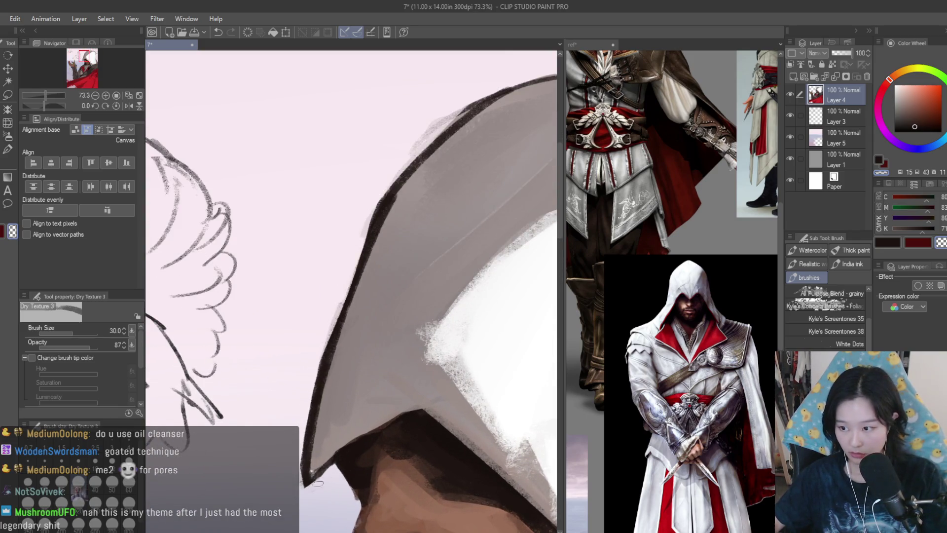
scroll(318, 484, "up", 1)
left_click_drag(296, 472, 419, 385)
scroll(236, 405, "up", 1)
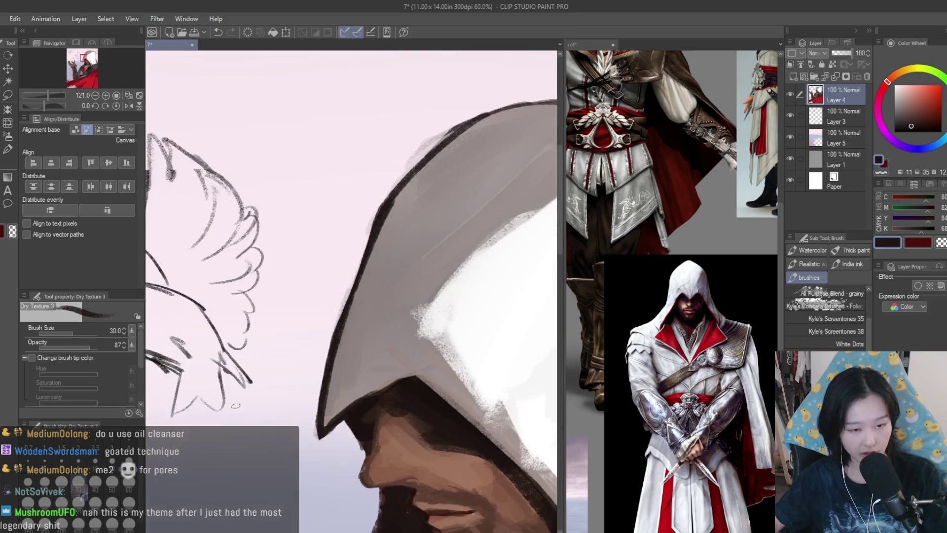
scroll(236, 405, "down", 1)
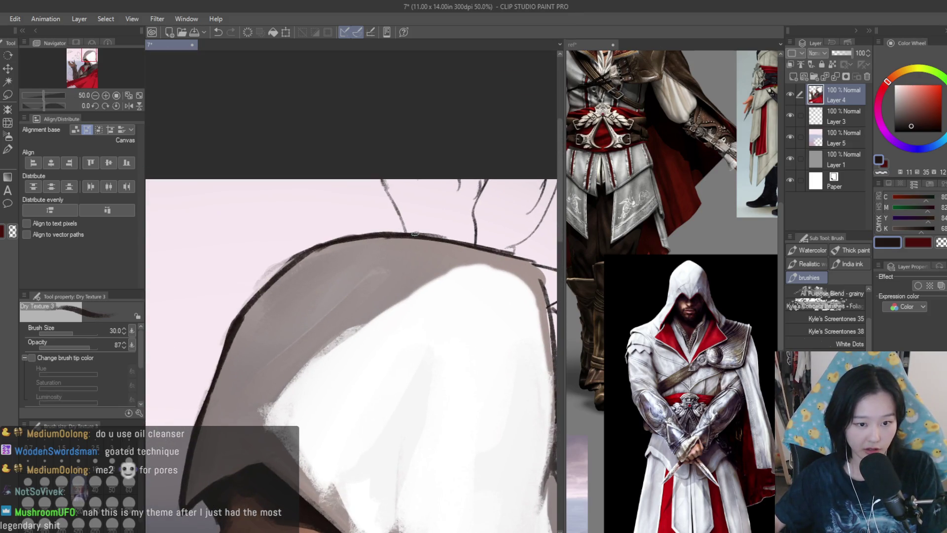
scroll(503, 250, "down", 1)
scroll(446, 262, "up", 2)
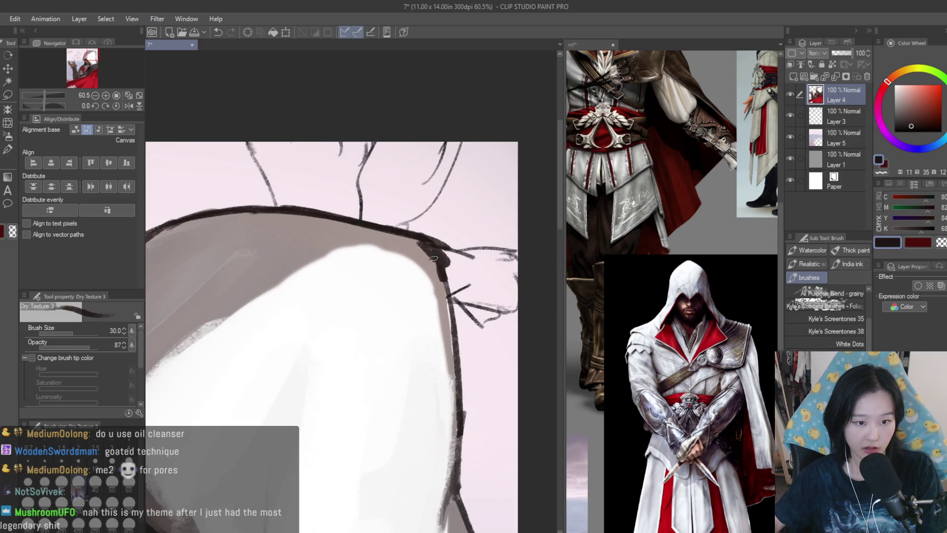
scroll(433, 258, "down", 3)
scroll(433, 257, "up", 1)
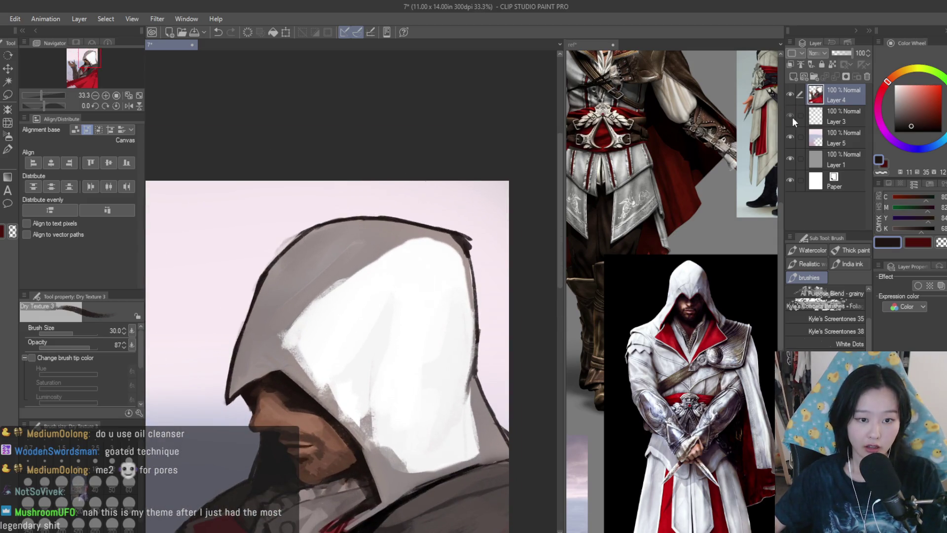
Show Layer 3, lasso the sketch lines above the hood's top-right, and nudge them upward.
left_click(791, 115)
left_click(839, 117)
key("m")
scroll(453, 235, "down", 1)
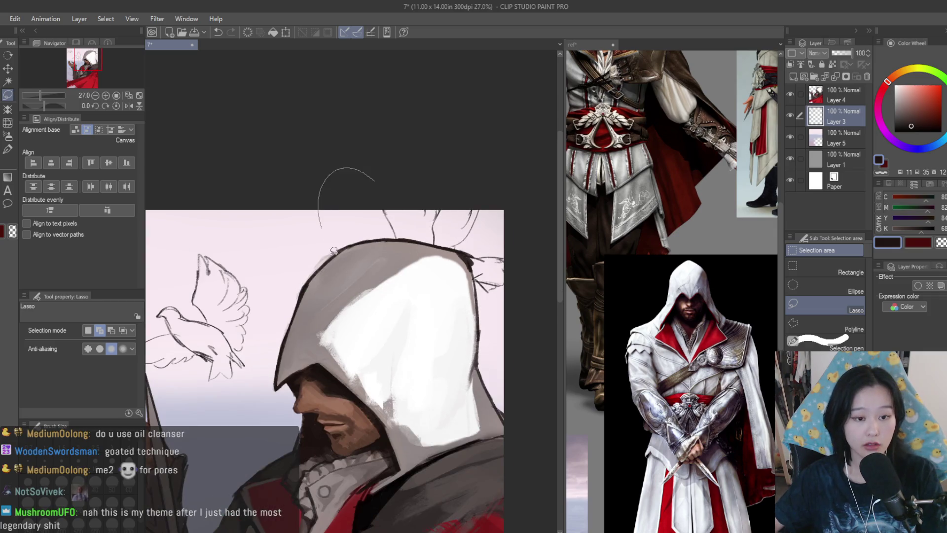
left_click_drag(334, 251, 538, 193)
key("k")
left_click_drag(476, 272, 481, 254)
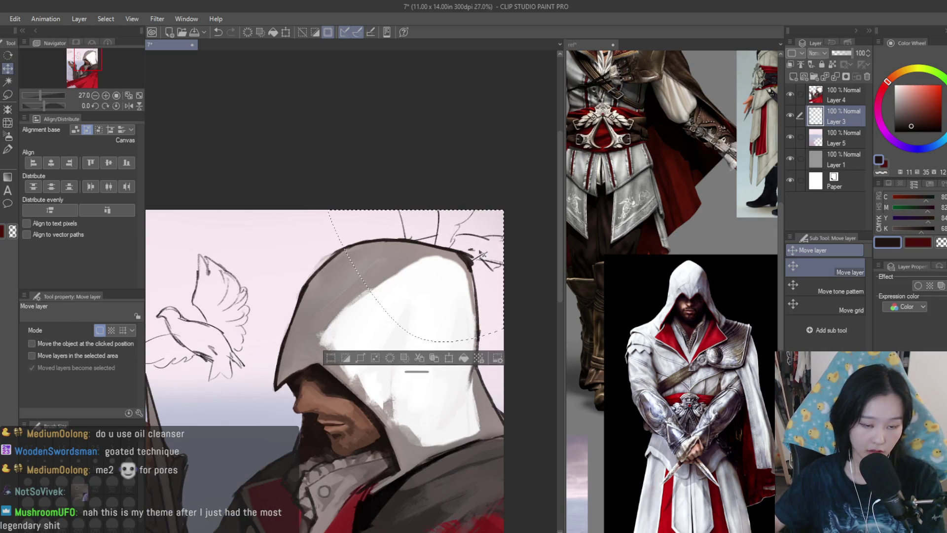
scroll(481, 254, "down", 3)
scroll(451, 254, "up", 2)
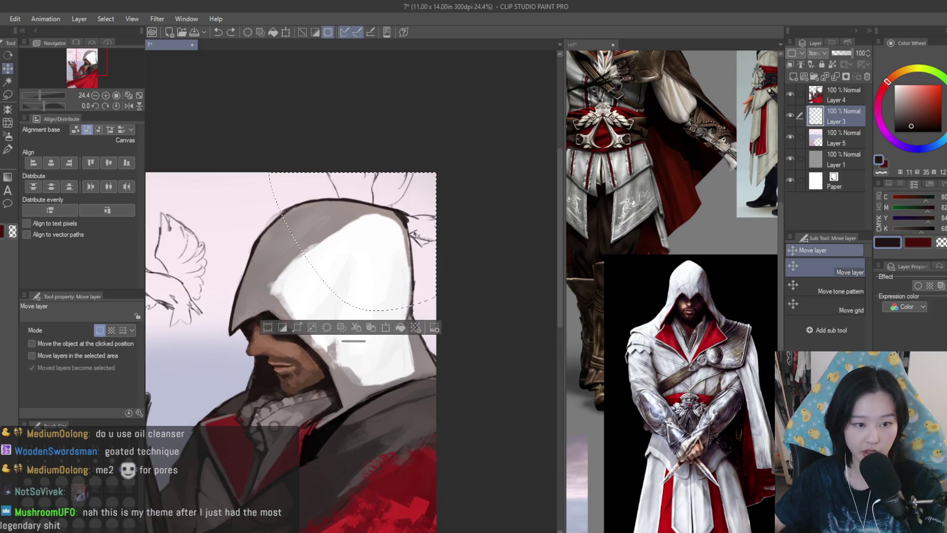
key("ctrl+d")
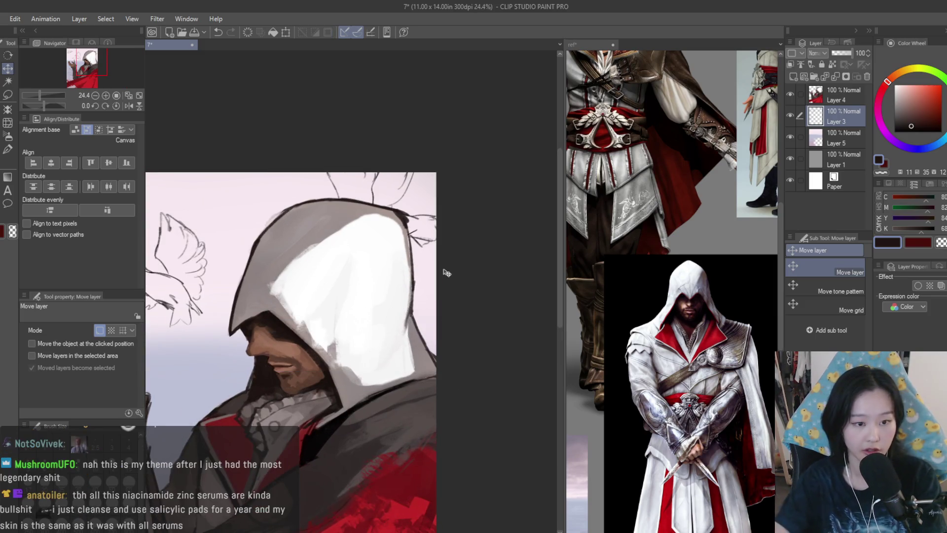
key("b")
scroll(390, 217, "up", 5)
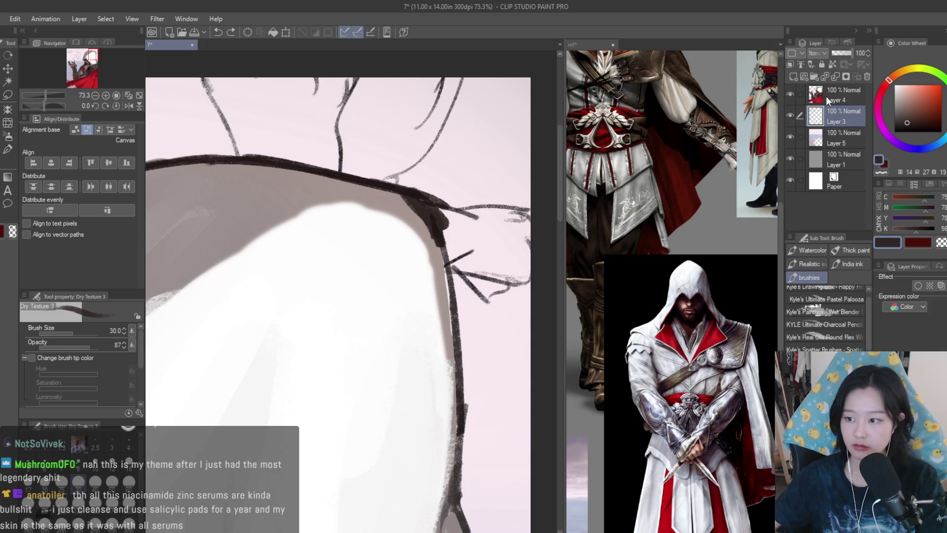
Trace dark lines down the hood's right, left and lower-left edges.
scroll(515, 222, "down", 2)
left_click_drag(457, 227, 476, 395)
scroll(462, 278, "down", 4)
scroll(243, 291, "up", 2)
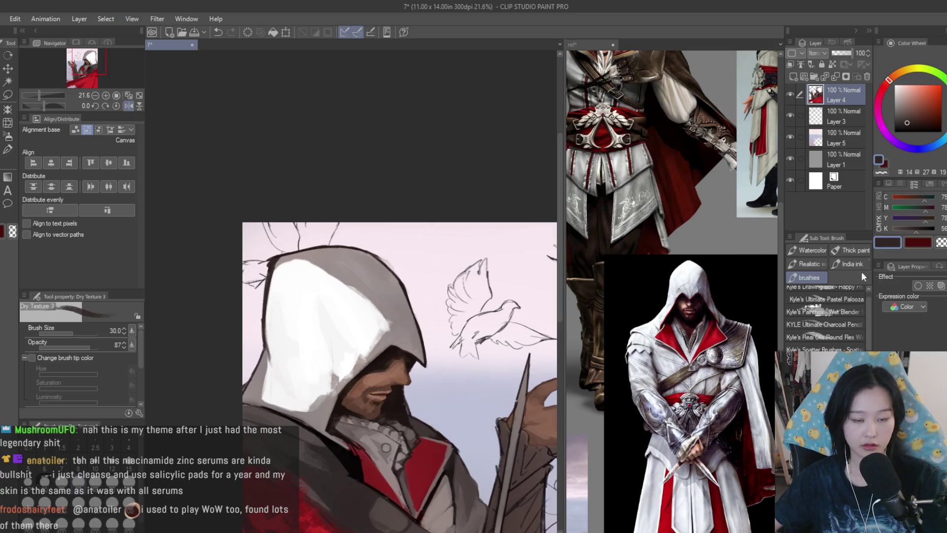
scroll(240, 294, "up", 3)
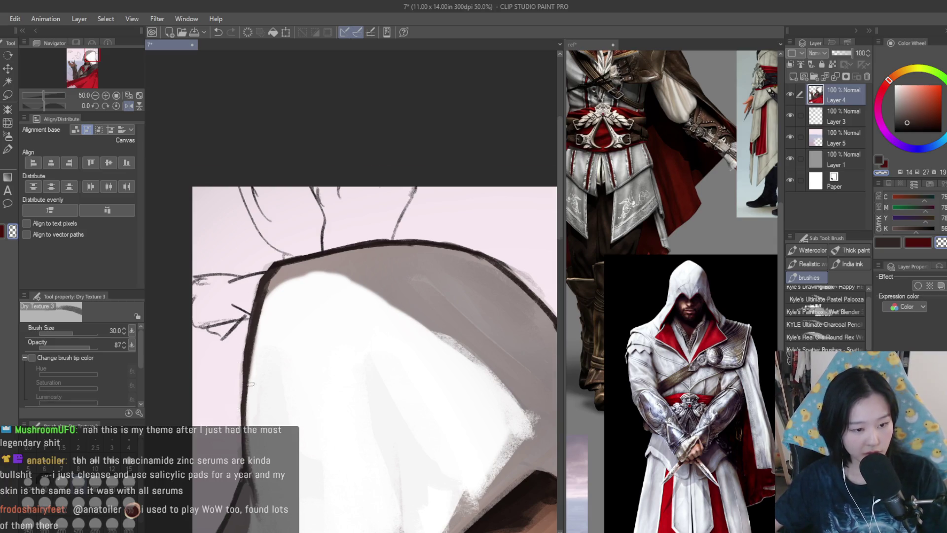
left_click_drag(252, 348, 242, 500)
left_click_drag(240, 429, 238, 501)
scroll(354, 404, "down", 2)
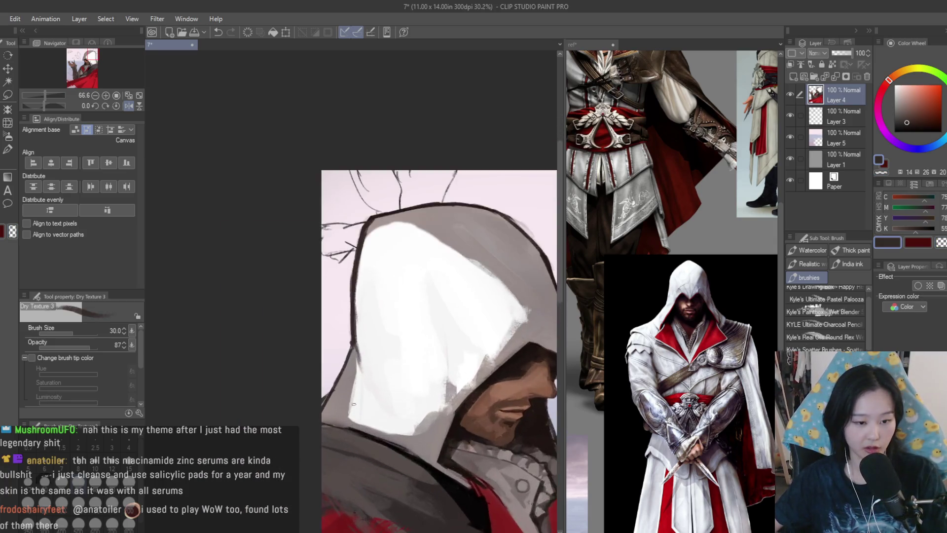
scroll(353, 404, "up", 2)
left_click_drag(368, 323, 320, 422)
scroll(371, 322, "down", 5)
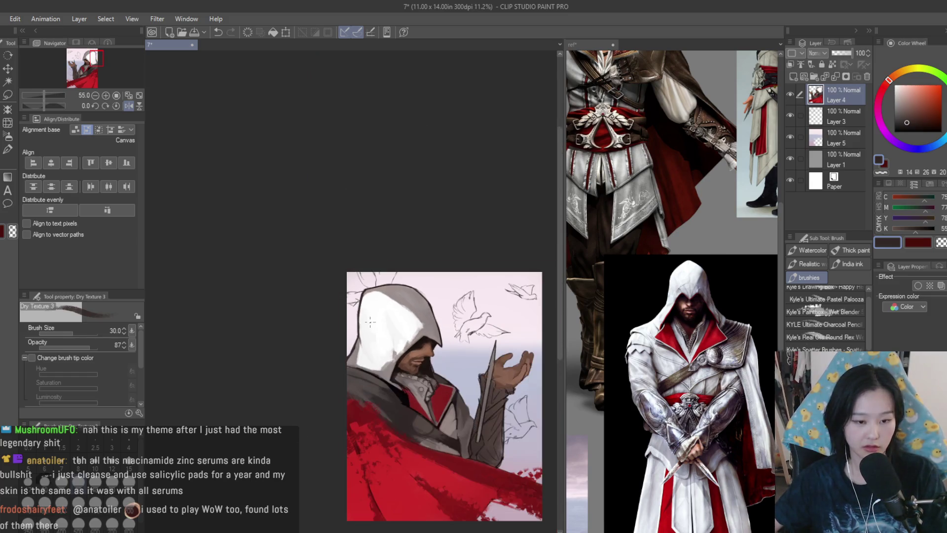
scroll(456, 372, "up", 2)
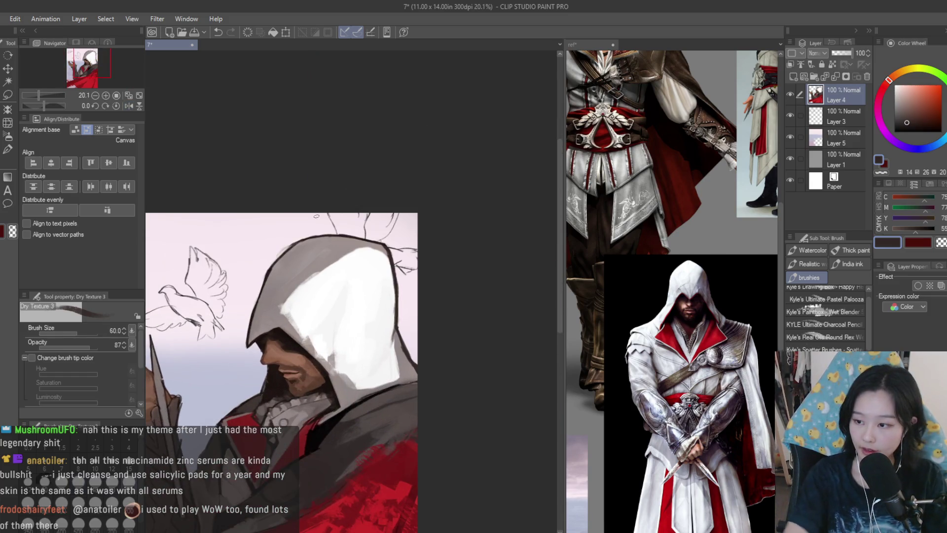
scroll(396, 333, "up", 3)
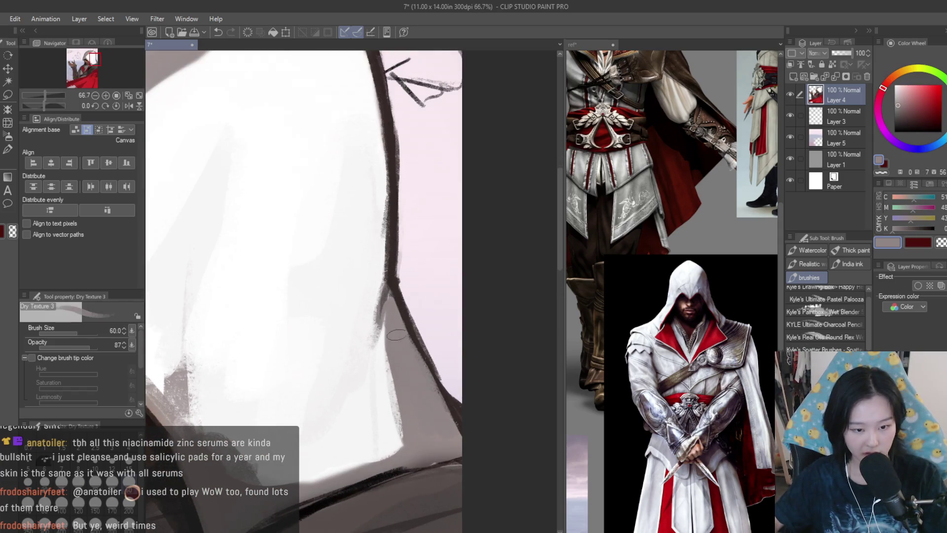
scroll(409, 345, "down", 2)
Paint light grey-beige along the hood's inner top edge and white over its left side.
left_click(395, 249, "alt")
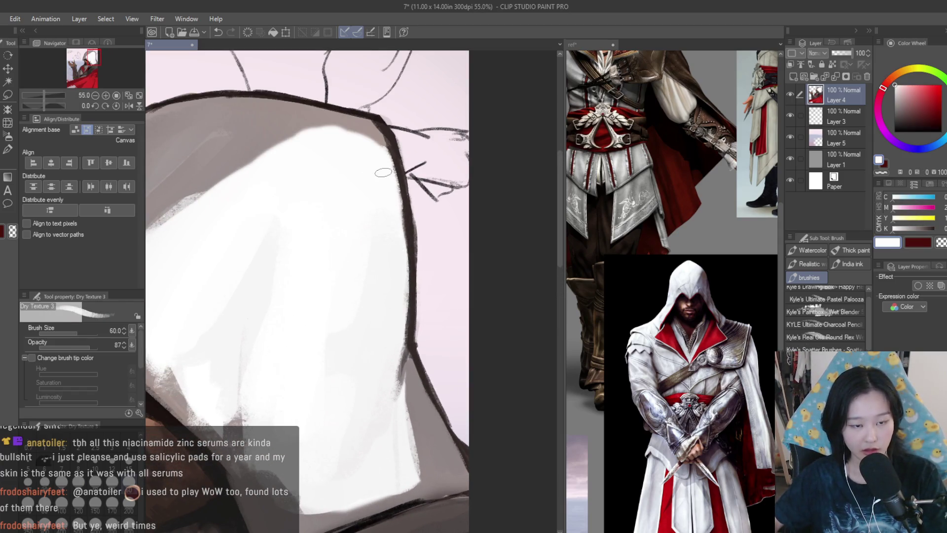
left_click(328, 125, "alt")
left_click_drag(390, 160, 309, 138)
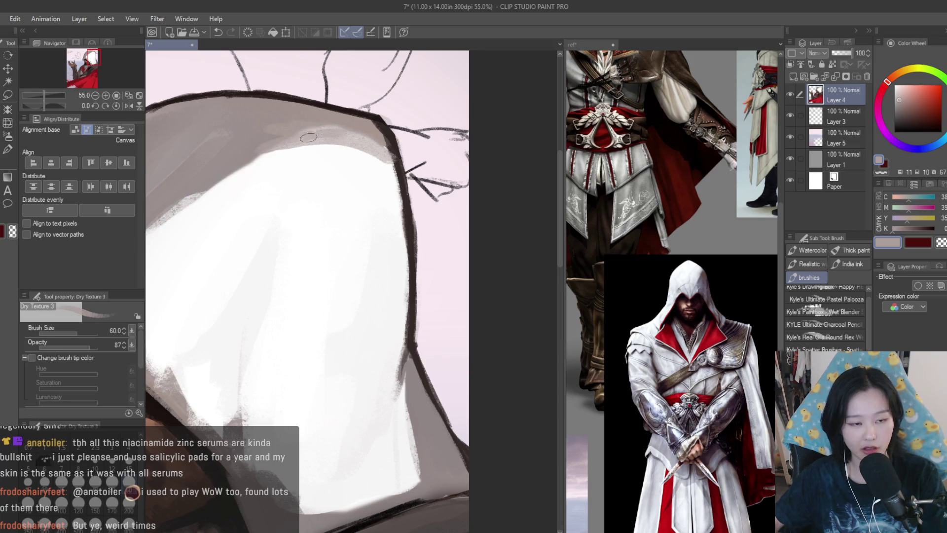
scroll(417, 300, "up", 1)
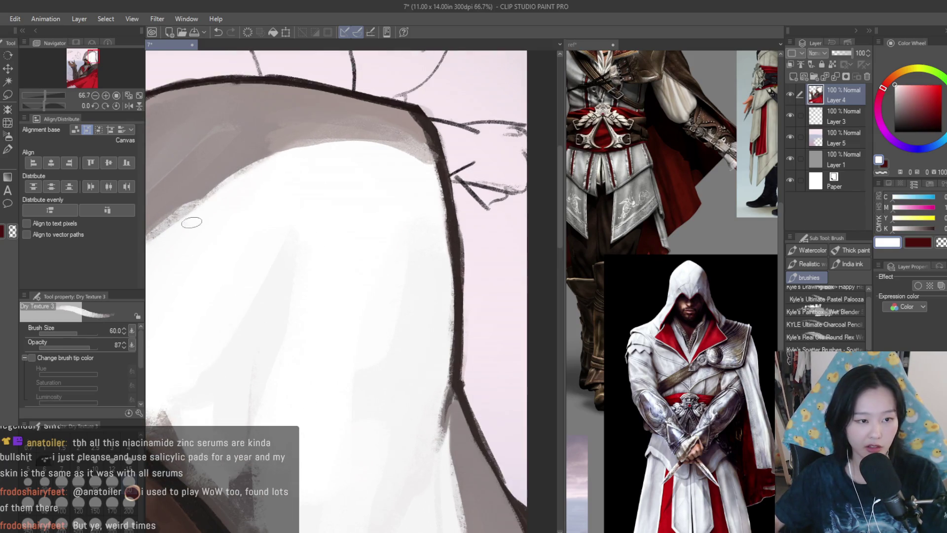
left_click_drag(270, 242, 162, 301)
Blend the hood's left side with near-white and light grey strokes sampled from the hood.
left_click(217, 315, "alt")
scroll(217, 320, "down", 1)
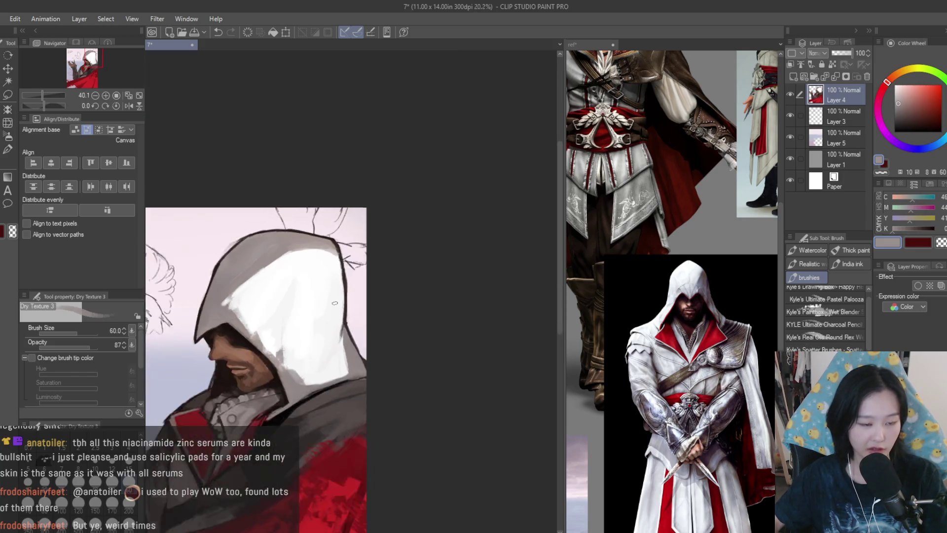
left_click(235, 322, "alt")
left_click_drag(235, 323, 239, 316)
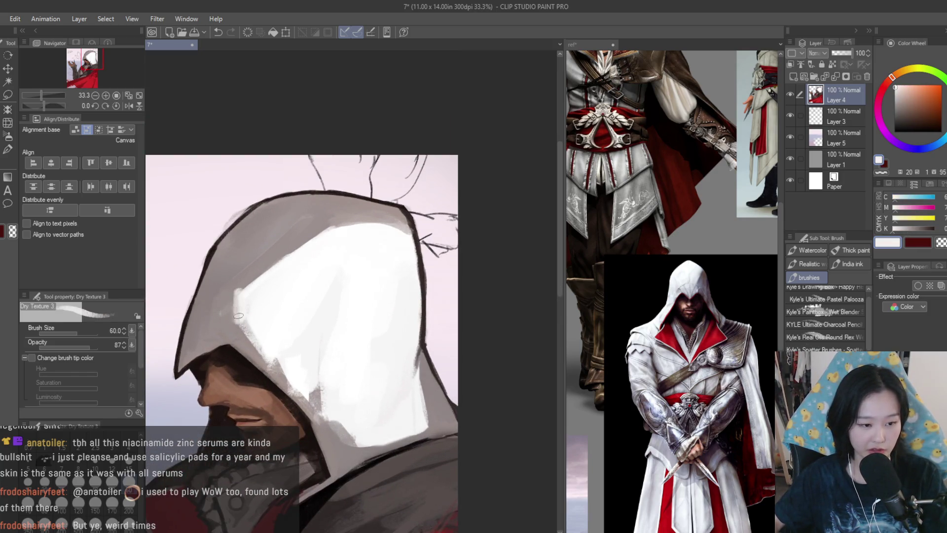
scroll(276, 345, "down", 2)
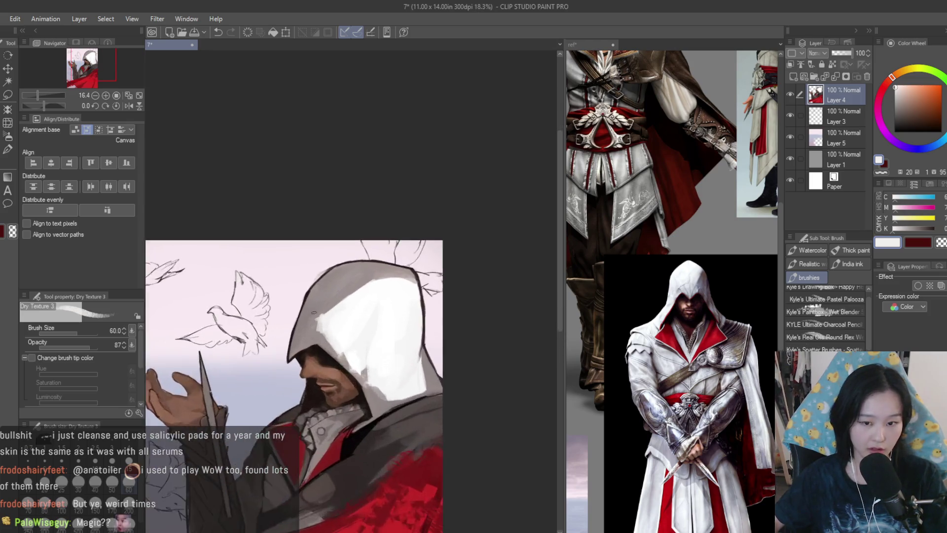
scroll(335, 312, "up", 2)
scroll(326, 336, "up", 2)
left_click(309, 346, "alt")
mouse_move(301, 326)
left_mouse_down()
mouse_move(345, 379)
mouse_move(300, 329)
left_mouse_up()
left_click(308, 306, "alt")
left_click(308, 321, "alt")
left_click(316, 334, "alt")
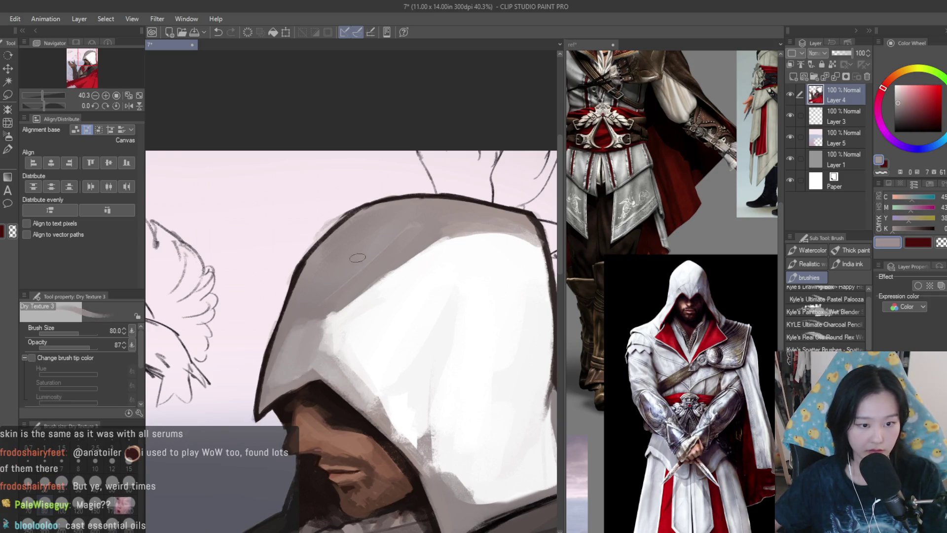
Sample a lighter grey and paint light strokes along the hood's left edge.
scroll(345, 370, "down", 3)
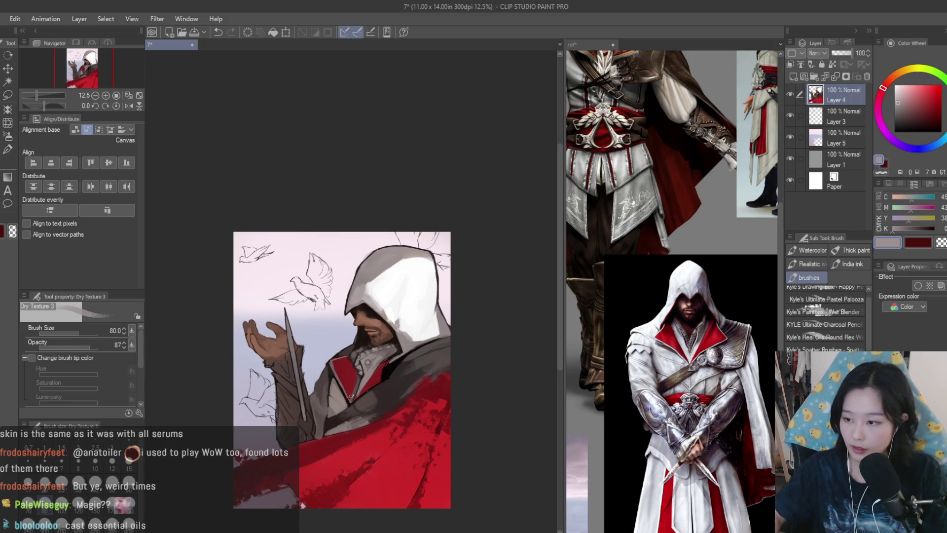
scroll(355, 276, "up", 4)
scroll(296, 283, "up", 2)
left_click(430, 202, "alt")
left_click_drag(434, 197, 375, 296)
left_click_drag(415, 212, 398, 241)
left_click(412, 290, "alt")
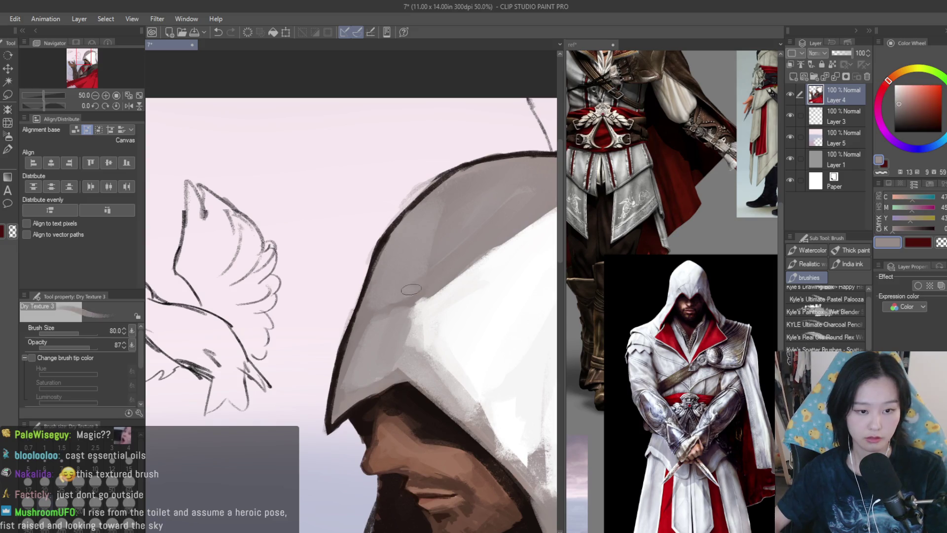
left_click(388, 292, "alt")
Sample lighter and darker hood greys, then paint lighter strokes on the hood's upper left.
scroll(464, 197, "down", 2)
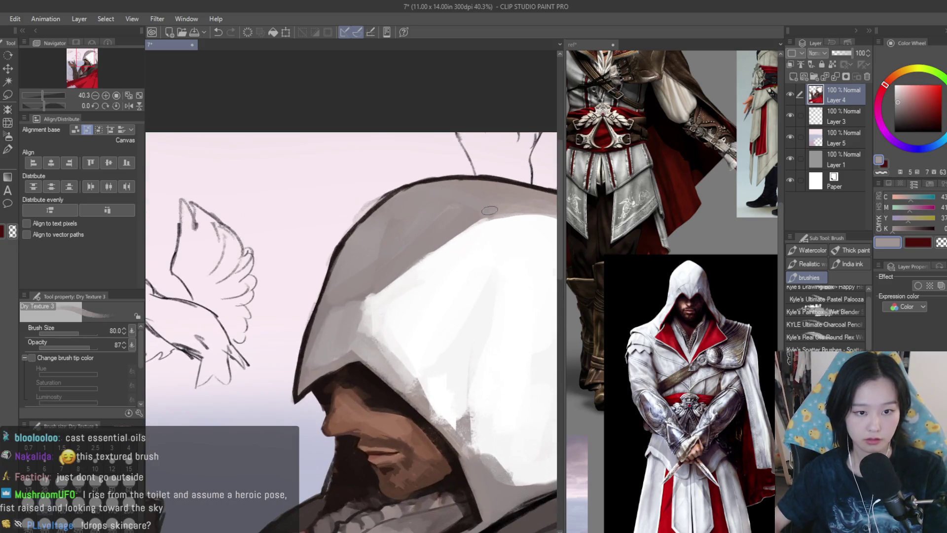
scroll(479, 203, "down", 2)
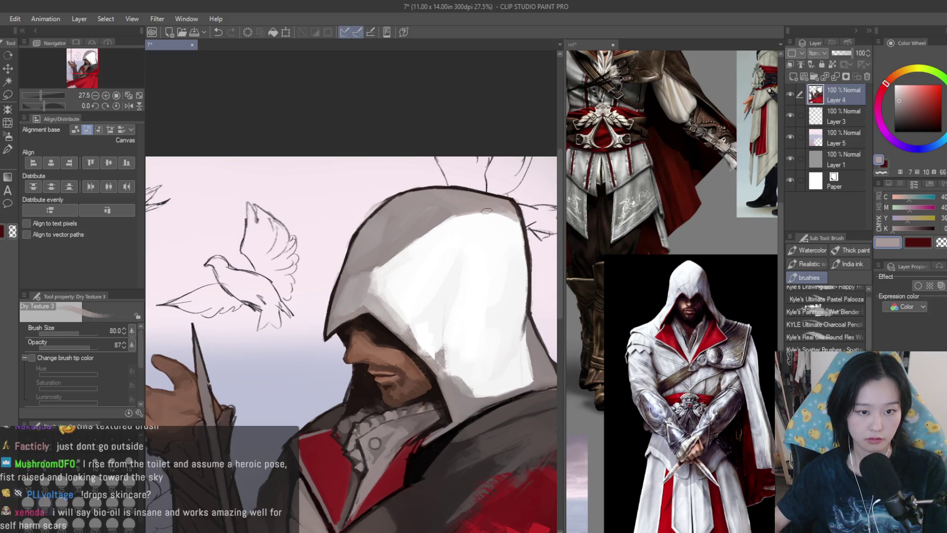
scroll(471, 206, "up", 2)
left_click(458, 194, "alt")
left_click(431, 197, "alt")
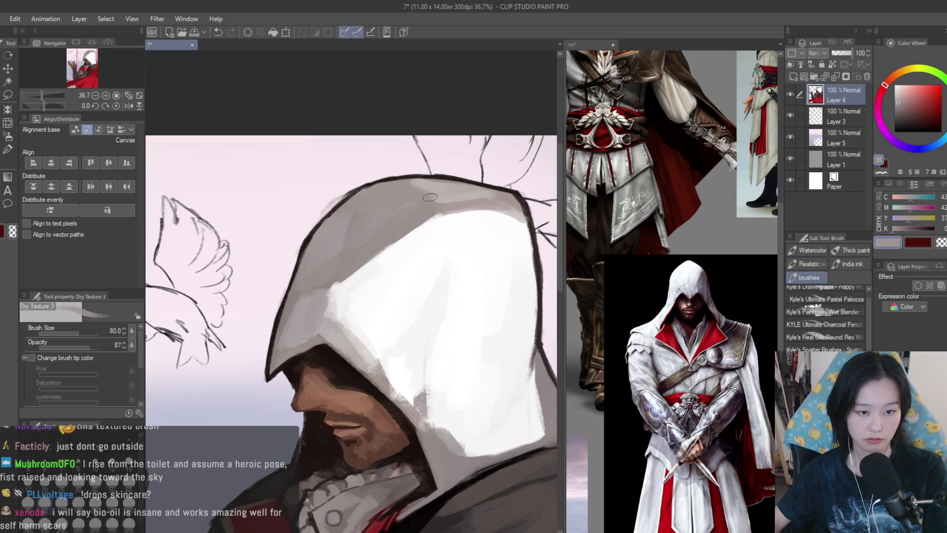
scroll(492, 198, "down", 4)
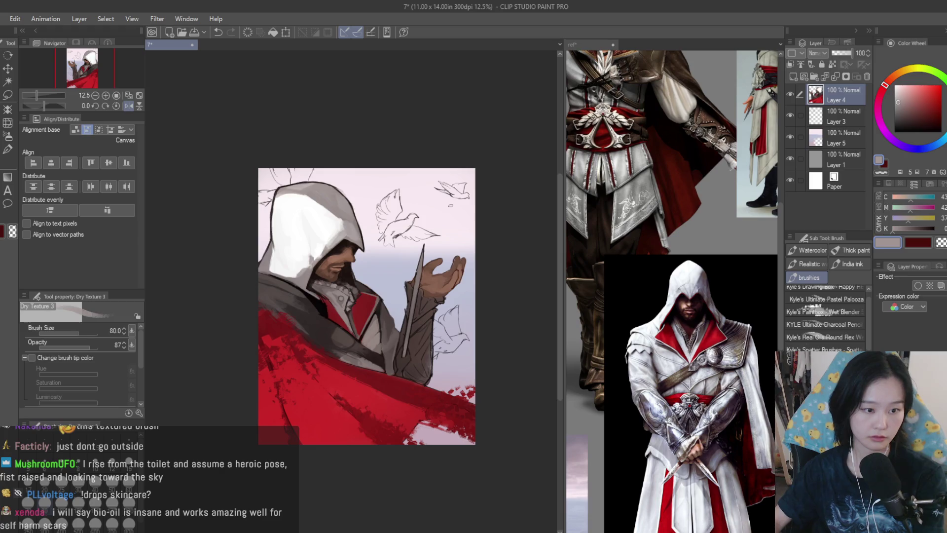
scroll(451, 205, "up", 5)
left_click(398, 237, "alt")
mouse_move(388, 228)
left_mouse_down()
mouse_move(306, 256)
mouse_move(322, 232)
left_mouse_up()
Paint darker grey shading strokes down the hood's right edge.
left_click(284, 271, "alt")
left_click(294, 268, "alt")
left_click(330, 231, "alt")
scroll(345, 232, "down", 3)
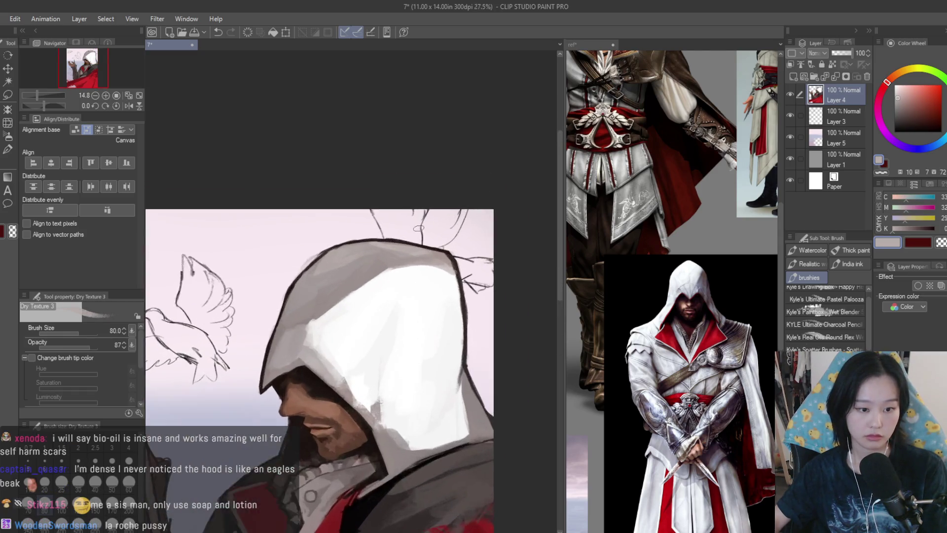
scroll(419, 228, "up", 3)
left_click(457, 285, "alt")
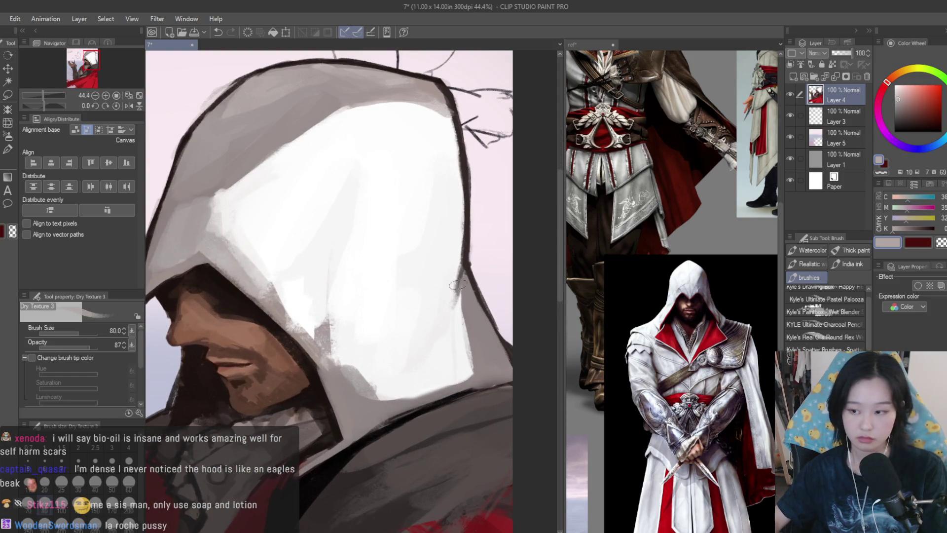
scroll(457, 285, "up", 2)
left_click_drag(451, 269, 474, 385)
left_click_drag(458, 291, 488, 360)
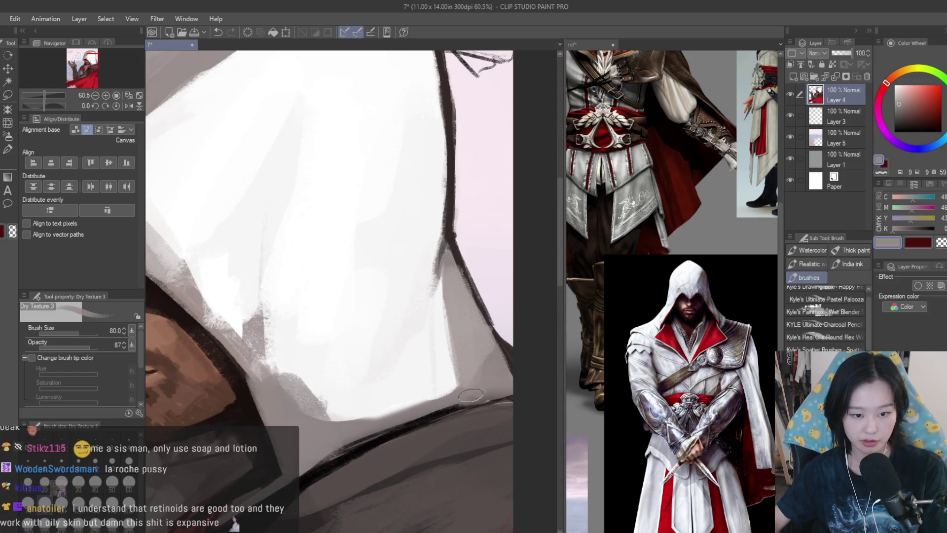
Add grey strokes along the hood's lower edge and sample a light highlight grey.
left_click(442, 344, "alt")
left_click_drag(276, 394, 334, 428)
left_click(305, 462, "alt")
left_click(274, 399, "alt")
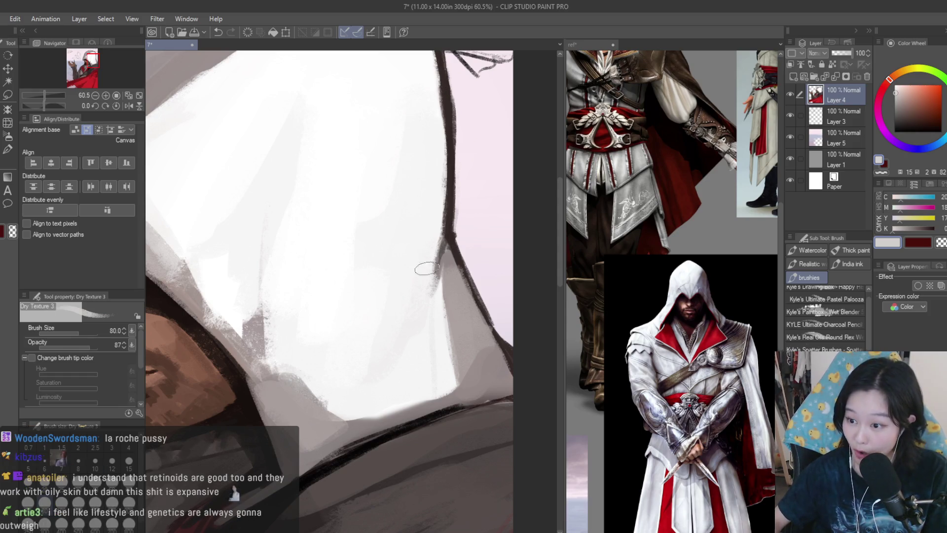
scroll(427, 269, "down", 5)
scroll(468, 275, "up", 2)
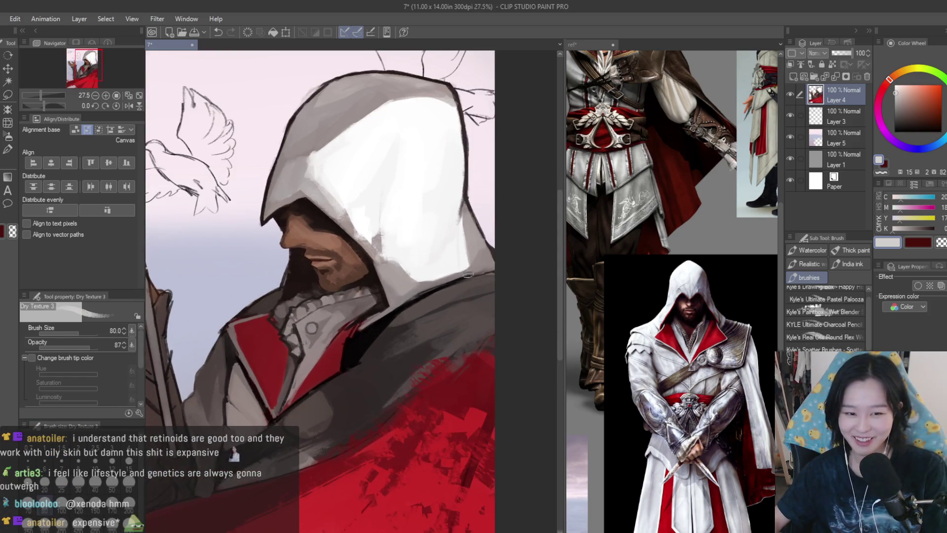
scroll(471, 291, "up", 2)
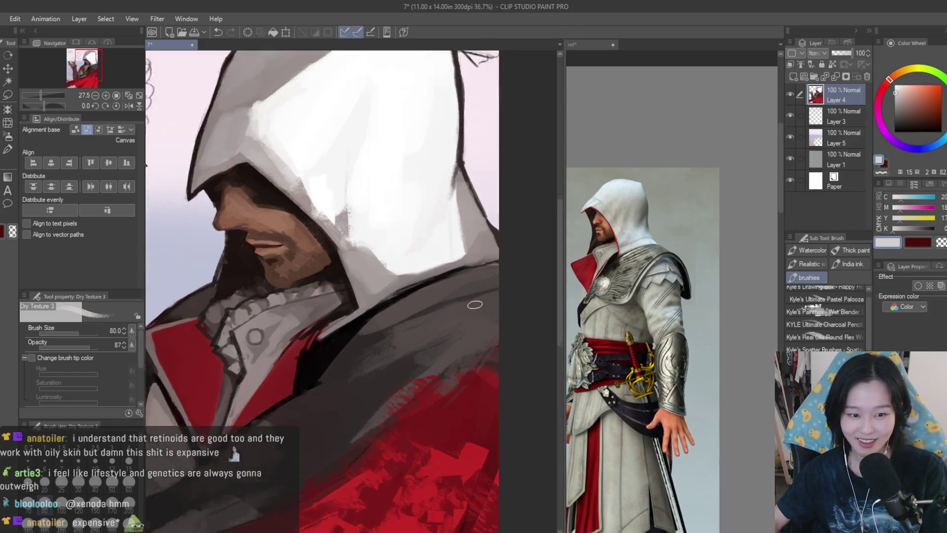
Paint a light greyish-brown stroke along the shoulder edge and brighten its dark patch.
scroll(475, 304, "up", 1)
left_click(420, 290, "alt")
left_click(901, 106)
left_click(895, 75)
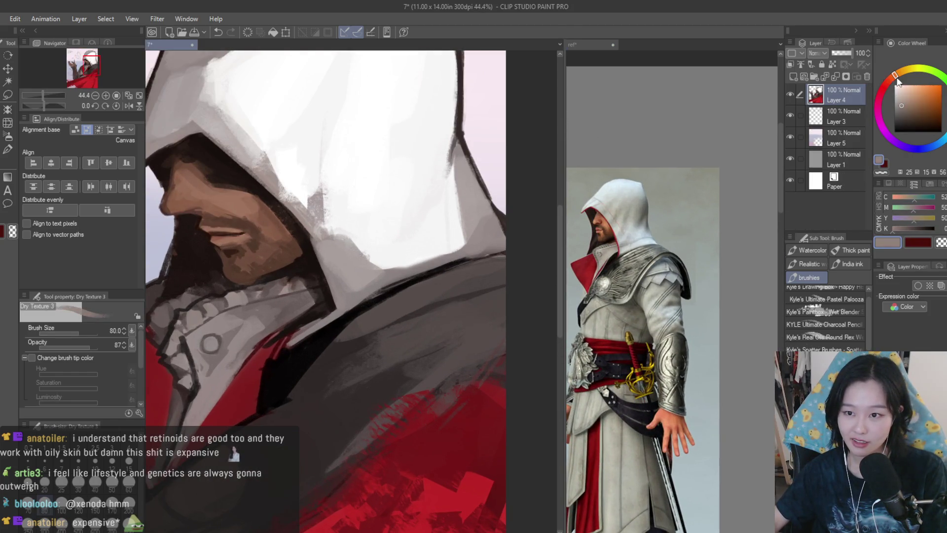
mouse_move(427, 293)
left_mouse_down()
mouse_move(374, 321)
mouse_move(429, 320)
mouse_move(385, 346)
mouse_move(434, 325)
mouse_move(417, 350)
mouse_move(439, 360)
mouse_move(409, 398)
left_mouse_up()
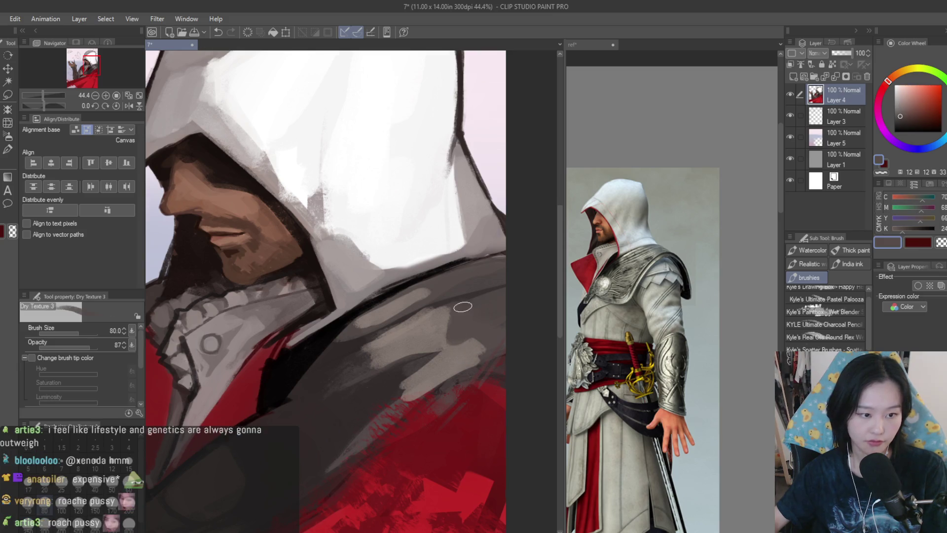
scroll(467, 354, "down", 10)
scroll(445, 304, "up", 5)
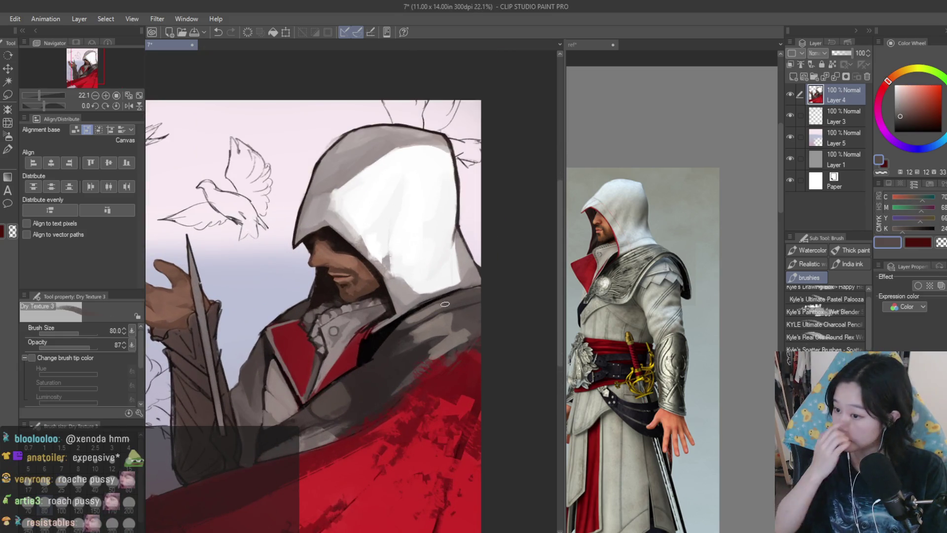
scroll(446, 304, "up", 4)
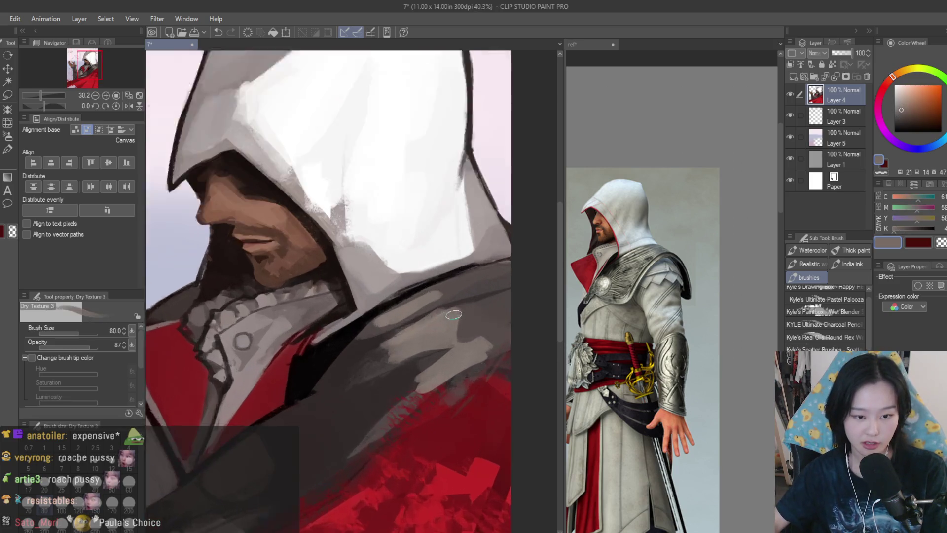
left_click_drag(474, 318, 502, 362)
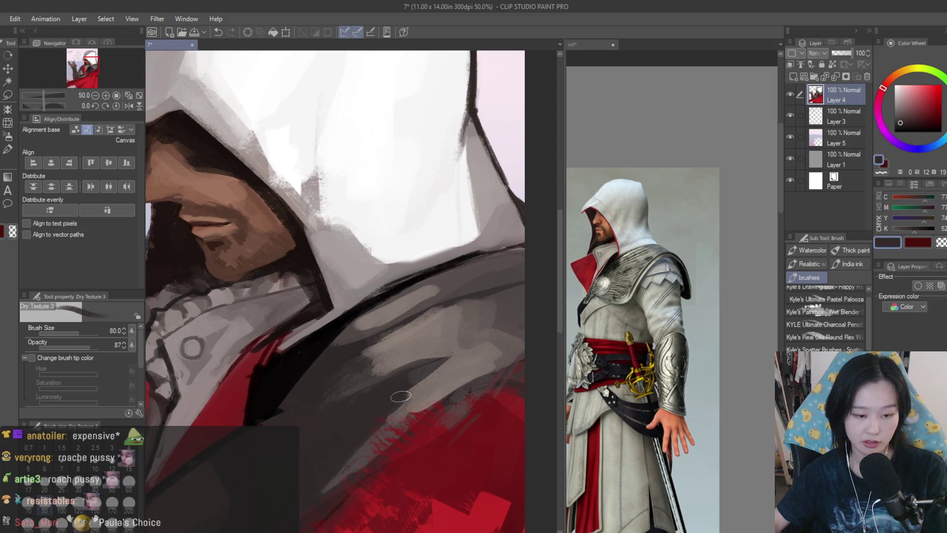
Choose a darker colour and paint dark shadow strokes across the coat.
left_click(390, 342, "alt")
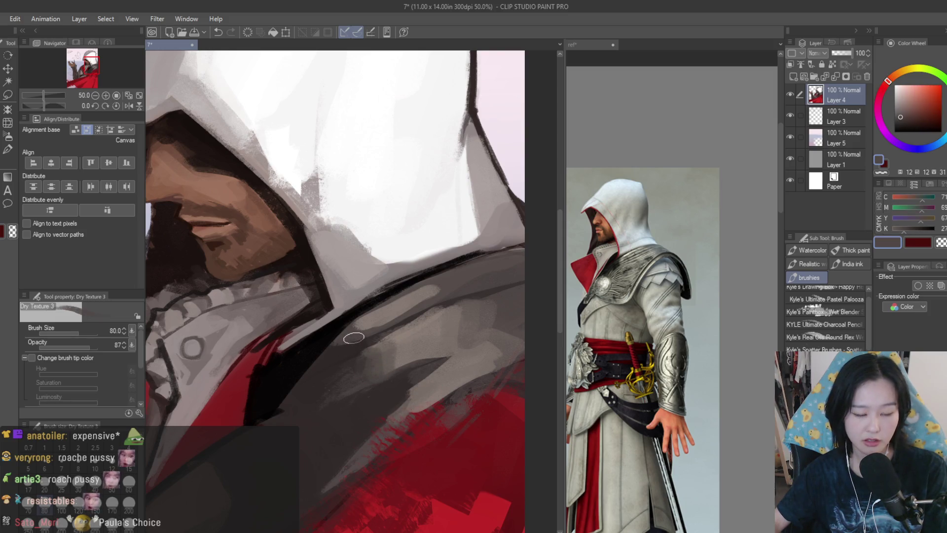
left_click(397, 308, "alt")
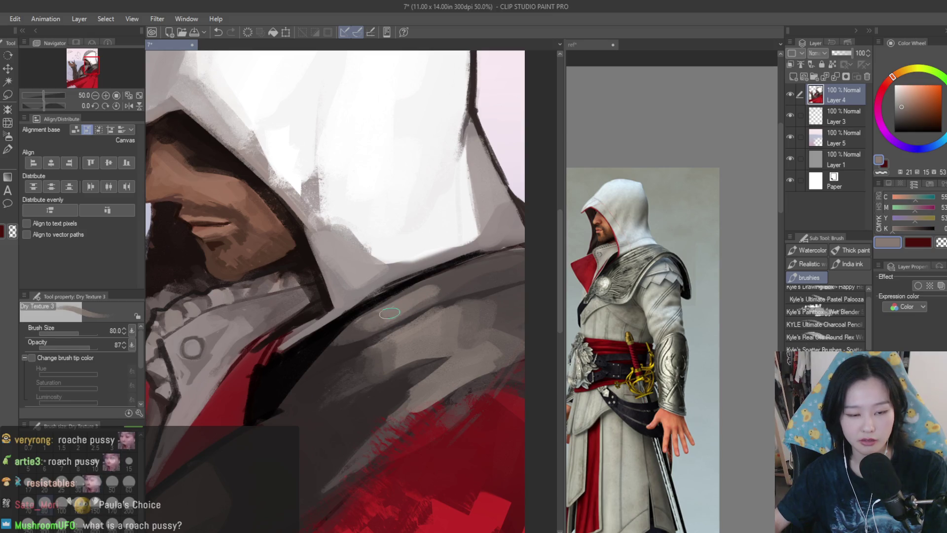
left_click(456, 278, "alt")
scroll(457, 278, "down", 3)
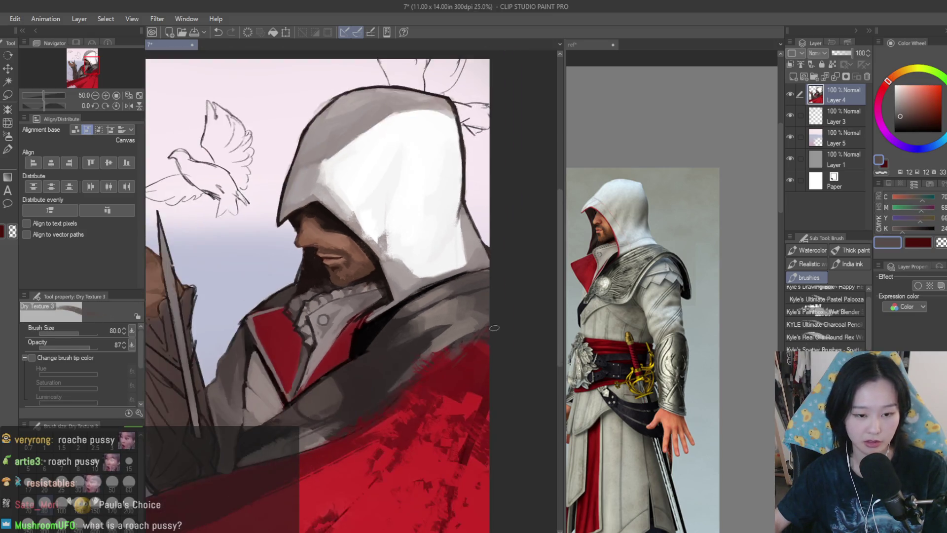
scroll(452, 267, "up", 2)
scroll(452, 267, "down", 2)
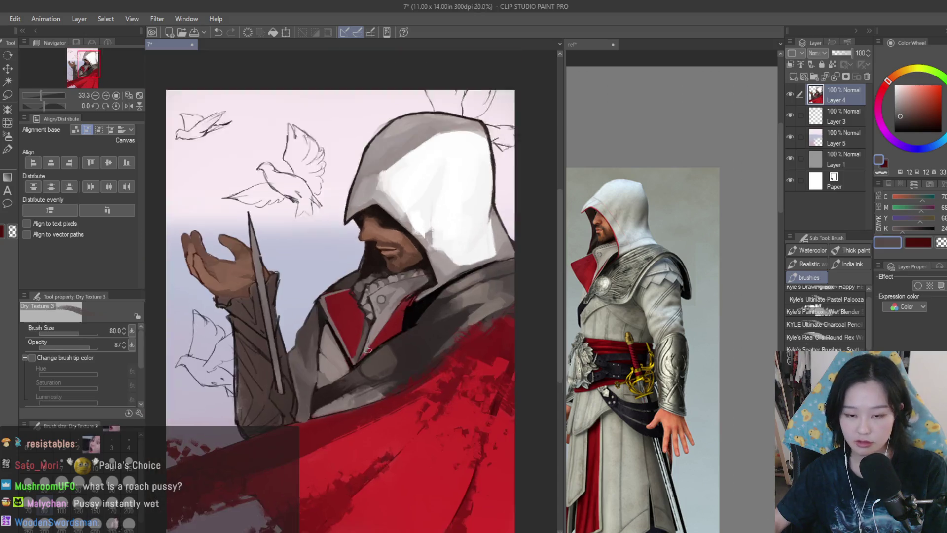
scroll(350, 374, "up", 4)
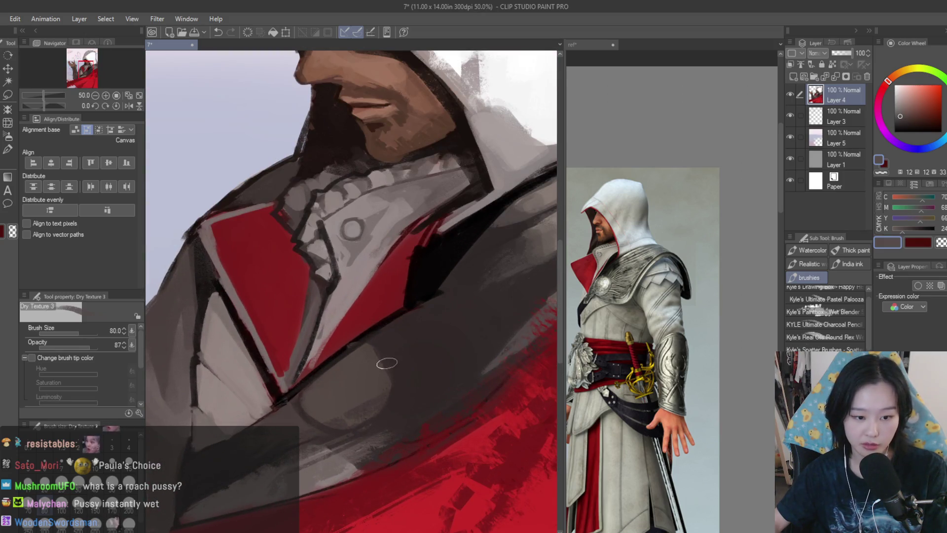
left_click(425, 358, "alt")
left_click(907, 128)
mouse_move(451, 302)
left_mouse_down()
mouse_move(392, 329)
mouse_move(457, 308)
mouse_move(482, 263)
left_mouse_up()
left_click_drag(414, 337, 395, 385)
Sample coat greys and lighten the dark shadow on the chest.
left_click(484, 328, "alt")
left_click(419, 366, "alt")
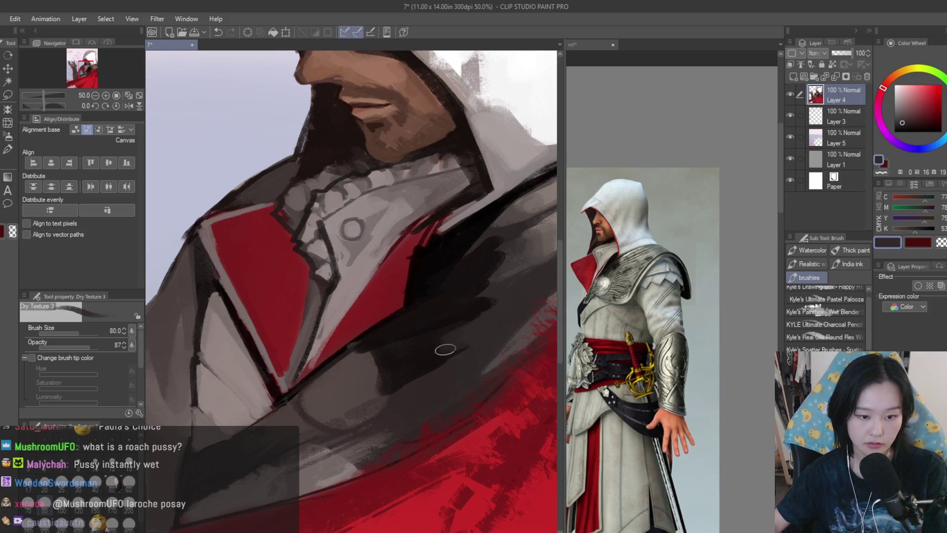
left_click(498, 301, "alt")
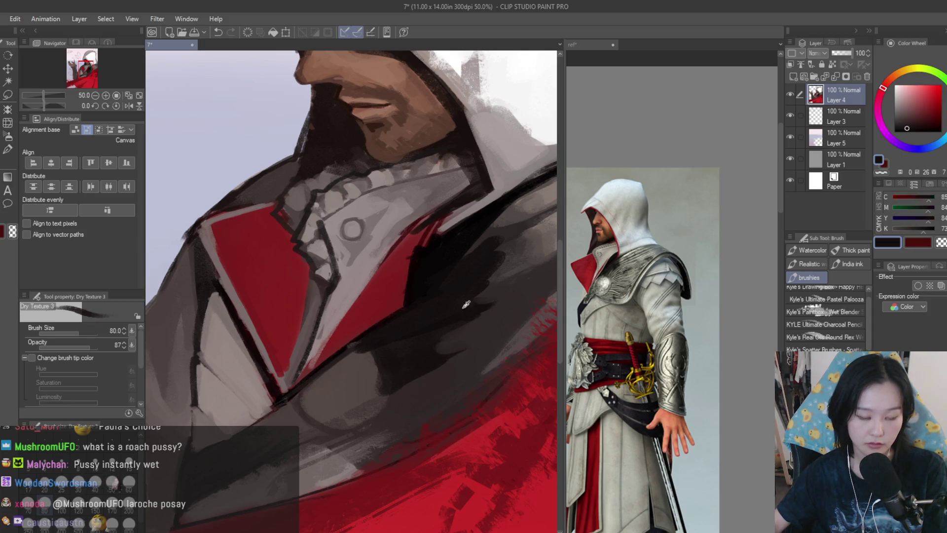
left_click(467, 284, "alt")
scroll(468, 296, "down", 5)
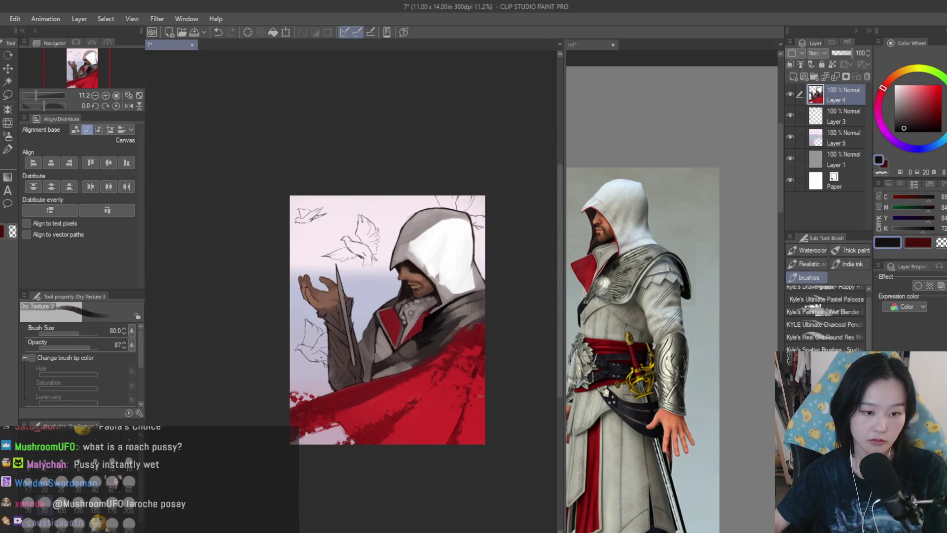
scroll(411, 378, "up", 5)
left_click(460, 359, "alt")
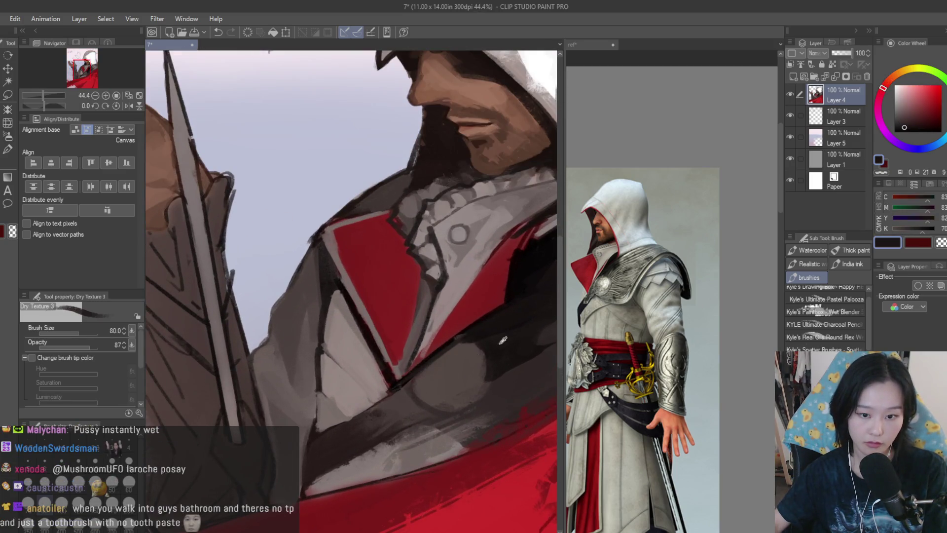
left_click(447, 368, "alt")
left_click_drag(459, 360, 454, 387)
mouse_move(464, 353)
left_mouse_down()
mouse_move(460, 378)
mouse_move(431, 382)
mouse_move(456, 394)
mouse_move(418, 407)
left_mouse_up()
Paint lighter grey strokes over the chest shadow, settling on a lighter grey.
left_click(456, 383, "alt")
left_click(449, 369, "alt")
left_click_drag(471, 380, 451, 405)
left_click(477, 386, "alt")
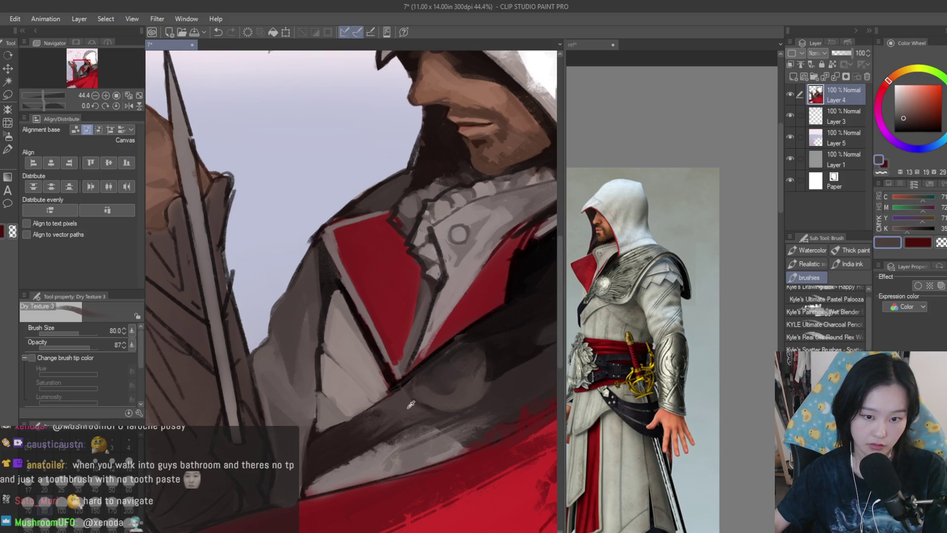
scroll(424, 398, "down", 3)
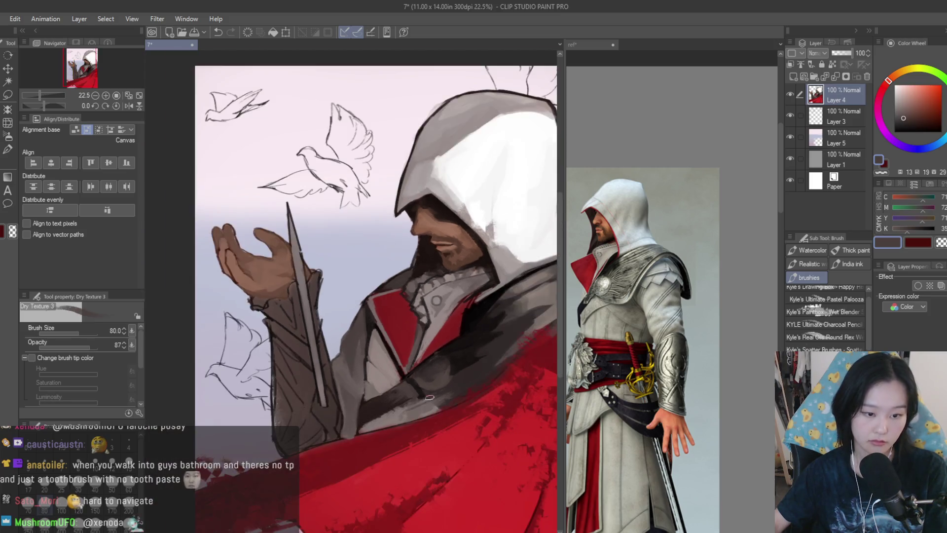
scroll(429, 397, "up", 2)
left_click(424, 396, "alt")
left_click(422, 395, "alt")
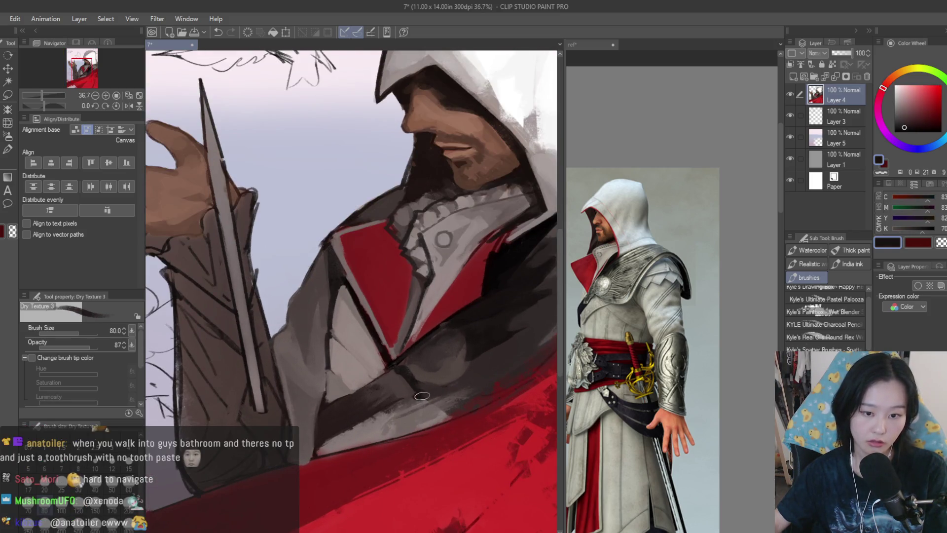
left_click(446, 411, "alt")
left_click(419, 413, "alt")
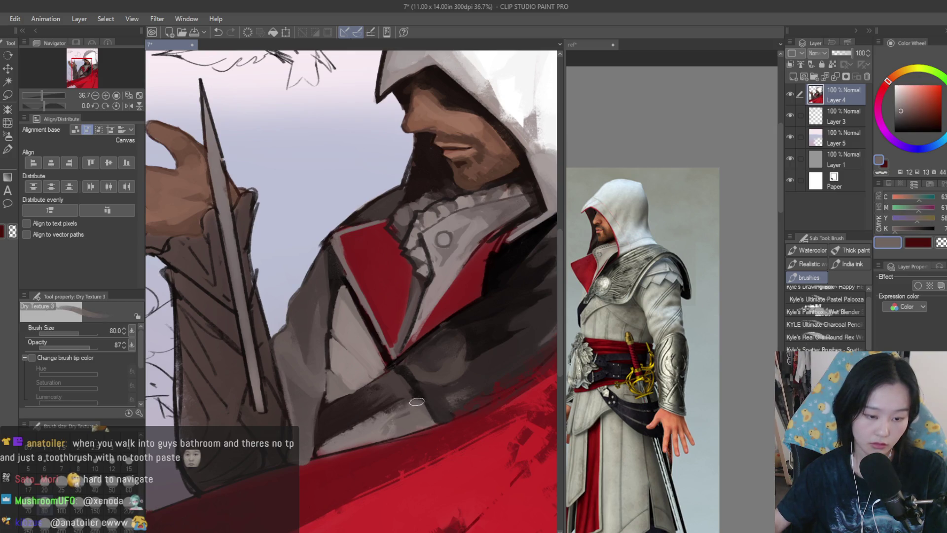
Sample a chest grey and paint a light stroke beside the red lapel.
scroll(417, 402, "down", 4)
scroll(487, 389, "up", 1)
scroll(392, 320, "up", 5)
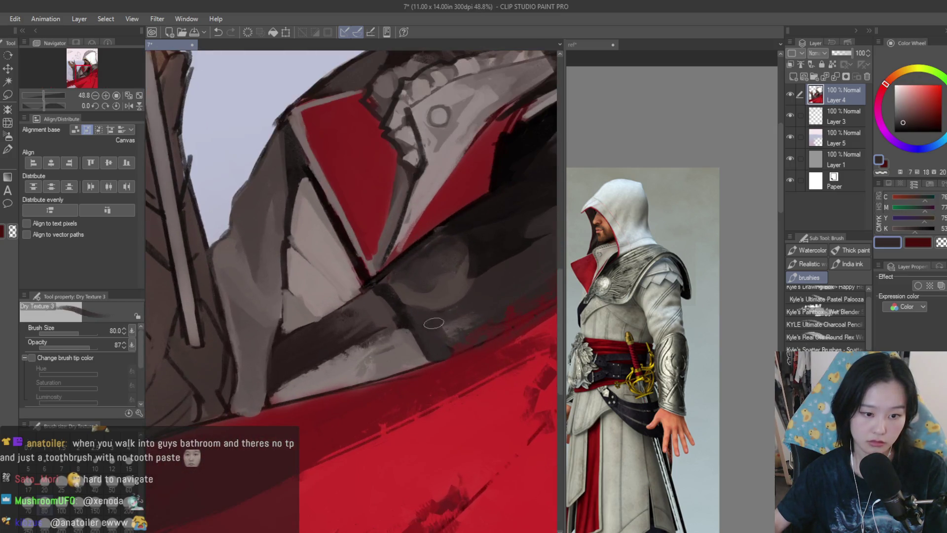
left_click(322, 363, "alt")
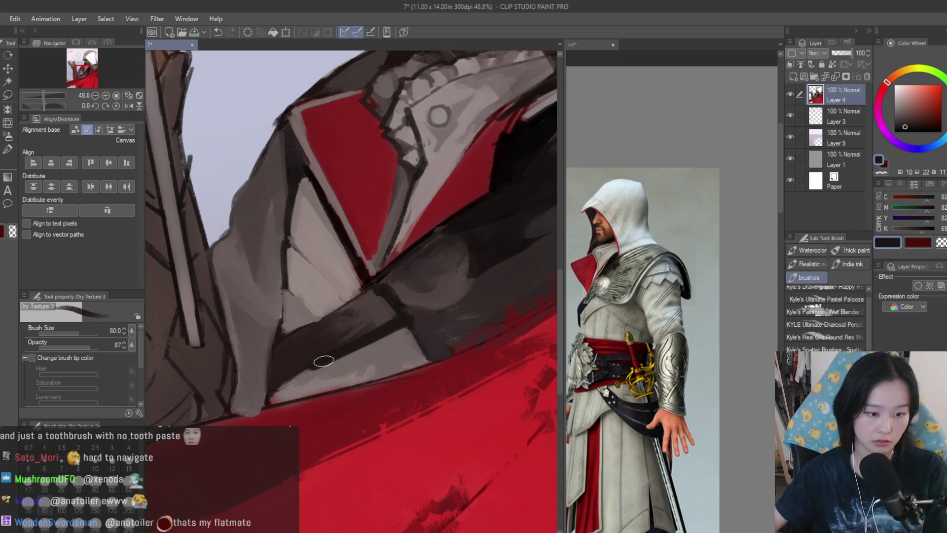
left_click(345, 348, "alt")
scroll(454, 384, "down", 10)
scroll(454, 384, "up", 8)
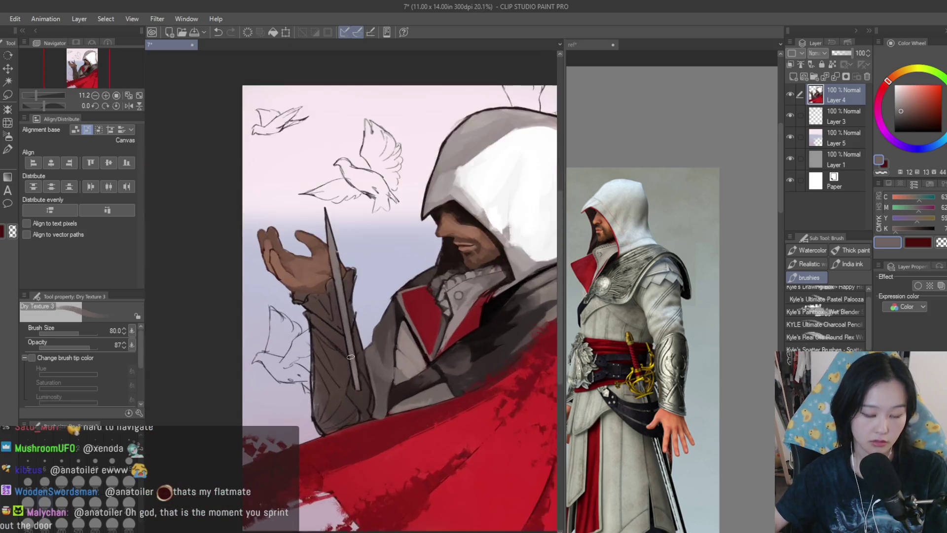
left_click(402, 346, "alt")
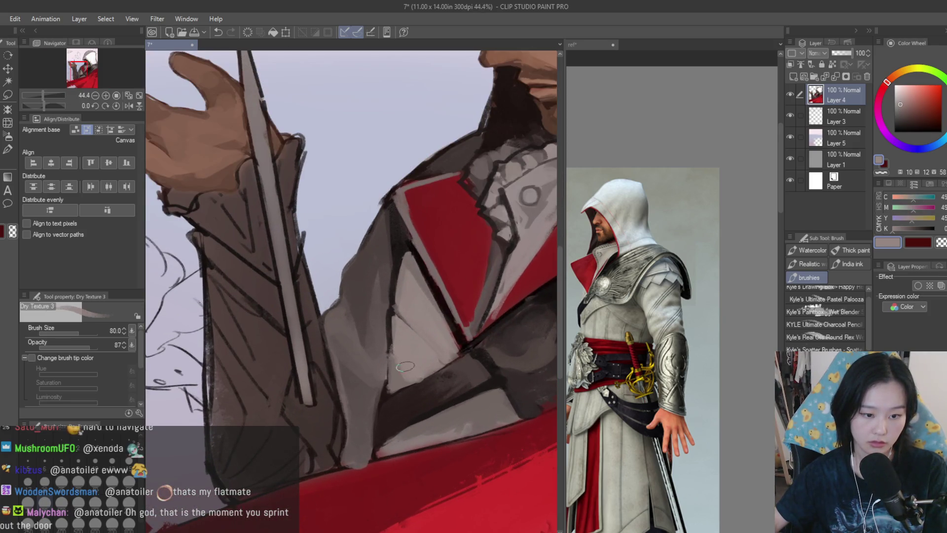
scroll(435, 333, "up", 1)
left_click_drag(373, 317, 417, 392)
scroll(481, 384, "down", 8)
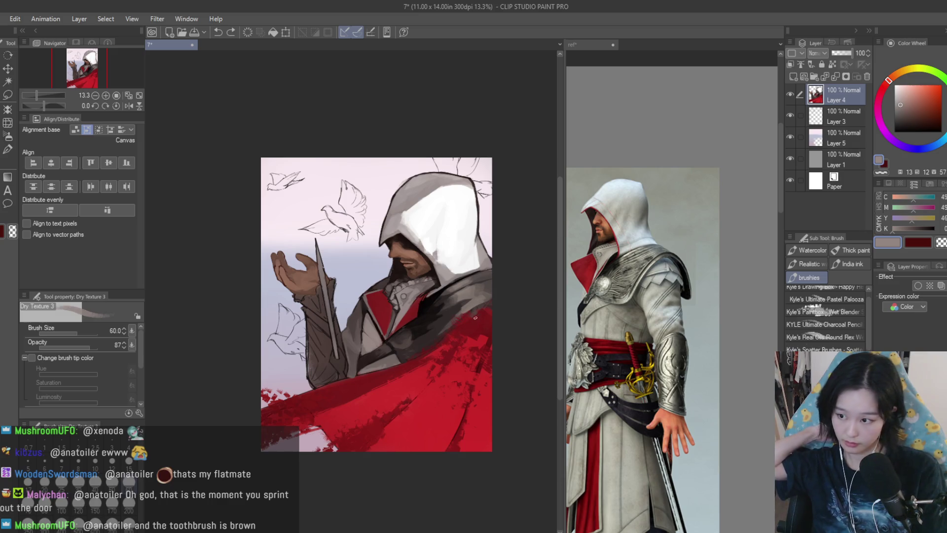
scroll(269, 236, "up", 3)
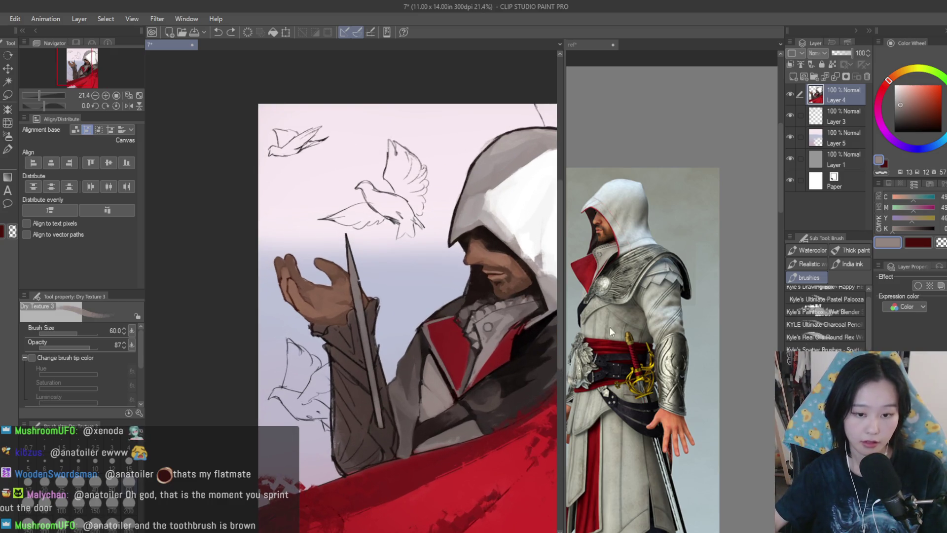
scroll(610, 326, "down", 5)
scroll(610, 327, "up", 2)
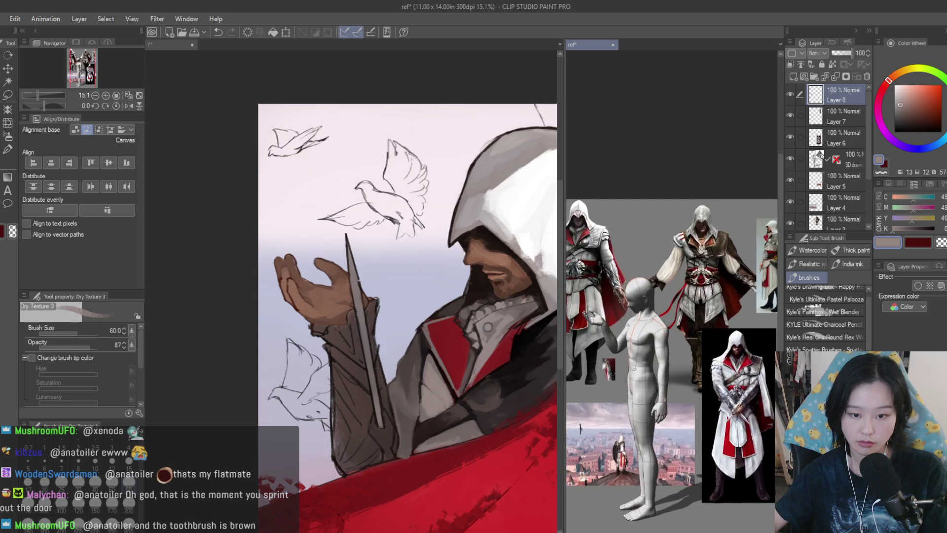
Paint light grey-brown strokes down the forearm sleeve, then a darker stroke over them.
scroll(598, 379, "up", 8)
scroll(350, 341, "down", 1)
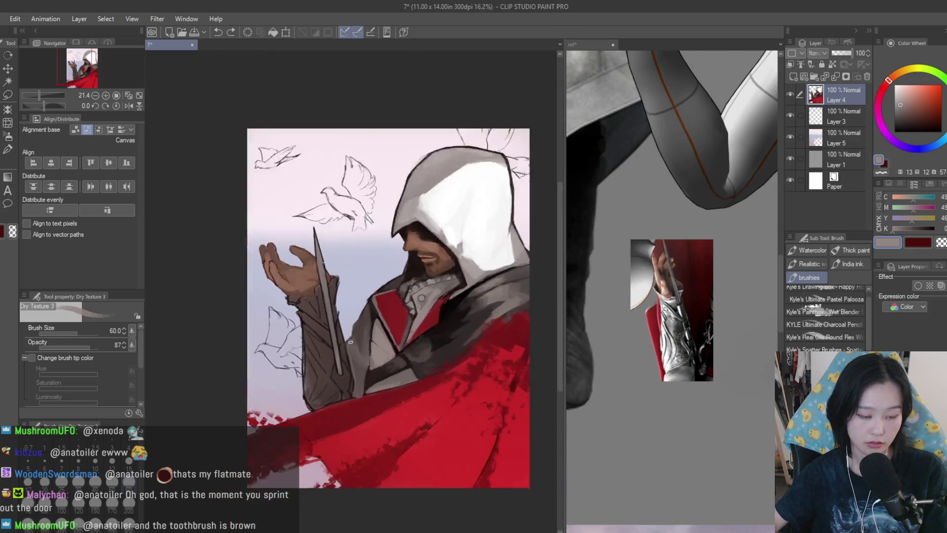
scroll(350, 341, "up", 4)
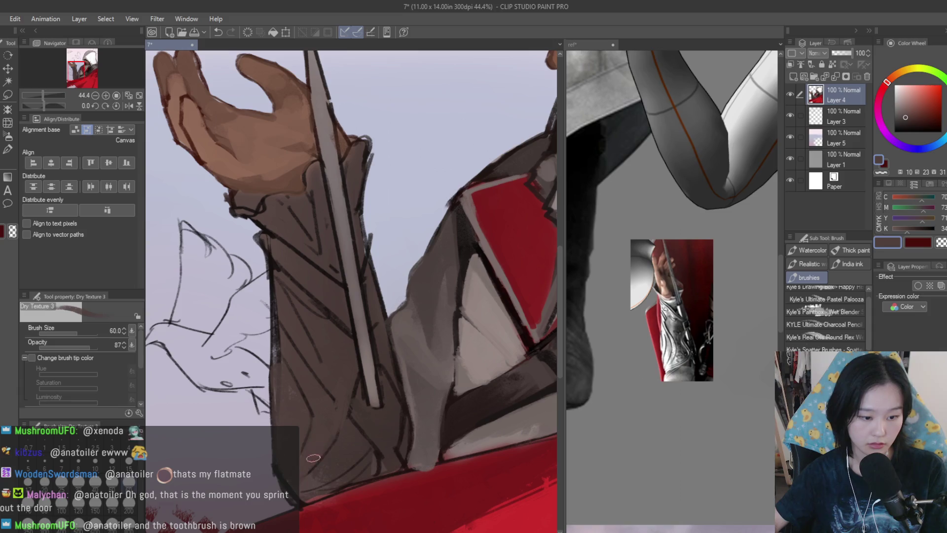
left_click_drag(313, 458, 315, 424)
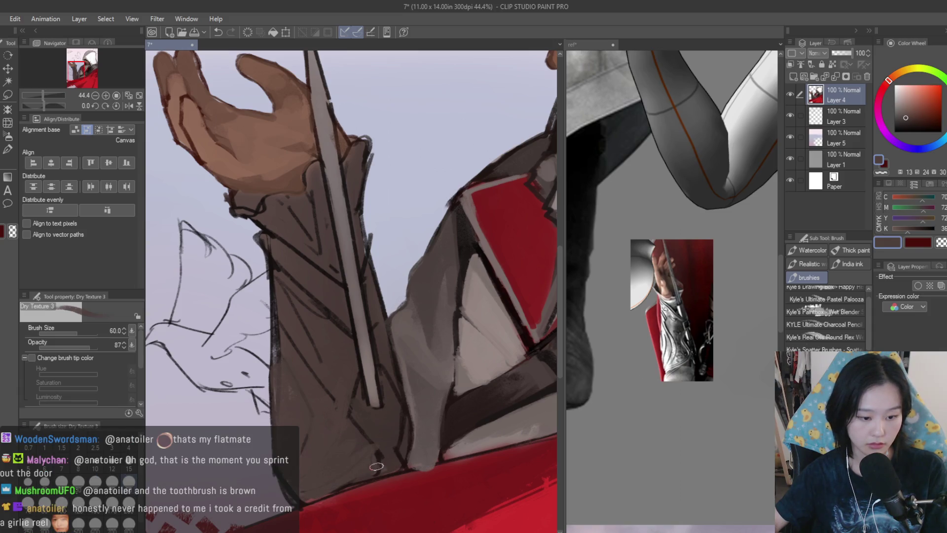
left_click(375, 367, "alt")
scroll(396, 306, "up", 1)
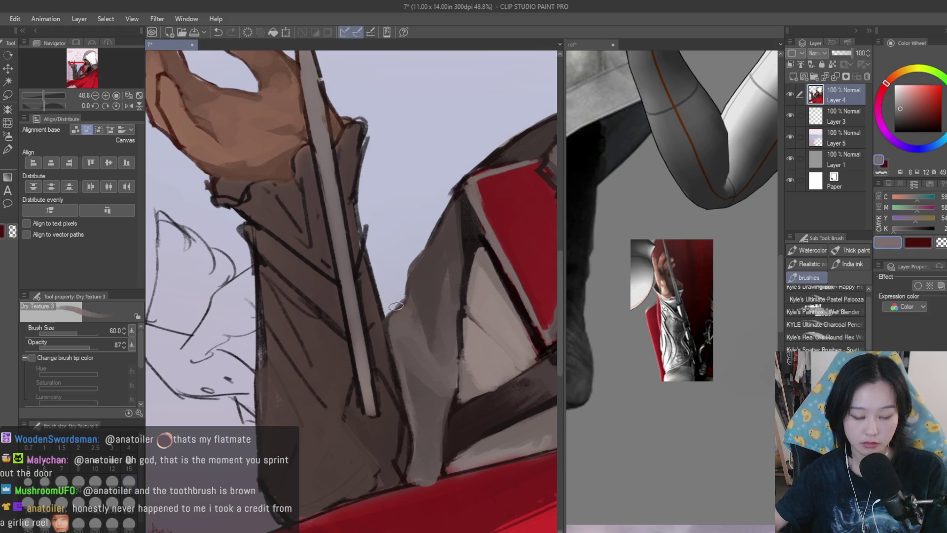
left_click_drag(353, 376, 362, 453)
mouse_move(364, 368)
left_mouse_down()
mouse_move(399, 426)
mouse_move(377, 467)
left_mouse_up()
left_click(348, 349, "alt")
mouse_move(347, 349)
left_mouse_down()
mouse_move(330, 383)
mouse_move(366, 395)
mouse_move(366, 416)
left_mouse_up()
Shape the hidden blade handle, darkening then lightening its right edge.
left_click(366, 381, "alt")
scroll(373, 425, "down", 3)
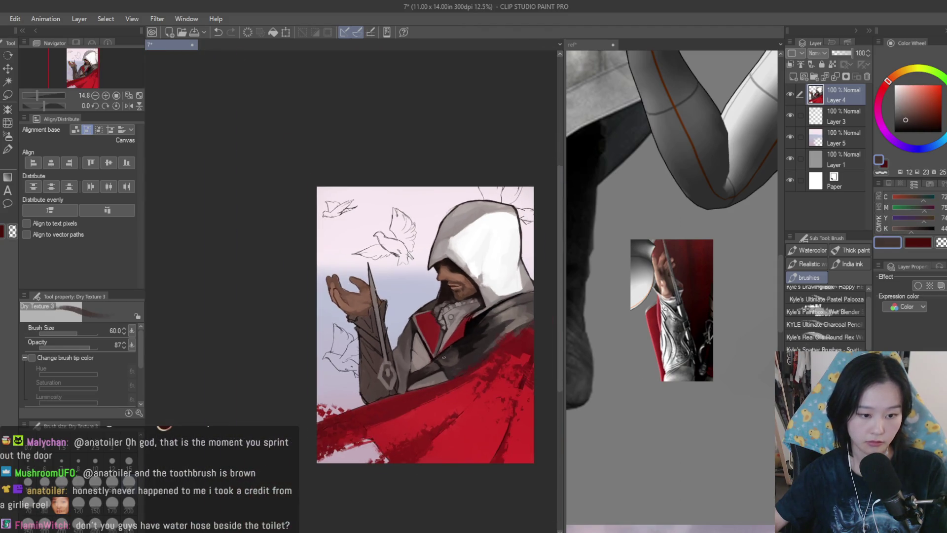
scroll(396, 339, "up", 2)
scroll(395, 339, "up", 1)
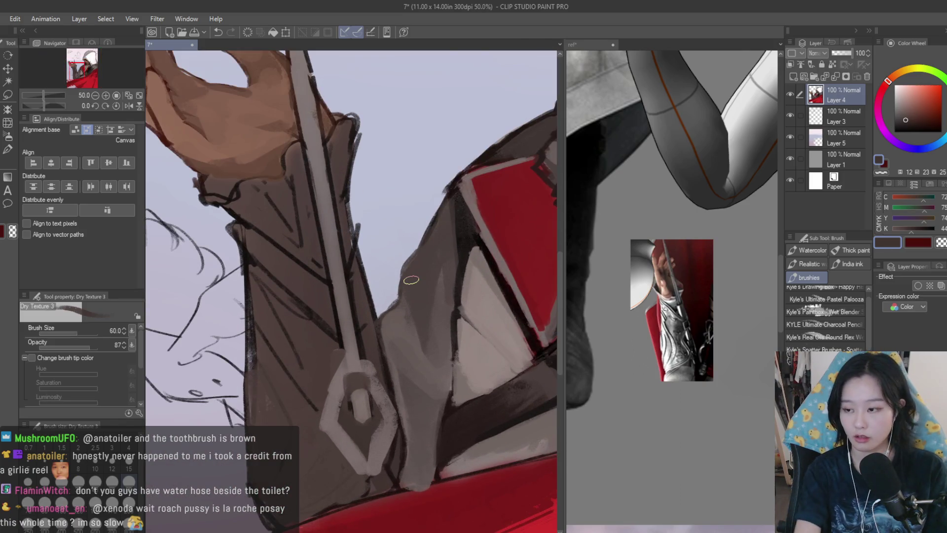
scroll(413, 350, "up", 1)
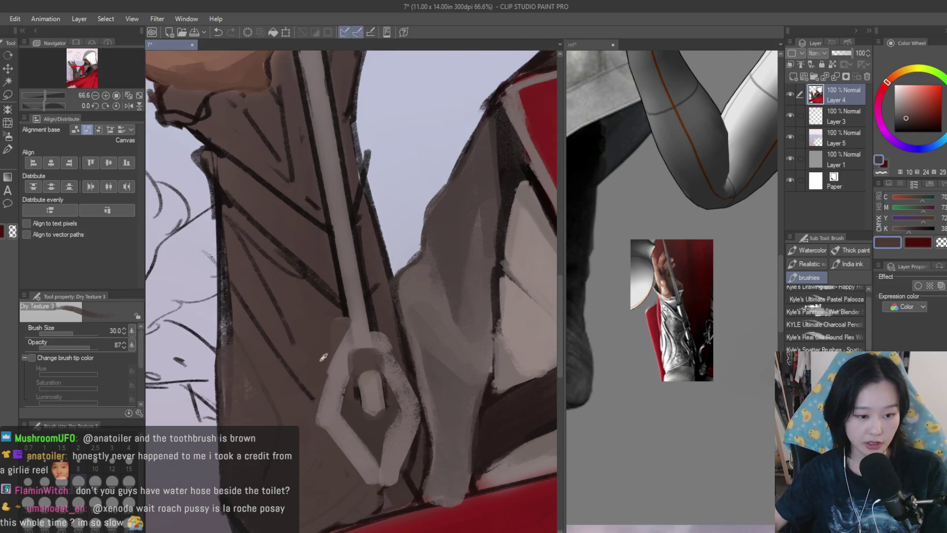
left_click_drag(386, 335, 423, 422)
left_click(400, 399, "alt")
left_click(418, 412, "alt")
mouse_move(412, 412)
left_mouse_down()
mouse_move(378, 341)
mouse_move(415, 425)
left_mouse_up()
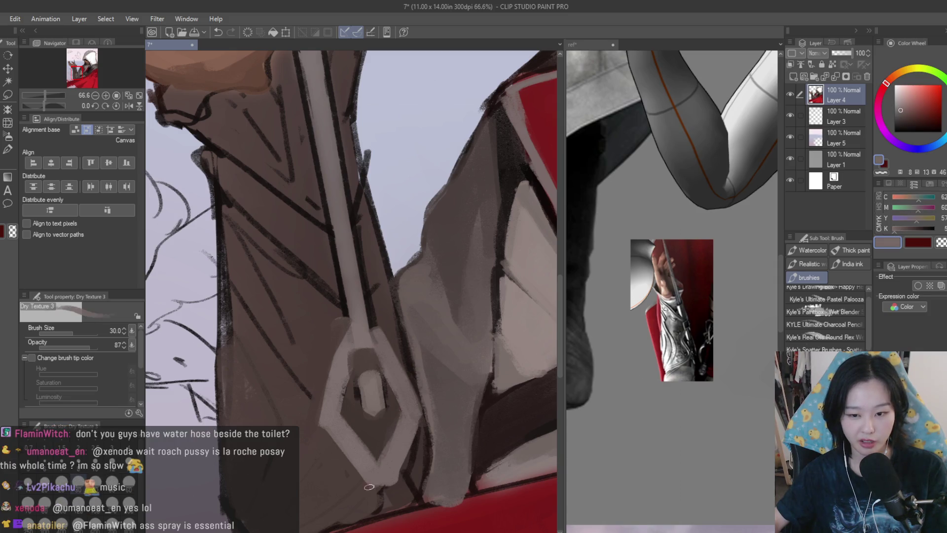
Darken the cuff edge with a sampled dark tone and reduce brush size to 30.
scroll(369, 487, "down", 1)
scroll(390, 477, "up", 1)
left_click(392, 477, "alt")
left_click(419, 427, "alt")
scroll(418, 431, "down", 2)
left_click_drag(382, 477, 402, 460)
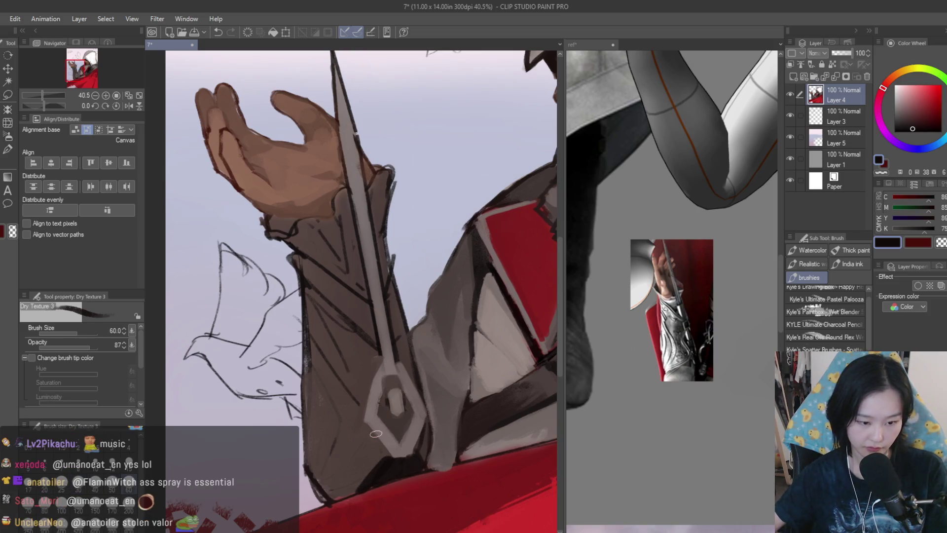
key("bracketleft")
key("bracketleft")
key("bracketleft")
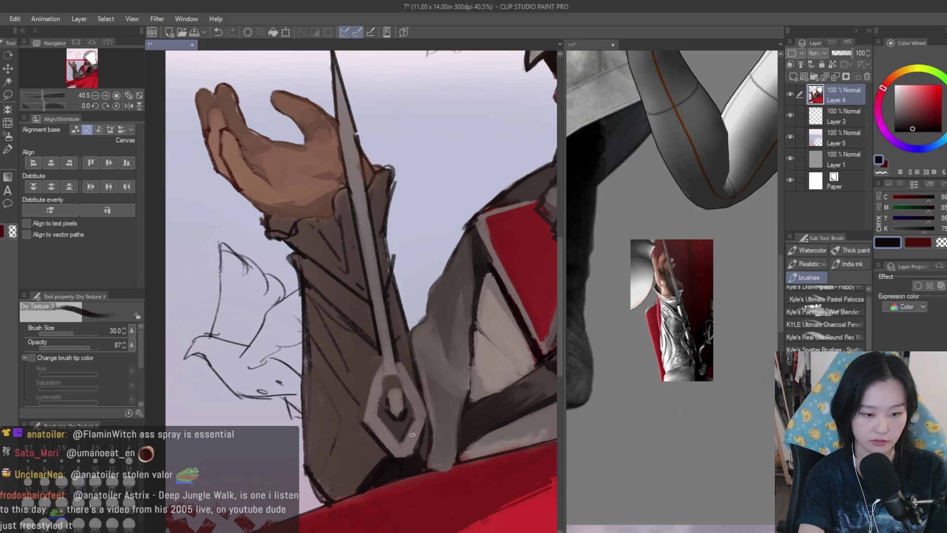
scroll(500, 388, "down", 5)
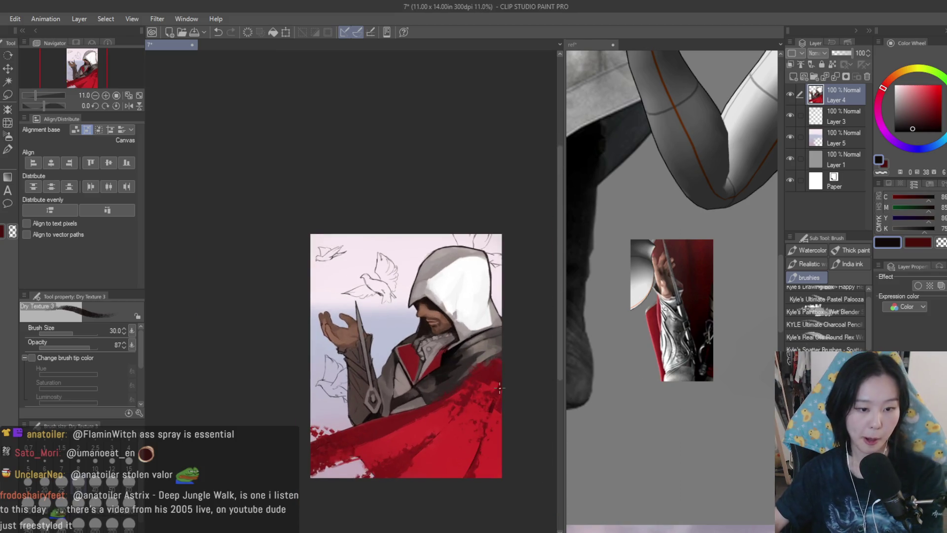
Sample a greyish mauve and a darker brown-grey, then zoom out to see hand and hood.
scroll(335, 384, "up", 5)
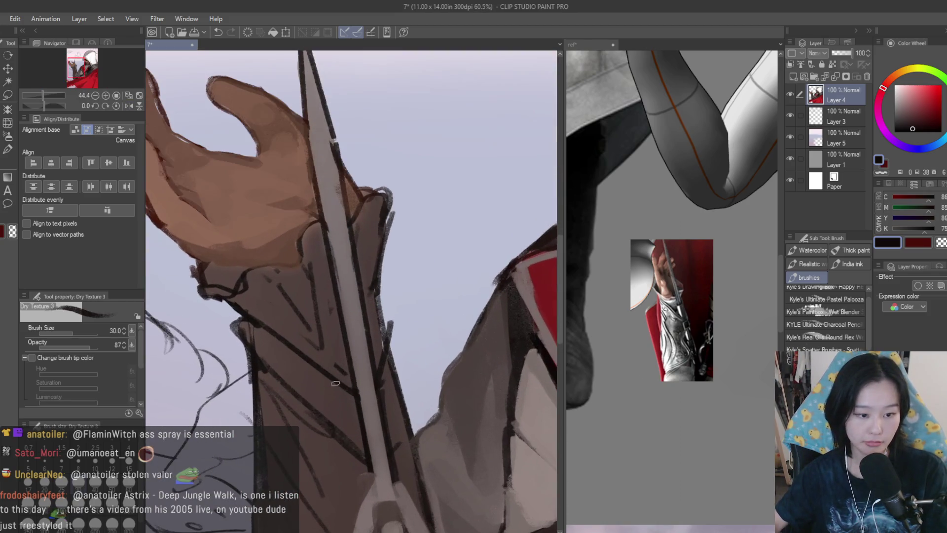
left_click(328, 386, "alt")
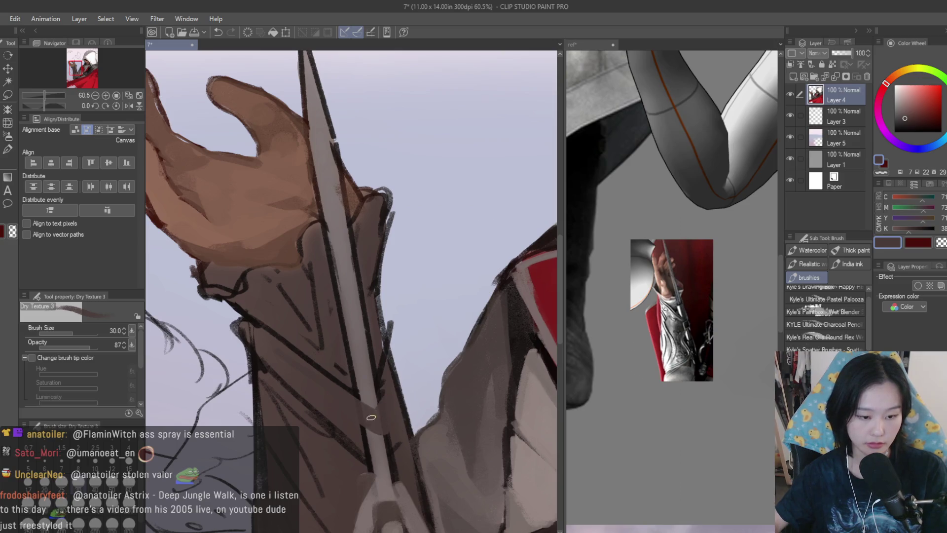
left_click(375, 441, "alt")
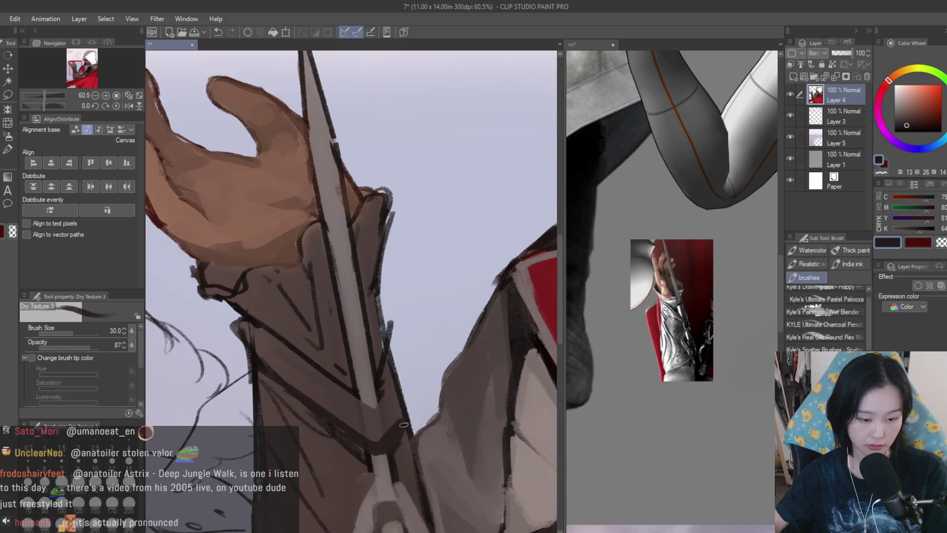
key("ctrl+minus")
key("ctrl+minus")
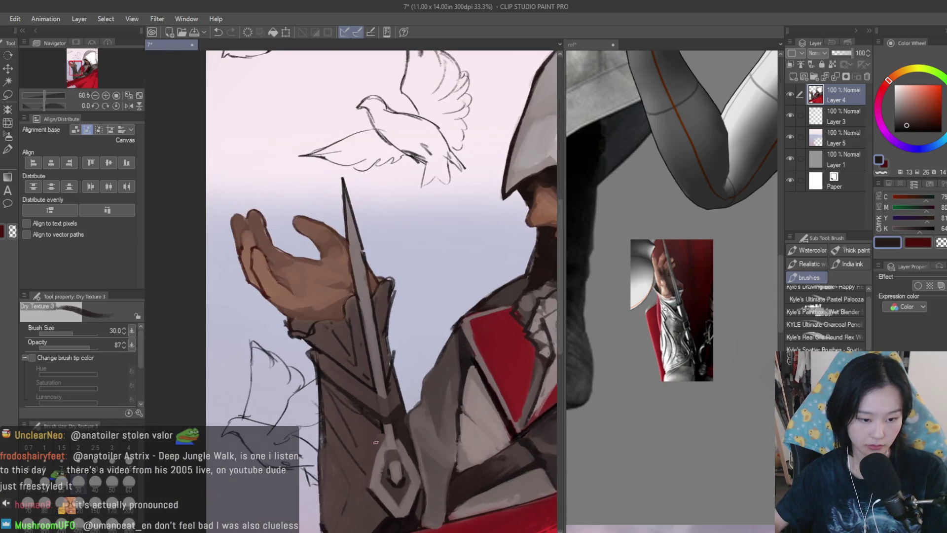
scroll(379, 433, "down", 5)
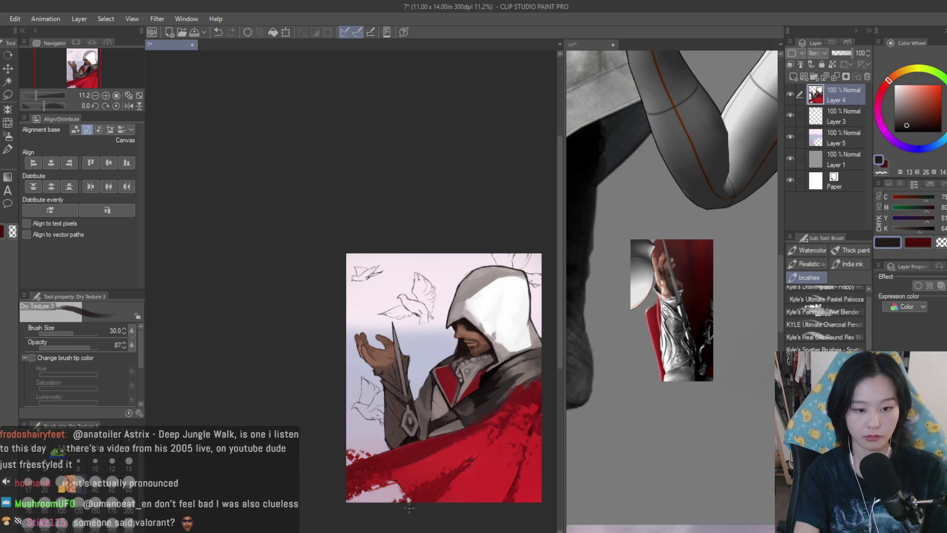
scroll(399, 434, "up", 5)
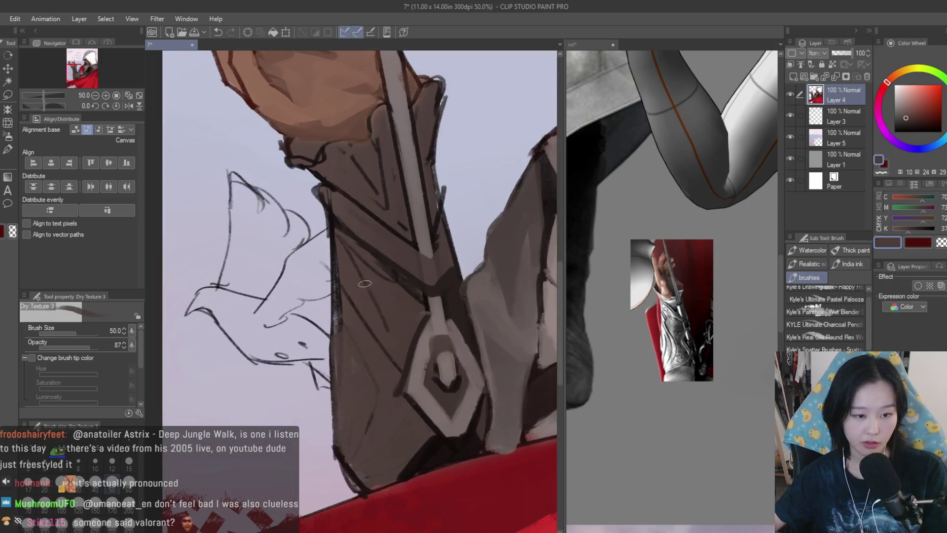
scroll(357, 253, "down", 2)
scroll(414, 328, "up", 4)
Paint a dark brown strap diagonally across the bracer and sample a lighter sleeve brown.
left_click(430, 375, "alt")
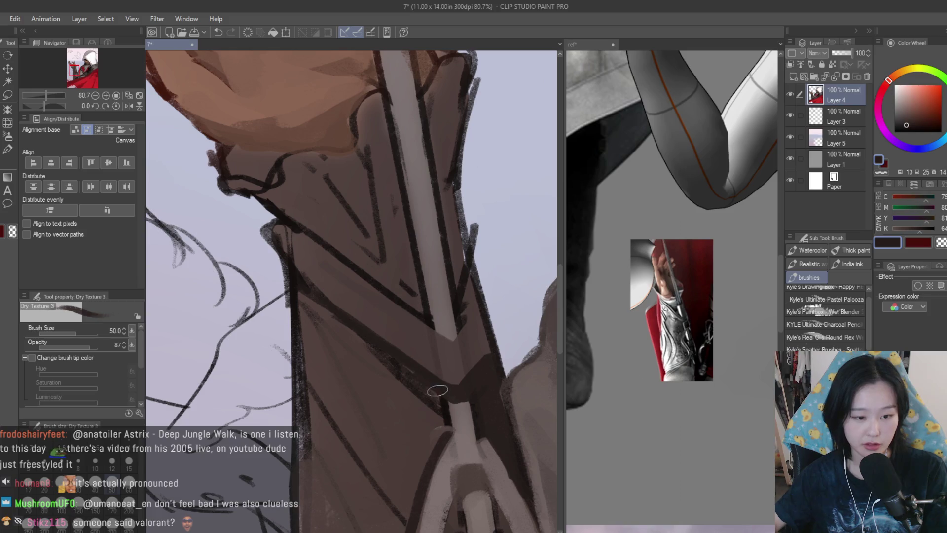
scroll(415, 328, "down", 1)
mouse_move(429, 326)
left_mouse_down()
mouse_move(375, 285)
mouse_move(401, 275)
mouse_move(417, 309)
mouse_move(388, 310)
left_mouse_up()
left_click(424, 321, "alt")
scroll(438, 395, "down", 1)
Sample browns from the sleeve and hand, then paint the cuff under the hand near-black.
left_click(434, 340, "alt")
scroll(444, 386, "down", 1)
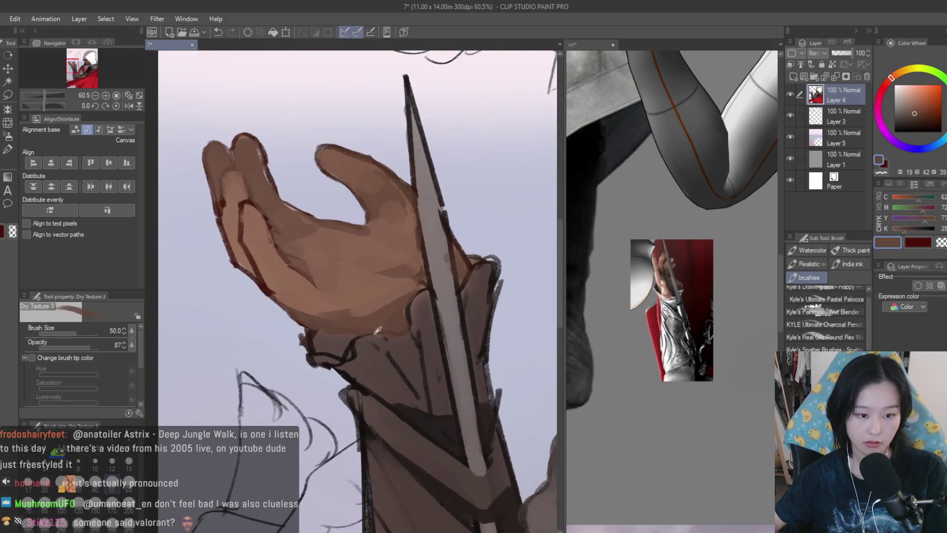
left_click(394, 367, "alt")
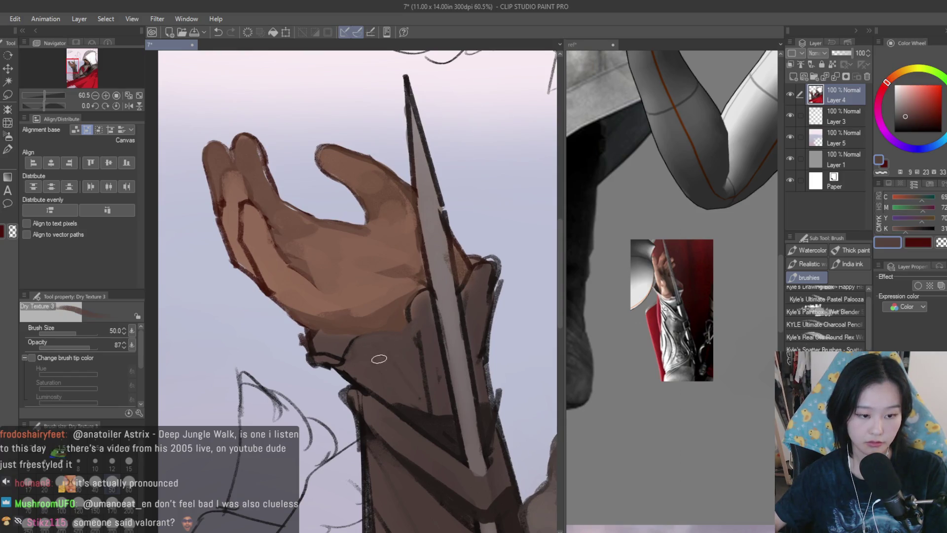
scroll(320, 346, "up", 5)
left_click(316, 345, "alt")
mouse_move(310, 346)
left_mouse_down()
mouse_move(341, 336)
mouse_move(317, 338)
left_mouse_up()
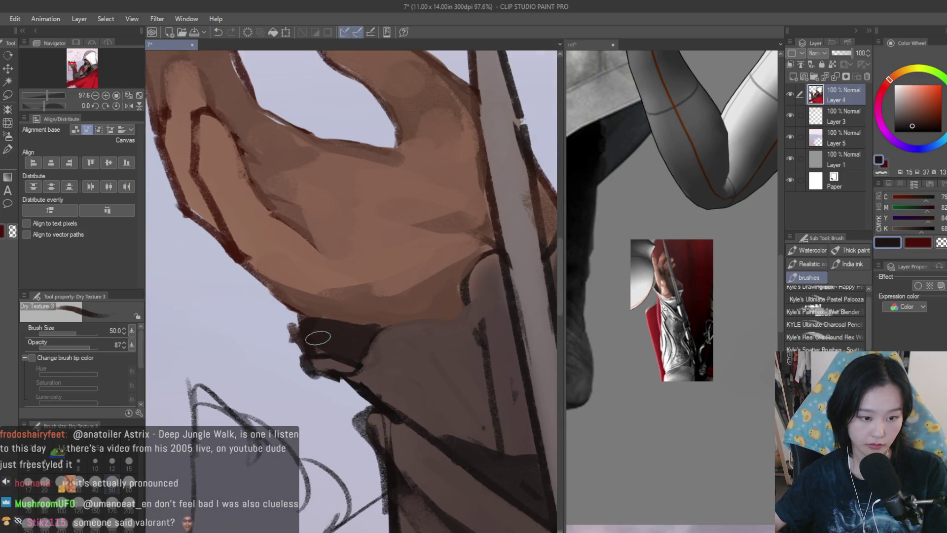
Darken the light grey folds between the red panels and below the collar with dark grey.
scroll(318, 337, "down", 10)
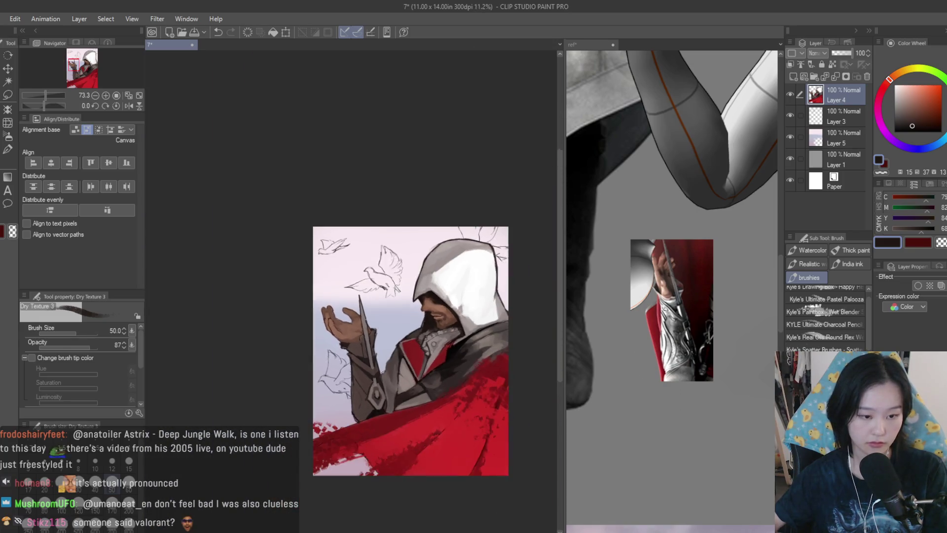
scroll(383, 371, "up", 1)
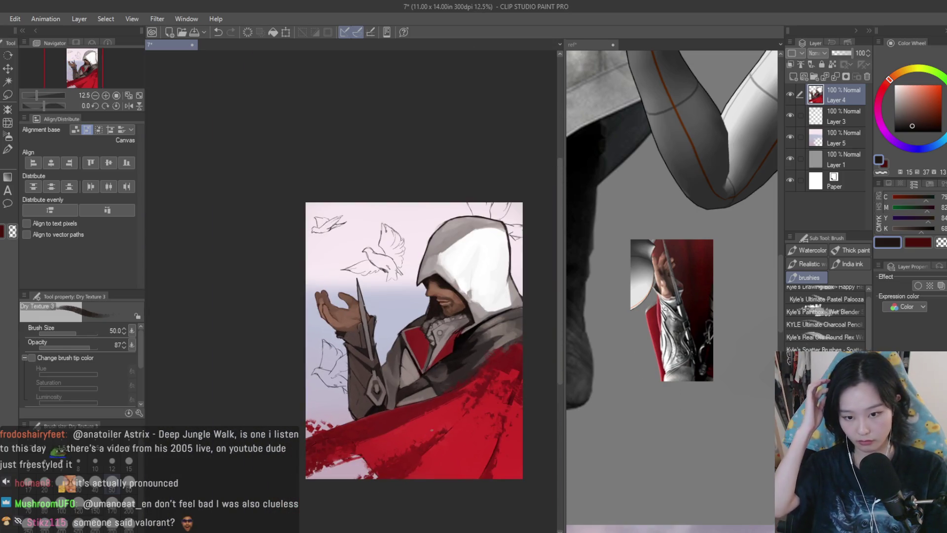
scroll(411, 292, "up", 5)
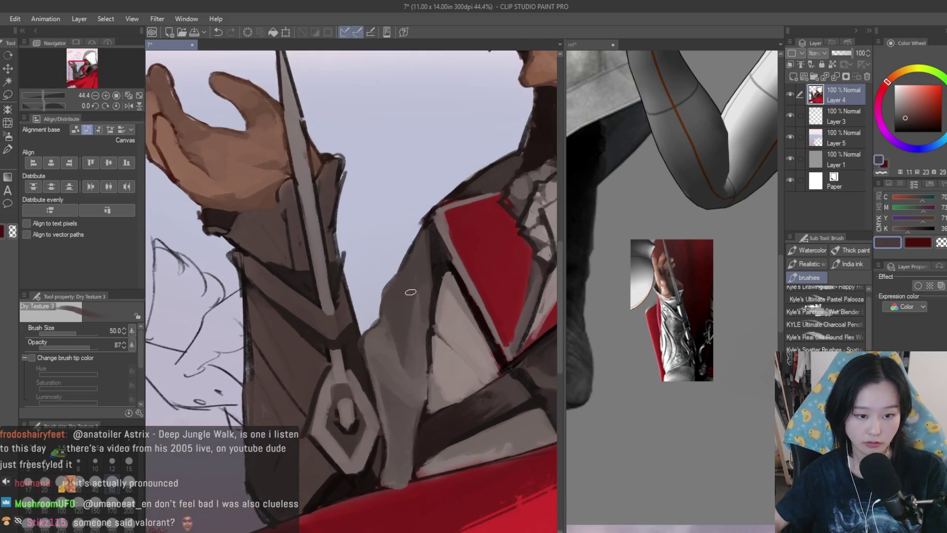
mouse_move(448, 307)
left_mouse_down()
mouse_move(437, 384)
mouse_move(471, 297)
mouse_move(466, 394)
left_mouse_up()
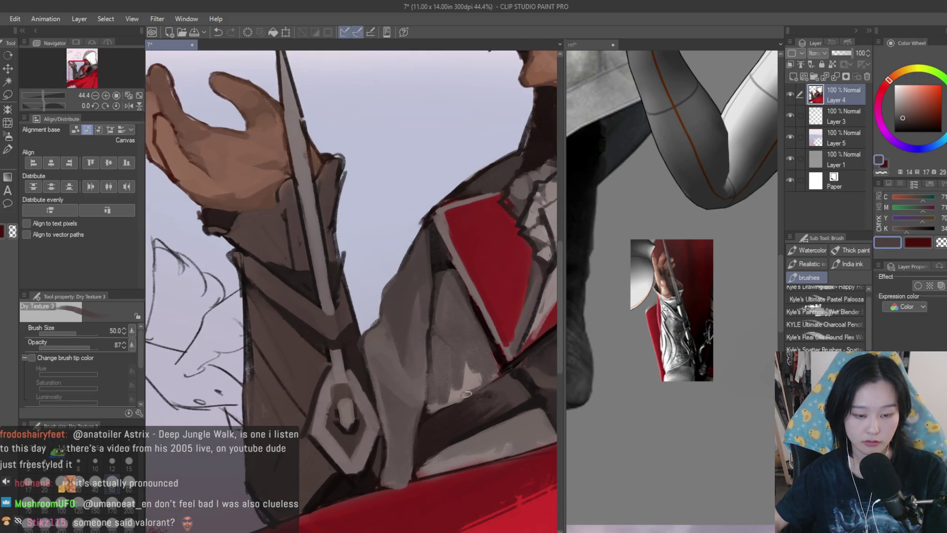
scroll(481, 375, "down", 6)
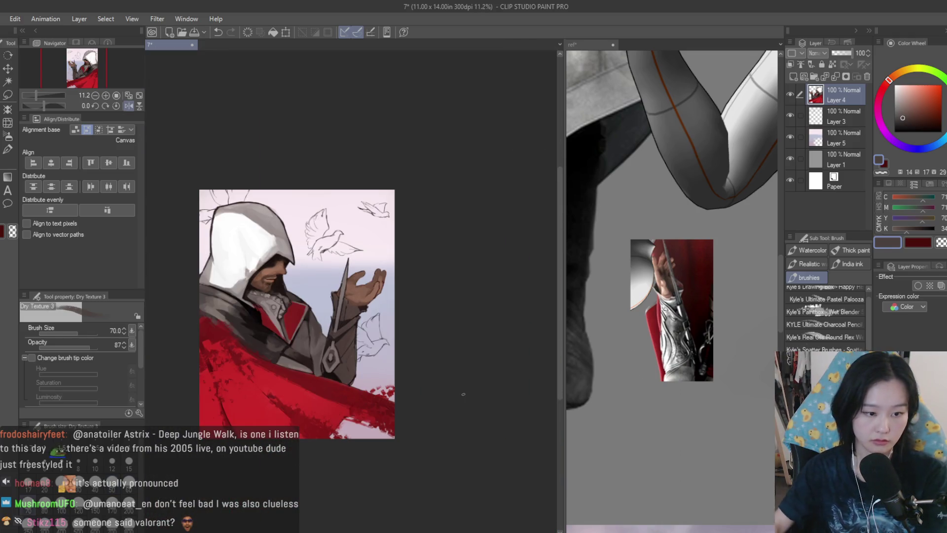
scroll(321, 355, "up", 4)
left_click_drag(294, 362, 259, 371)
scroll(336, 387, "down", 4)
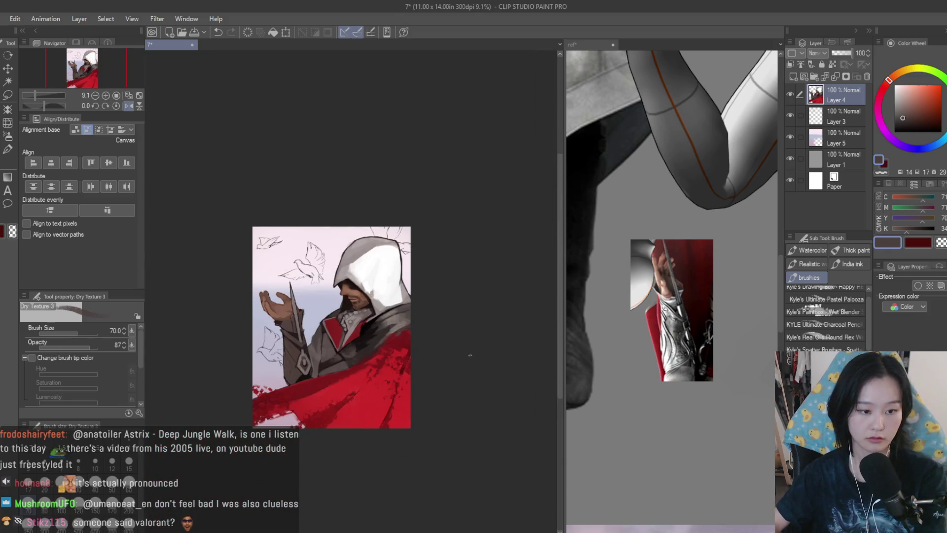
scroll(452, 350, "up", 3)
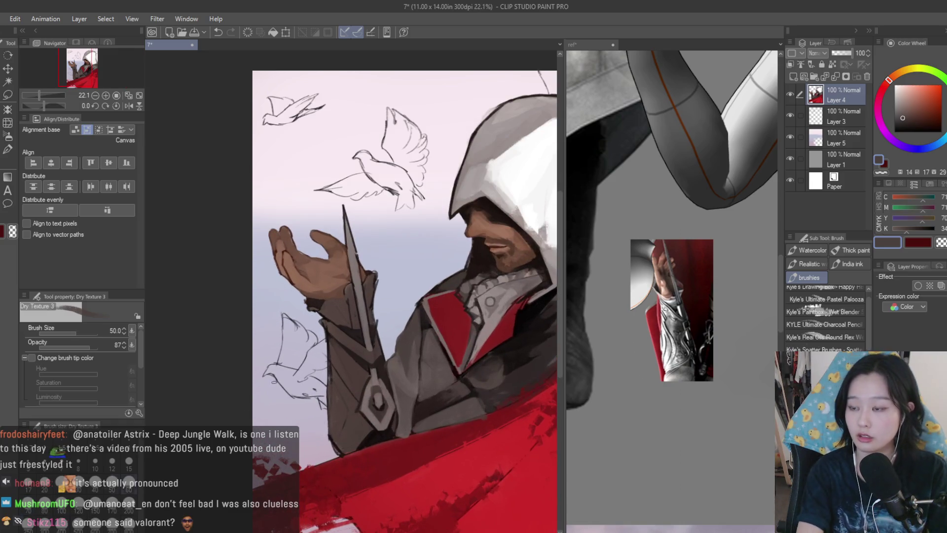
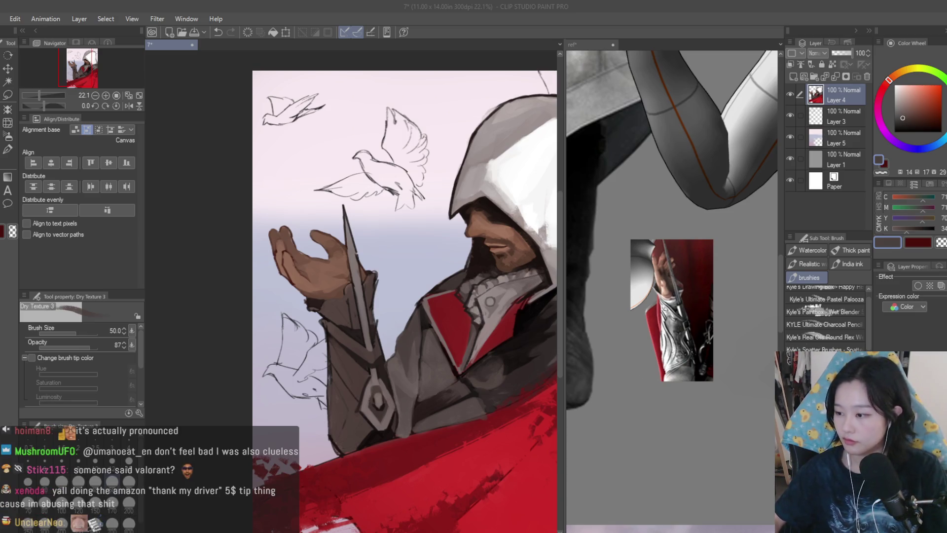
Zoom in on the wrist and paint light grey strokes beside the blade and sleeve highlights.
scroll(347, 286, "up", 5)
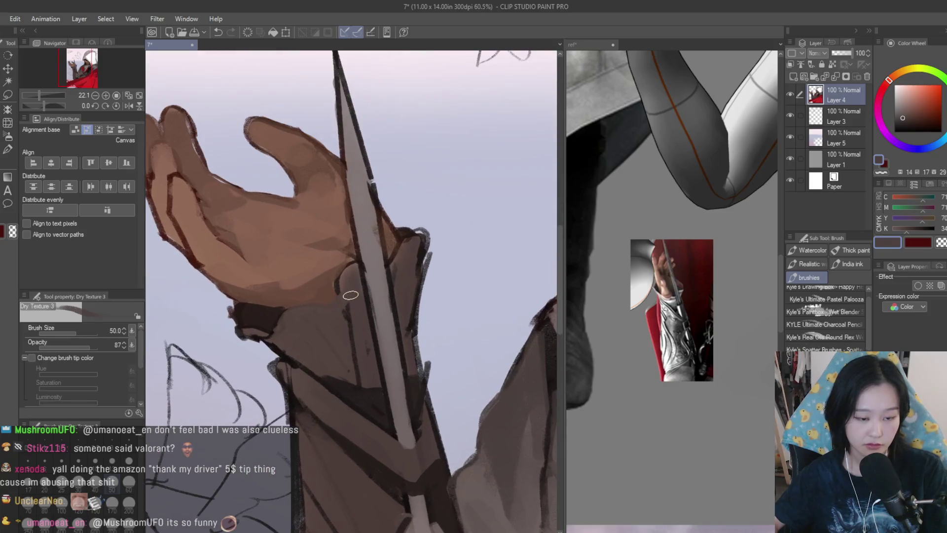
scroll(340, 284, "up", 1)
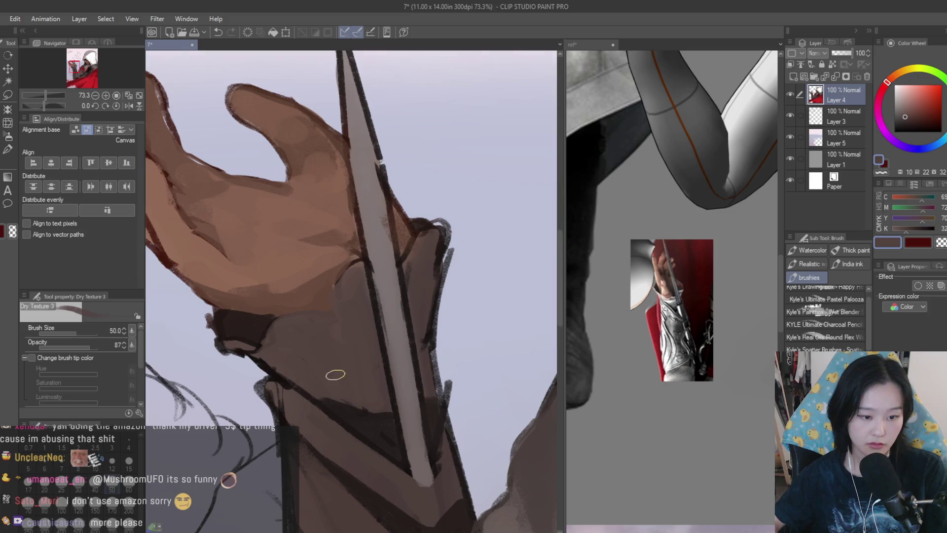
scroll(336, 375, "down", 3)
scroll(341, 368, "up", 3)
scroll(343, 363, "down", 3)
scroll(317, 342, "up", 3)
left_click_drag(317, 346, 348, 385)
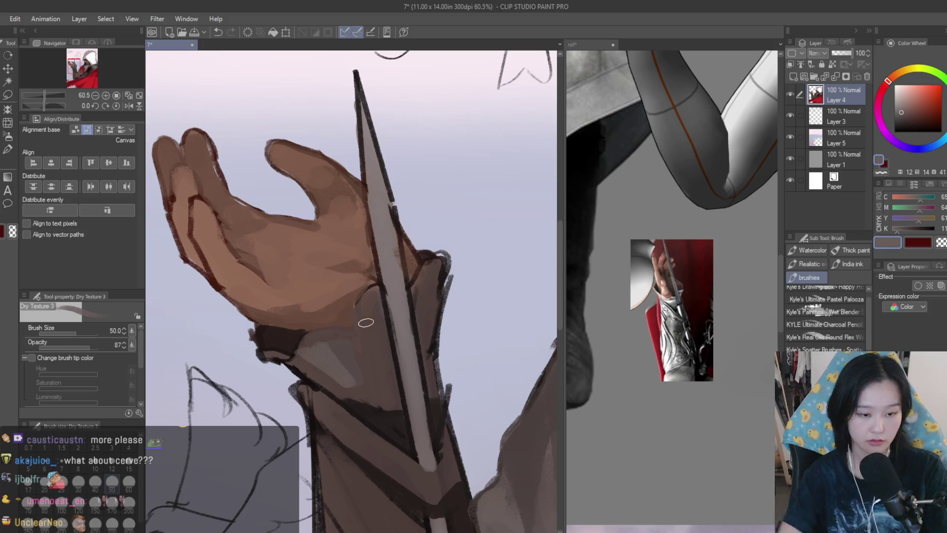
key("ctrl+z")
left_click_drag(363, 322, 376, 387)
key("ctrl+z")
left_click_drag(364, 315, 379, 388)
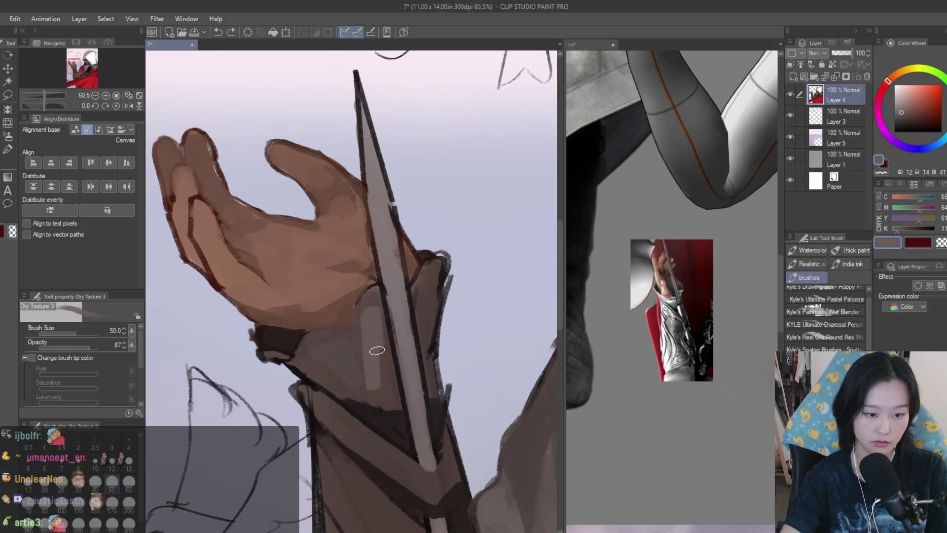
left_click_drag(321, 339, 339, 383)
Eyedrop a darker sleeve colour and paint darker shading across the sleeve.
left_click(328, 345, "alt")
left_click_drag(328, 345, 365, 384)
left_click(365, 383, "alt")
scroll(365, 384, "down", 2)
scroll(430, 313, "down", 3)
scroll(292, 300, "up", 2)
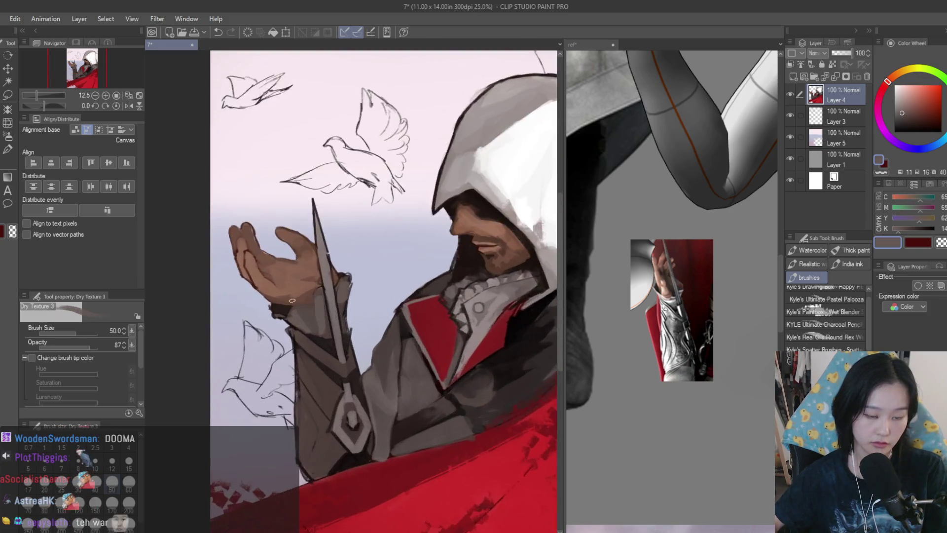
scroll(292, 300, "up", 3)
Darken the cuff edge at the wrist and lay warmer brown strokes over the wrist and cuff.
left_click_drag(417, 256, 444, 306)
scroll(434, 265, "up", 1)
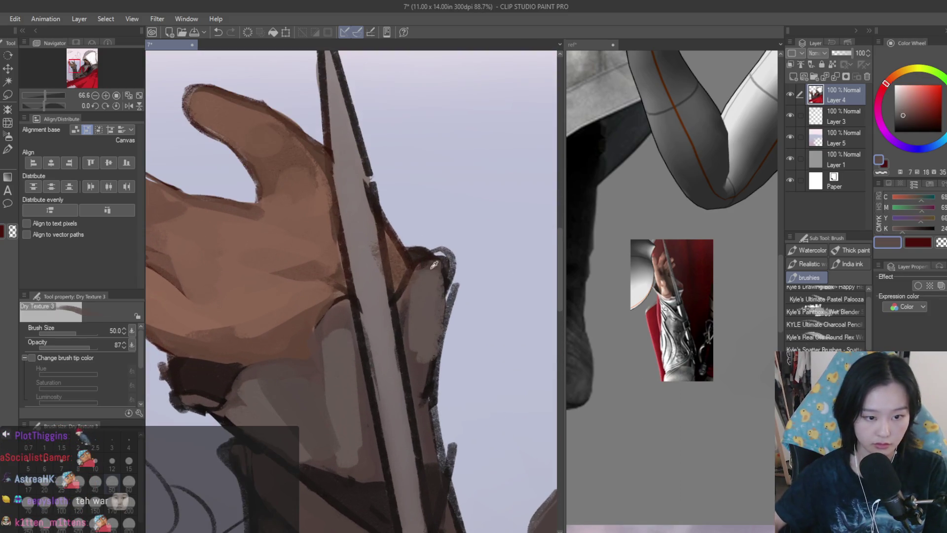
left_click_drag(434, 265, 401, 310)
left_click(402, 310, "alt")
mouse_move(317, 339)
left_mouse_down()
mouse_move(322, 395)
mouse_move(332, 317)
left_mouse_up()
left_click(326, 331, "alt")
scroll(326, 330, "down", 3)
scroll(301, 351, "up", 4)
mouse_move(301, 350)
left_mouse_down()
mouse_move(290, 370)
mouse_move(311, 355)
left_mouse_up()
left_click(300, 337, "alt")
At brush size 25, repaint the dark cuff edges by the wrist, blade and left side.
key("bracketleft")
key("bracketleft")
key("bracketleft")
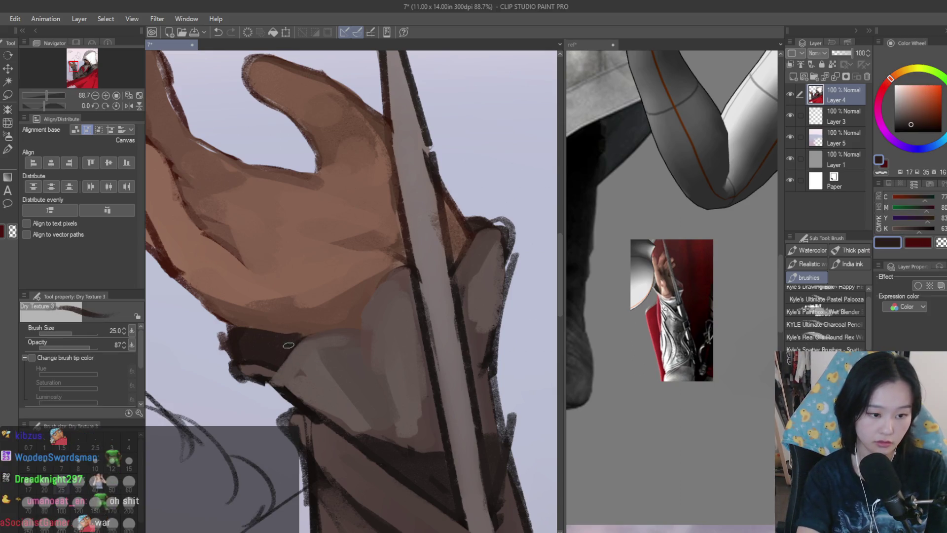
mouse_move(358, 315)
left_mouse_down()
mouse_move(389, 274)
mouse_move(358, 328)
left_mouse_up()
mouse_move(463, 258)
left_mouse_down()
mouse_move(450, 262)
mouse_move(480, 222)
left_mouse_up()
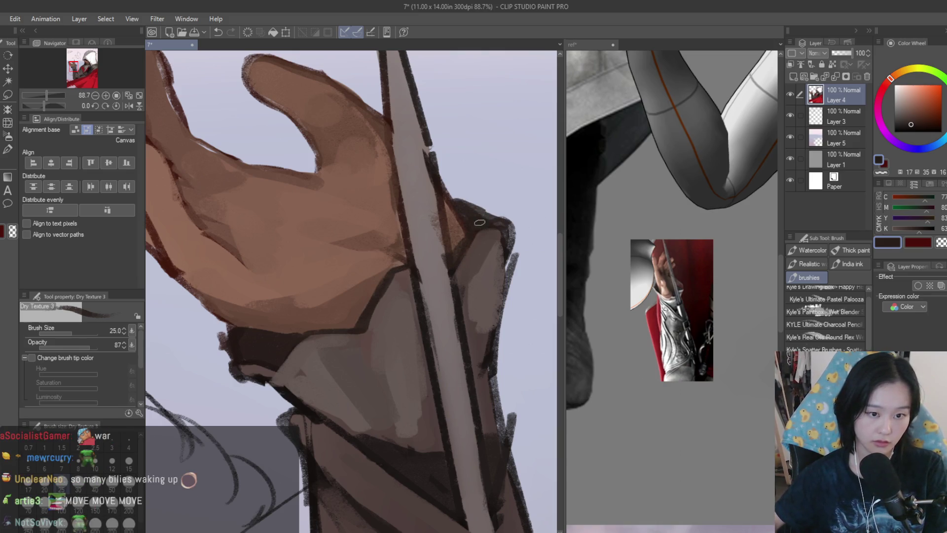
left_click_drag(228, 329, 225, 367)
scroll(257, 380, "down", 3)
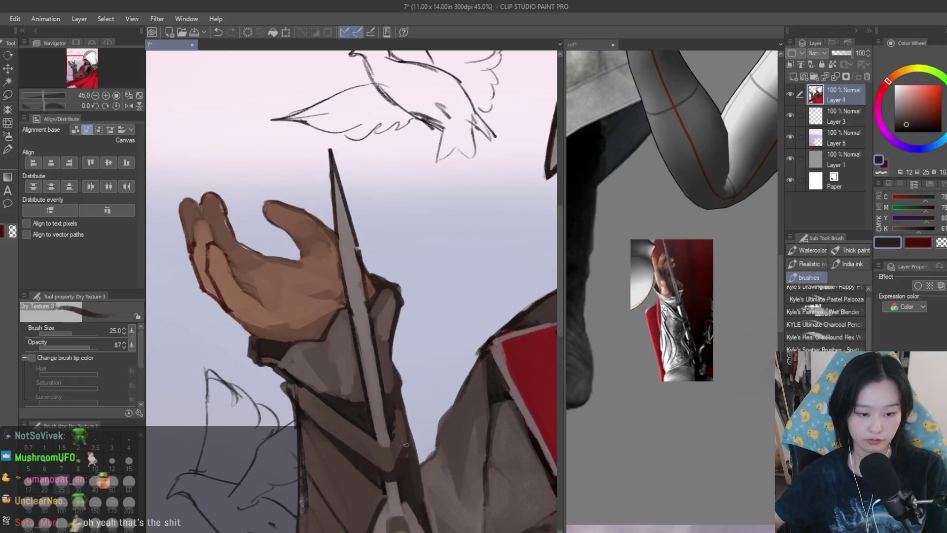
scroll(393, 462, "up", 2)
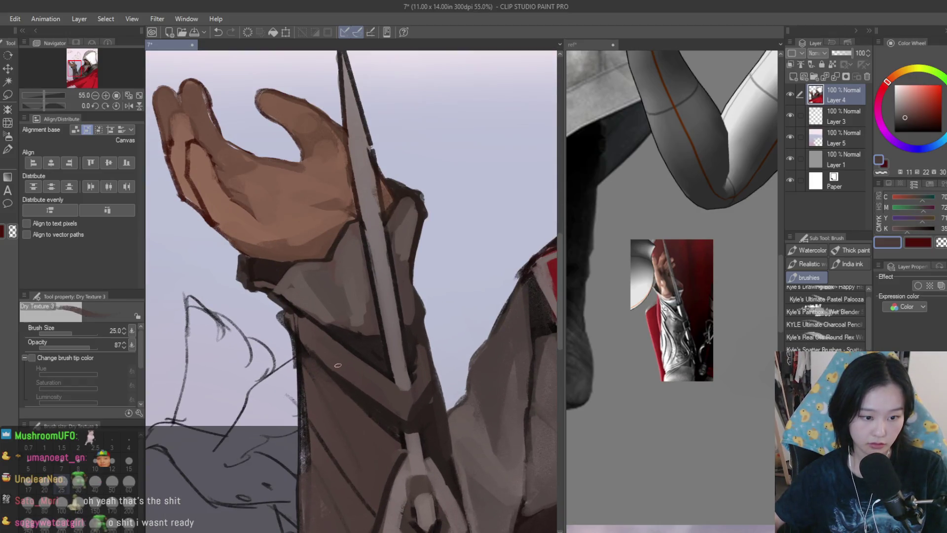
scroll(349, 388, "down", 5)
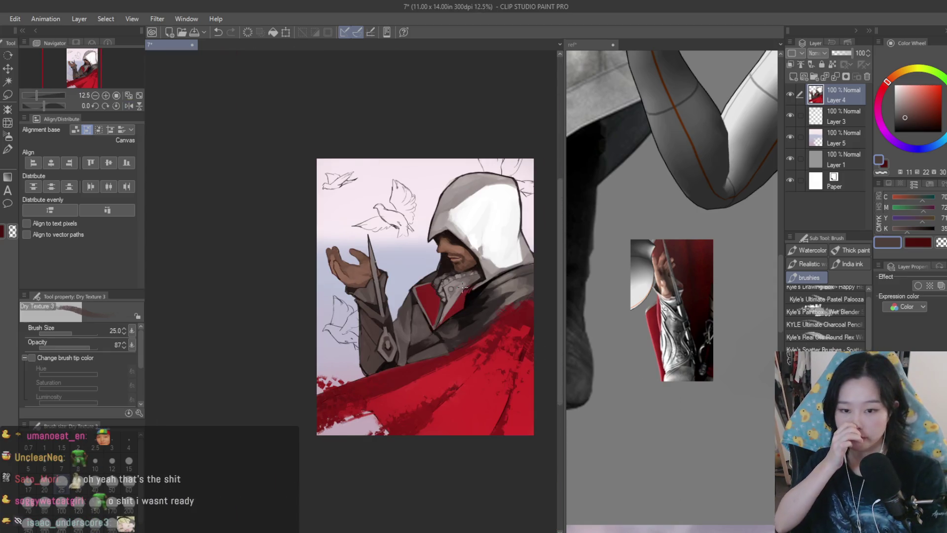
scroll(495, 320, "up", 5)
scroll(454, 312, "up", 2)
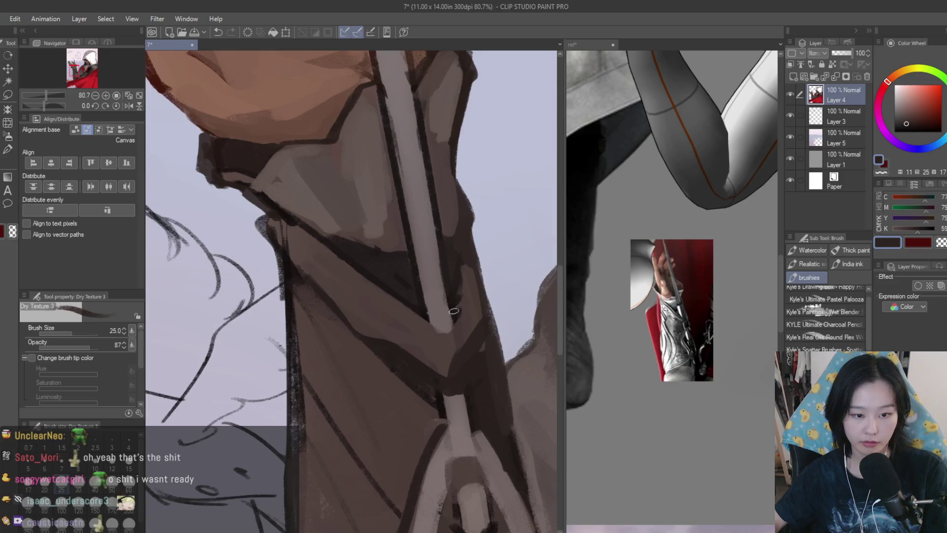
Paint a dark line along the blade's left edge and shade the blade with darker grey.
mouse_move(419, 309)
left_mouse_down()
mouse_move(437, 368)
mouse_move(427, 299)
left_mouse_up()
left_click(437, 367, "alt")
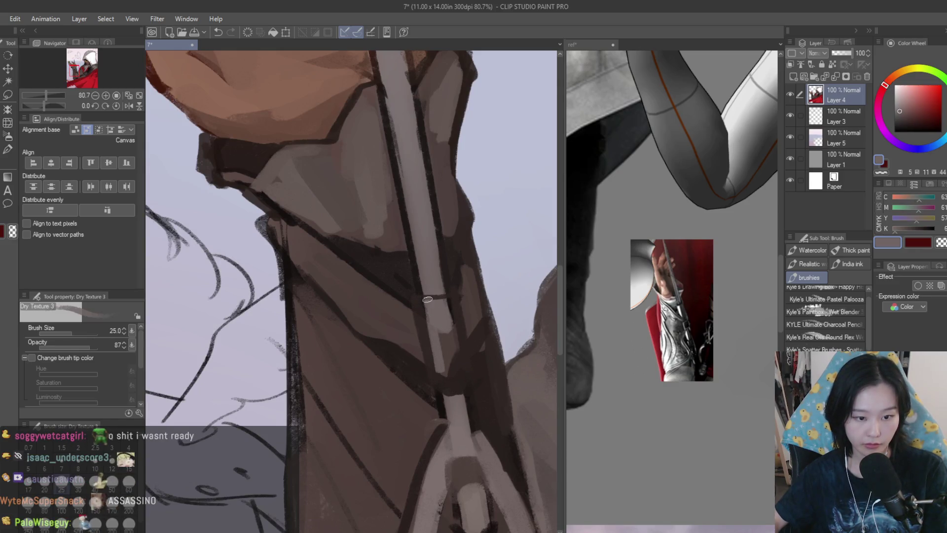
left_click(447, 345, "alt")
left_click_drag(447, 345, 436, 360)
left_click(428, 279, "alt")
left_click(436, 330, "alt")
left_click_drag(439, 302, 444, 325)
scroll(439, 346, "down", 3)
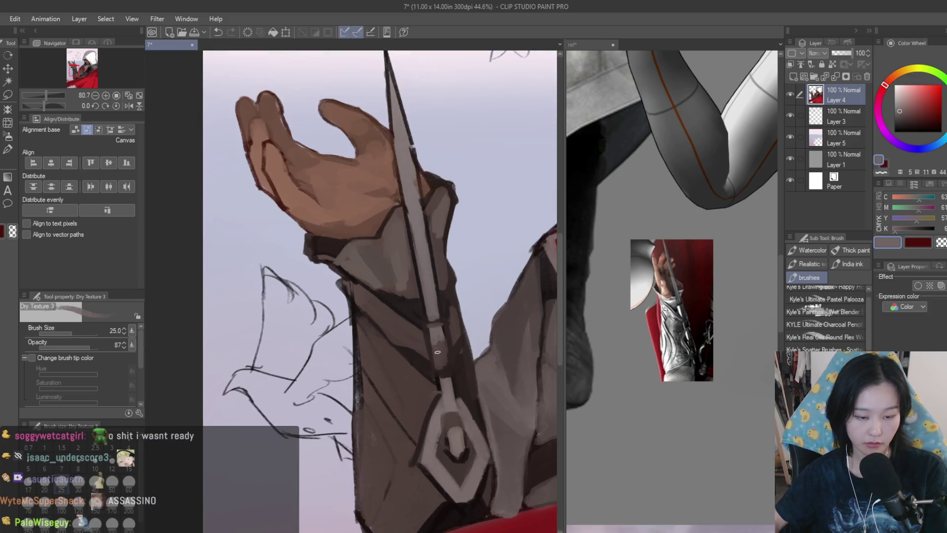
scroll(441, 377, "up", 3)
Brighten the lower part of the blade with light grey and darken its lower edge.
left_click(430, 358, "alt")
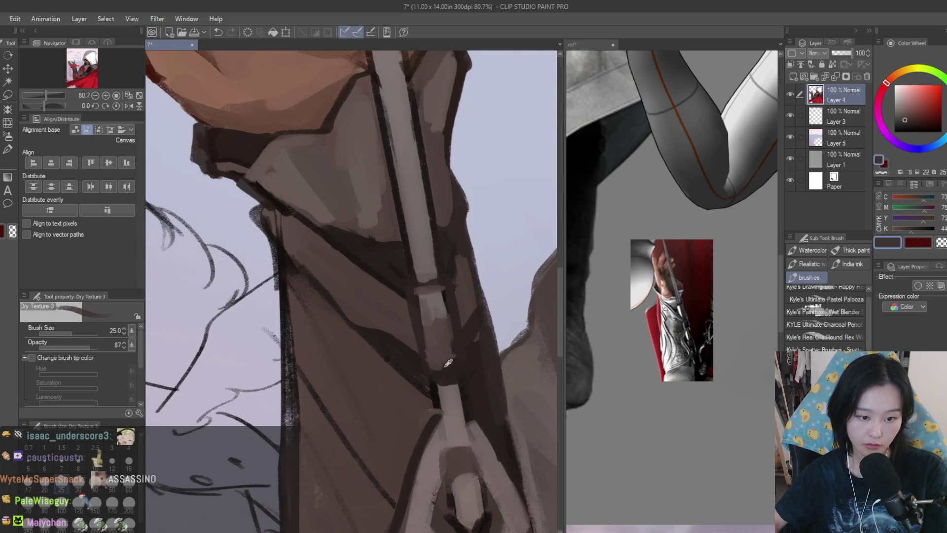
left_click(459, 404, "alt")
left_click_drag(447, 388, 449, 431)
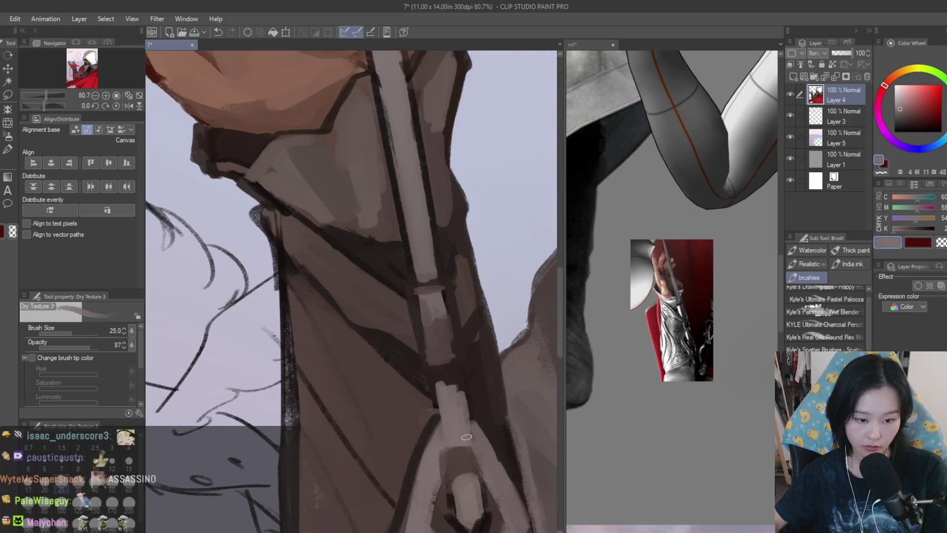
left_click(467, 437, "alt")
left_click_drag(459, 386, 477, 439)
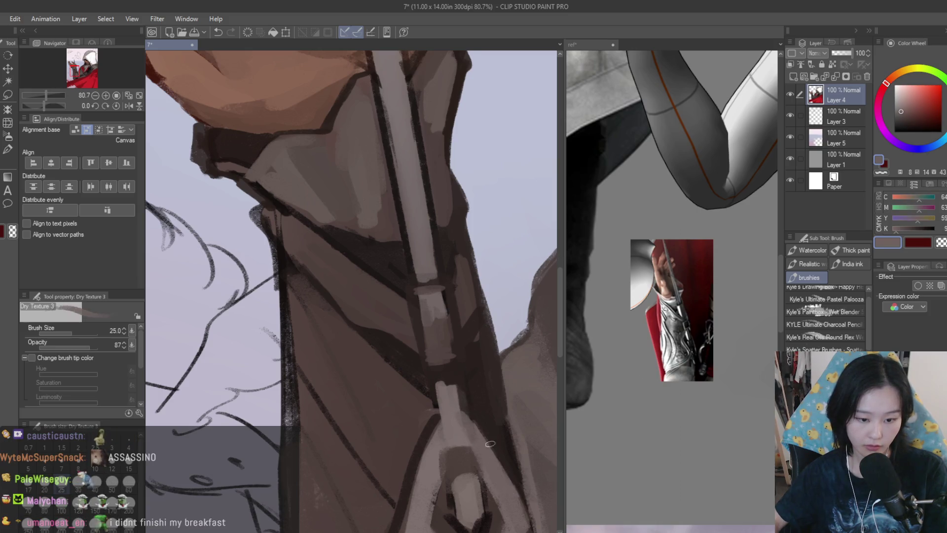
scroll(490, 444, "down", 3)
scroll(459, 429, "up", 1)
scroll(444, 425, "down", 1)
Eyedrop a range of light and dark grey tones from the blade and bracer.
left_click(417, 413, "alt")
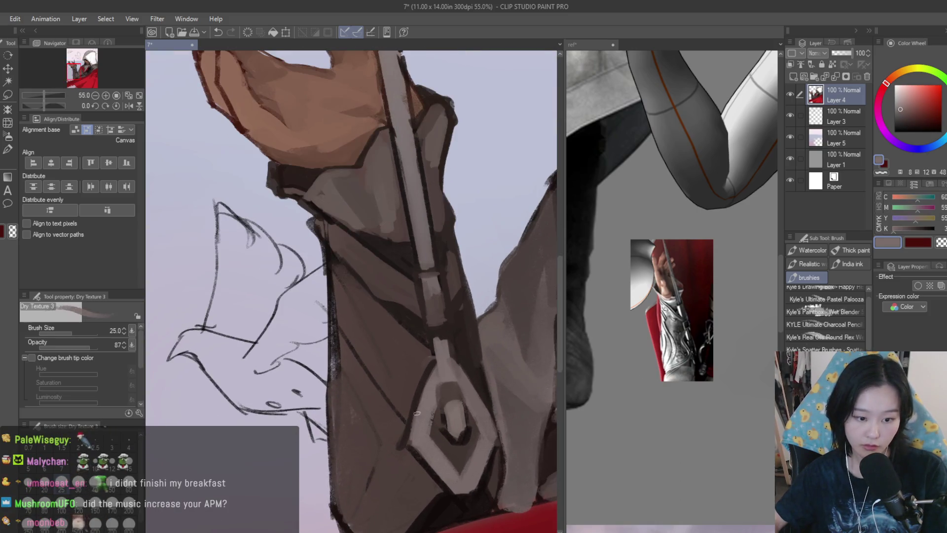
left_click(426, 455, "alt")
scroll(444, 449, "up", 4)
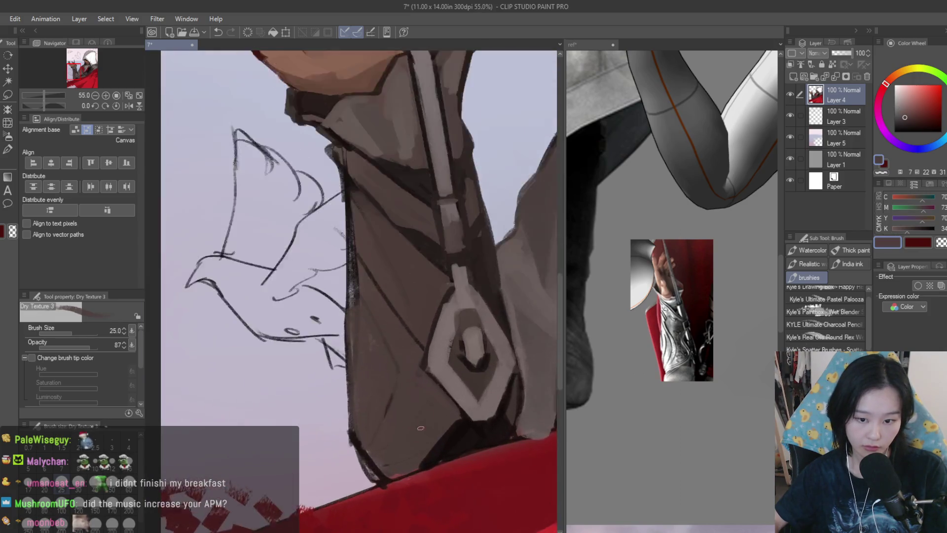
left_click(403, 360, "alt")
scroll(422, 377, "down", 2)
left_click(419, 373, "alt")
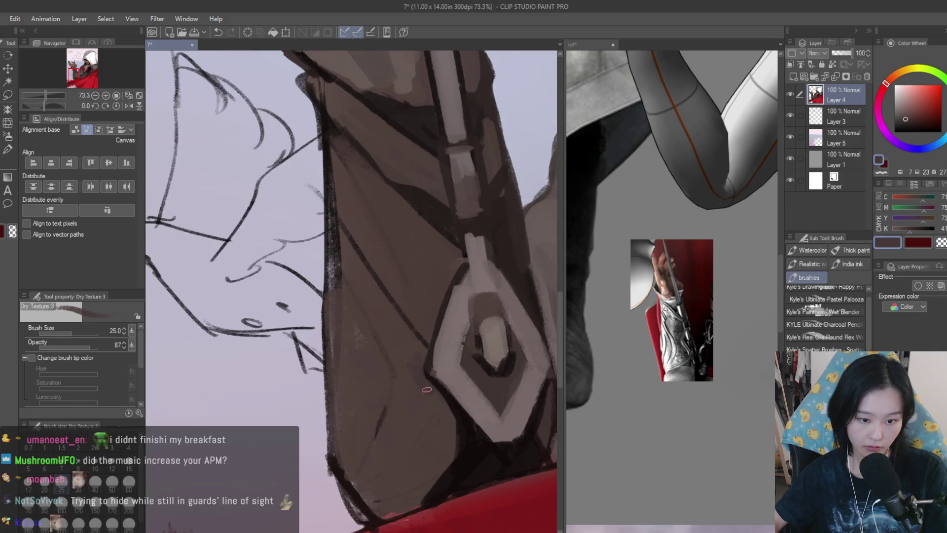
scroll(417, 380, "down", 1)
scroll(412, 384, "up", 1)
left_click(392, 353, "alt")
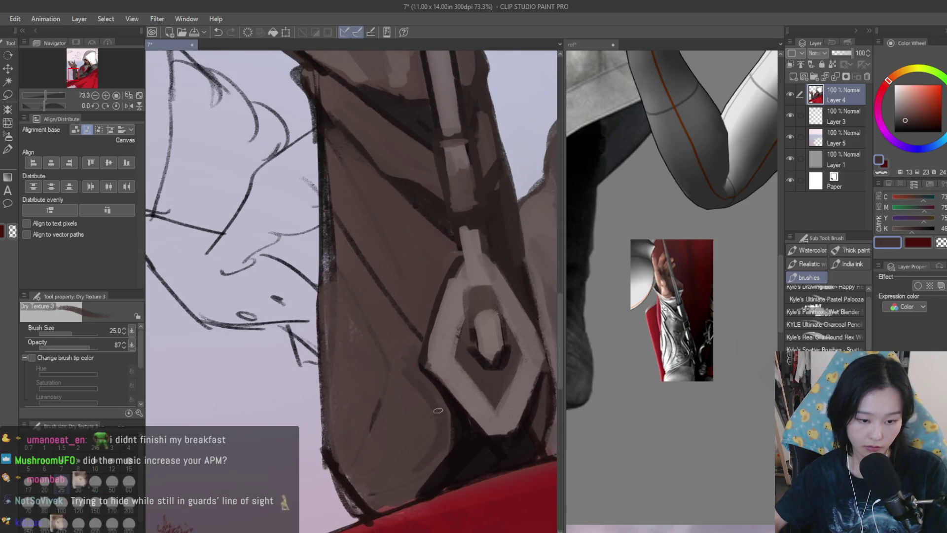
left_click(435, 440, "alt")
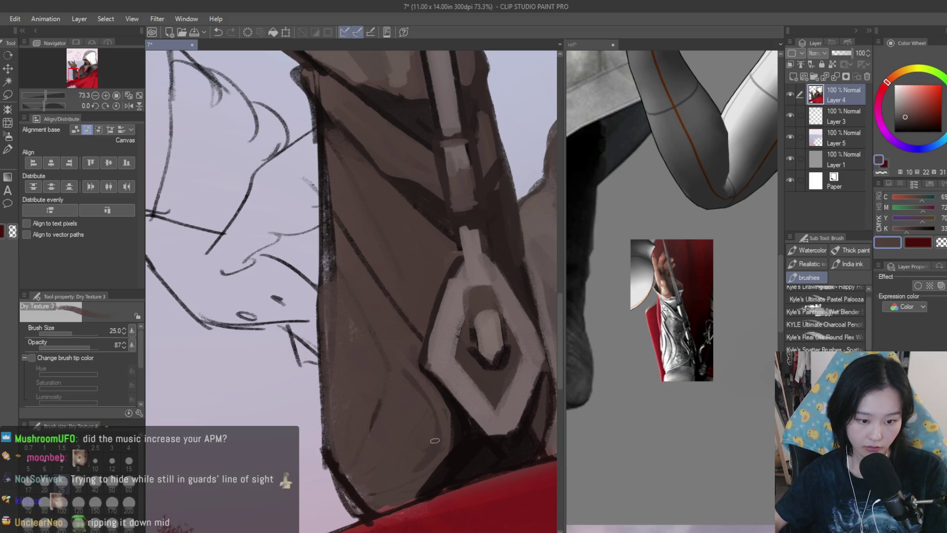
left_click(395, 356, "alt")
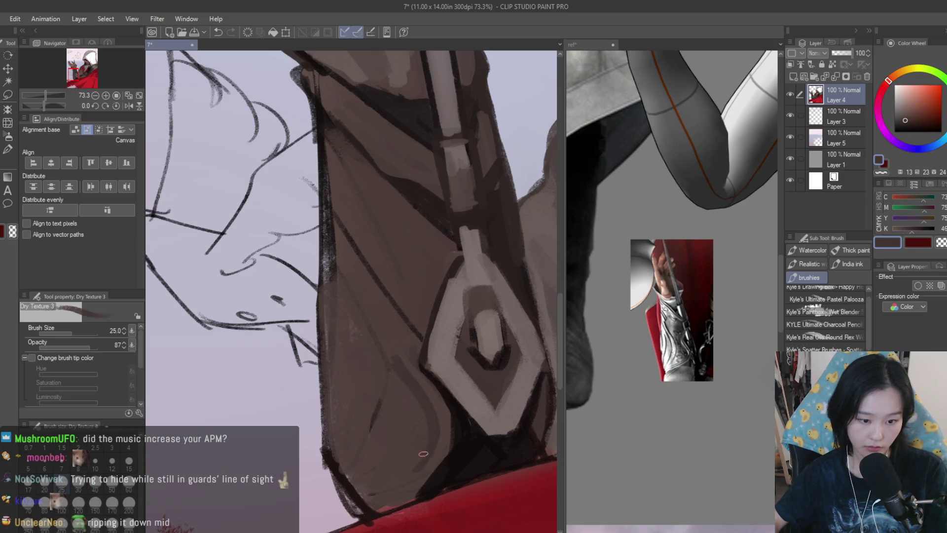
Set brush size to 30 and paint a dark diagonal stroke along the bracer edge.
scroll(427, 445, "down", 5)
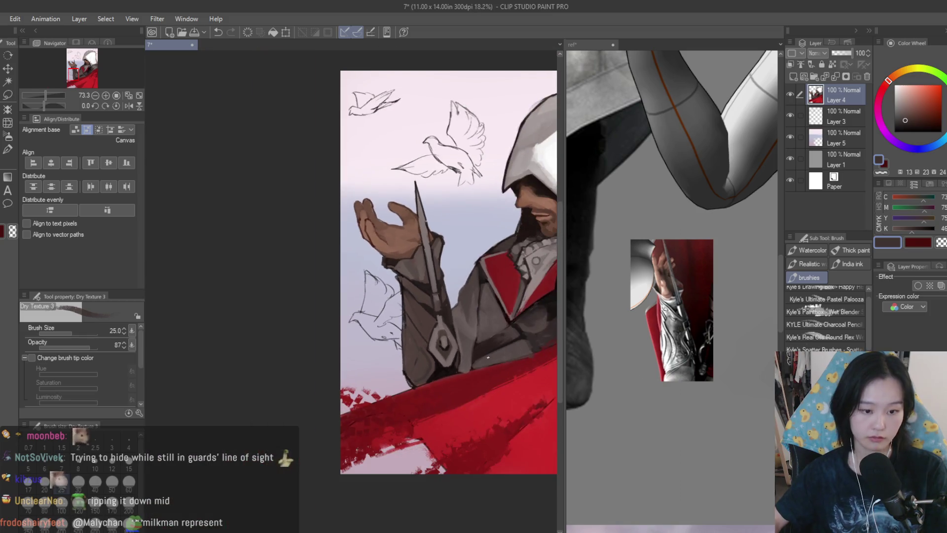
scroll(472, 470, "up", 1)
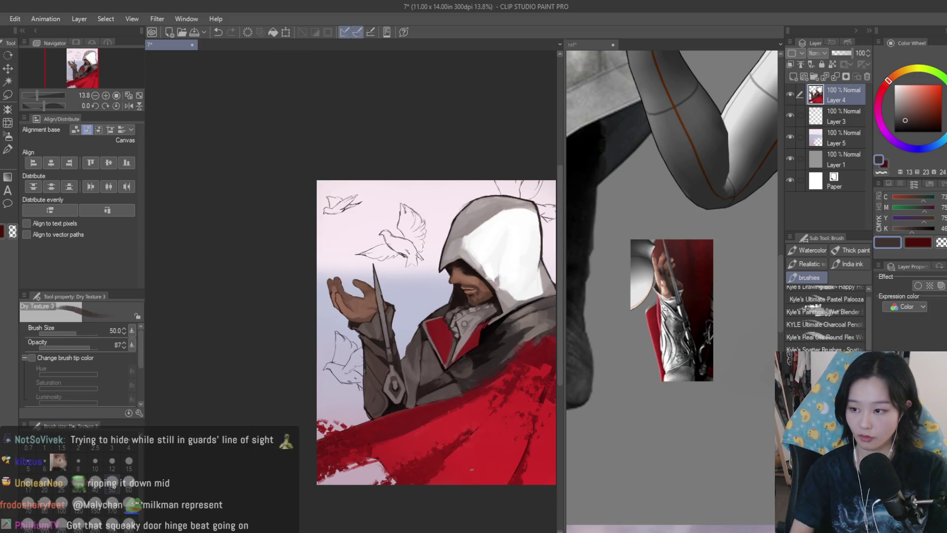
scroll(386, 390, "up", 8)
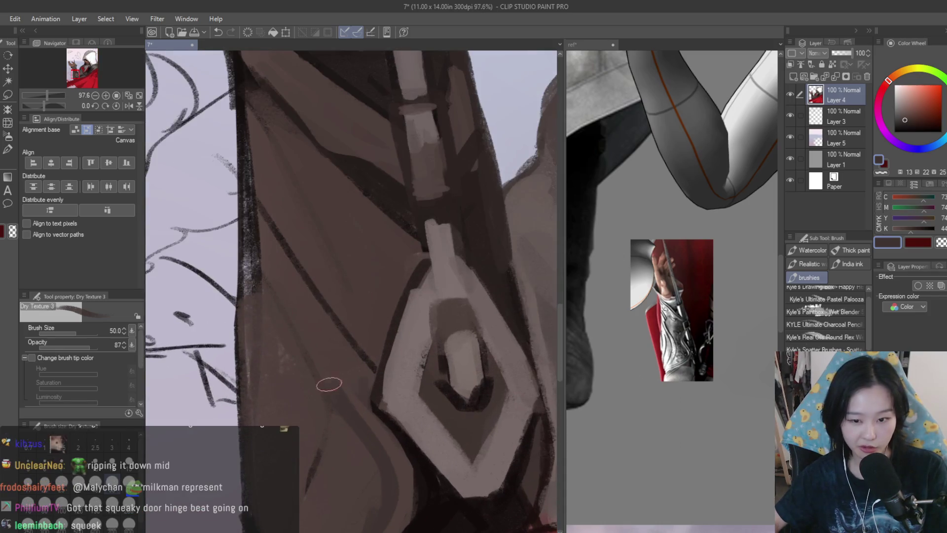
scroll(296, 310, "down", 1)
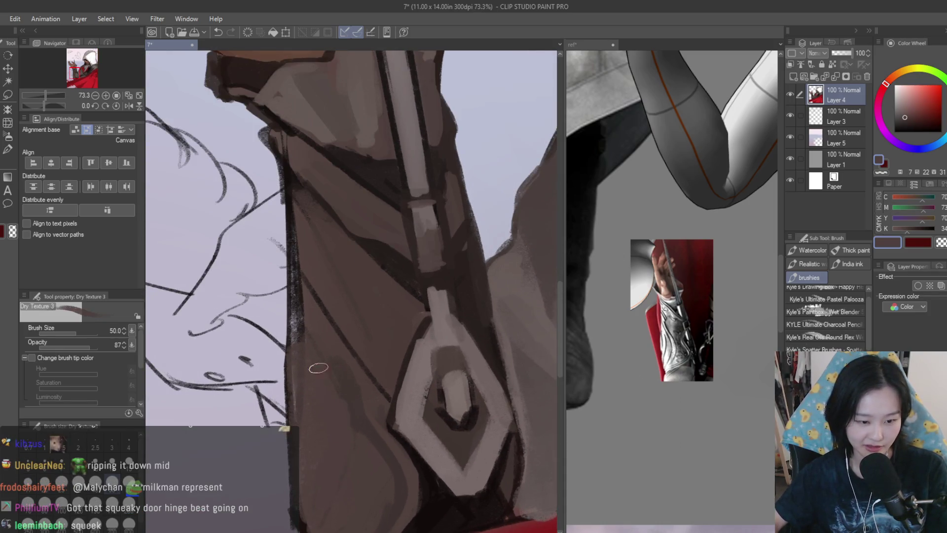
scroll(328, 367, "down", 1)
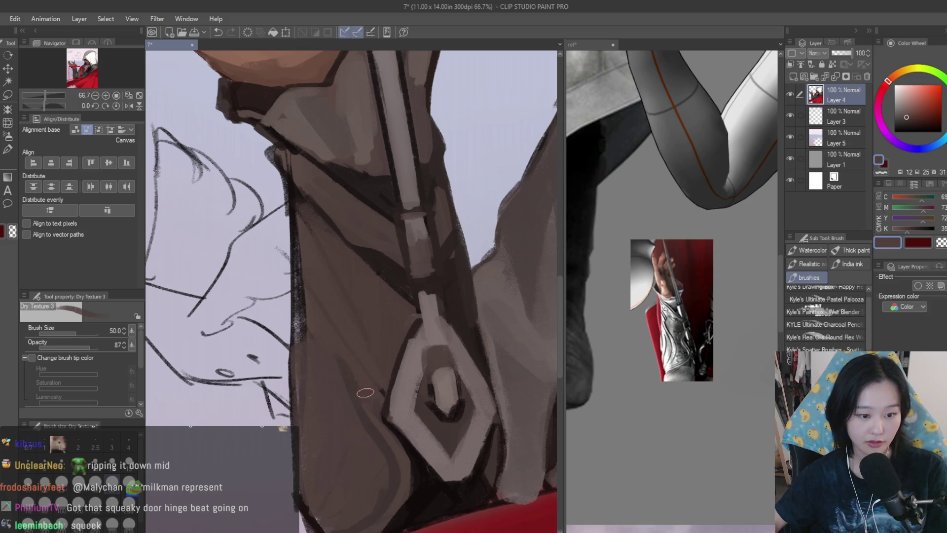
left_click(313, 305, "alt")
key("bracketleft")
key("bracketleft")
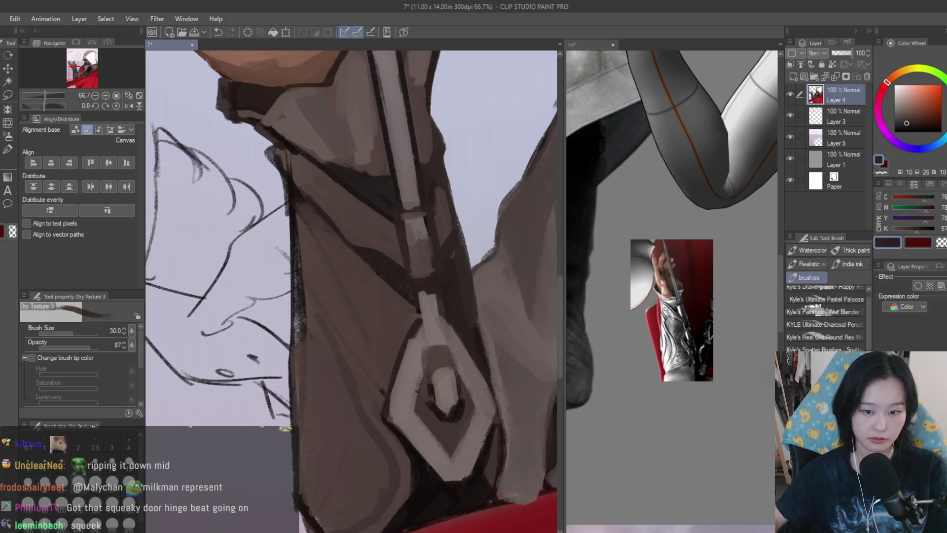
left_click_drag(385, 395, 316, 291)
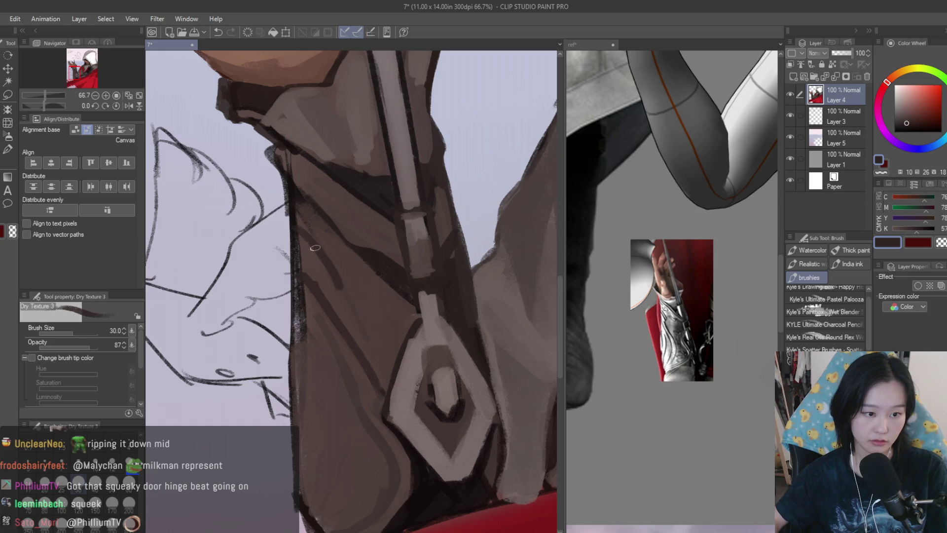
Pick dark coat browns and paint dark strokes along the sleeve's left edge.
left_click(338, 277, "alt")
left_click(332, 259, "alt")
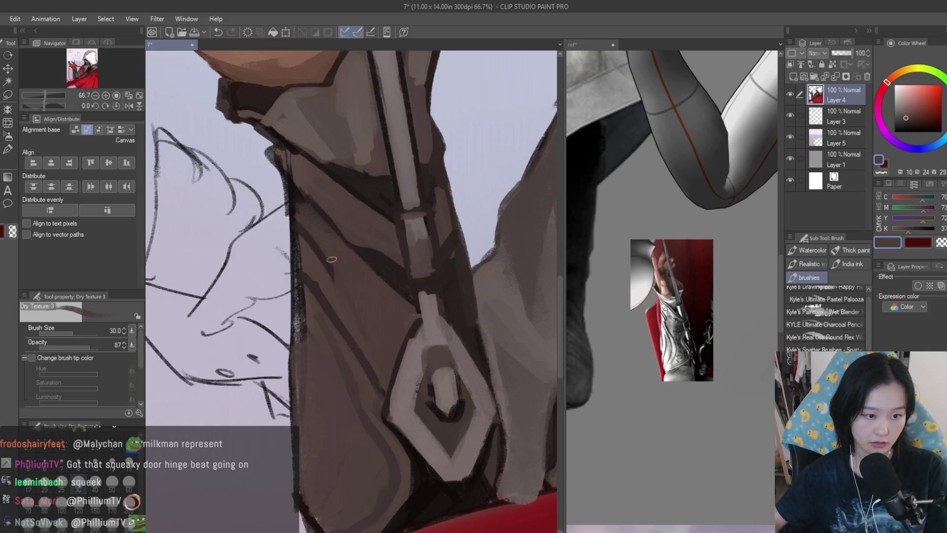
left_click(294, 232, "alt")
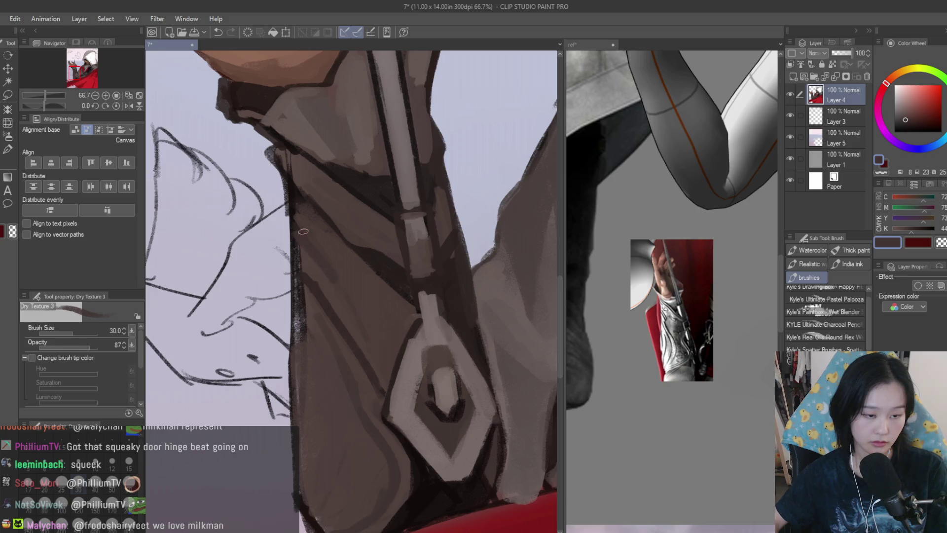
scroll(303, 231, "up", 1)
left_click(316, 246, "alt")
left_click_drag(304, 239, 344, 263)
left_click(300, 241, "alt")
left_click(346, 283, "alt")
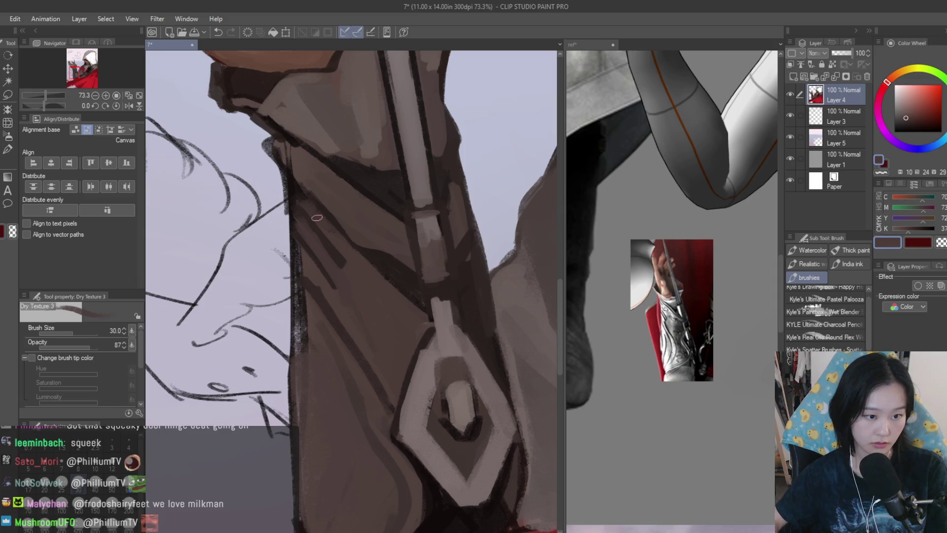
left_click(349, 257, "alt")
scroll(341, 253, "down", 3)
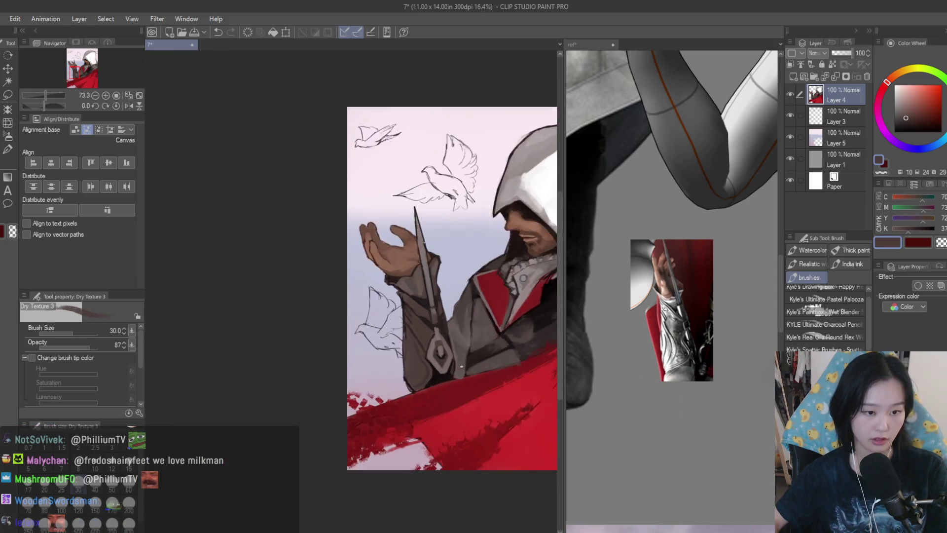
Paint a dark shadow-brown stroke down the sleeve, then sample further coat browns.
scroll(332, 334, "up", 6)
left_click(332, 334, "alt")
mouse_move(332, 334)
left_mouse_down()
mouse_move(401, 448)
mouse_move(413, 504)
left_mouse_up()
left_click(401, 448, "alt")
scroll(386, 275, "down", 2)
scroll(392, 315, "up", 2)
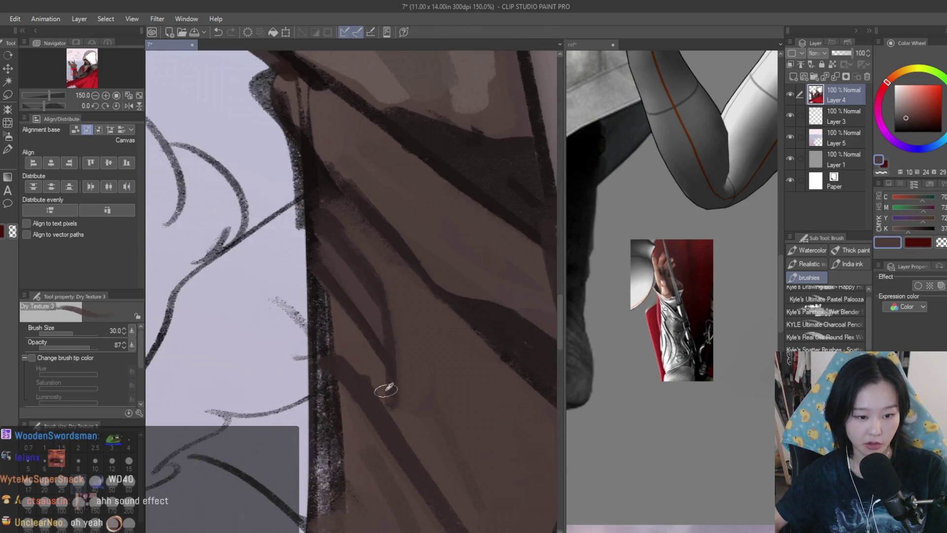
left_click(380, 400, "alt")
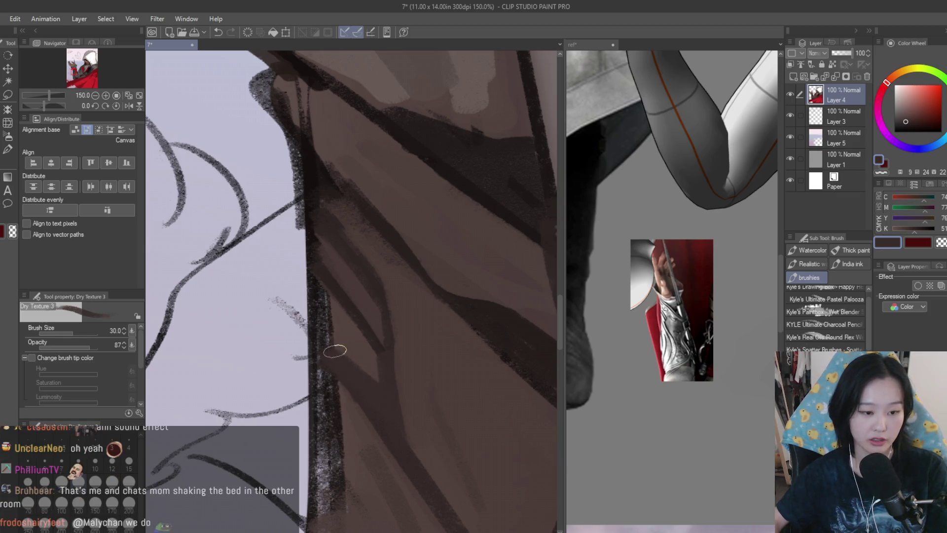
scroll(335, 358, "down", 3)
scroll(376, 327, "down", 5)
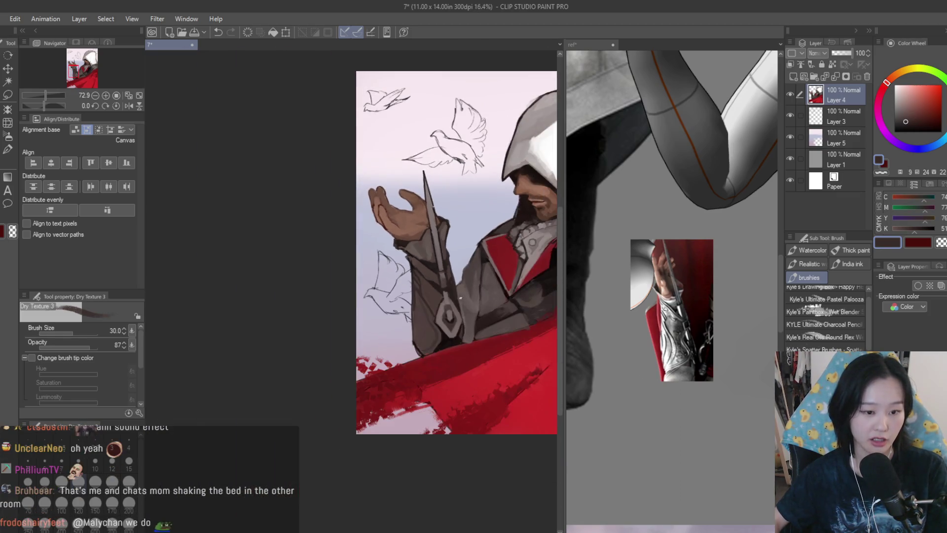
scroll(436, 330, "up", 3)
scroll(370, 296, "up", 1)
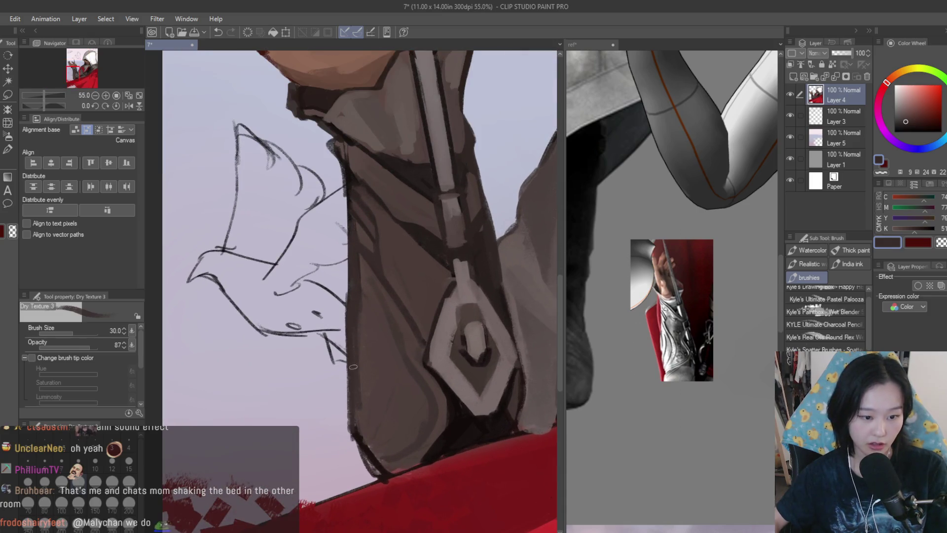
Eyedrop the hand's skin tone, smooth the wrist edge and paint a darker tone across the palm.
left_click(933, 241)
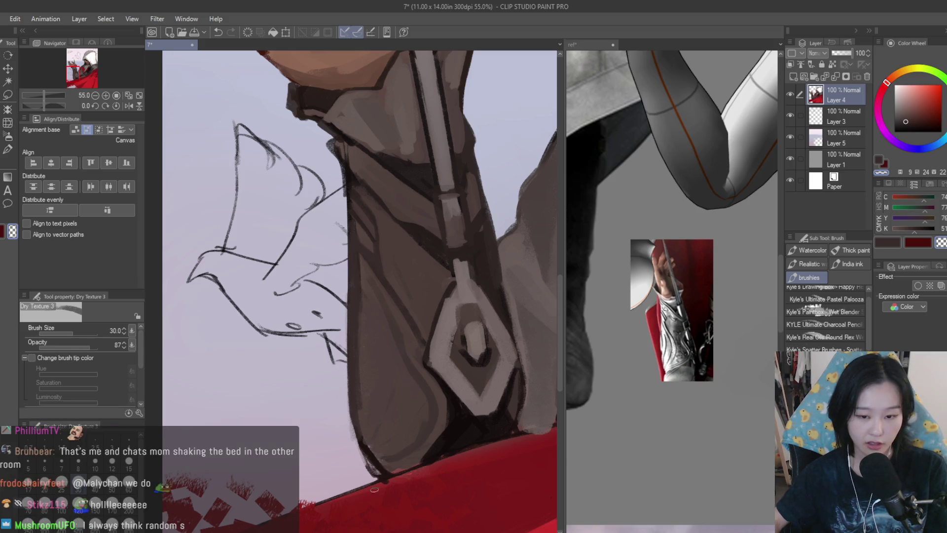
scroll(340, 391, "up", 2)
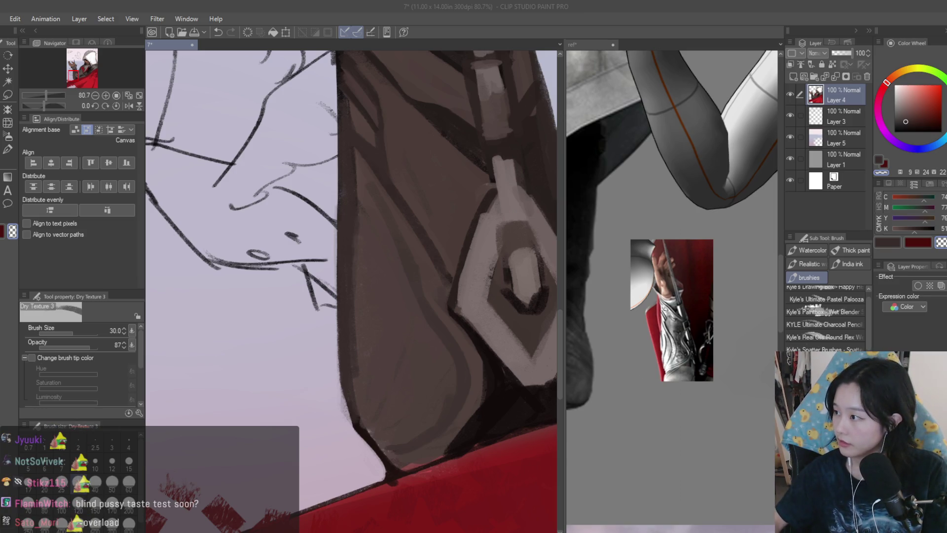
scroll(216, 381, "down", 5)
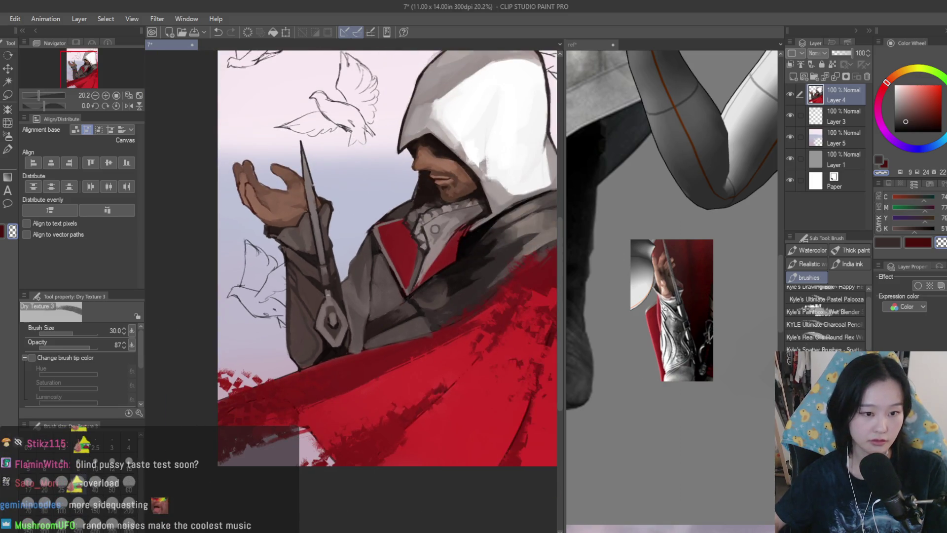
scroll(298, 252, "up", 5)
left_click(297, 342, "alt")
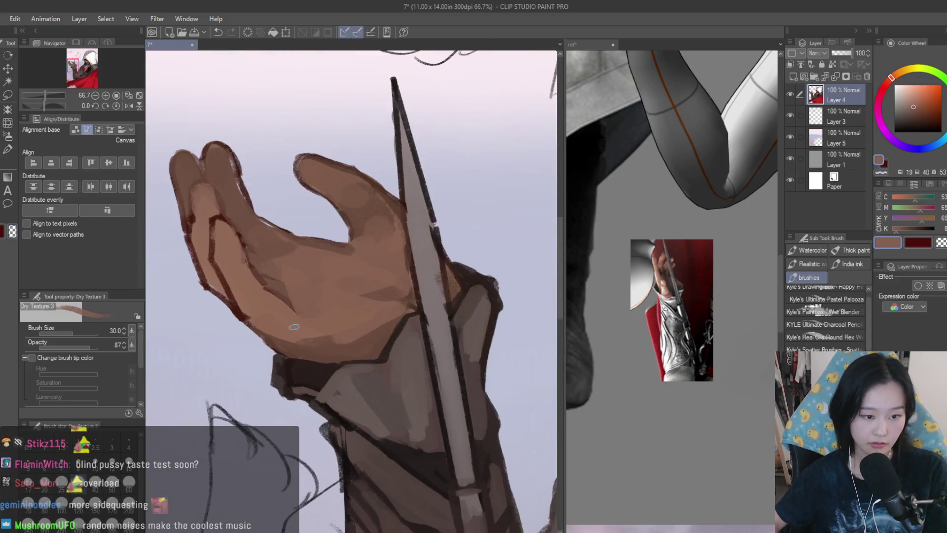
left_click_drag(339, 341, 283, 339)
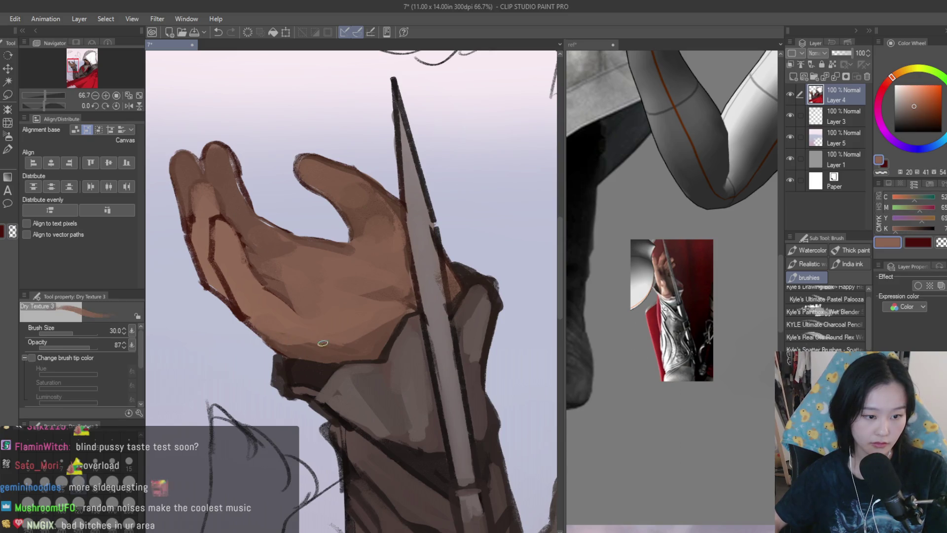
scroll(321, 341, "up", 2)
left_click_drag(317, 313, 358, 325)
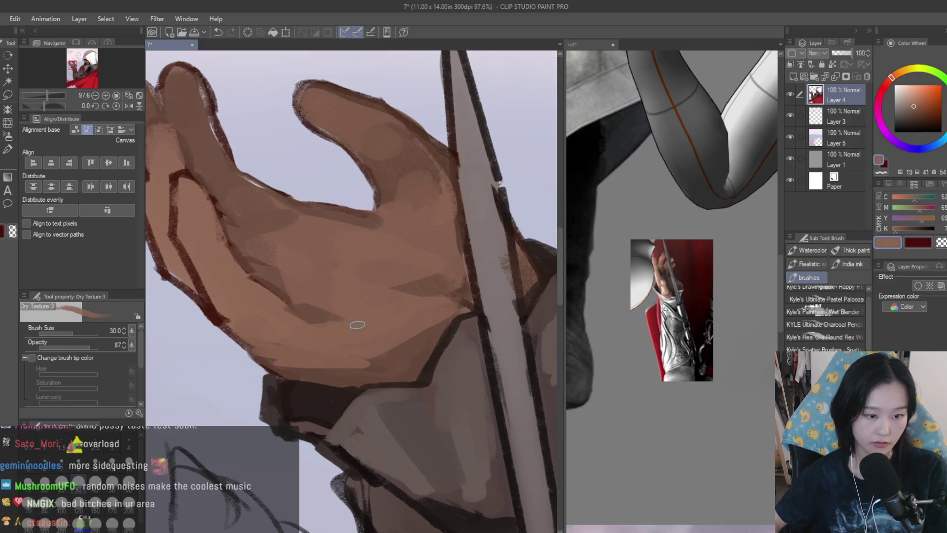
Save the painting and paint dark brown strokes on the bracer left of the blade.
key("ctrl+s")
scroll(273, 315, "down", 8)
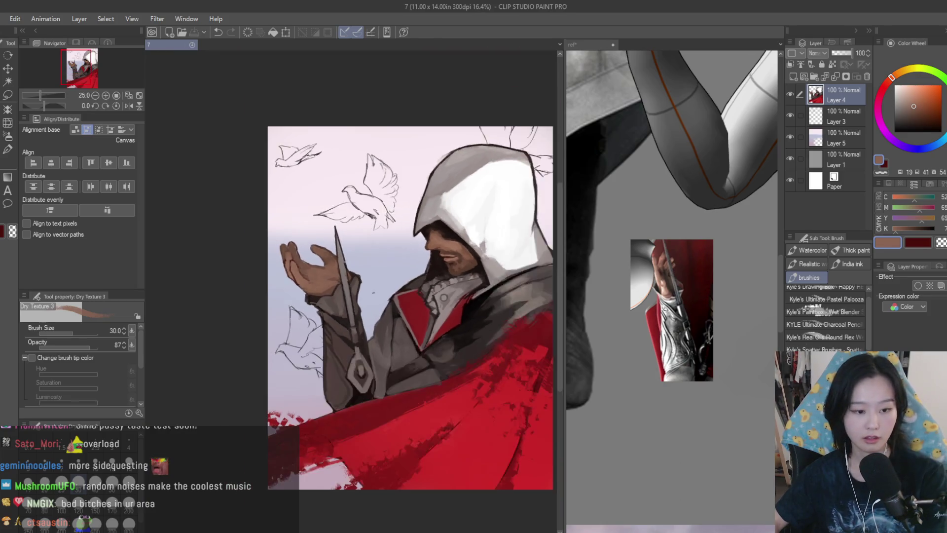
scroll(351, 356, "up", 5)
scroll(654, 306, "up", 1)
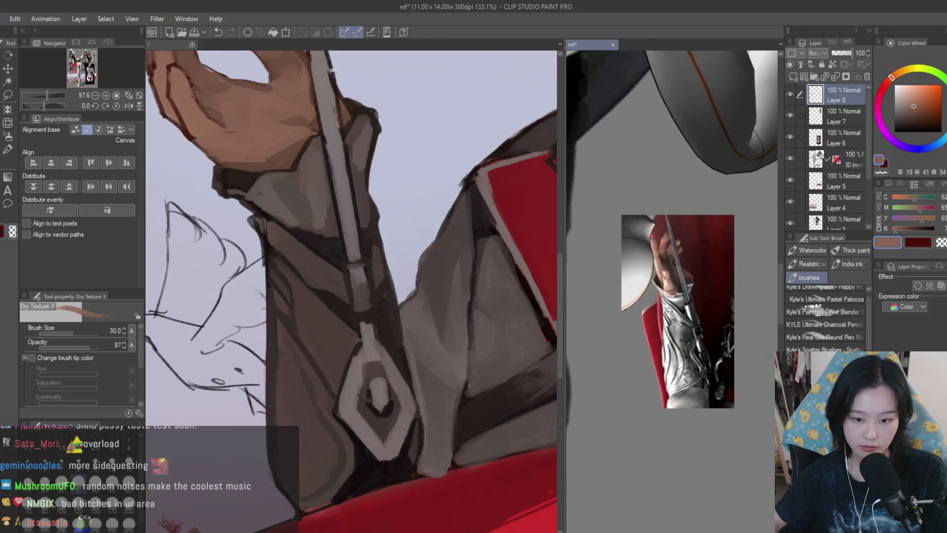
left_click_drag(355, 287, 424, 213)
left_click(367, 271, "alt")
left_click_drag(343, 308, 357, 395)
mouse_move(341, 429)
left_mouse_down()
mouse_move(353, 348)
mouse_move(364, 393)
left_mouse_up()
left_click_drag(396, 359, 371, 462)
left_click_drag(392, 409, 369, 456)
Shade along the bracer's left edge and blend it with a lighter brown stroke.
left_click(400, 392, "alt")
left_click(392, 354, "alt")
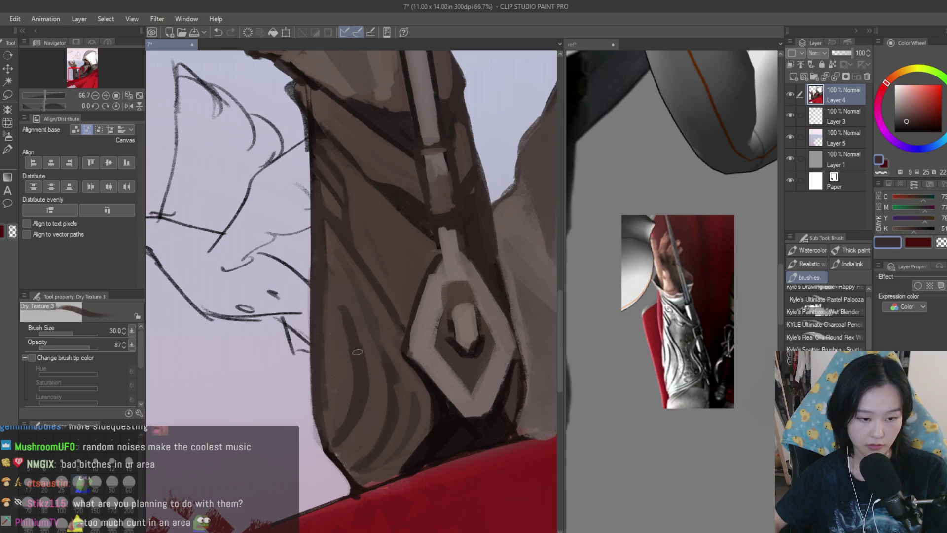
mouse_move(328, 296)
left_mouse_down()
mouse_move(338, 388)
mouse_move(321, 326)
left_mouse_up()
left_click(325, 345, "alt")
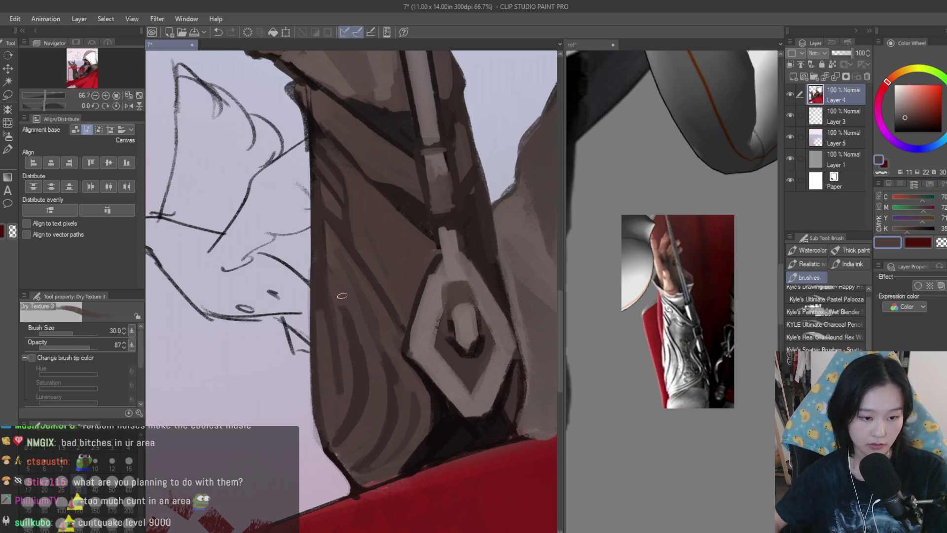
left_click(326, 321, "alt")
left_click_drag(332, 294, 326, 224)
scroll(377, 376, "down", 5)
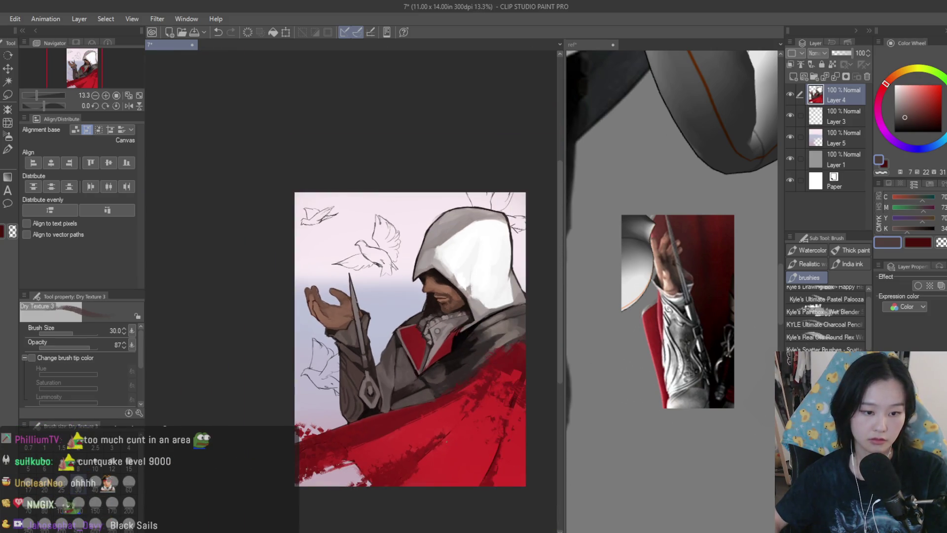
scroll(345, 385, "up", 3)
scroll(308, 348, "up", 3)
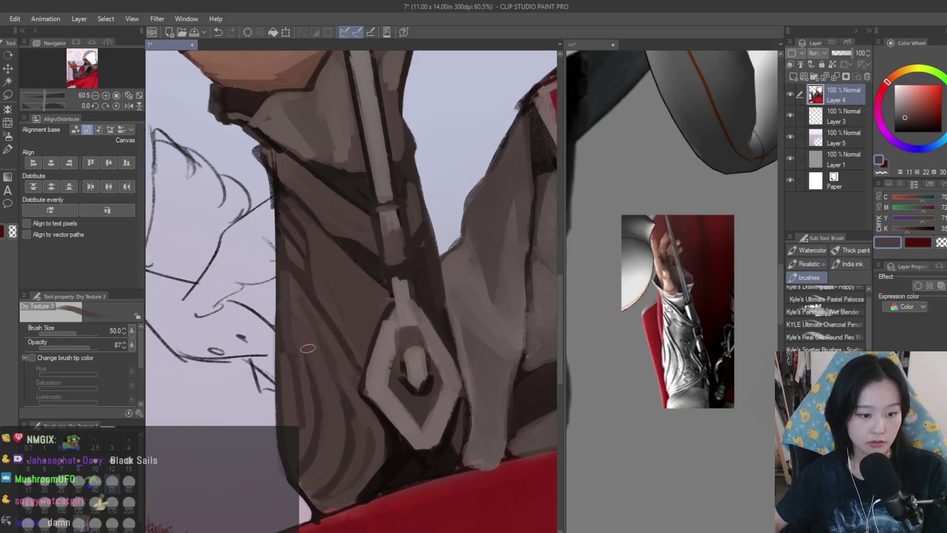
Paint a dark stroke down the bracer and darken its upper part with brown.
left_click(313, 269, "alt")
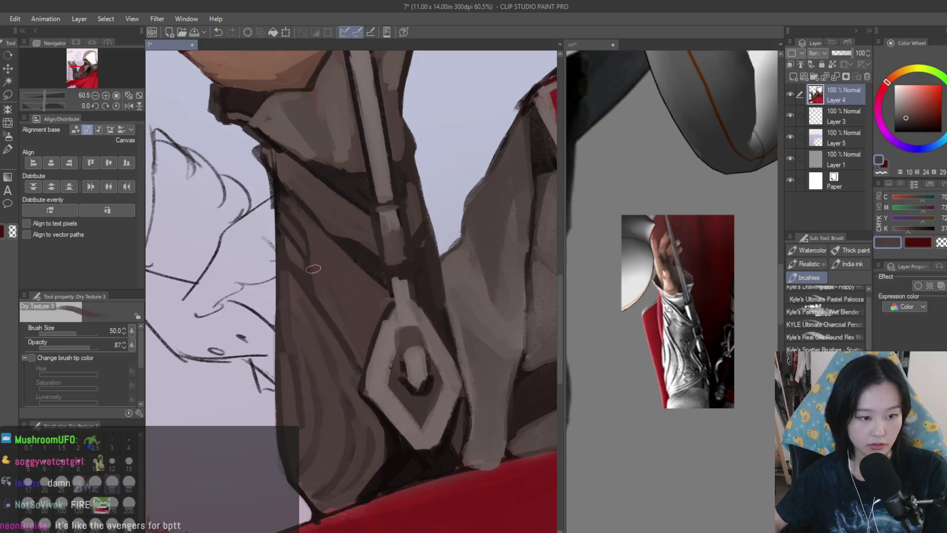
scroll(313, 261, "up", 1)
left_click(315, 301, "alt")
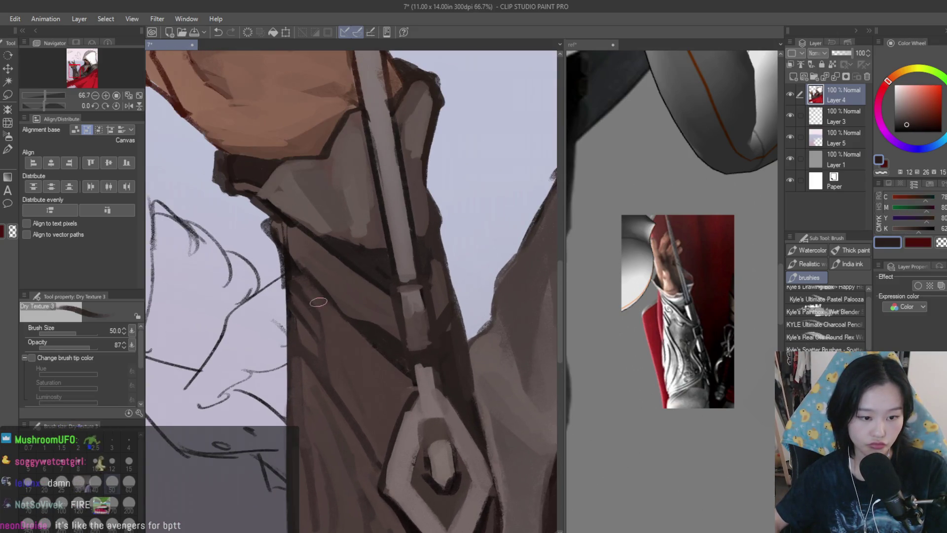
left_click_drag(315, 301, 345, 376)
left_click(347, 345, "alt")
left_click(380, 405, "alt")
left_click(403, 390, "alt")
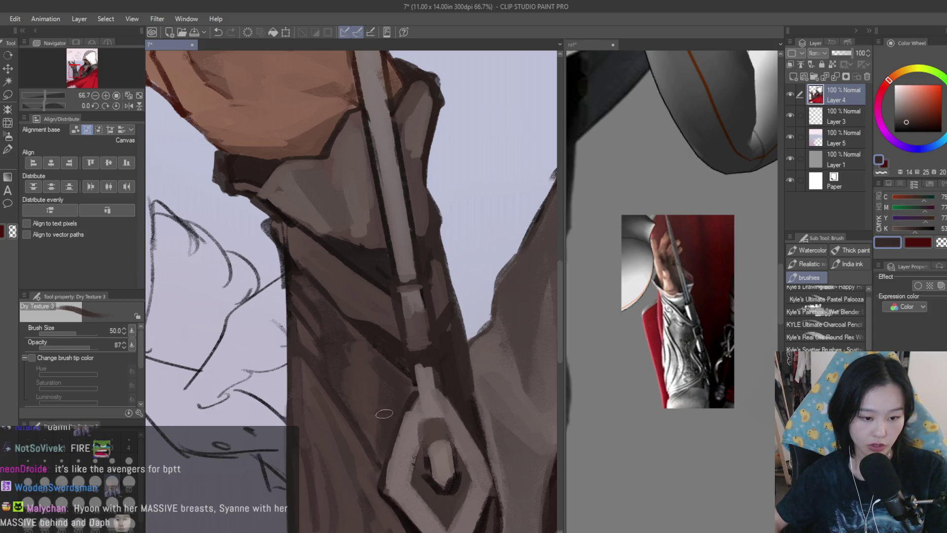
mouse_move(339, 279)
left_mouse_down()
mouse_move(316, 262)
mouse_move(368, 298)
left_mouse_up()
left_click(379, 313, "alt")
Add a faint brown stroke lower down the bracer and reduce the brush size to 20.
scroll(380, 316, "down", 3)
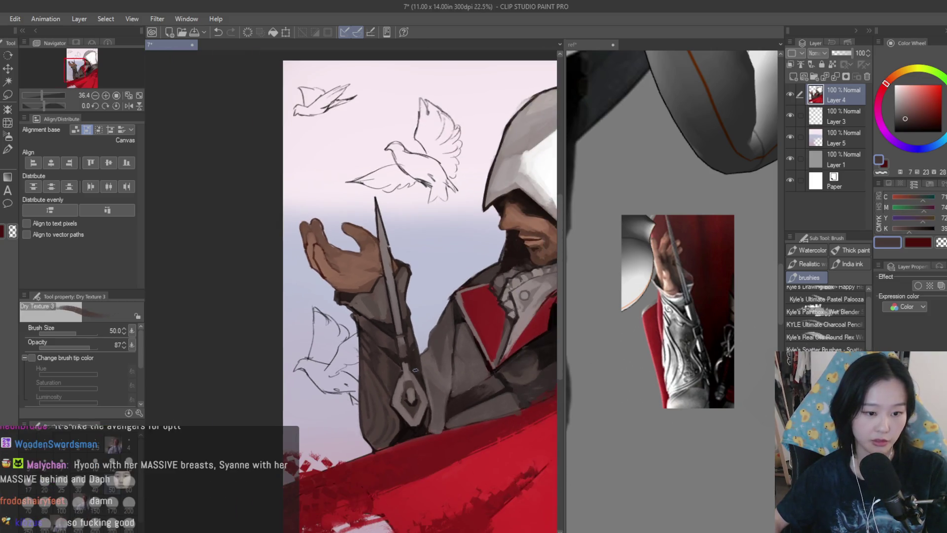
scroll(416, 369, "up", 5)
left_click(338, 316, "alt")
left_click_drag(338, 376, 332, 450)
mouse_move(349, 500)
left_mouse_down()
mouse_move(340, 530)
mouse_move(330, 444)
mouse_move(382, 412)
left_mouse_up()
left_click(381, 413, "alt")
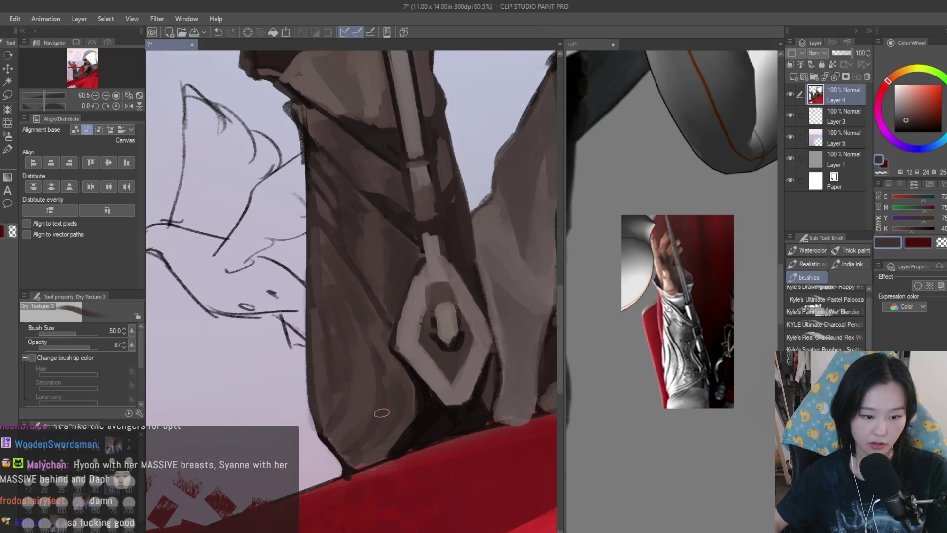
key("bracketleft")
key("bracketleft")
key("bracketleft")
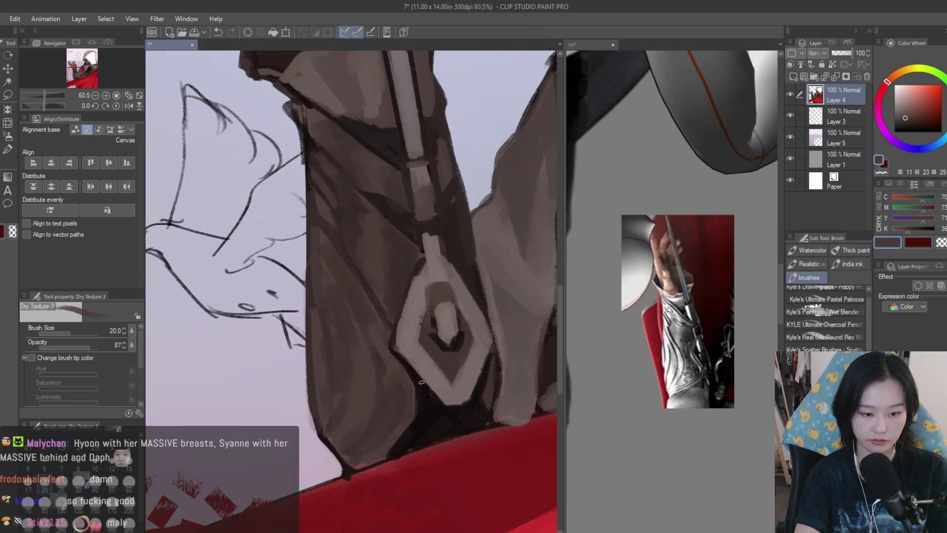
scroll(403, 443, "down", 5)
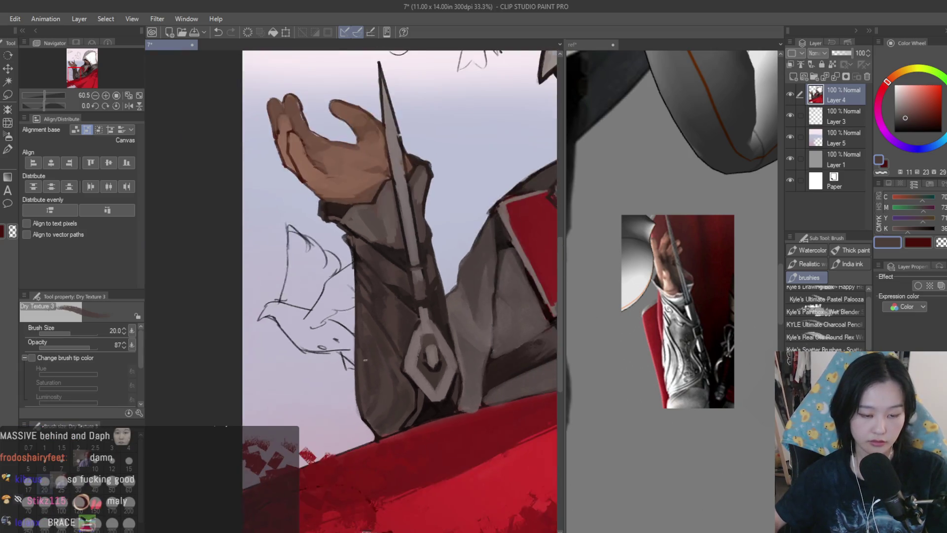
scroll(510, 323, "down", 2)
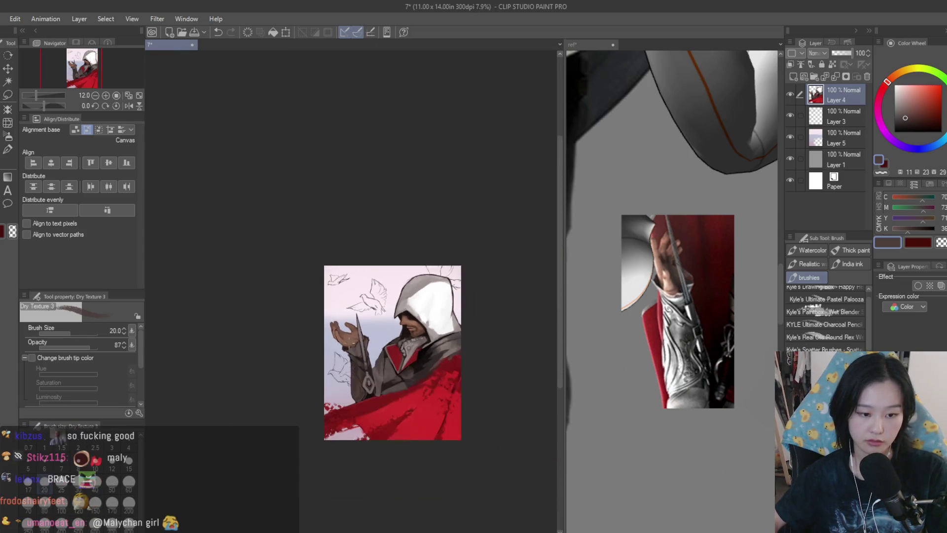
Eyedrop the cape's red and double the Dry Texture brush size.
scroll(478, 397, "up", 2)
scroll(477, 398, "up", 1)
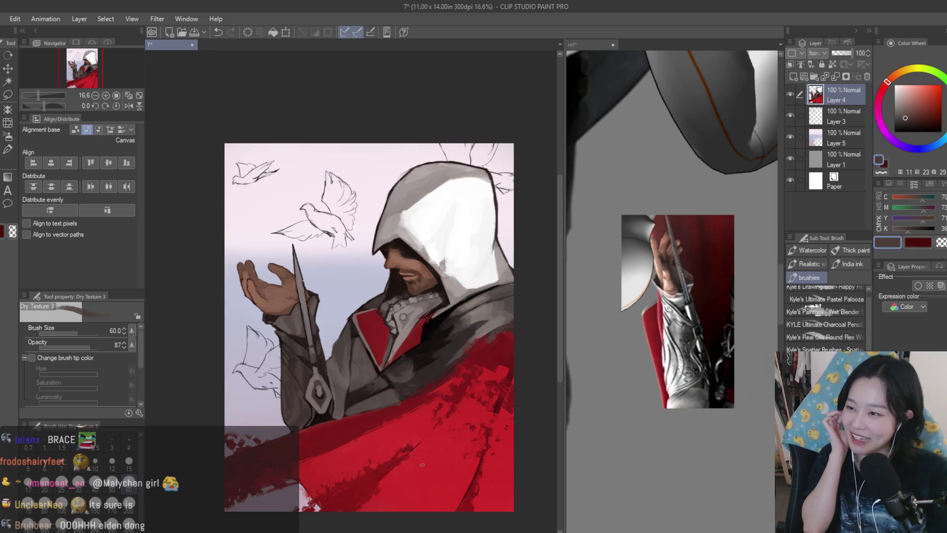
scroll(473, 361, "up", 2)
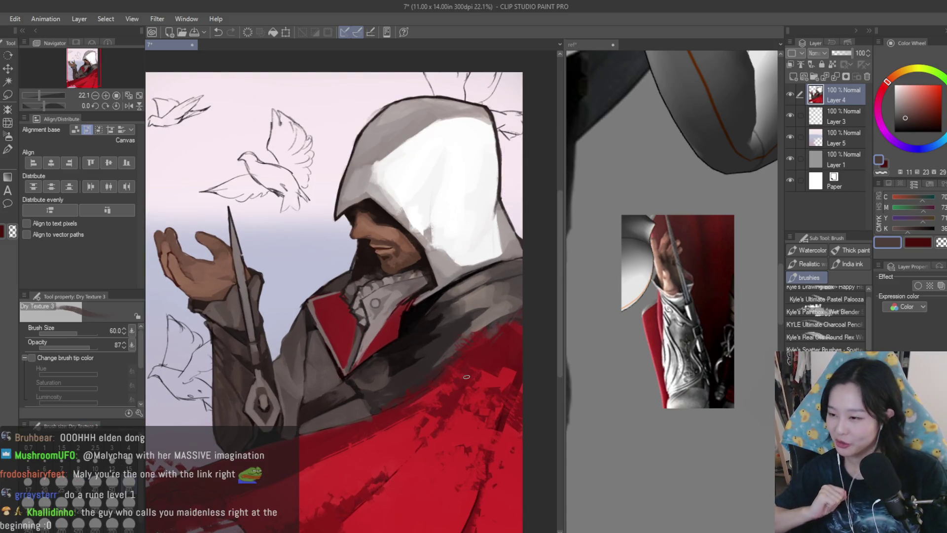
left_click(466, 377, "alt")
scroll(471, 372, "up", 3)
scroll(473, 371, "down", 2)
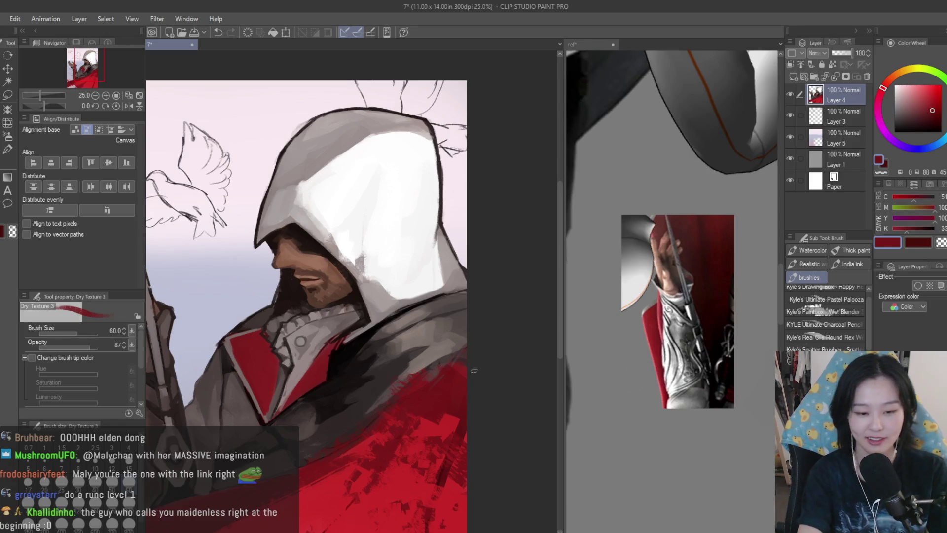
key("bracketright")
key("bracketright")
key("bracketright")
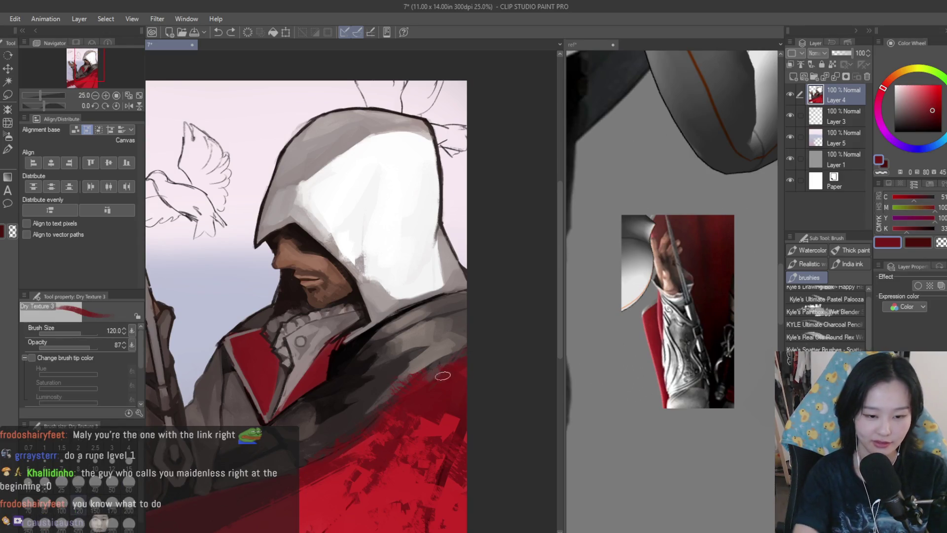
scroll(488, 383, "down", 3)
scroll(361, 398, "up", 2)
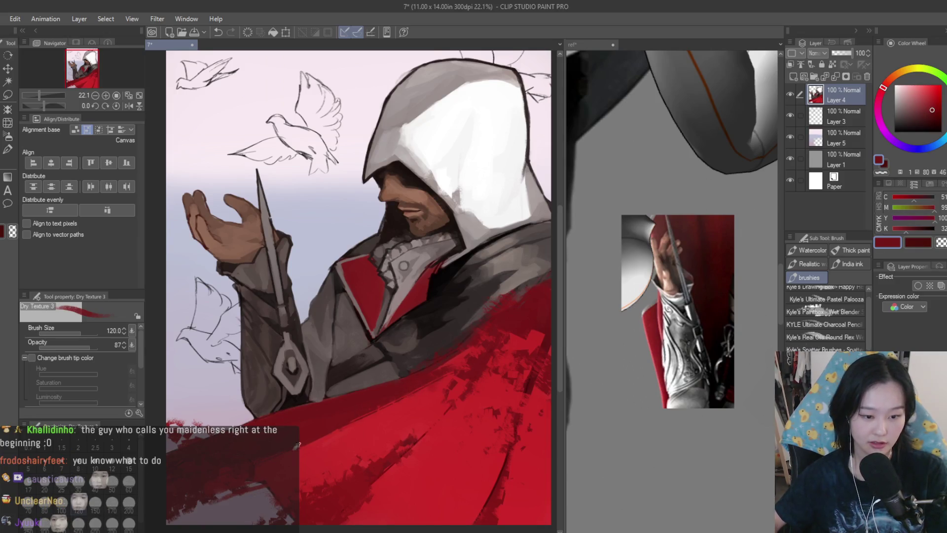
scroll(402, 404, "down", 2)
Sample alternating brighter and darker reds from the cape for varied strokes.
left_click(405, 403, "alt")
scroll(489, 471, "up", 2)
left_click(473, 493, "alt")
left_click(469, 435, "alt")
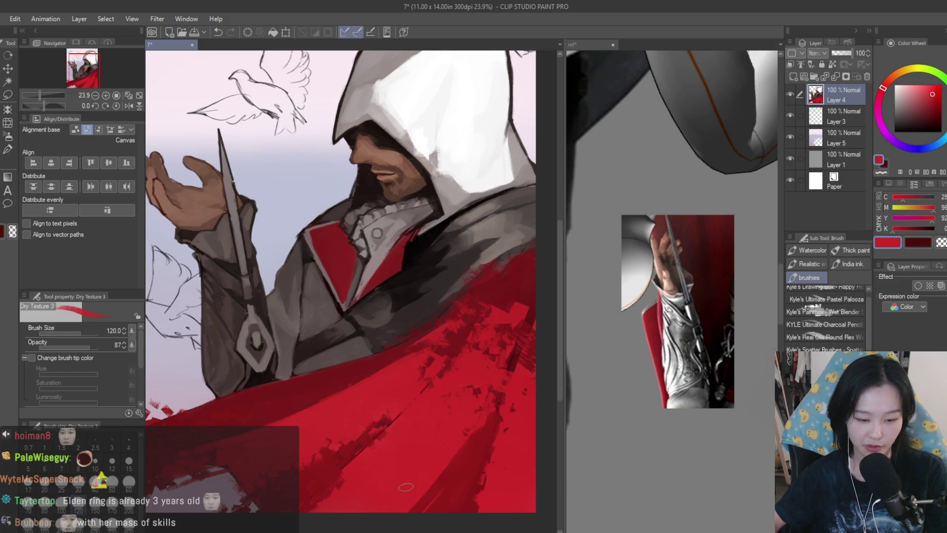
scroll(431, 371, "down", 2)
scroll(431, 371, "up", 2)
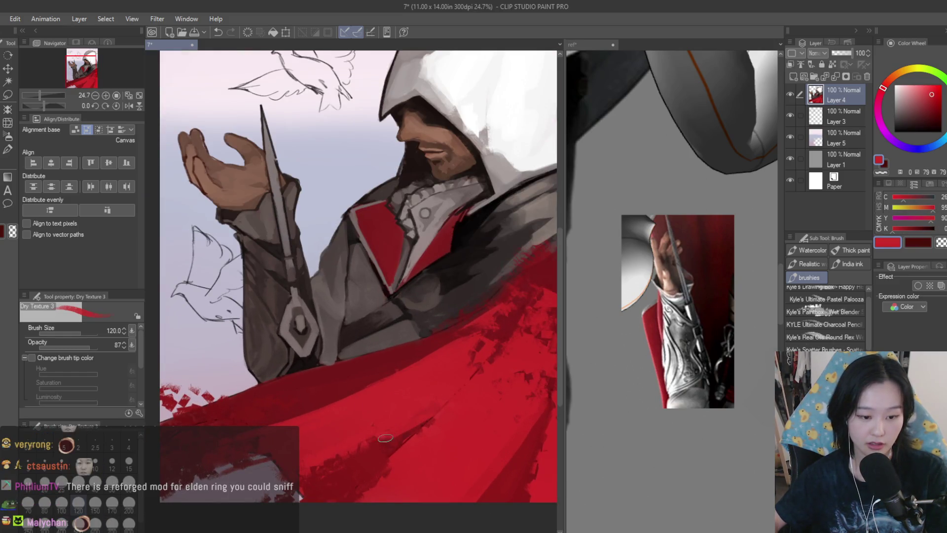
left_click(482, 364, "alt")
left_click(414, 410, "alt")
scroll(414, 404, "down", 3)
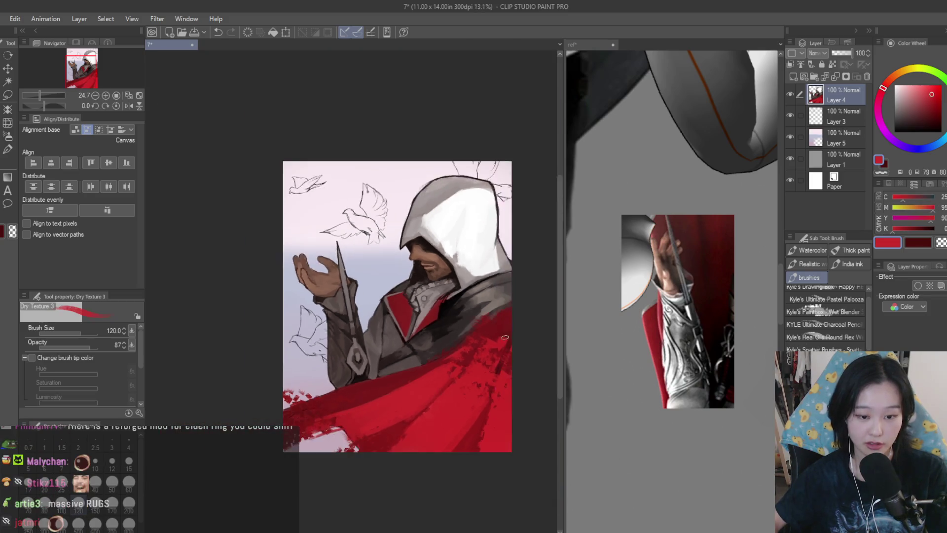
scroll(414, 404, "up", 3)
Raise the brush to 250, pick lighter and darker reds, and unflip the view.
left_click(482, 444, "alt")
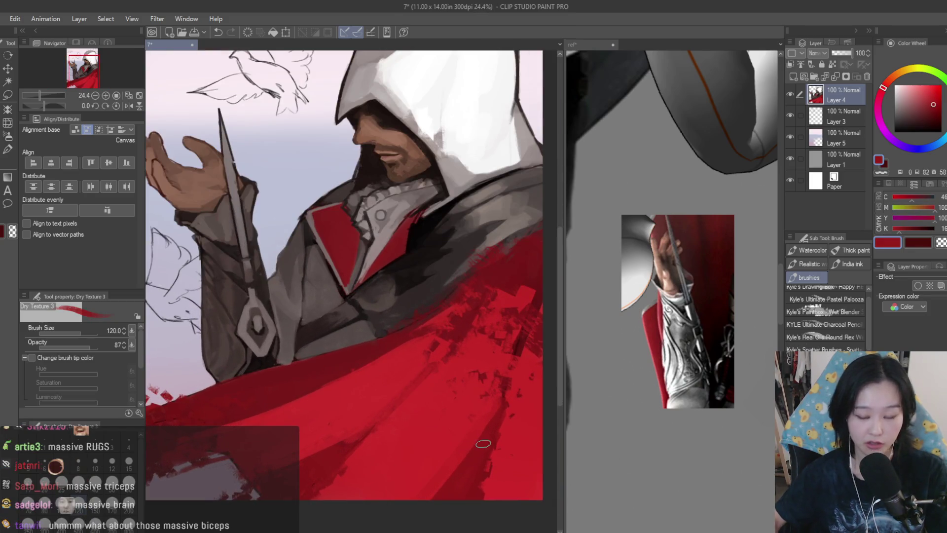
key("bracketright")
key("bracketright")
key("bracketright")
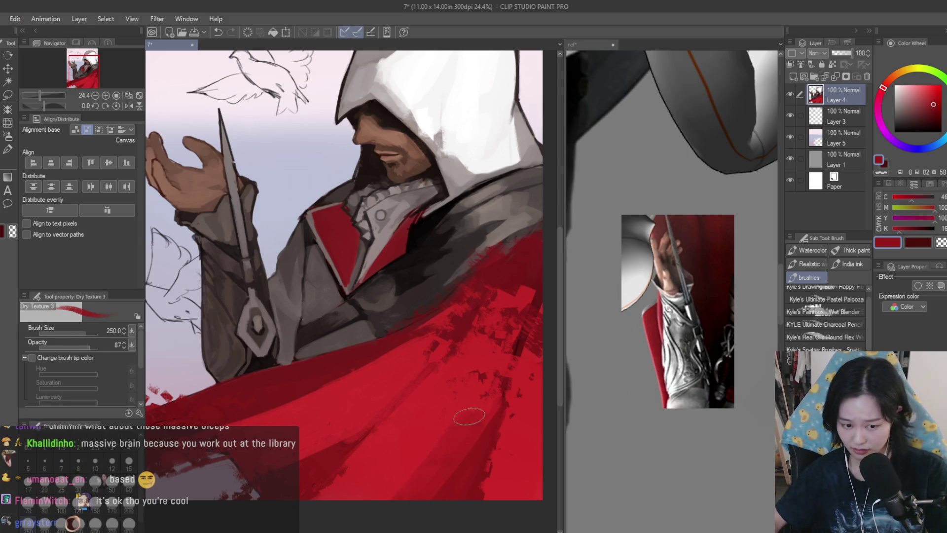
left_click(389, 474, "alt")
left_click(384, 496, "alt")
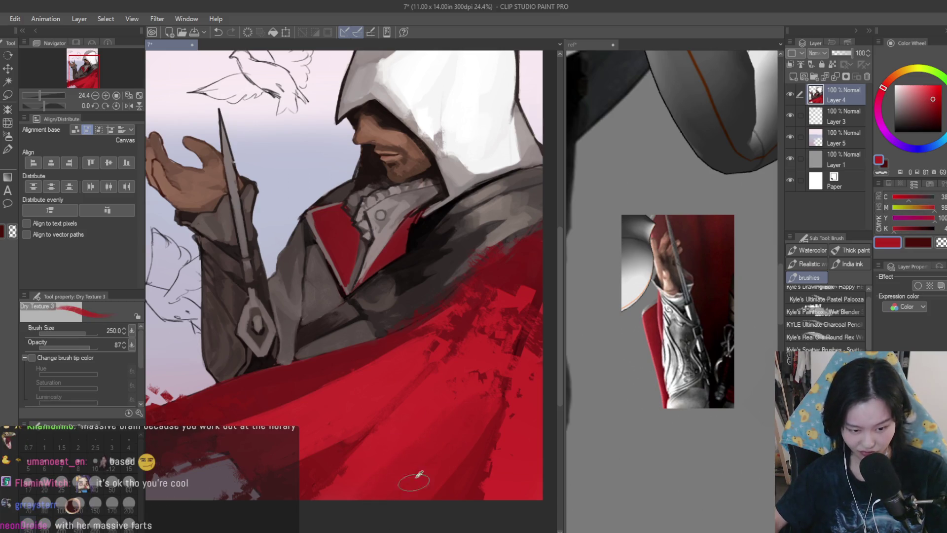
left_click(514, 491, "alt")
scroll(534, 417, "down", 5)
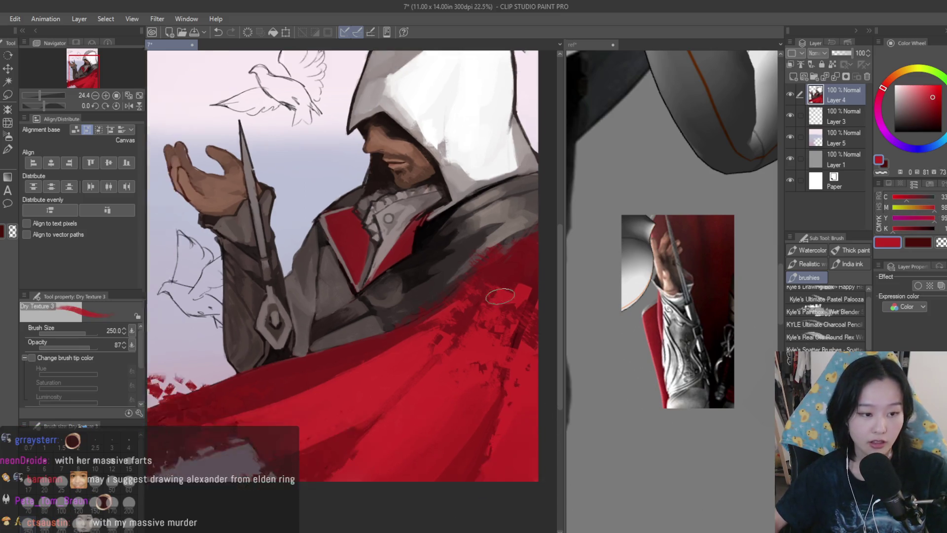
key("h")
key("h")
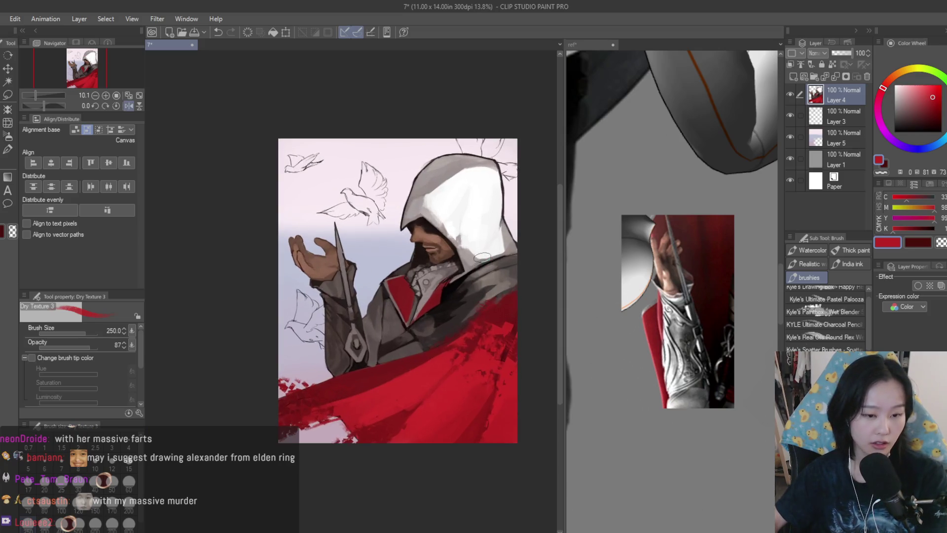
scroll(542, 331, "up", 5)
left_click(522, 298, "alt")
left_click(522, 299, "alt")
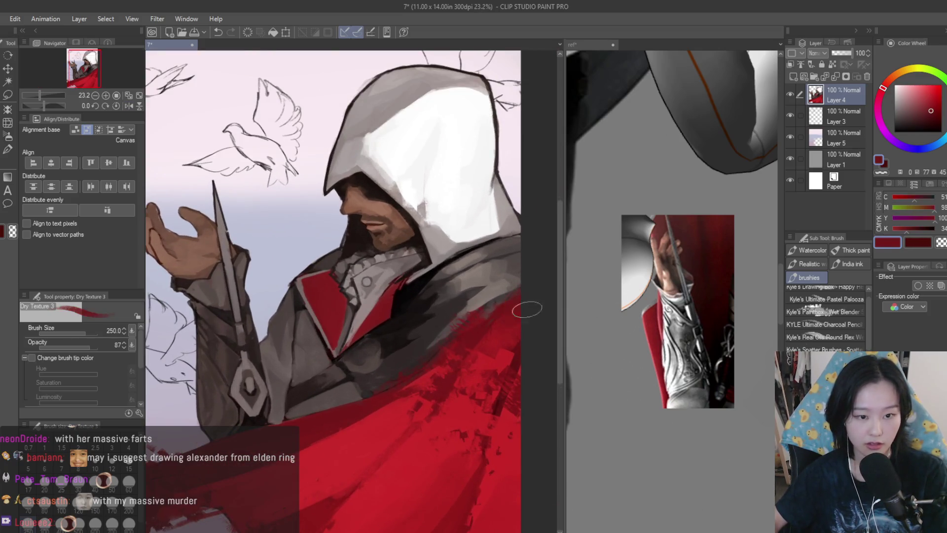
scroll(528, 307, "down", 3)
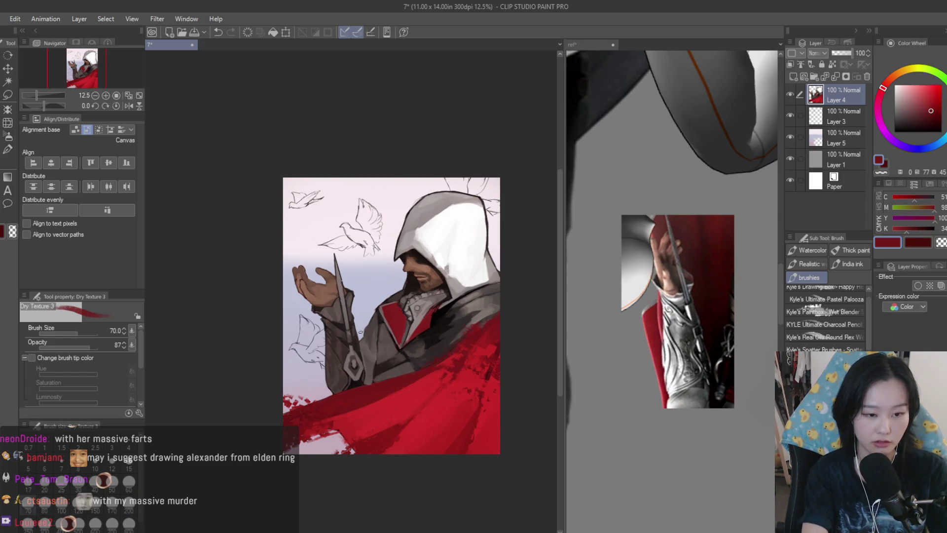
scroll(394, 328, "up", 6)
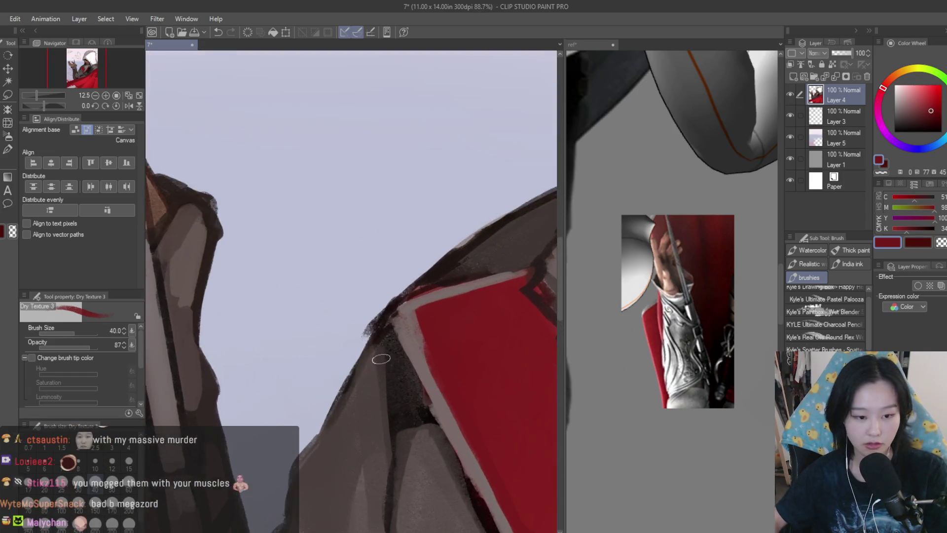
Darken the collar's left-edge outline with a near-black.
left_click(398, 331, "alt")
left_click_drag(416, 312, 373, 377)
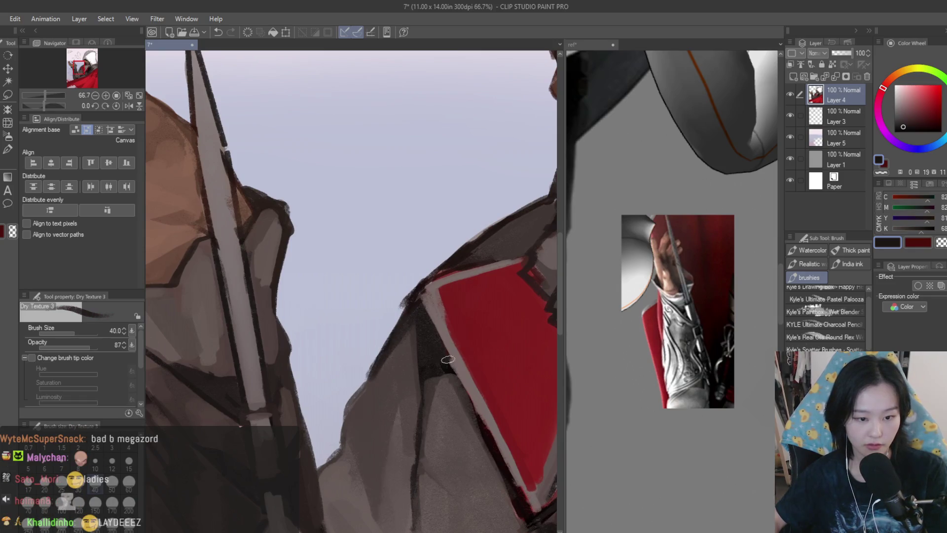
left_click(909, 129)
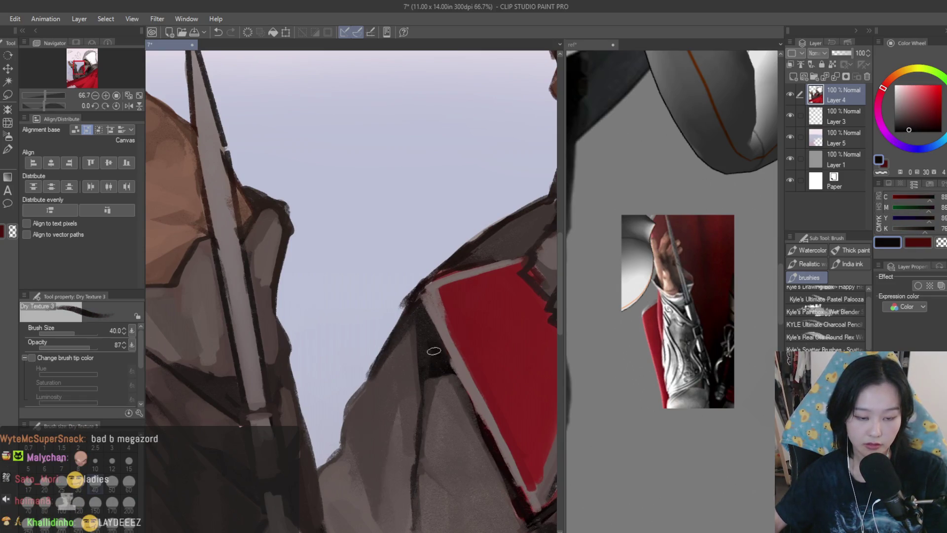
scroll(434, 351, "up", 2)
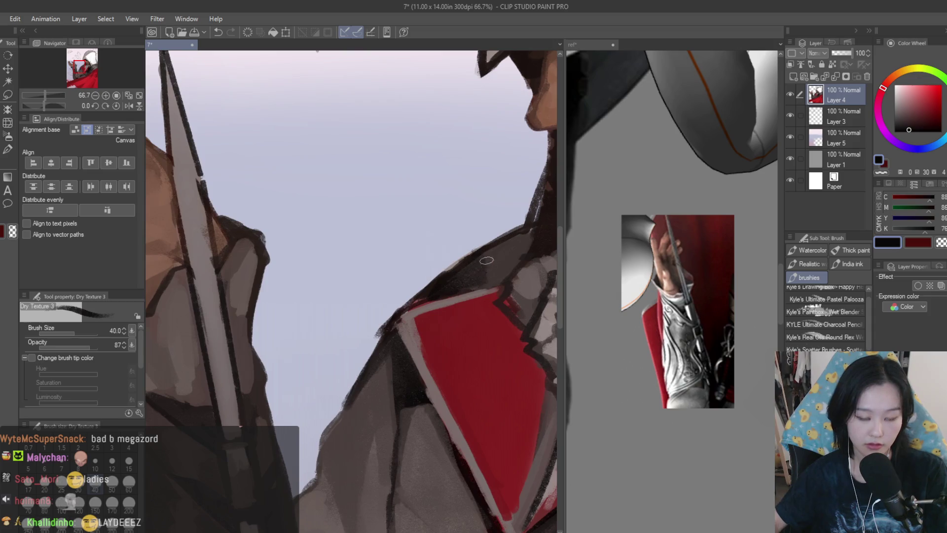
scroll(444, 296, "down", 4)
scroll(366, 366, "up", 4)
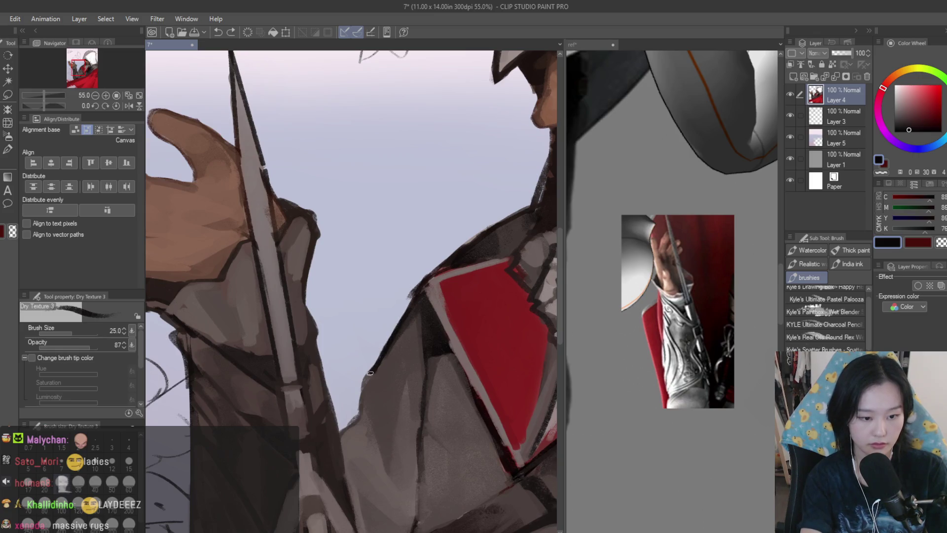
Sample lighter and darker greys from the coat.
left_click(379, 434, "alt")
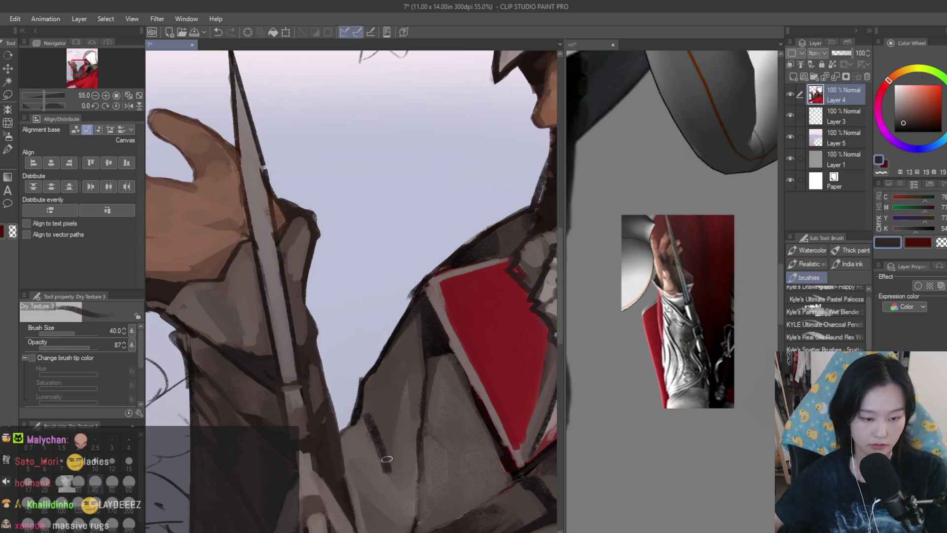
left_click(380, 434, "alt")
left_click(382, 444, "alt")
left_click(383, 479, "alt")
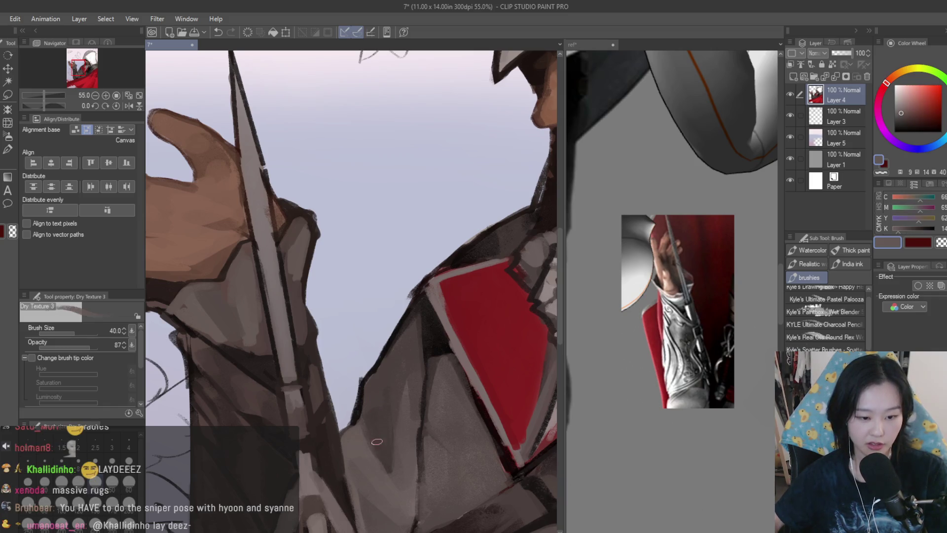
scroll(375, 449, "up", 1)
left_click(376, 442, "alt")
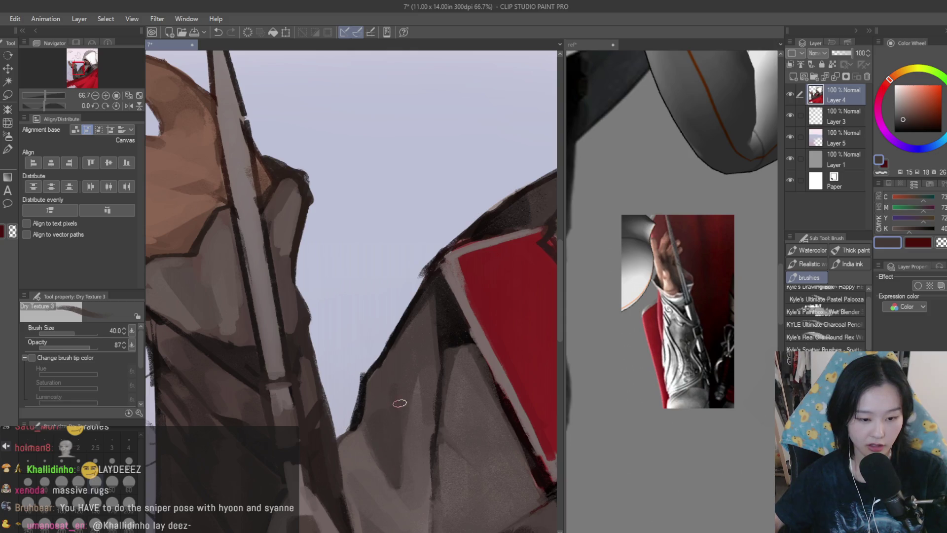
left_click(419, 389, "alt")
scroll(434, 365, "down", 5)
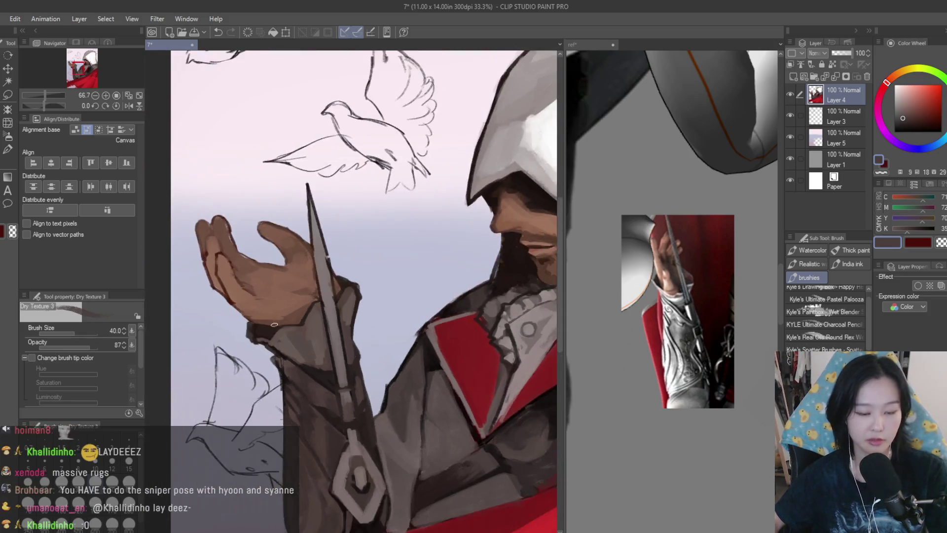
scroll(300, 360, "up", 7)
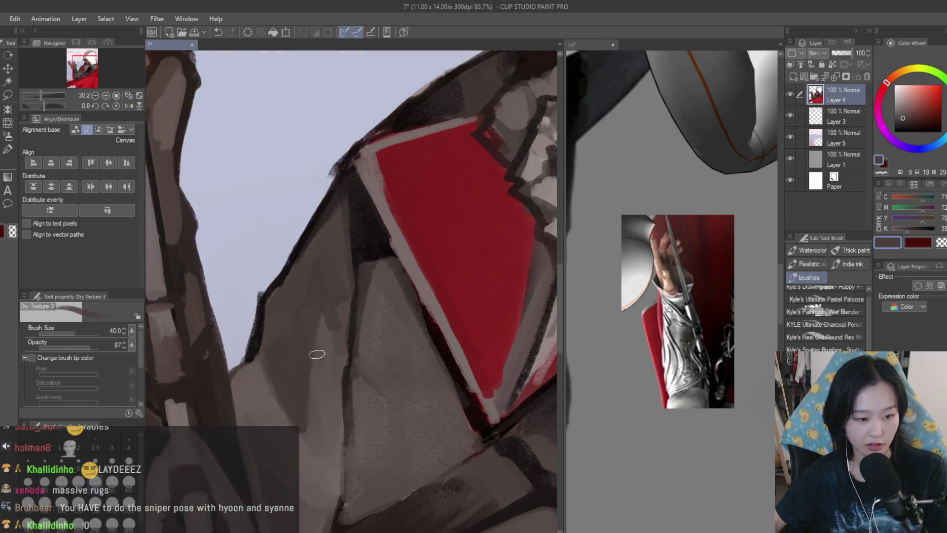
Enlarge the brush slightly and resample coat greys near the collar.
left_click(291, 303, "alt")
key("bracketright")
key("bracketright")
key("bracketright")
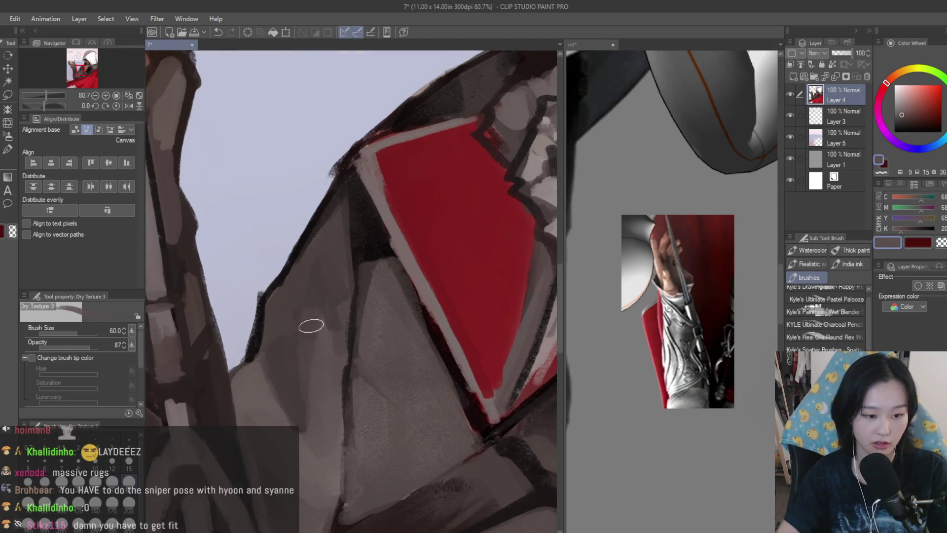
left_click(285, 349, "alt")
left_click(289, 377, "alt")
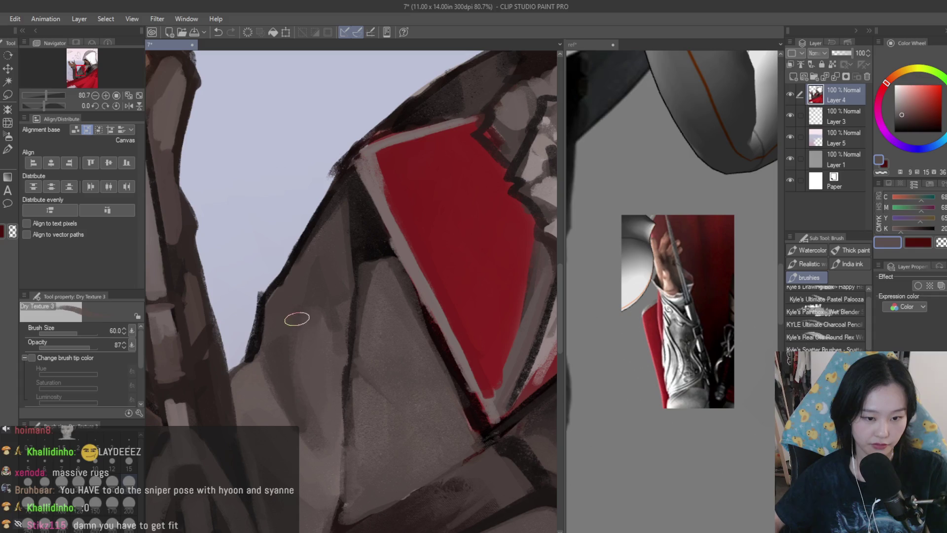
left_click(284, 334, "alt")
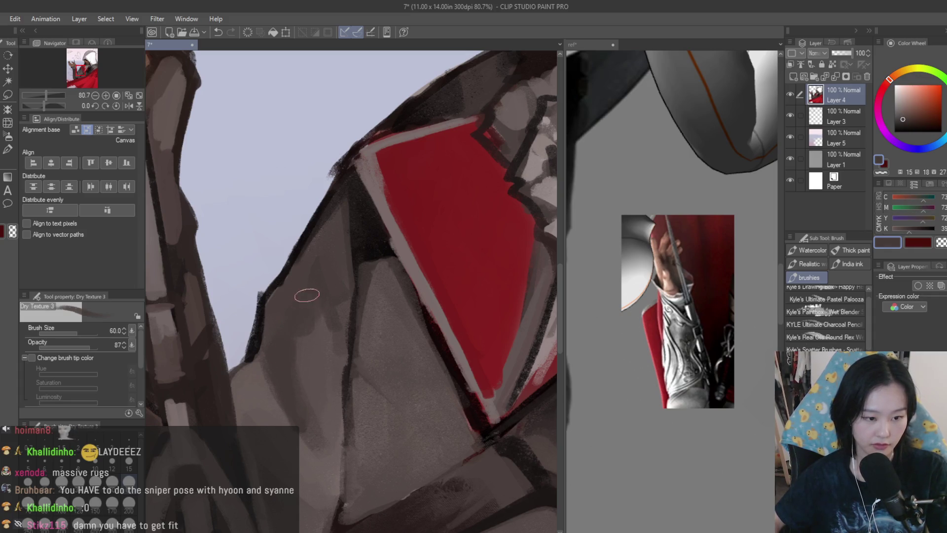
left_click(316, 322, "alt")
left_click(302, 354, "alt")
left_click(300, 327, "alt")
left_click(291, 313, "alt")
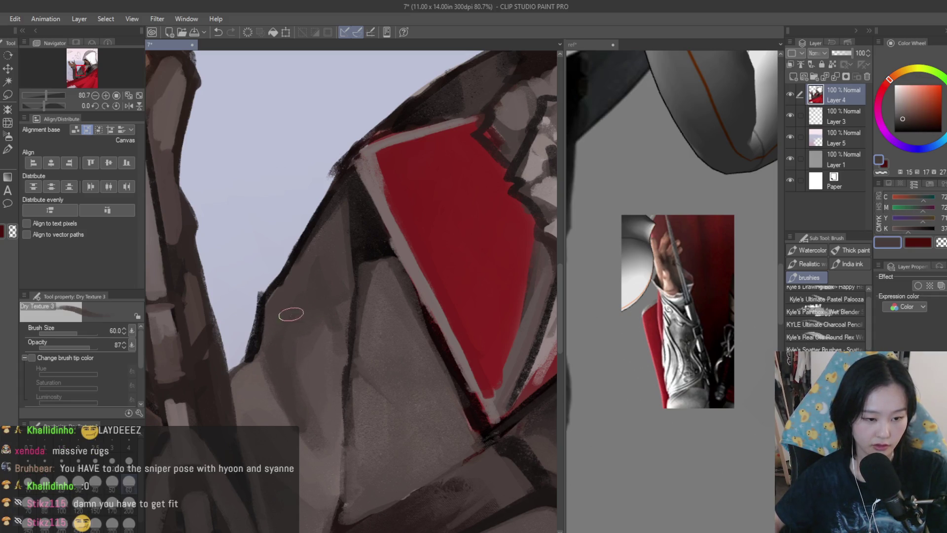
Resample light and dark coat greys to shade the chest.
left_click(257, 402, "alt")
left_click(281, 393, "alt")
left_click(313, 432, "alt")
left_click(298, 406, "alt")
left_click(298, 406, "alt")
scroll(298, 405, "down", 1)
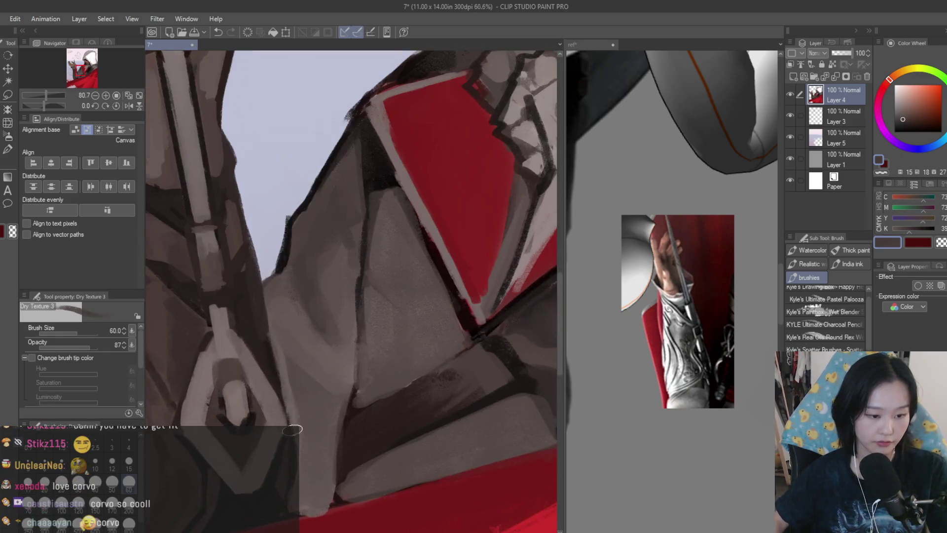
left_click(315, 486, "alt")
left_click(313, 432, "alt")
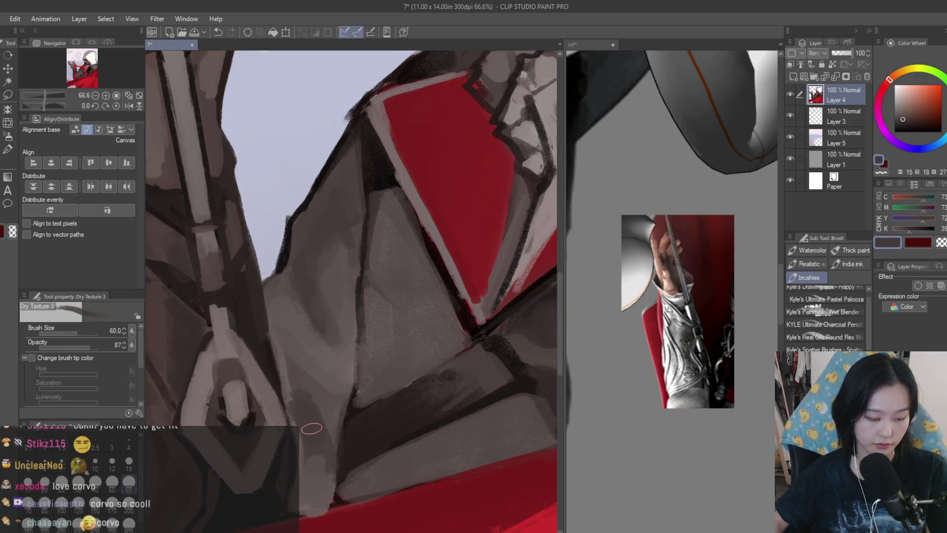
left_click(311, 430, "alt")
Sample the brown skin tone from the raised hand.
scroll(306, 414, "down", 5)
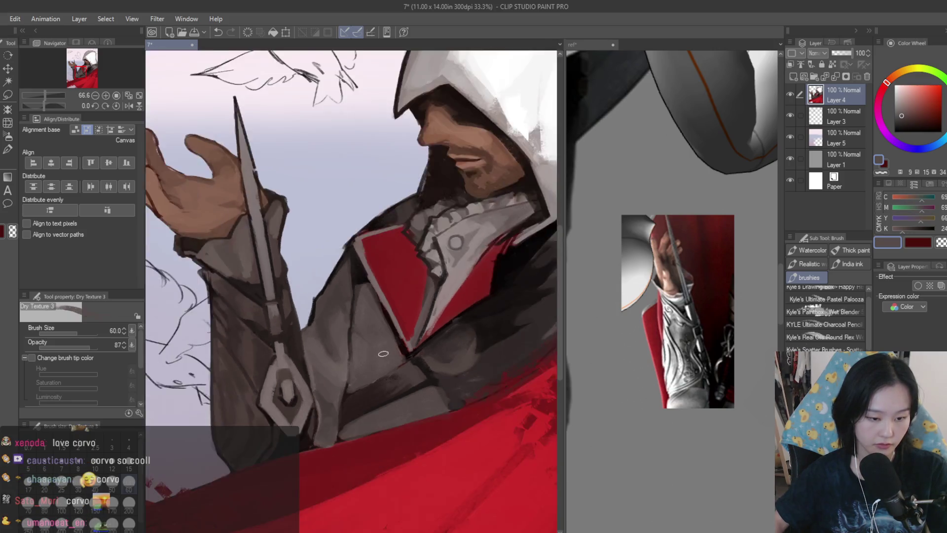
scroll(357, 319, "up", 4)
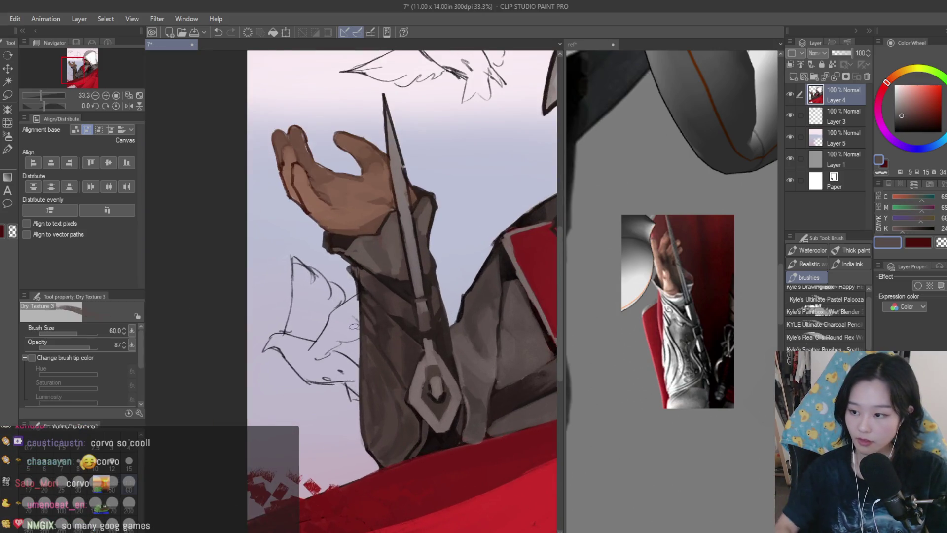
scroll(357, 318, "up", 1)
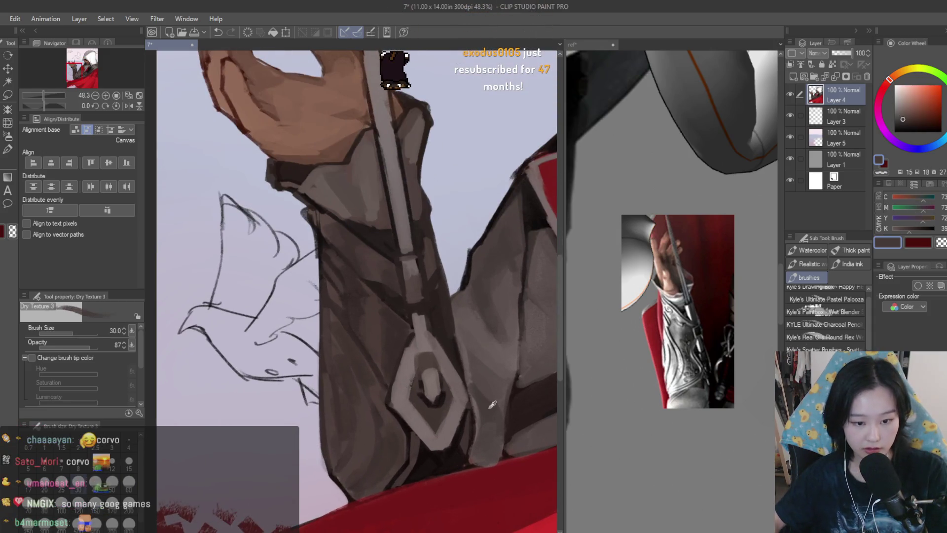
scroll(379, 225, "down", 2)
scroll(379, 225, "up", 4)
left_click(250, 259, "alt")
left_click(242, 292, "alt")
scroll(213, 255, "down", 6)
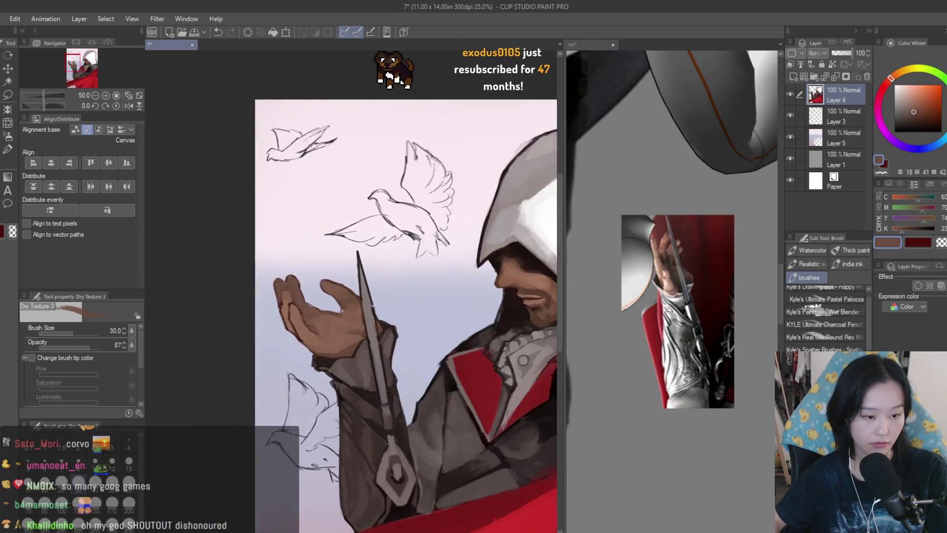
Shrink the brush to size 20 and pick a dark brown for outlining.
scroll(316, 302, "up", 6)
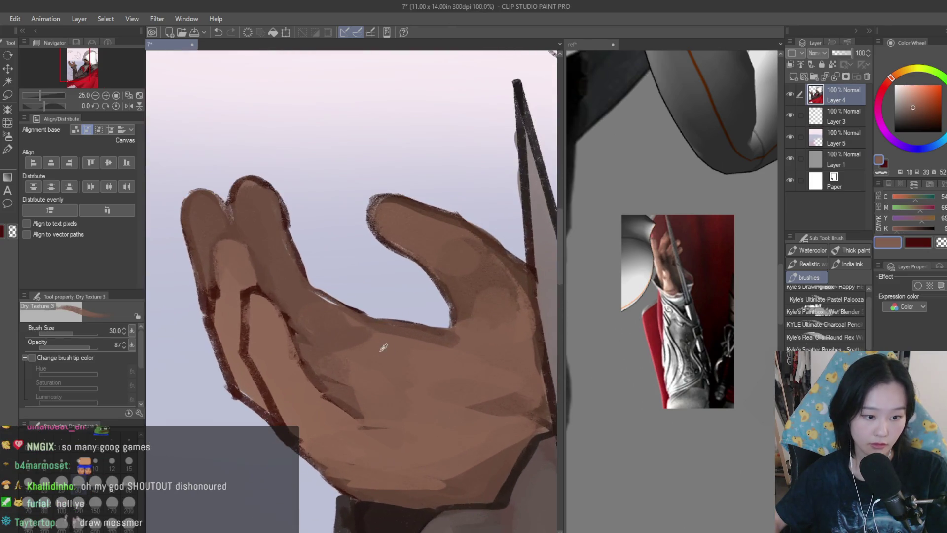
scroll(289, 284, "down", 5)
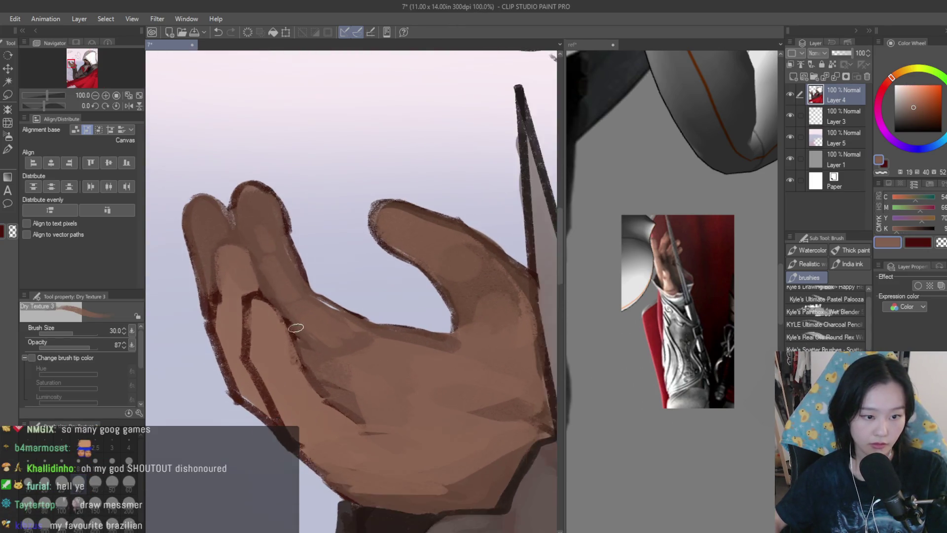
scroll(337, 308, "up", 3)
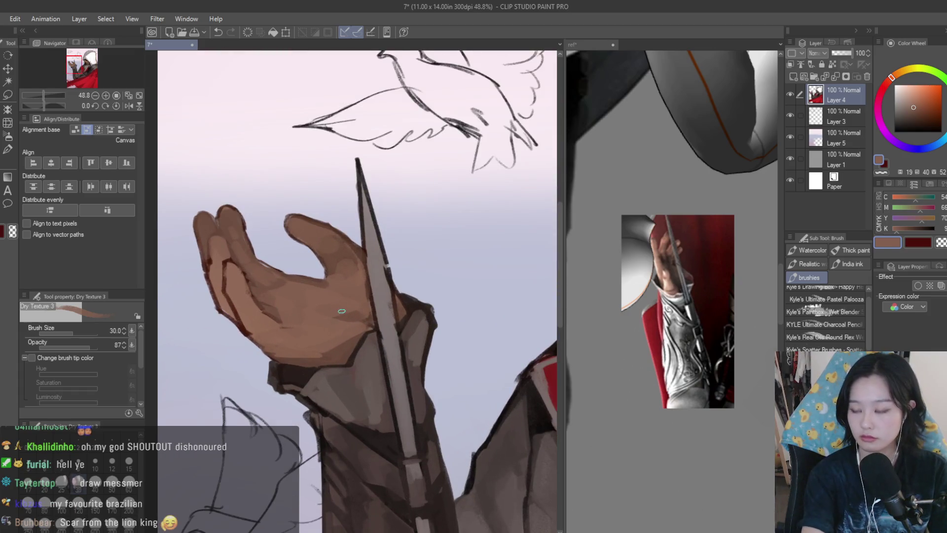
key("bracketleft")
scroll(341, 310, "up", 2)
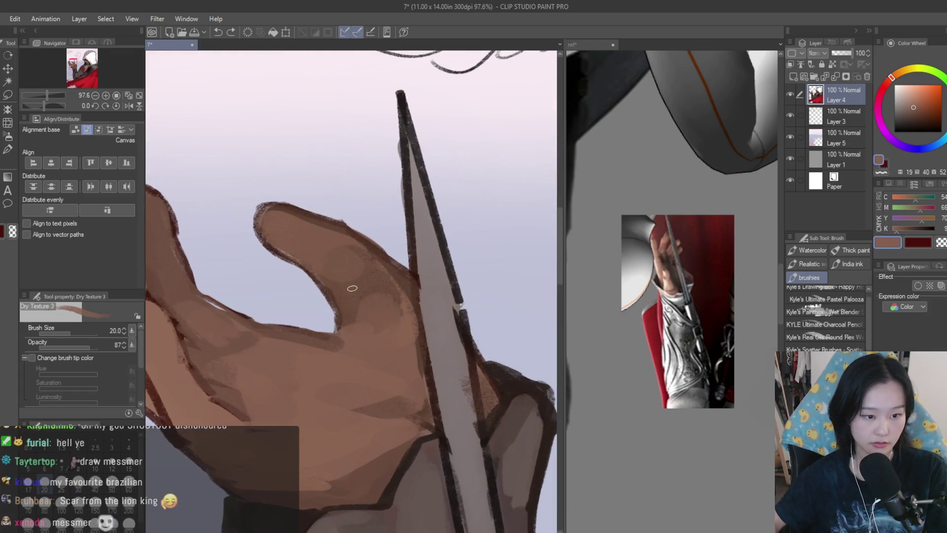
scroll(396, 303, "down", 1)
scroll(396, 303, "up", 4)
left_click(373, 433, "alt")
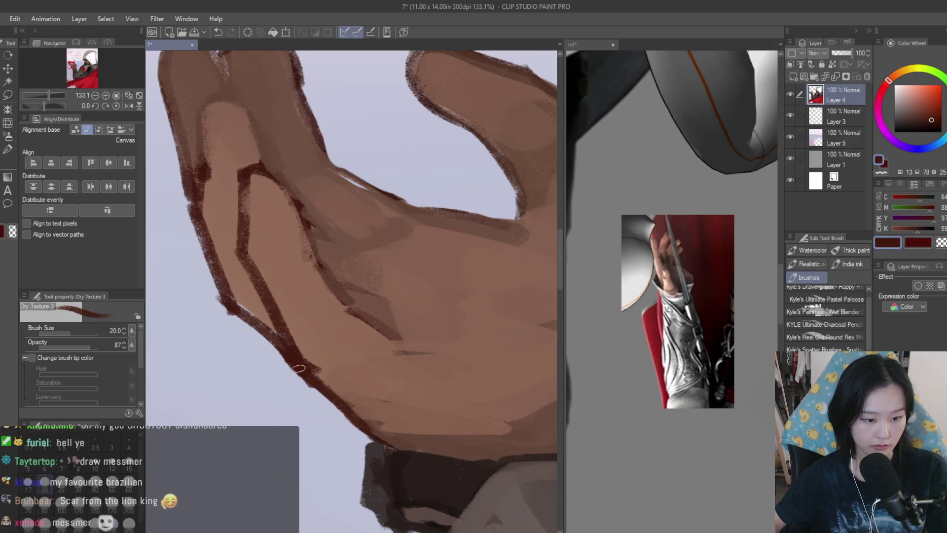
scroll(396, 462, "down", 2)
left_click(396, 463, "alt")
scroll(396, 462, "up", 2)
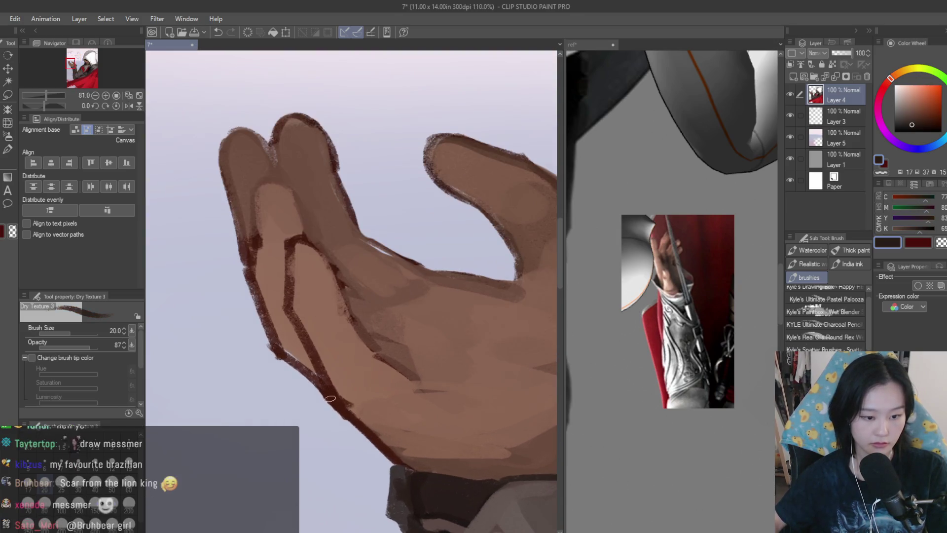
left_click(912, 127)
Paint a dark edge along the palm's left side and light skin on the left finger.
mouse_move(240, 252)
left_mouse_down()
mouse_move(275, 334)
mouse_move(343, 406)
left_mouse_up()
mouse_move(308, 254)
left_mouse_down()
mouse_move(295, 236)
mouse_move(284, 346)
left_mouse_up()
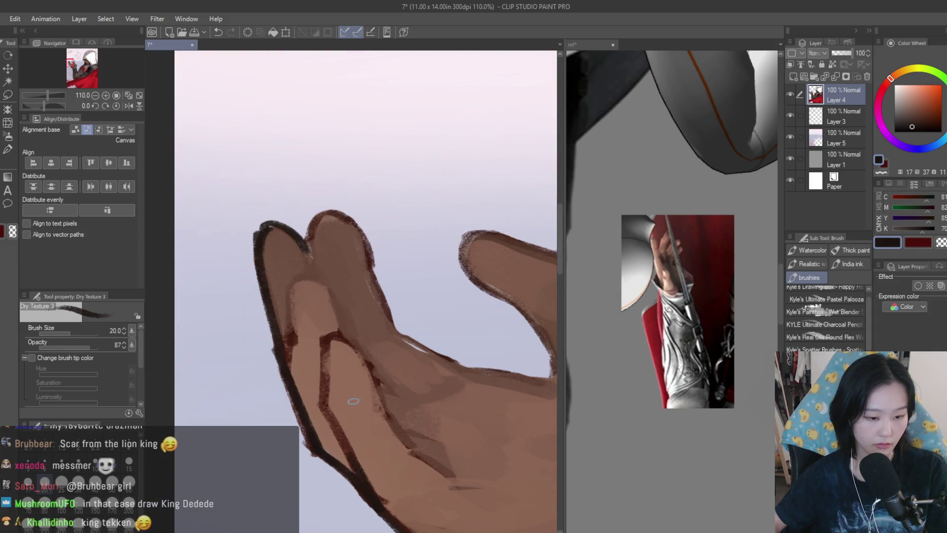
left_click(319, 374, "alt")
mouse_move(302, 388)
left_mouse_down()
mouse_move(313, 413)
mouse_move(314, 403)
left_mouse_up()
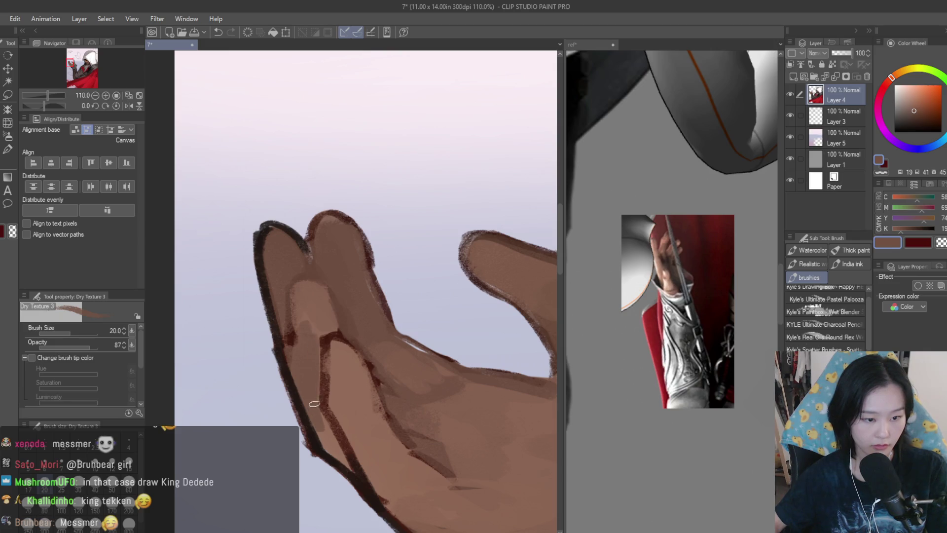
scroll(316, 434, "down", 3)
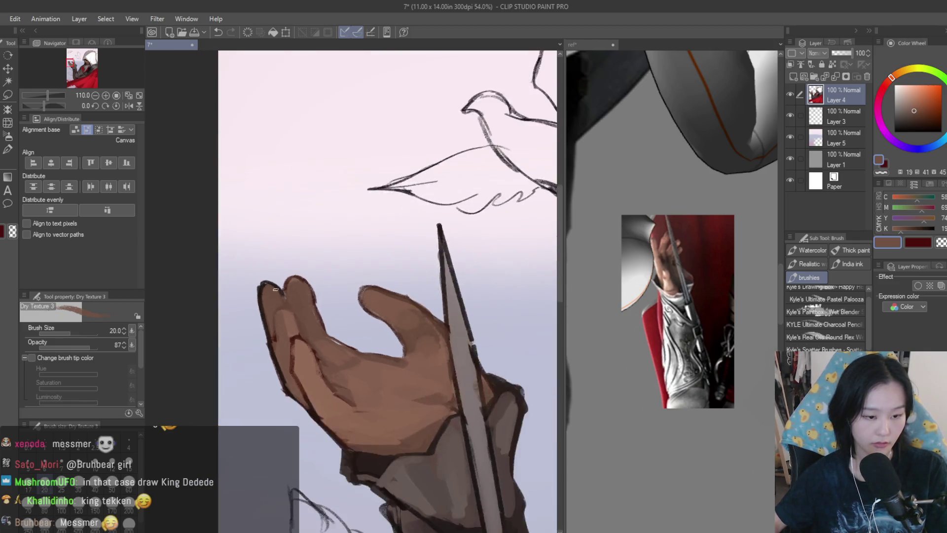
scroll(296, 390, "up", 1)
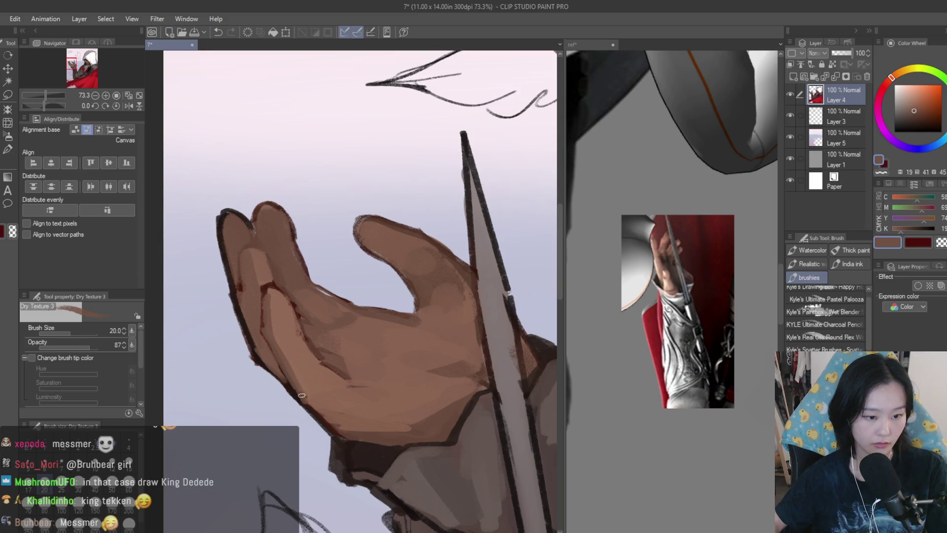
scroll(303, 392, "down", 5)
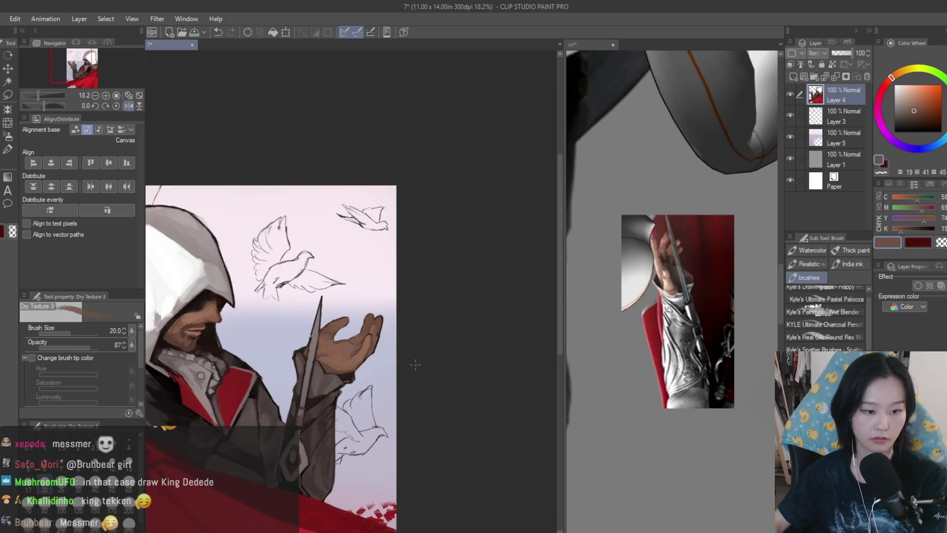
scroll(323, 329, "up", 10)
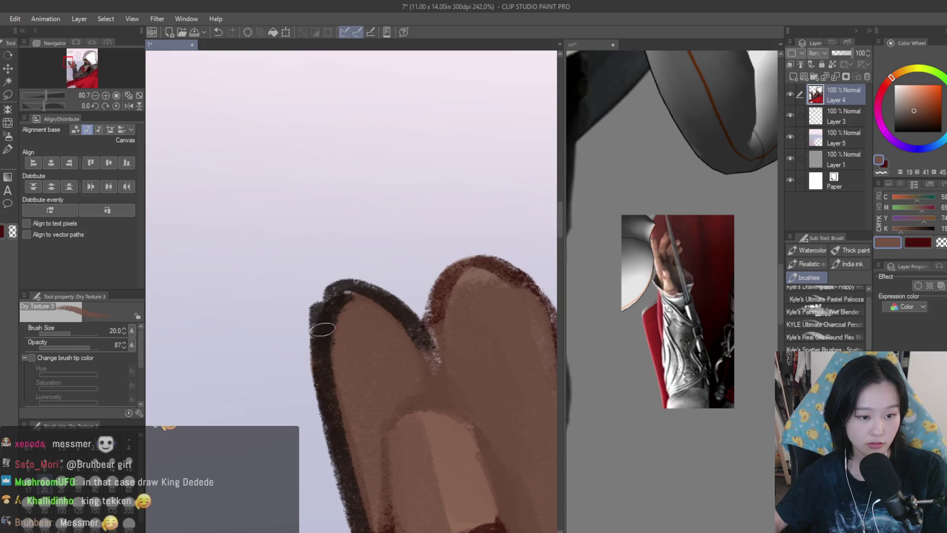
Outline both edges of the right finger and the hand's lower edge in dark brown.
left_click(322, 329, "alt")
scroll(381, 307, "down", 1)
mouse_move(385, 289)
left_mouse_down()
mouse_move(387, 355)
mouse_move(441, 271)
mouse_move(488, 394)
left_mouse_up()
scroll(441, 276, "down", 1)
scroll(357, 282, "down", 1)
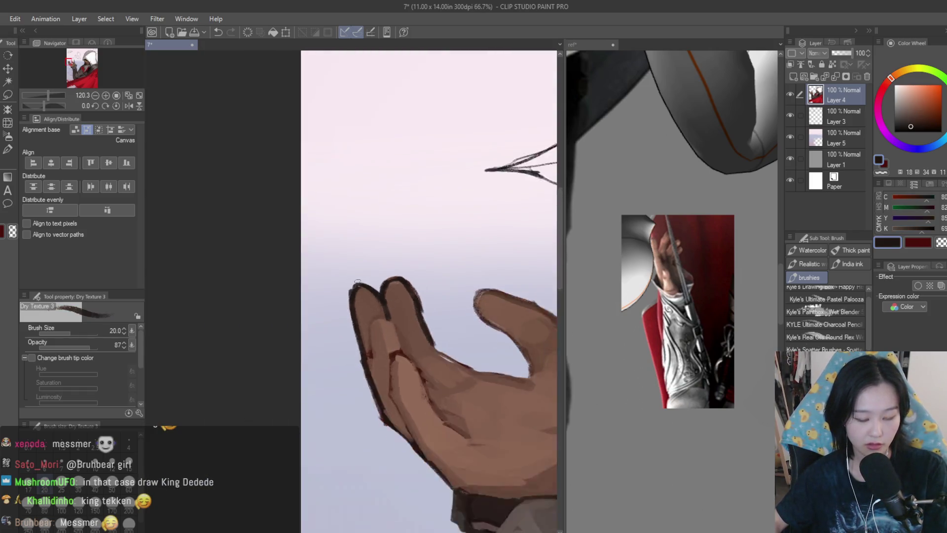
scroll(358, 282, "up", 2)
left_click_drag(402, 303, 437, 348)
scroll(436, 348, "down", 2)
scroll(372, 318, "up", 2)
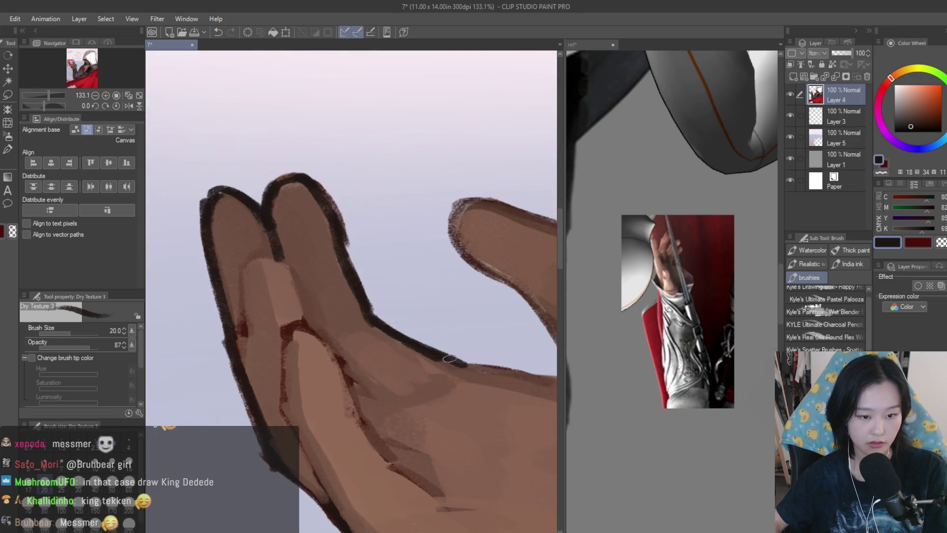
scroll(450, 359, "up", 2)
left_click_drag(355, 326, 476, 351)
Undo a misplaced stroke, then redraw the finger's right edge and thicken its top outline.
scroll(418, 229, "up", 1)
left_click_drag(351, 121, 508, 353)
key("ctrl+z")
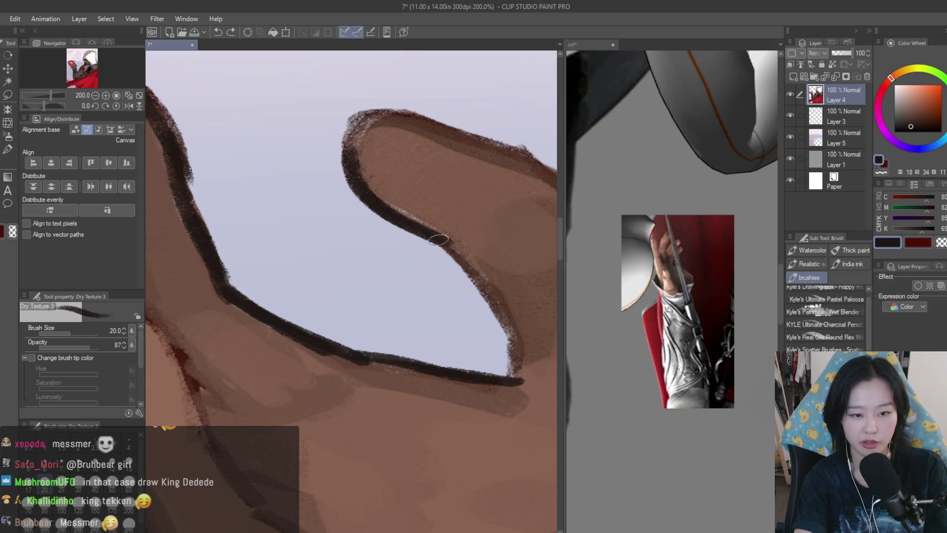
left_click_drag(424, 232, 518, 361)
scroll(354, 311, "down", 3)
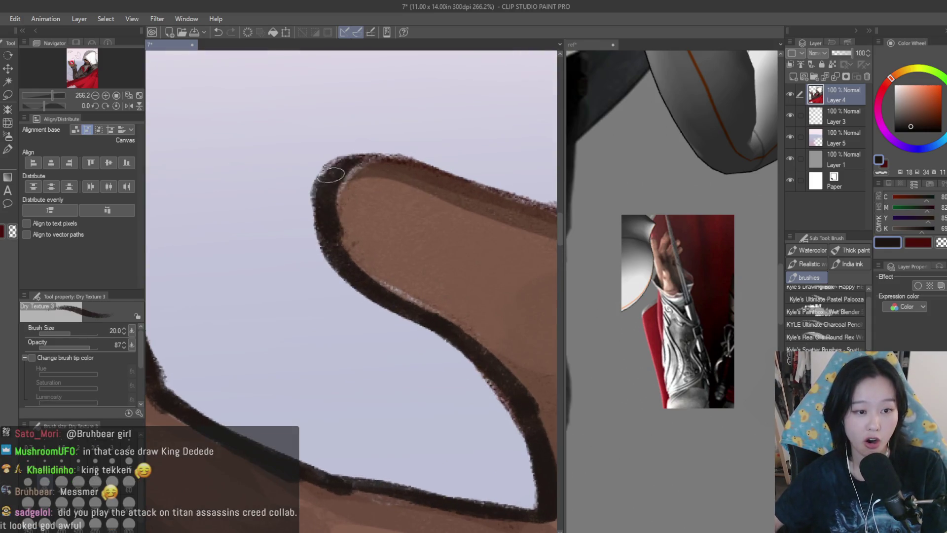
scroll(381, 191, "up", 1)
left_click_drag(379, 192, 530, 296)
scroll(494, 292, "down", 4)
scroll(398, 307, "up", 3)
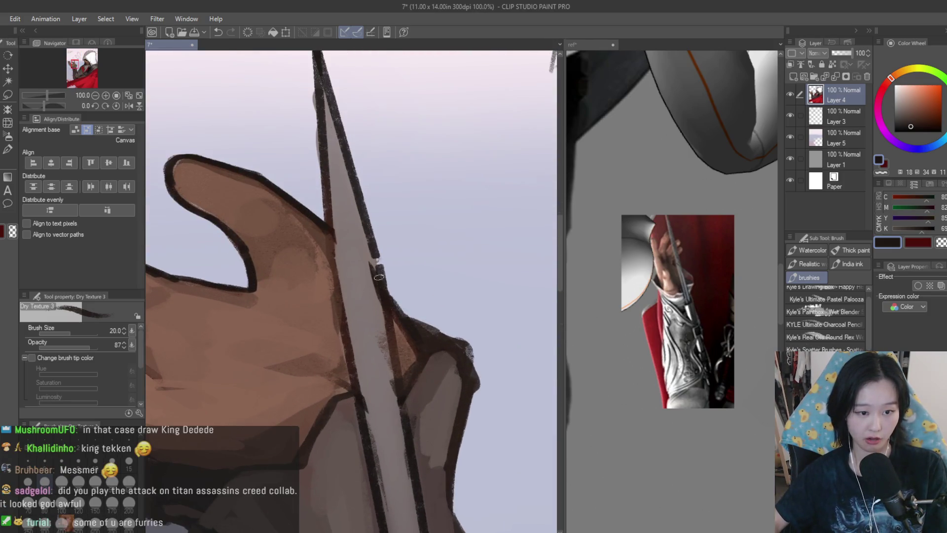
Pick the blade's light grey and check the reference image before returning to the painting.
left_click(377, 275, "alt")
scroll(370, 296, "down", 3)
scroll(361, 307, "up", 2)
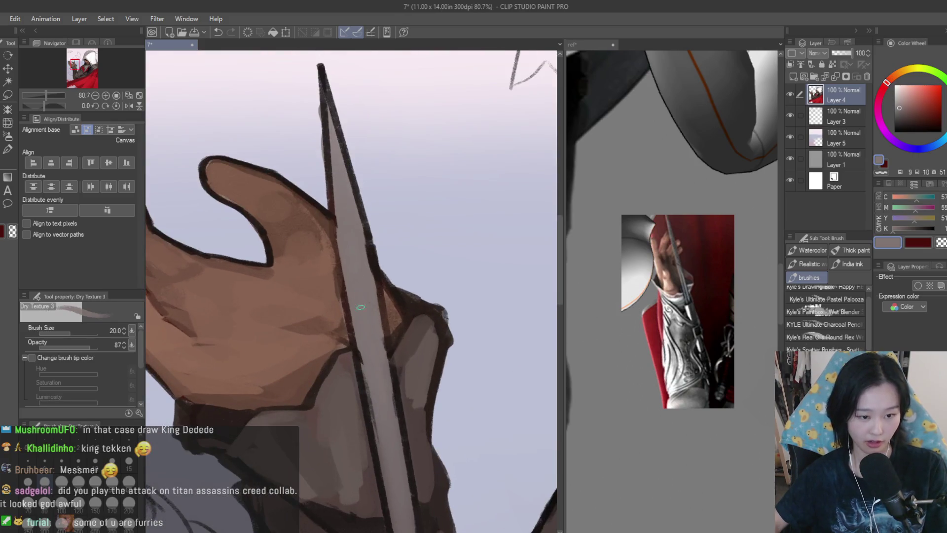
scroll(395, 433, "down", 4)
scroll(375, 345, "up", 1)
left_click(642, 349)
left_click(326, 298)
scroll(326, 298, "up", 6)
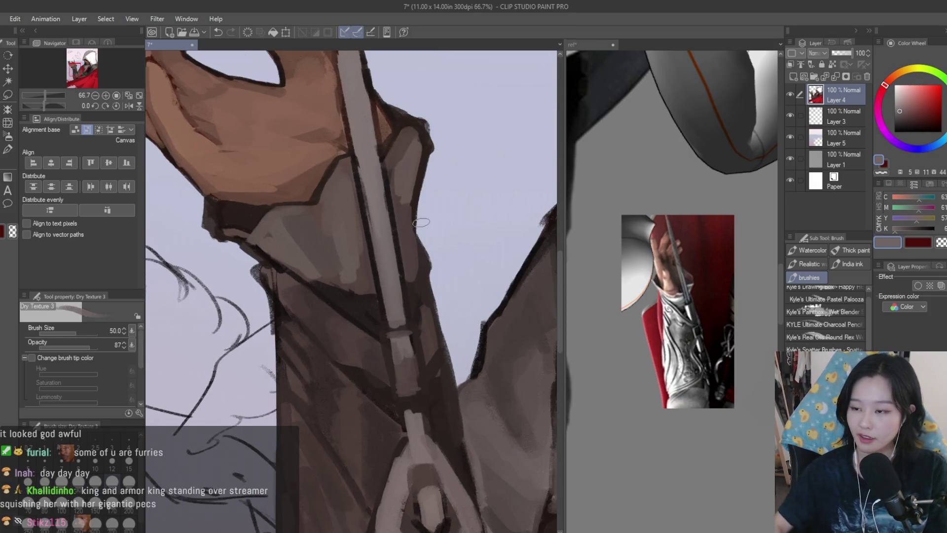
Enlarge the brush to 50 and paint a light stroke down the blade handle.
key("bracketright")
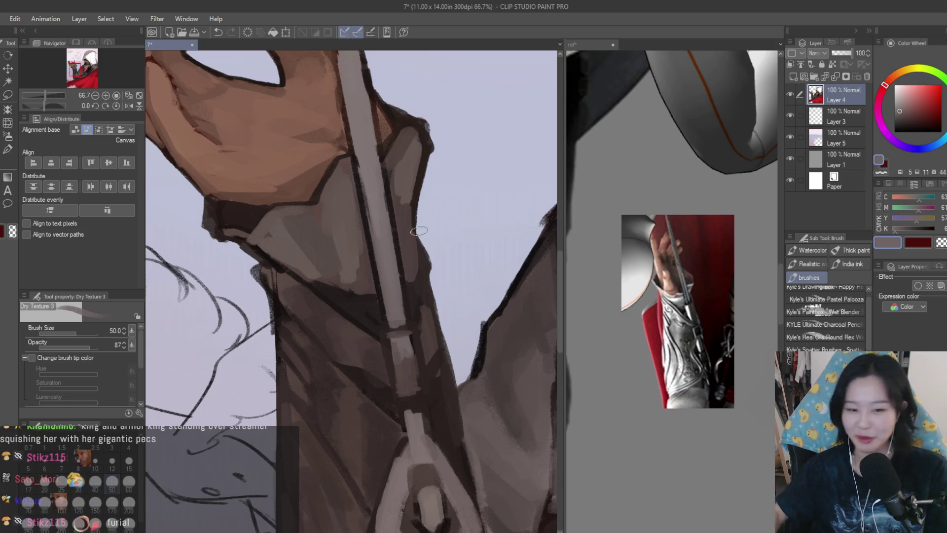
scroll(411, 370, "up", 1)
mouse_move(385, 312)
left_mouse_down()
mouse_move(393, 377)
mouse_move(404, 299)
left_mouse_up()
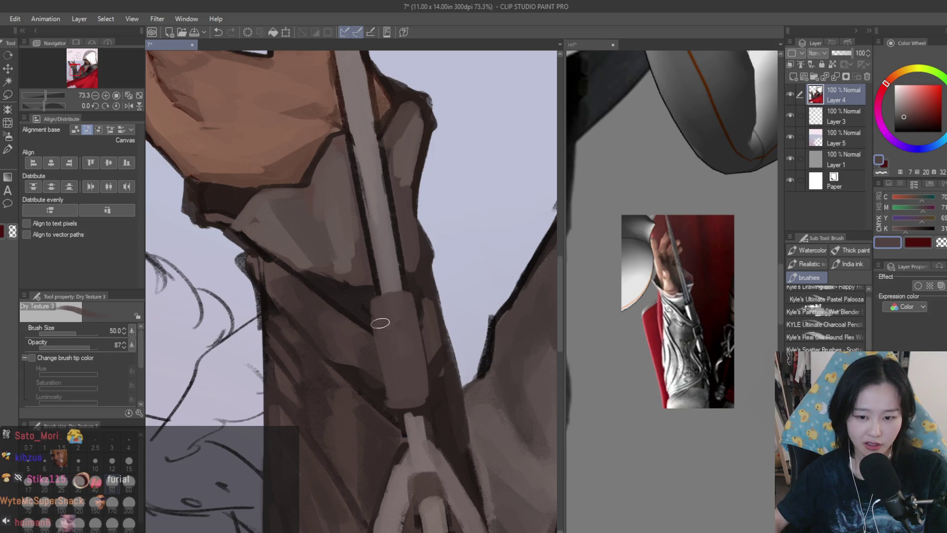
scroll(392, 398, "down", 1)
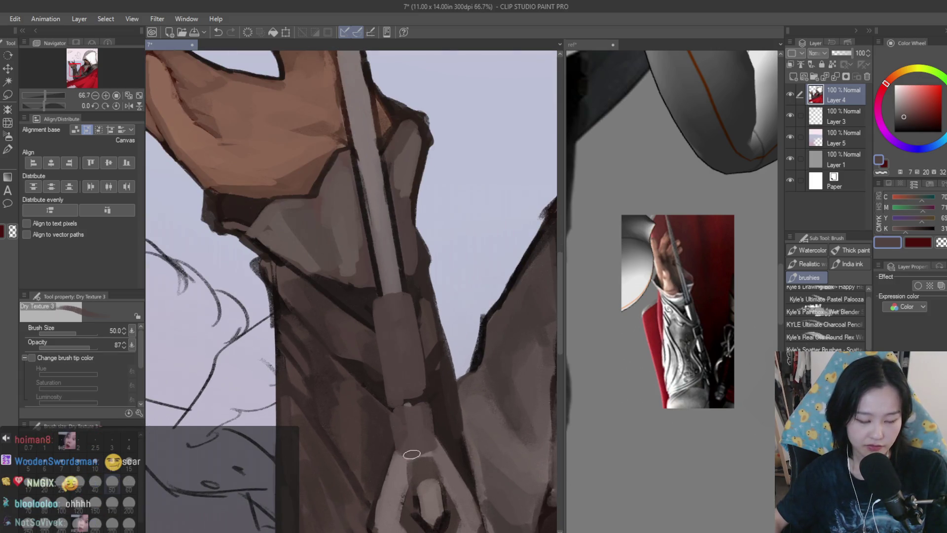
scroll(412, 454, "down", 3)
scroll(392, 302, "up", 3)
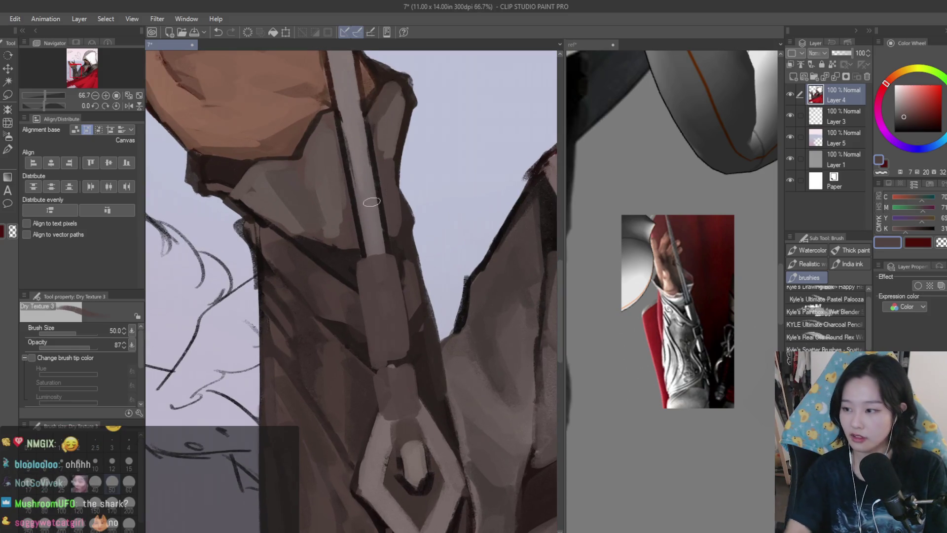
At brush size 25, darken the handle's left edge and interior with dark brown-grey.
key("bracketleft")
left_click(384, 253, "alt")
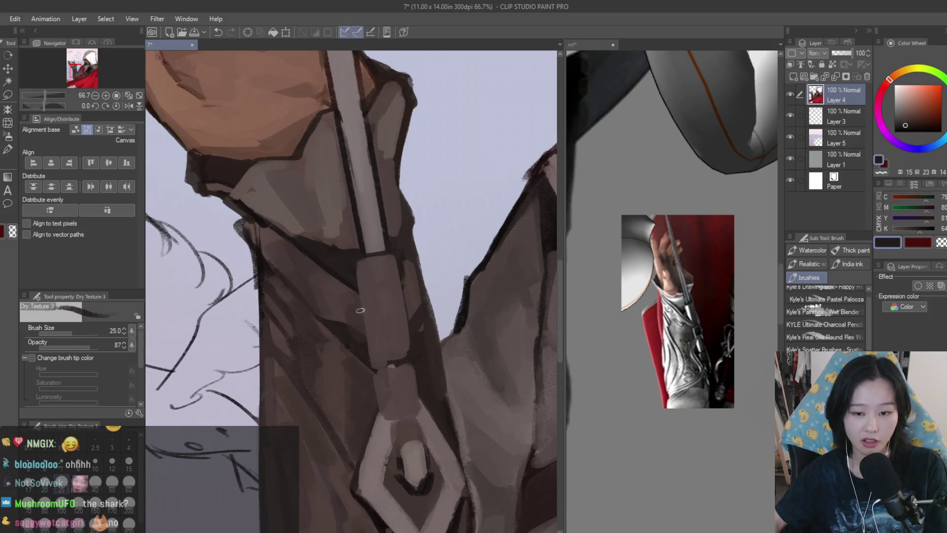
left_click_drag(354, 253, 363, 328)
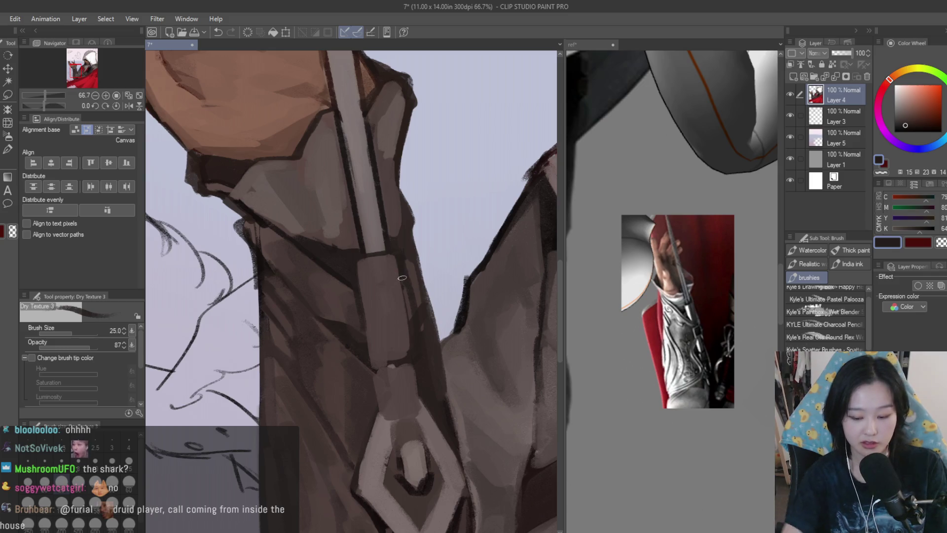
scroll(395, 236, "up", 2)
left_click(397, 235, "alt")
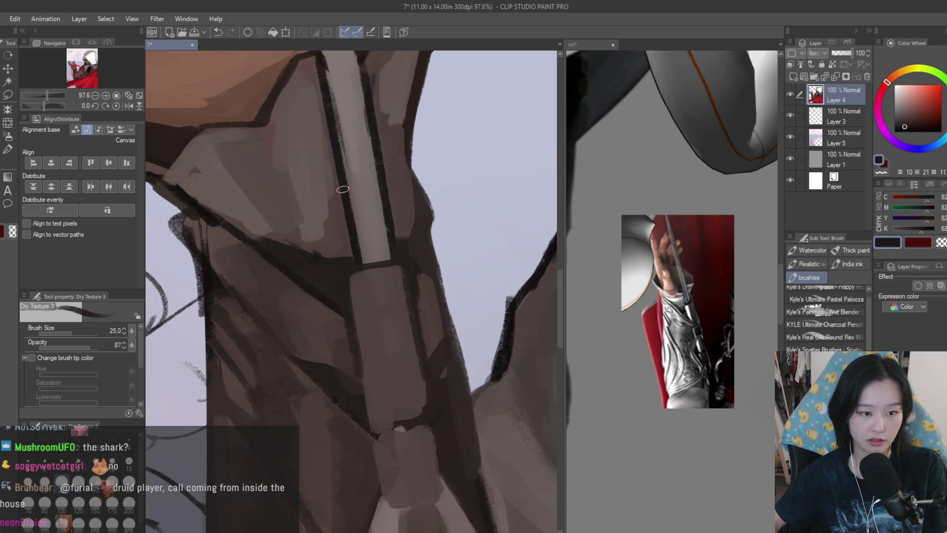
left_click(365, 222, "alt")
mouse_move(366, 220)
left_mouse_down()
mouse_move(380, 296)
mouse_move(364, 226)
mouse_move(372, 296)
left_mouse_up()
Add lighter grey highlights with a straight stroke along the blade handle.
left_click(364, 226, "alt")
left_click_drag(371, 213, 390, 298)
left_click(399, 248, "alt")
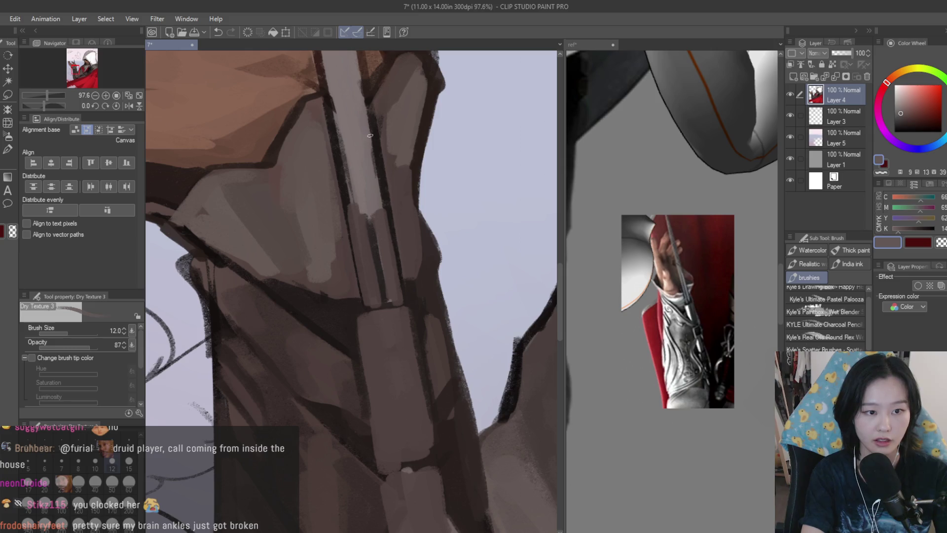
left_click(397, 278, "shift")
scroll(408, 366, "down", 5)
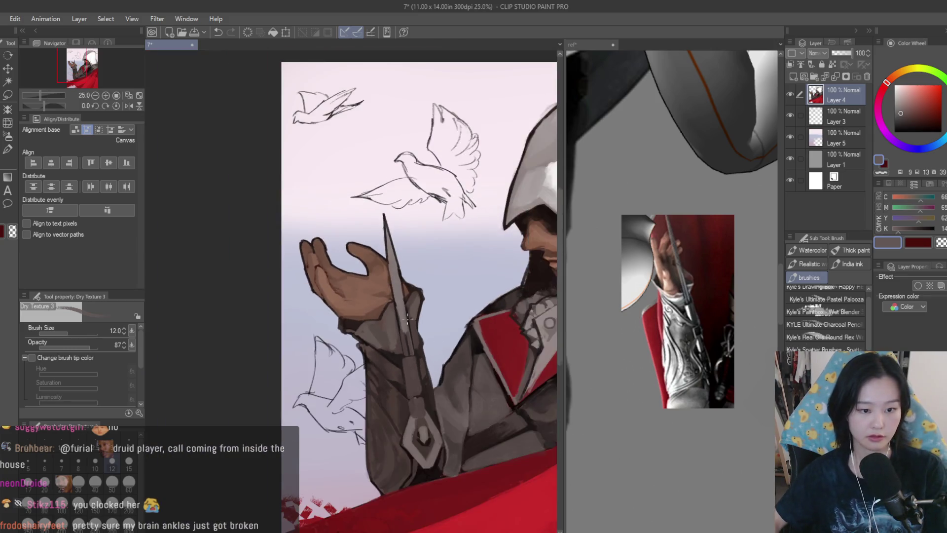
Enlarge the brush and paint a thin dark brown shadow line along the sleeve strap edge.
scroll(408, 366, "down", 4)
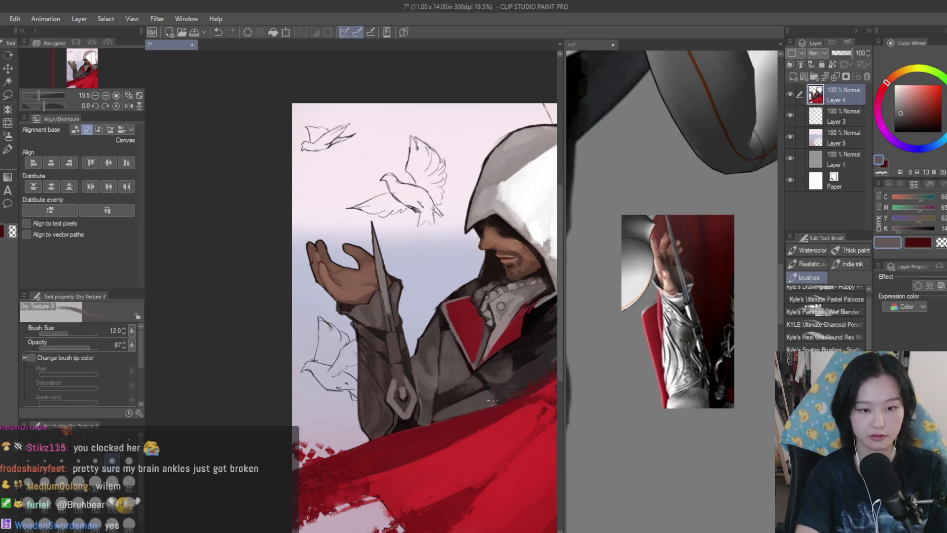
key("bracketright")
key("bracketright")
scroll(409, 270, "up", 7)
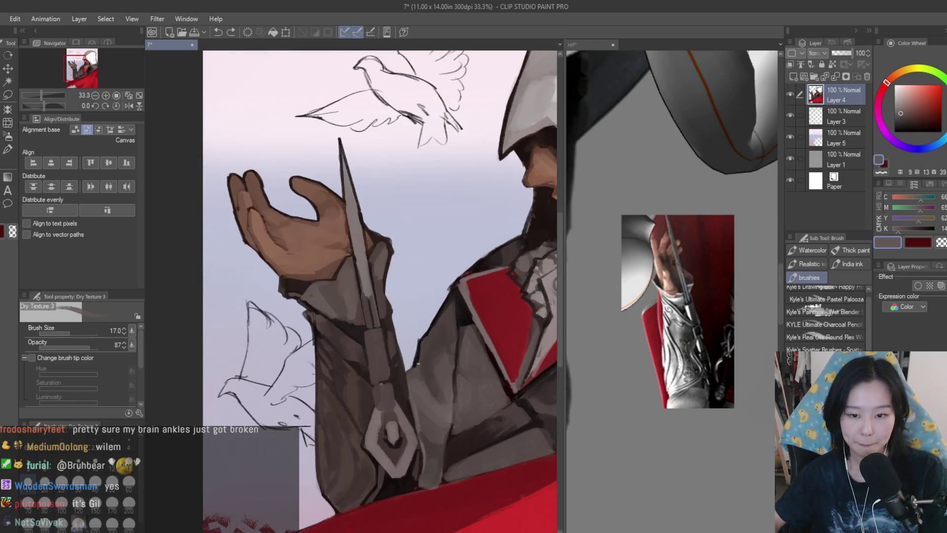
key("bracketright")
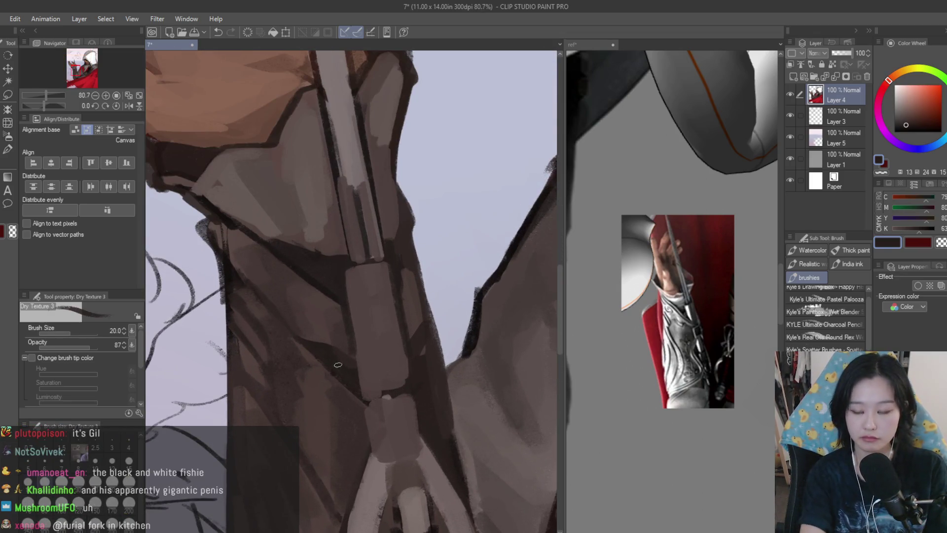
left_click_drag(339, 360, 342, 364)
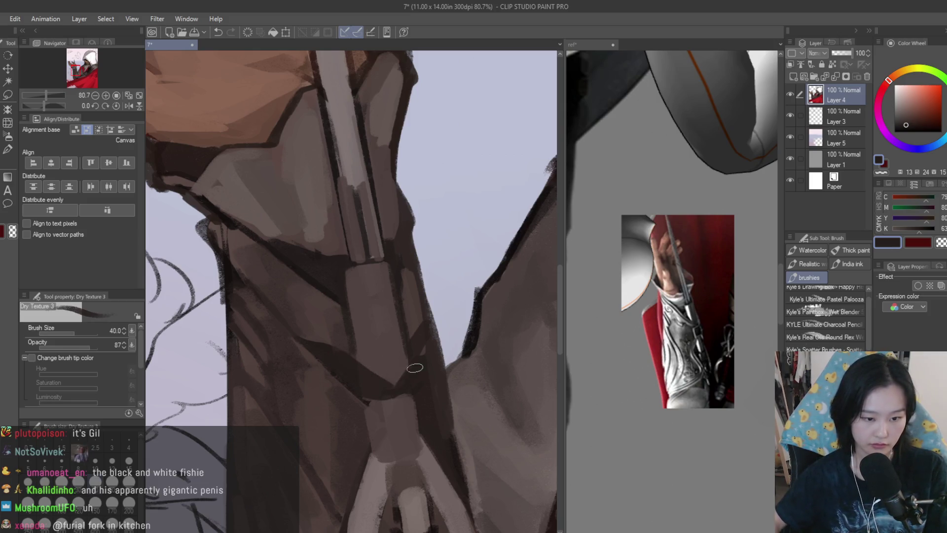
left_click(912, 128)
left_click_drag(295, 321, 340, 375)
key("ctrl+z")
left_click_drag(291, 330, 368, 393)
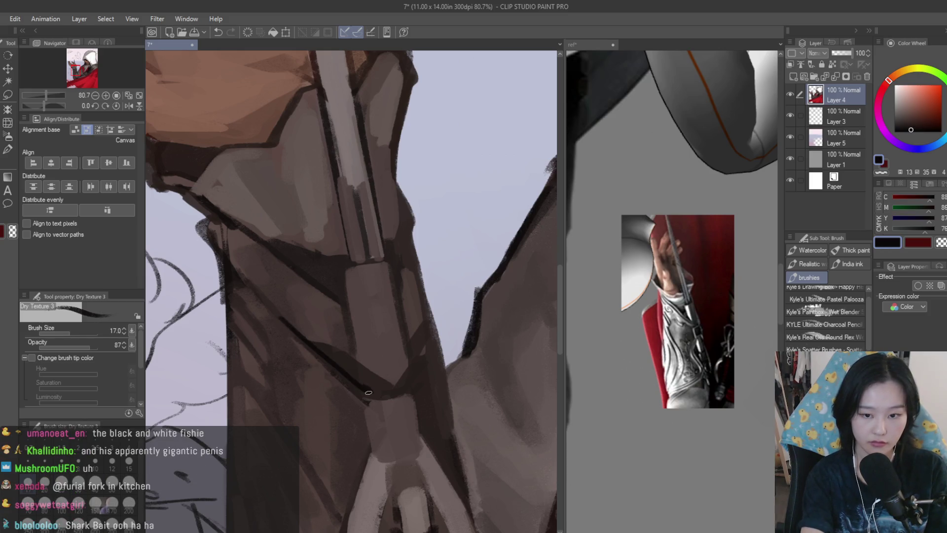
Sample a darker brown and paint a dark curved crease above the emblem.
scroll(391, 393, "down", 1)
left_click(391, 393, "alt")
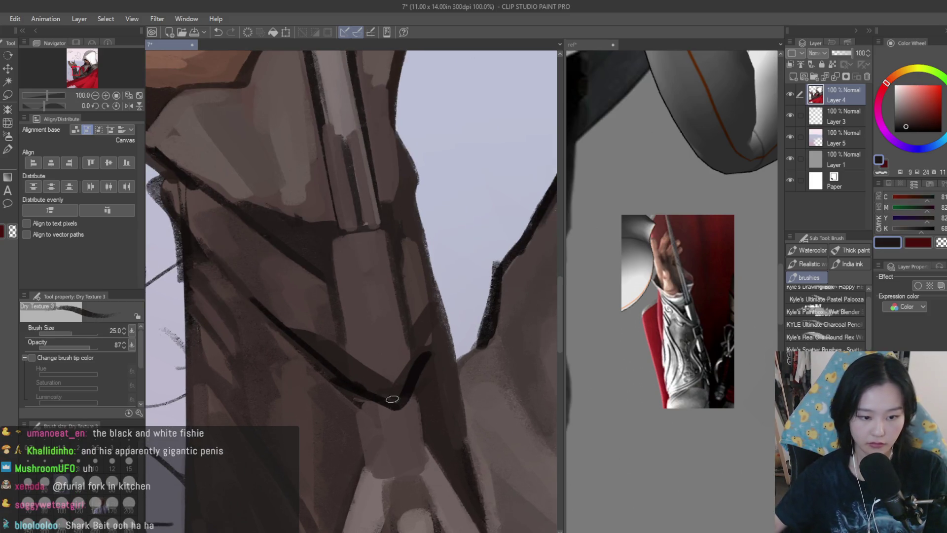
scroll(394, 297, "down", 1)
scroll(394, 297, "down", 2)
scroll(384, 383, "up", 4)
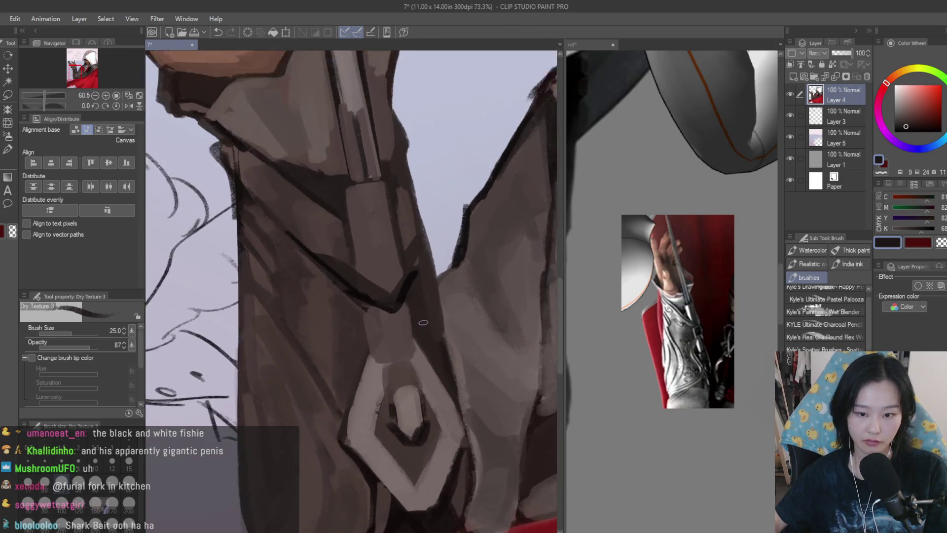
left_click_drag(416, 351, 373, 362)
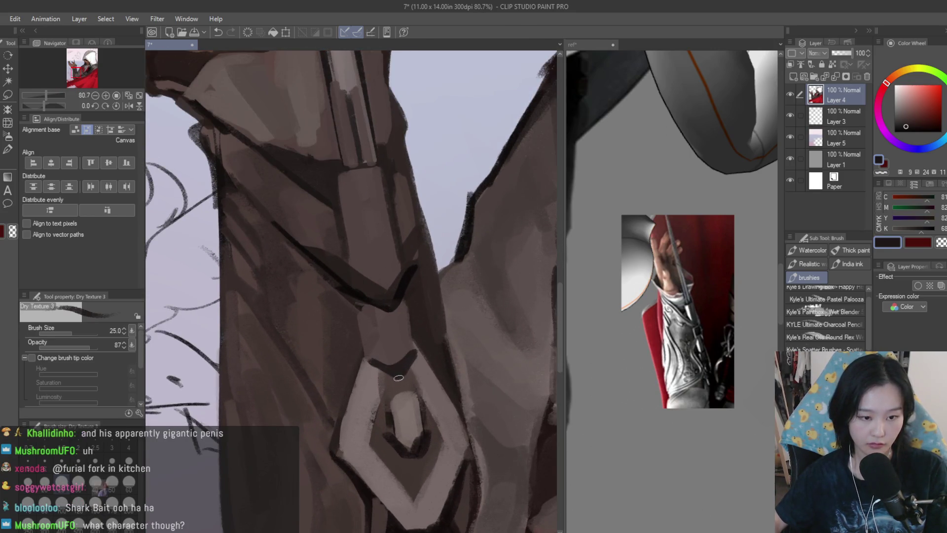
Paint short dark crease strokes on the sleeve, enlarging the brush to 30.
left_click(416, 357, "alt")
scroll(387, 344, "down", 1)
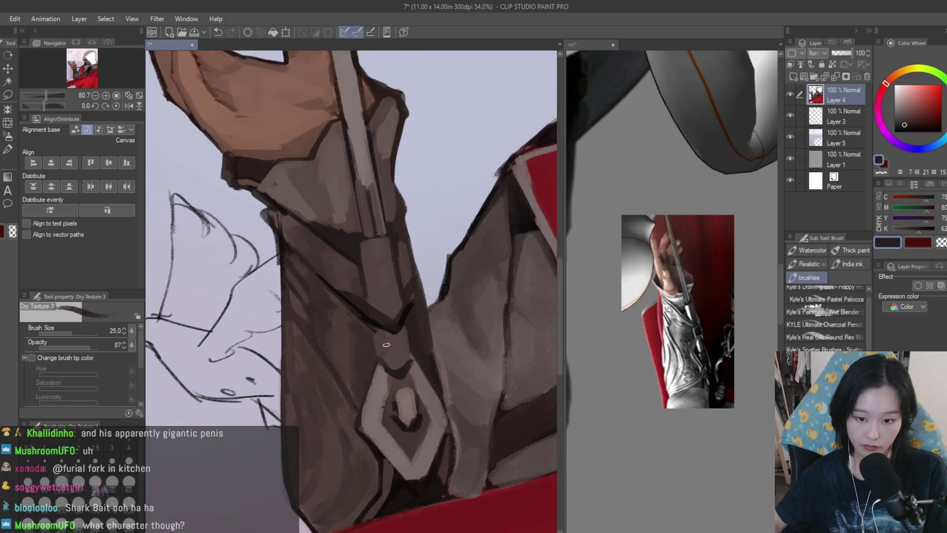
scroll(386, 344, "up", 1)
left_click(381, 379, "alt")
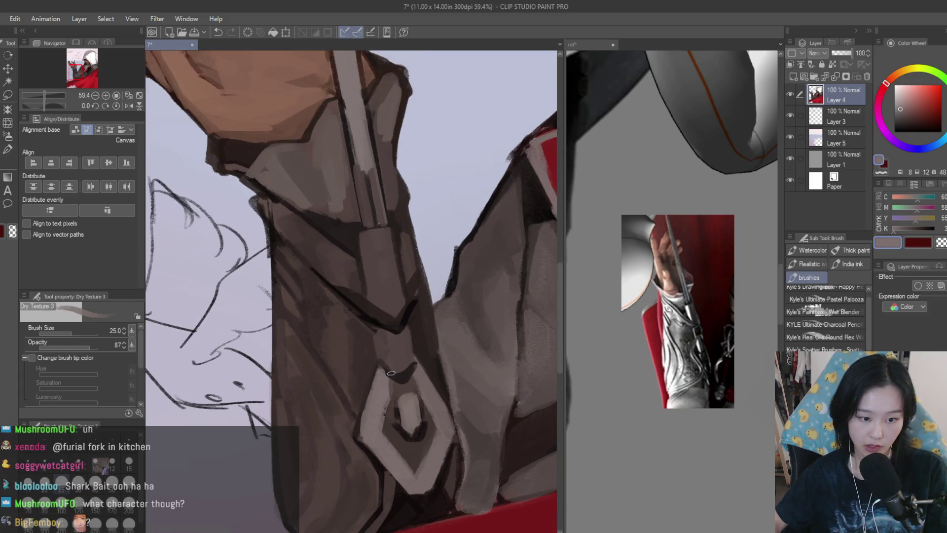
left_click(375, 339, "alt")
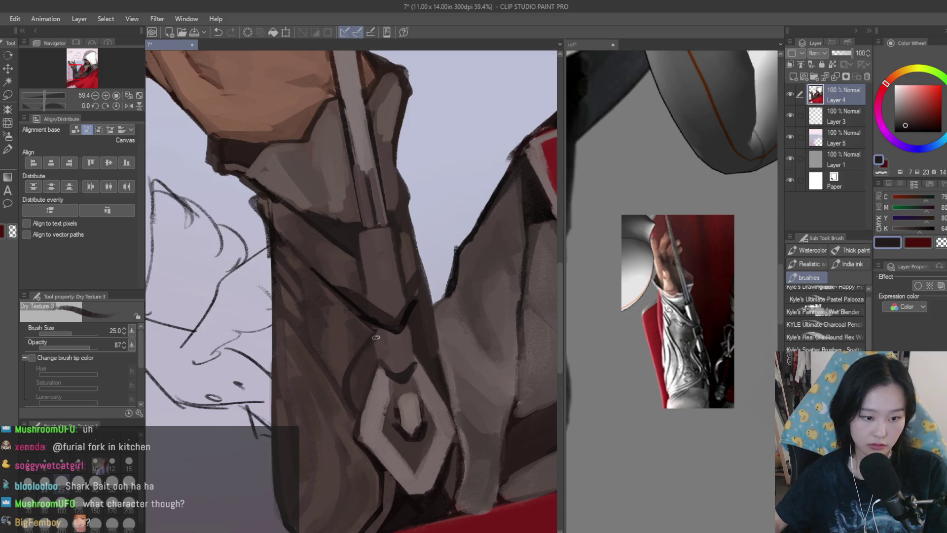
left_click_drag(374, 340, 361, 369)
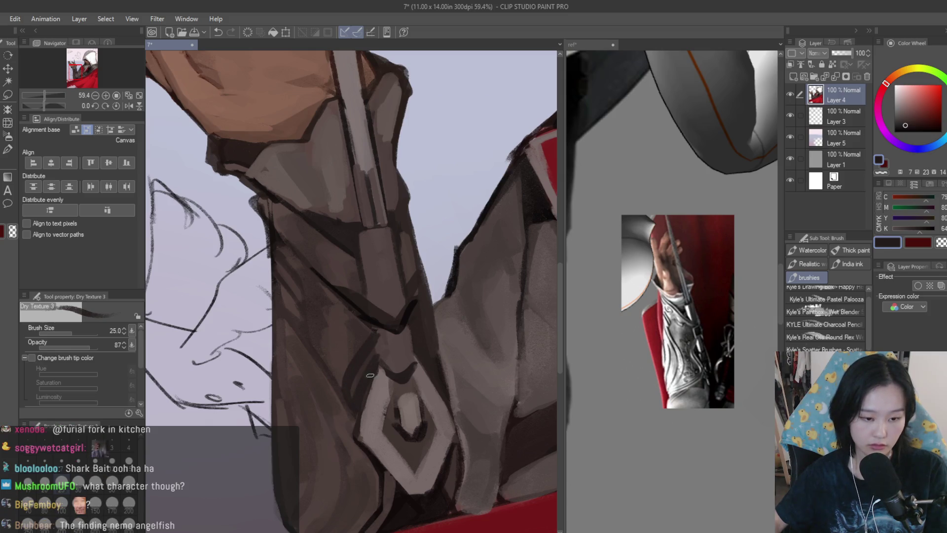
left_click(370, 375, "alt")
key("bracketright")
left_click_drag(356, 385, 382, 341)
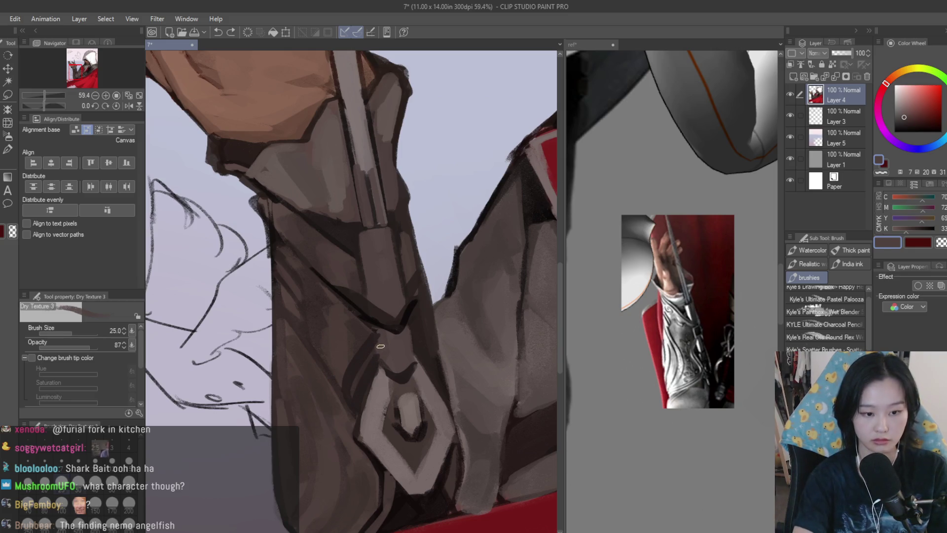
Eyedrop a range of lighter and darker browns from the sleeve to compare shadow tones.
scroll(364, 368, "up", 2)
left_click(361, 376, "alt")
left_click(359, 395, "alt")
left_click(368, 378, "alt")
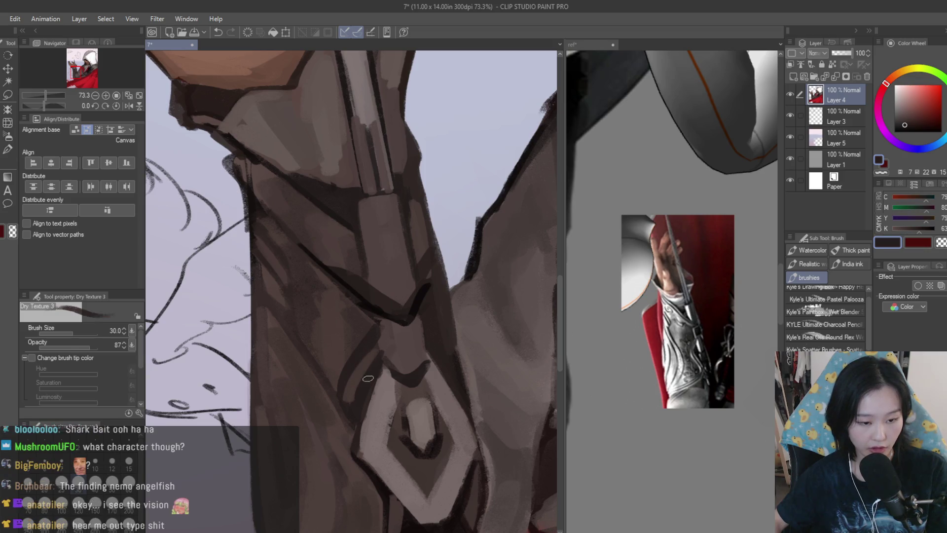
scroll(375, 325, "up", 1)
left_click(375, 326, "alt")
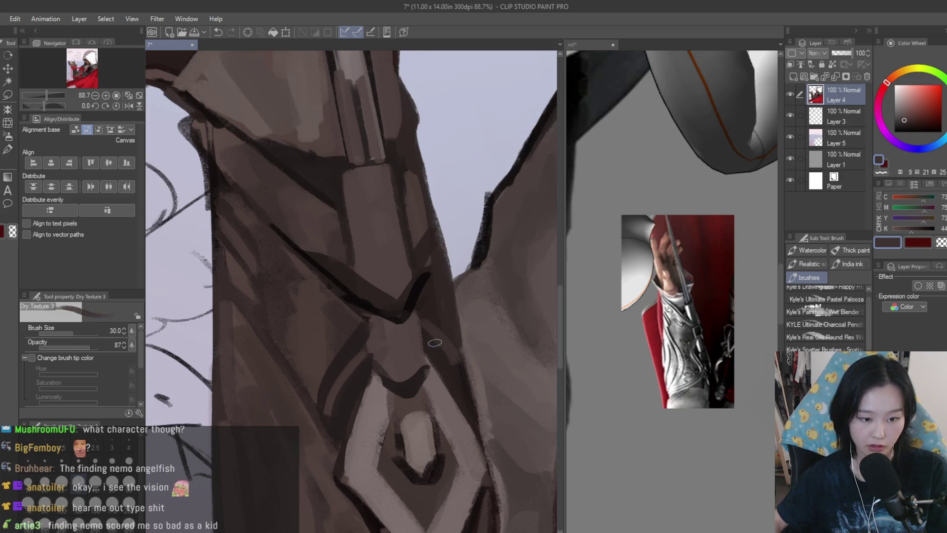
left_click(448, 374, "alt")
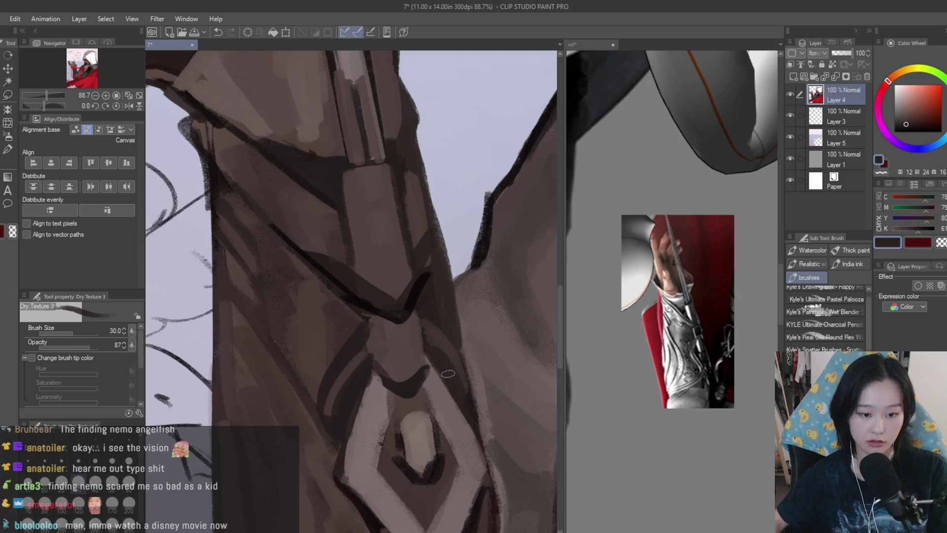
left_click(444, 351, "alt")
scroll(427, 328, "down", 1)
left_click(420, 319, "alt")
scroll(404, 287, "up", 1)
left_click(368, 348, "alt")
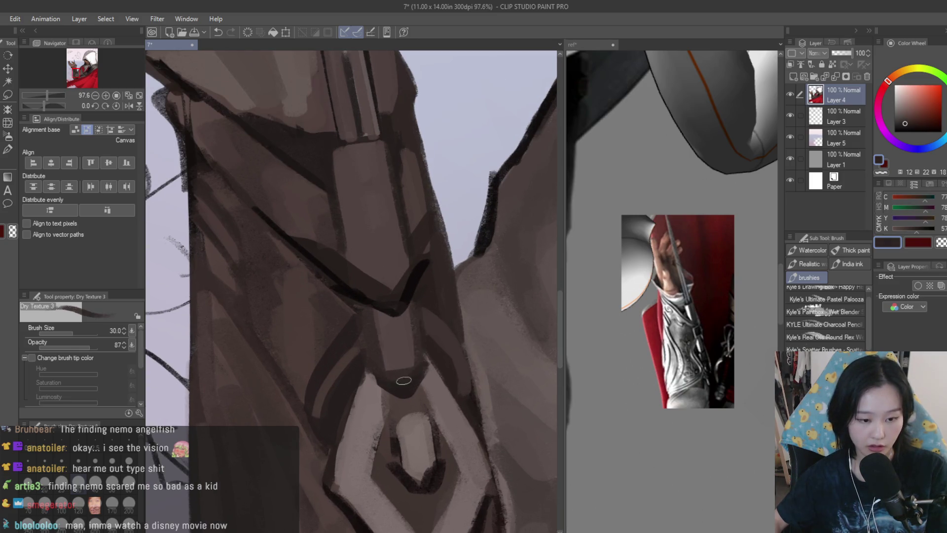
left_click(404, 319, "alt")
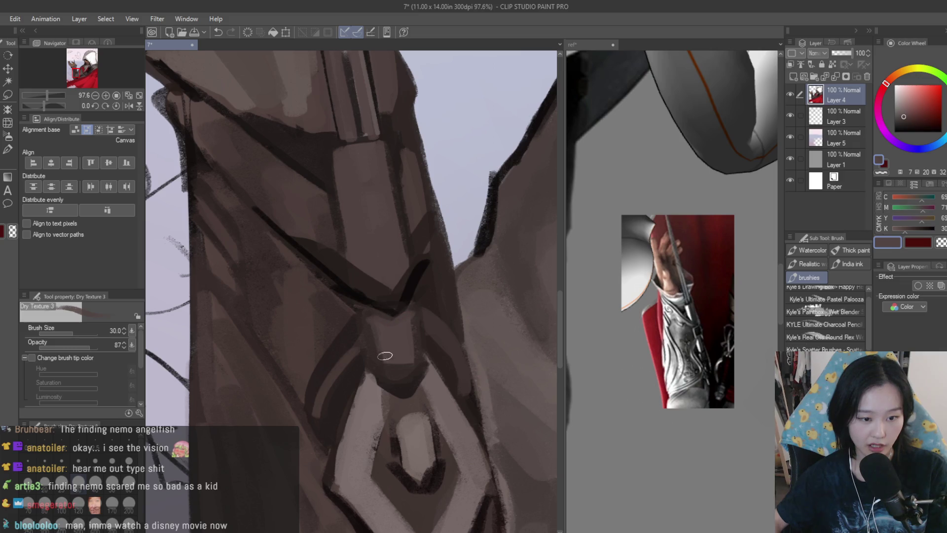
scroll(410, 360, "down", 5)
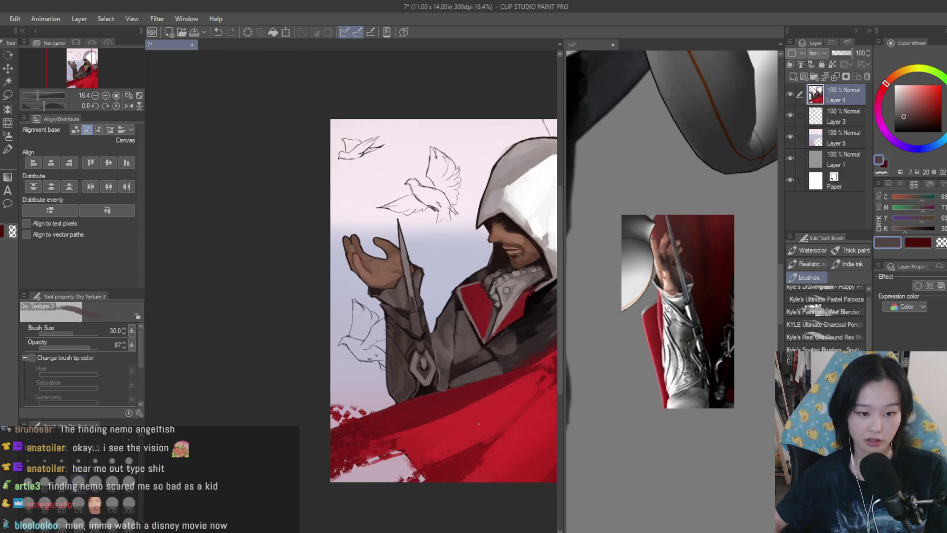
scroll(478, 423, "up", 7)
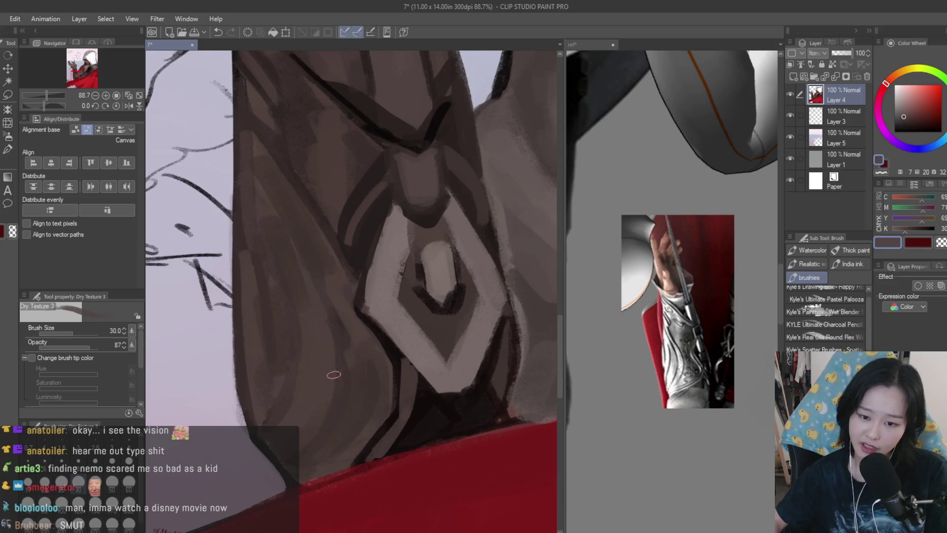
Paint dark brown strokes over the emblem band and its upper and lower areas.
scroll(334, 375, "up", 1)
left_click(420, 343, "alt")
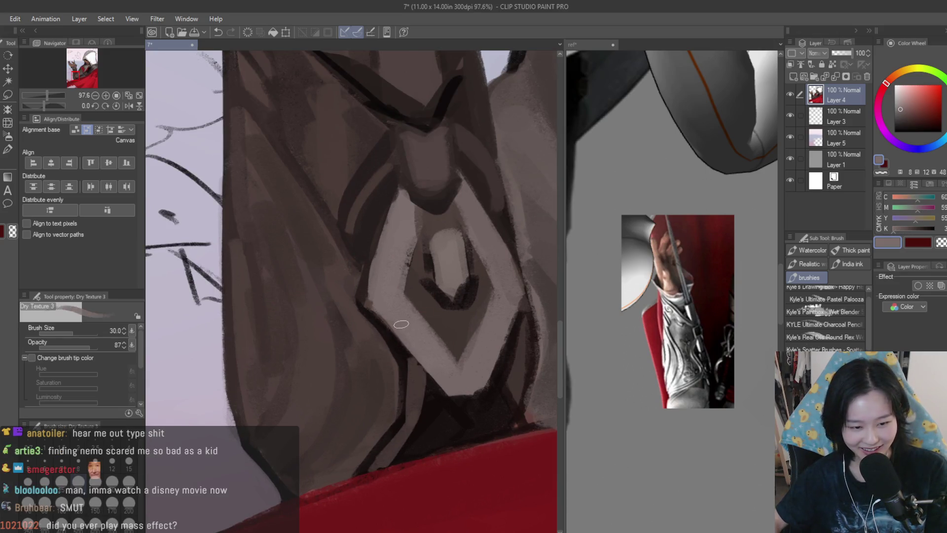
left_click(415, 381, "alt")
left_click_drag(377, 302, 448, 365)
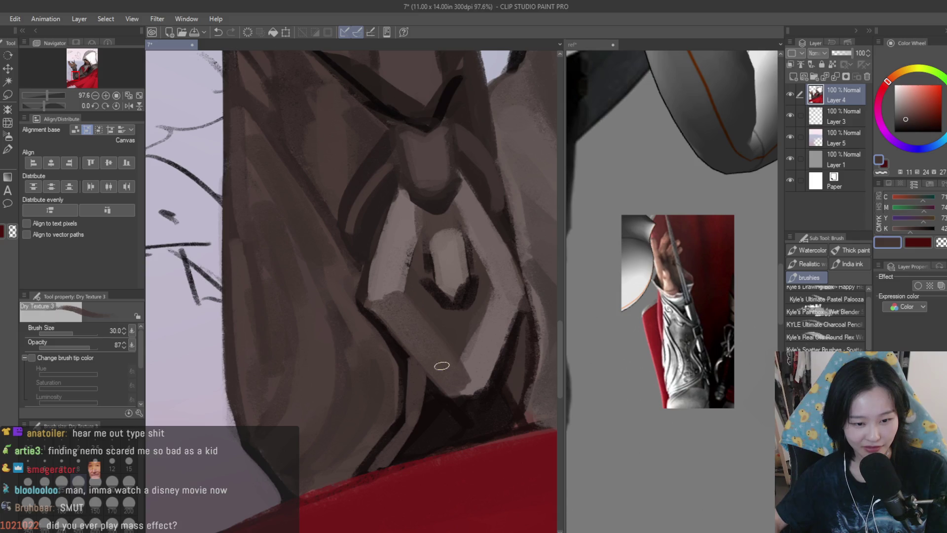
left_click_drag(489, 311, 469, 387)
scroll(445, 321, "up", 1)
mouse_move(402, 205)
left_mouse_down()
mouse_move(373, 285)
mouse_move(390, 304)
left_mouse_up()
left_click_drag(481, 202, 461, 254)
left_click_drag(516, 175, 481, 288)
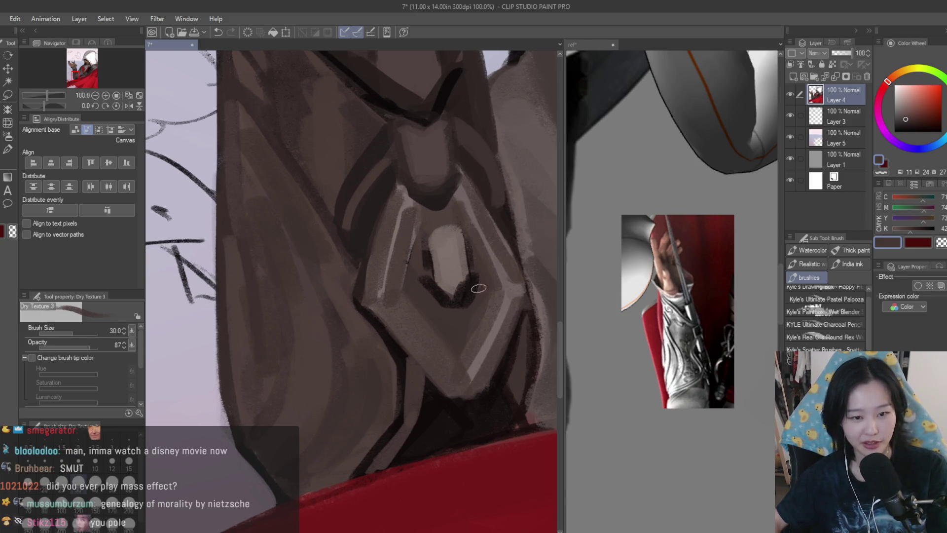
Try strokes along the emblem edge and undo them.
scroll(408, 407, "down", 5)
scroll(408, 407, "down", 3)
scroll(359, 364, "up", 5)
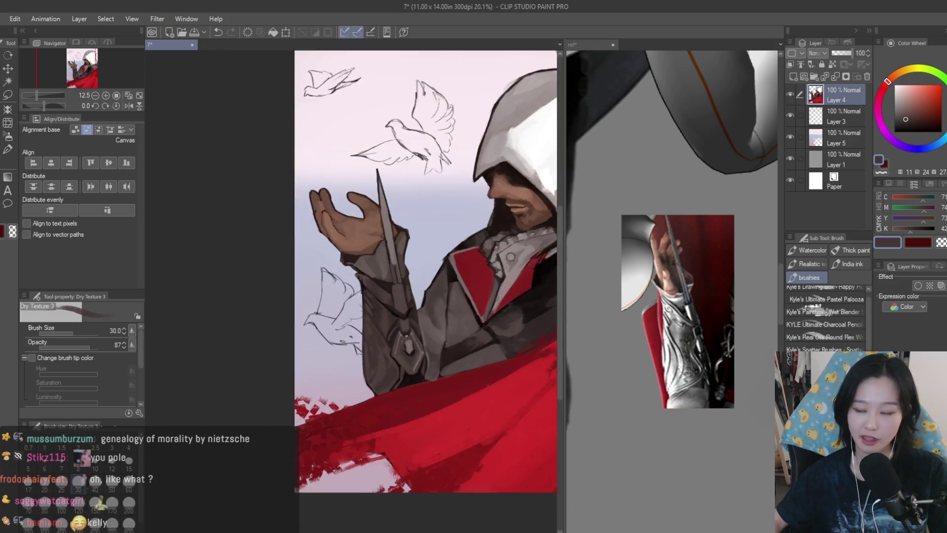
scroll(359, 364, "up", 5)
scroll(377, 356, "down", 3)
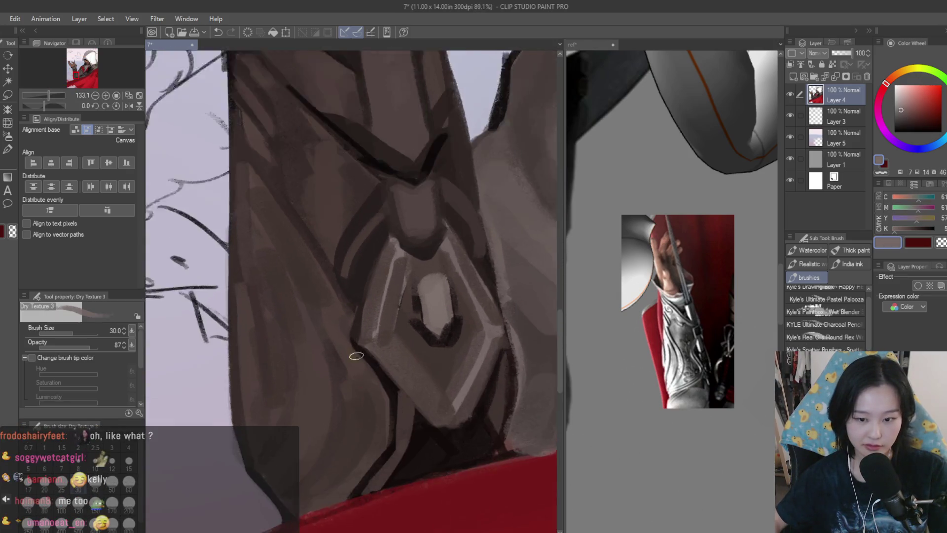
scroll(374, 344, "up", 1)
left_click_drag(375, 344, 394, 489)
key("ctrl+z")
key("bracketleft")
mouse_move(377, 346)
left_mouse_down()
mouse_move(419, 403)
mouse_move(402, 391)
mouse_move(414, 444)
left_mouse_up()
key("ctrl+z")
Add light grey highlights along the diamond guard's lower-left and lower edges.
left_click(401, 391, "alt")
left_click(407, 448, "alt")
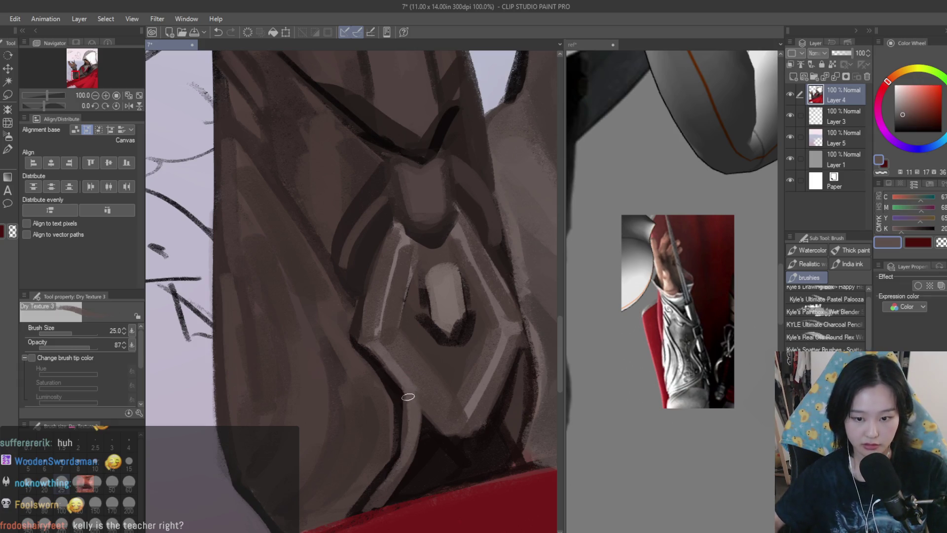
left_click_drag(380, 345, 420, 389)
left_click(490, 381, "alt")
left_click_drag(509, 441, 496, 394)
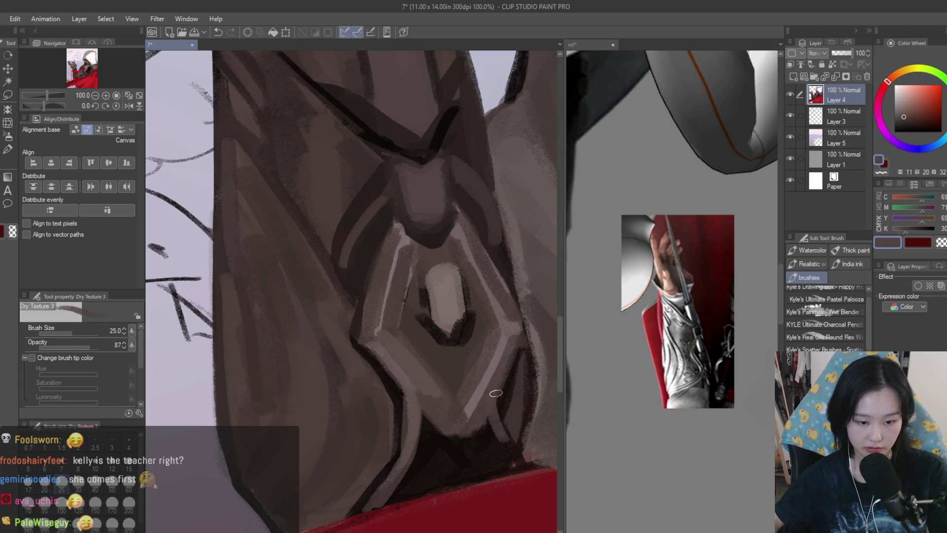
Shade the forearm guard with sampled dark shadow strokes and lighter brown strokes.
left_click(451, 446, "alt")
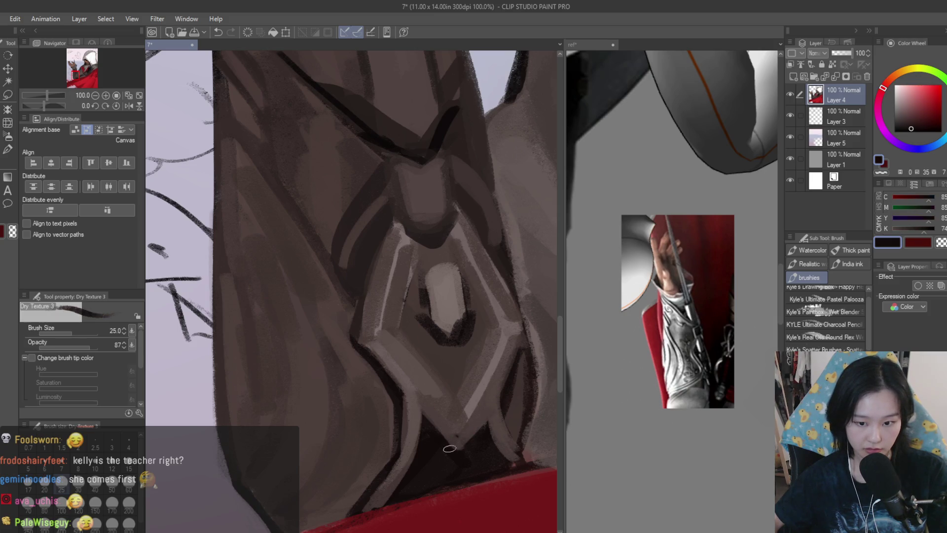
scroll(459, 454, "down", 2)
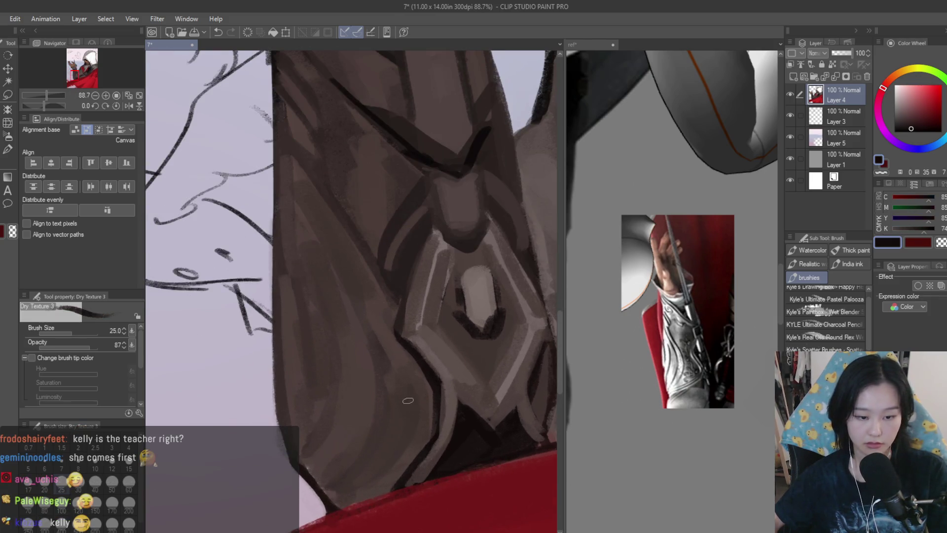
left_click(366, 397, "alt")
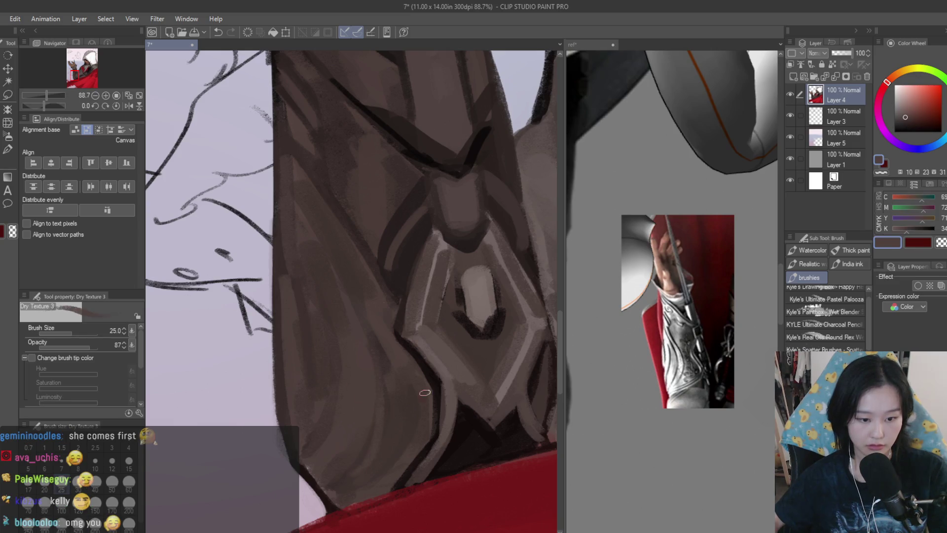
left_click(424, 392, "alt")
left_click_drag(375, 391, 349, 465)
left_click(372, 374, "alt")
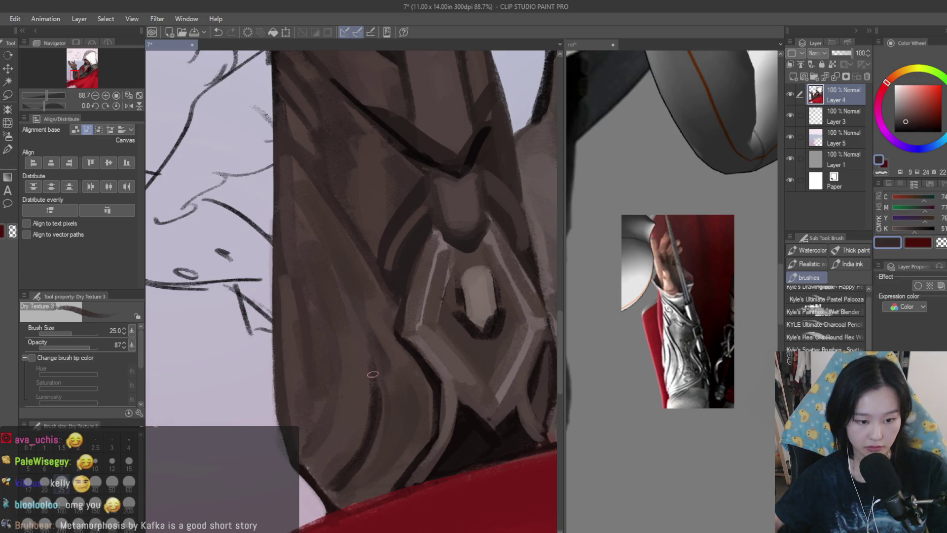
left_click(357, 388, "alt")
mouse_move(371, 369)
left_mouse_down()
mouse_move(372, 431)
mouse_move(350, 304)
left_mouse_up()
left_click(361, 345, "alt")
left_click_drag(323, 439, 336, 369)
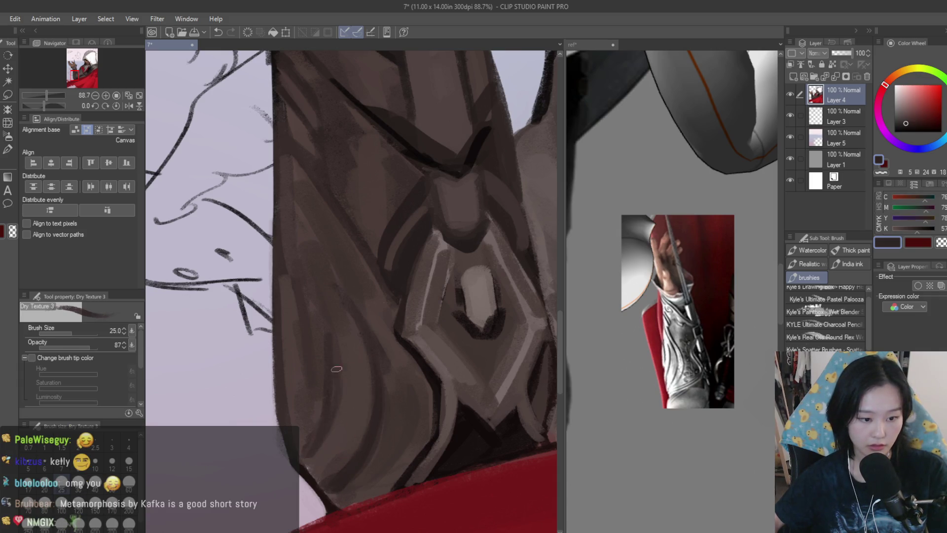
left_click(323, 367, "alt")
scroll(330, 331, "down", 10)
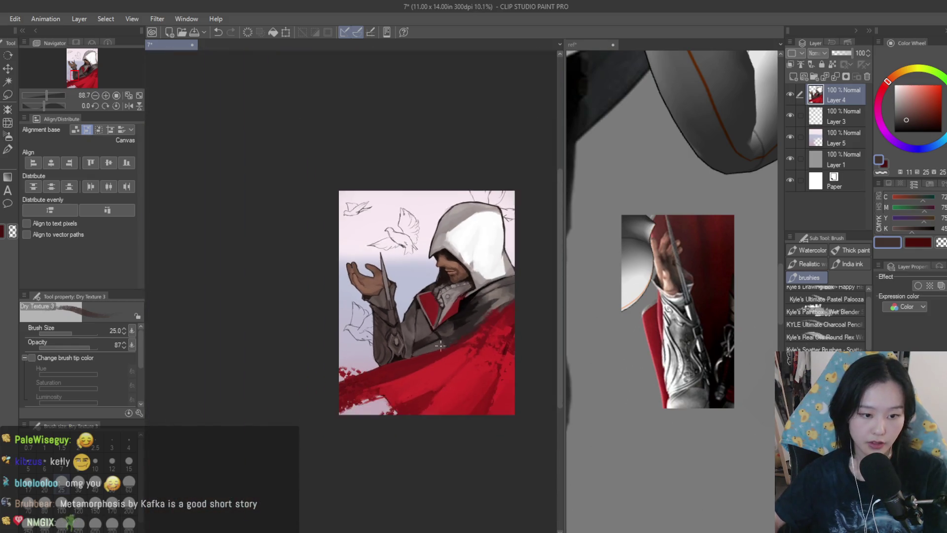
Mirror the canvas to check the composition and zoom the reference window out to fit.
key("h")
key("h")
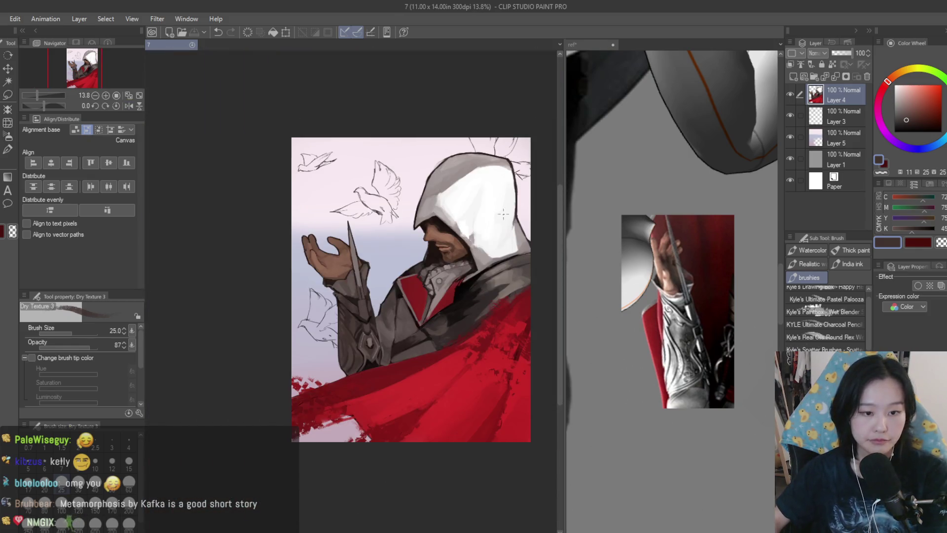
scroll(414, 236, "up", 4)
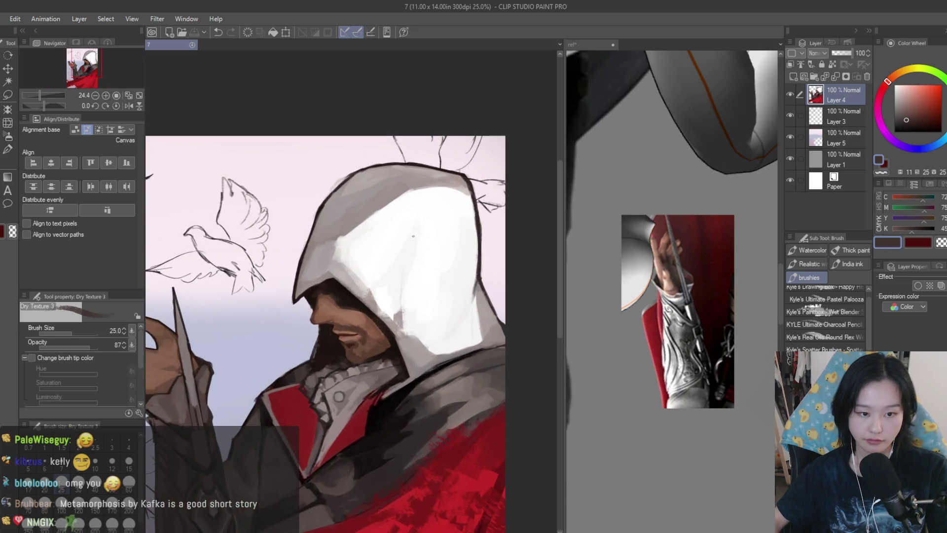
scroll(337, 274, "down", 1)
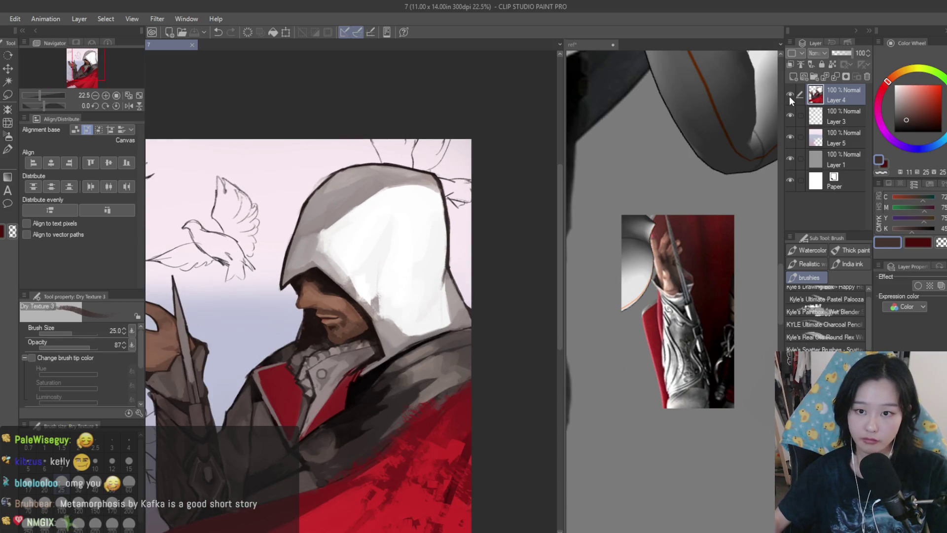
scroll(346, 277, "down", 2)
left_click(590, 44)
scroll(671, 296, "down", 6)
left_click(492, 223)
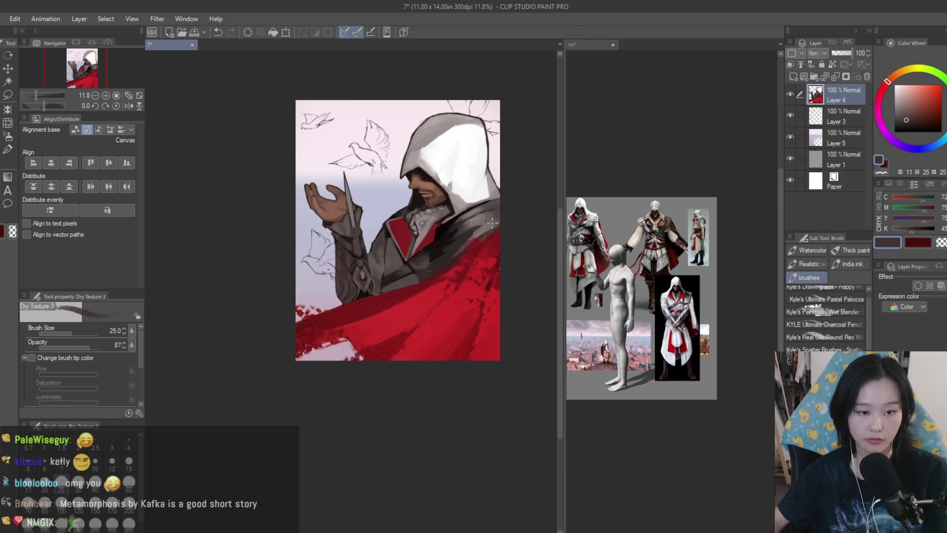
Unmirror the view, enlarge the brush to 30, and paint a dark stroke across the cape below the collar.
key("h")
scroll(248, 253, "up", 5)
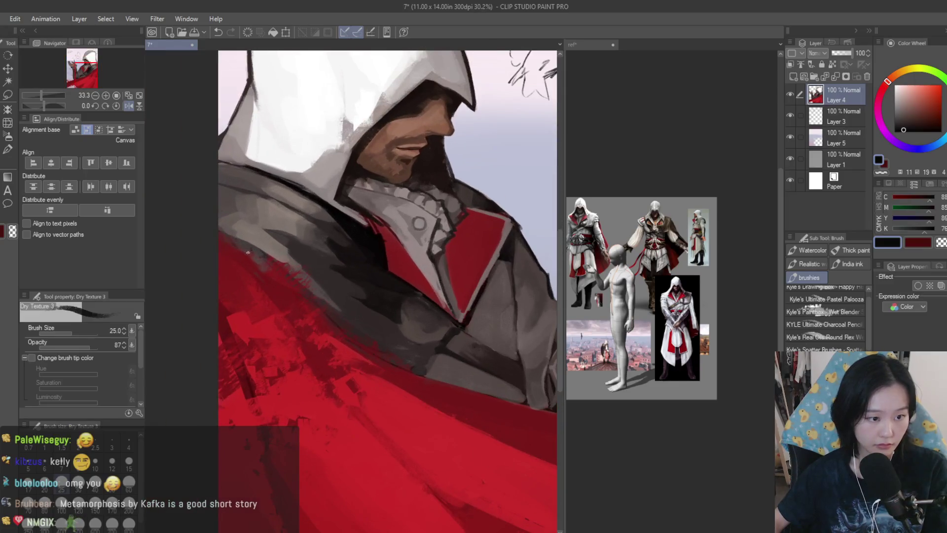
scroll(333, 321, "down", 4)
scroll(273, 265, "up", 3)
key("bracketright")
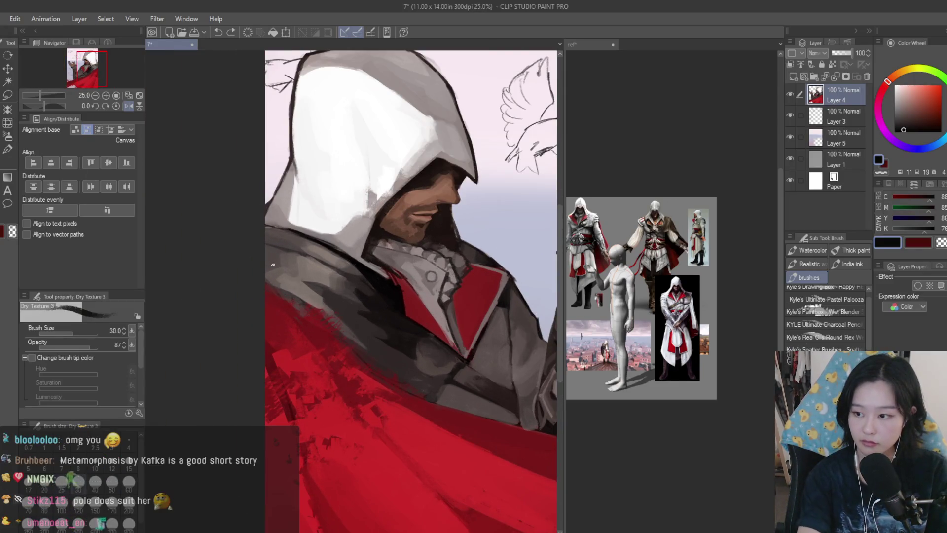
left_click_drag(237, 256, 361, 382)
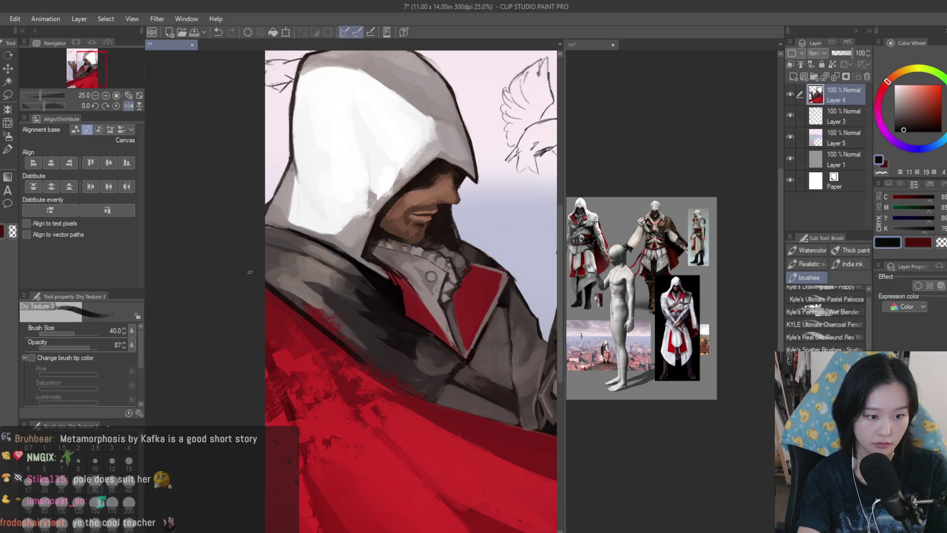
Switch to the Ink Big brush and set its size to 150.
key("b")
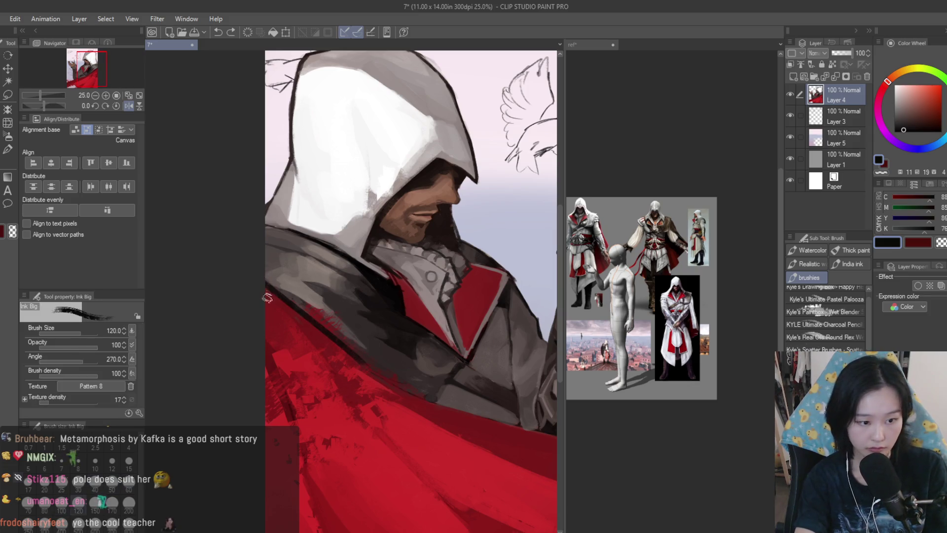
key("bracketright")
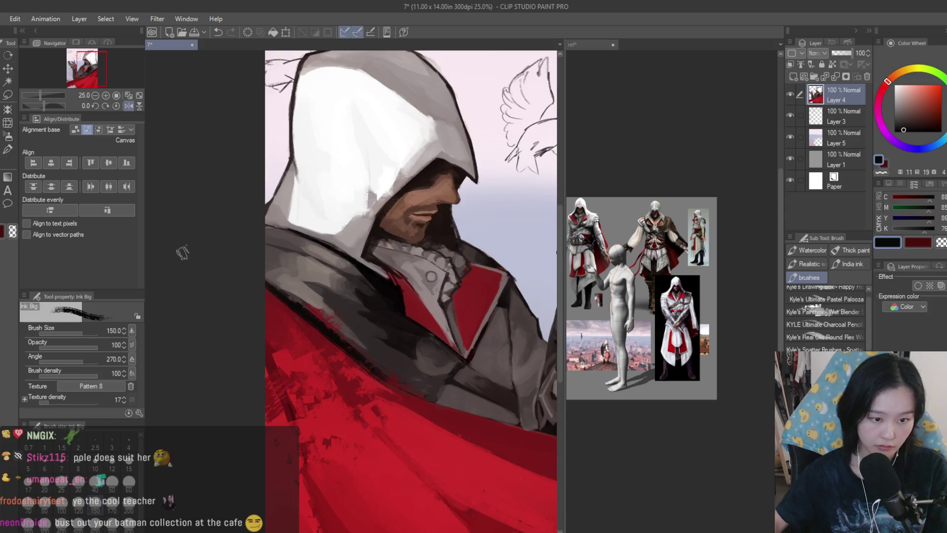
scroll(246, 264, "up", 3)
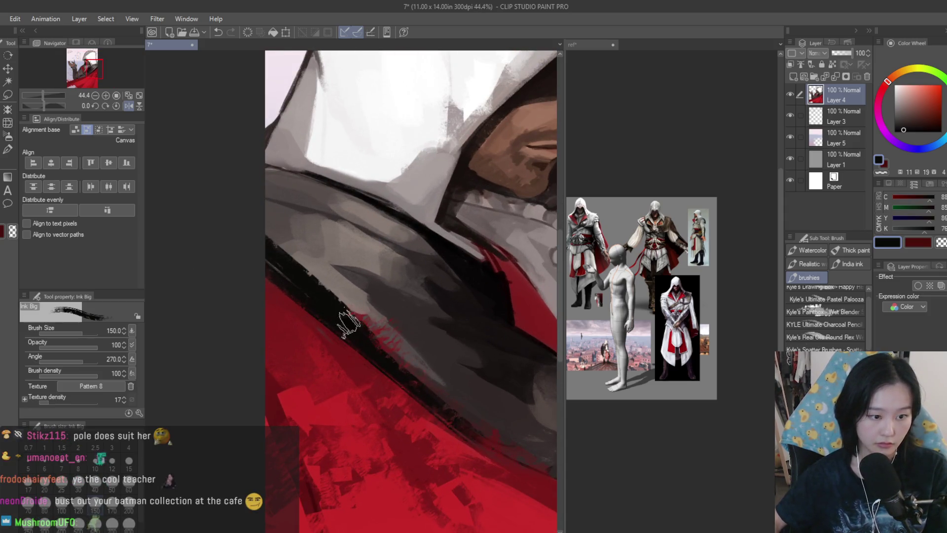
scroll(239, 298, "down", 5)
scroll(454, 437, "up", 3)
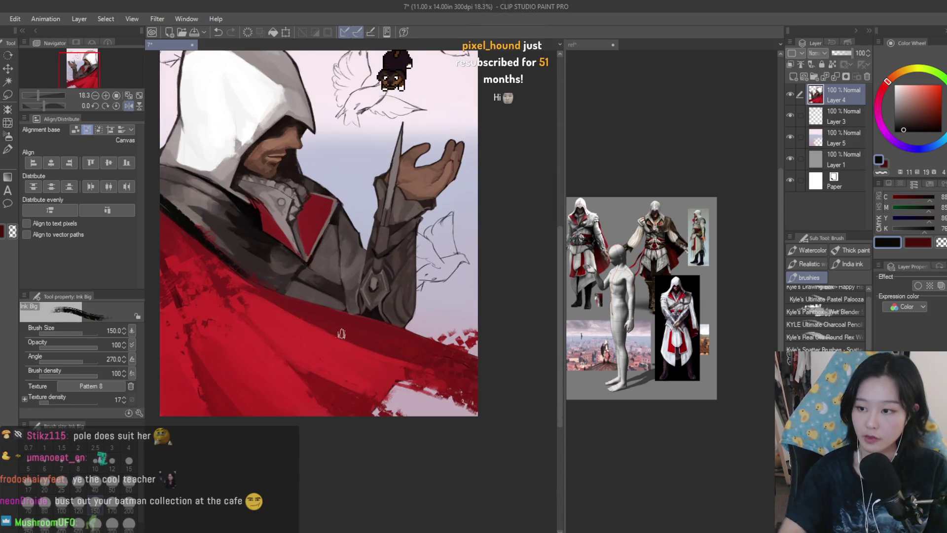
key("bracketleft")
key("bracketleft")
key("bracketleft")
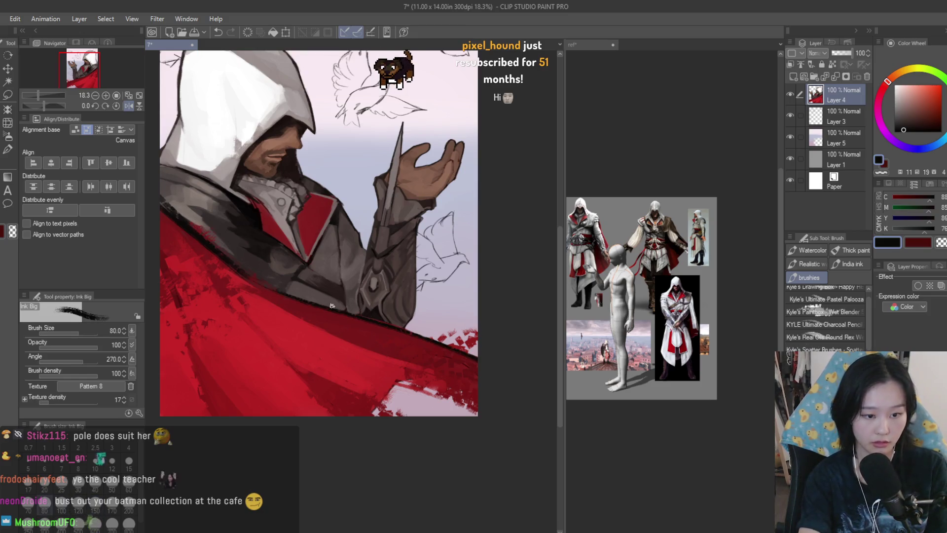
key("bracketright")
key("bracketright")
key("bracketright")
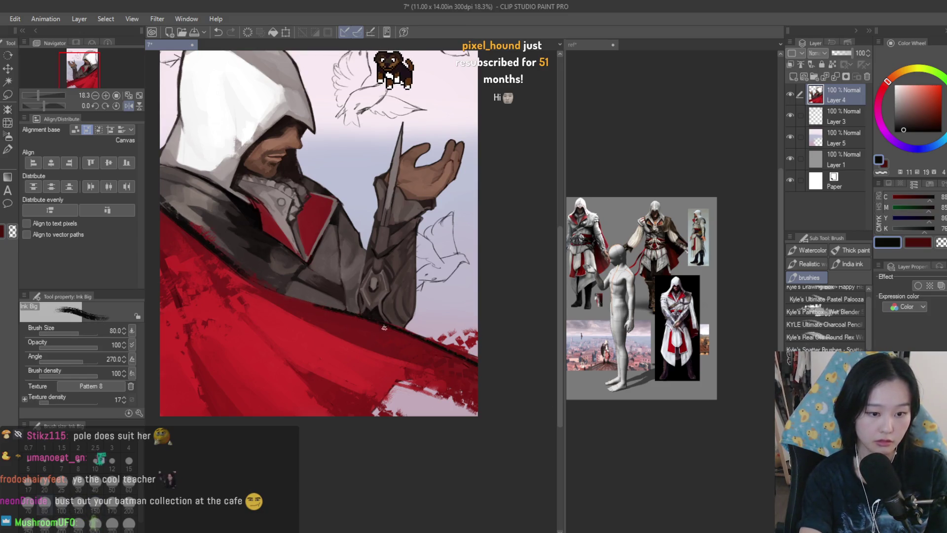
Paint long dark strokes along the cape's lower edge, then compare mirrored and unmirrored views.
mouse_move(385, 398)
left_mouse_down()
mouse_move(458, 379)
mouse_move(473, 405)
left_mouse_up()
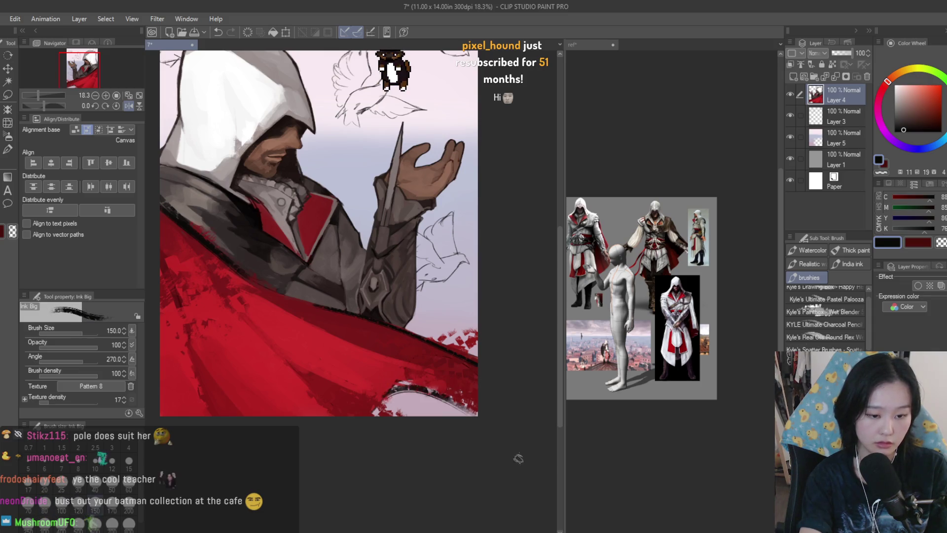
left_click_drag(439, 375, 317, 353)
scroll(394, 346, "down", 2)
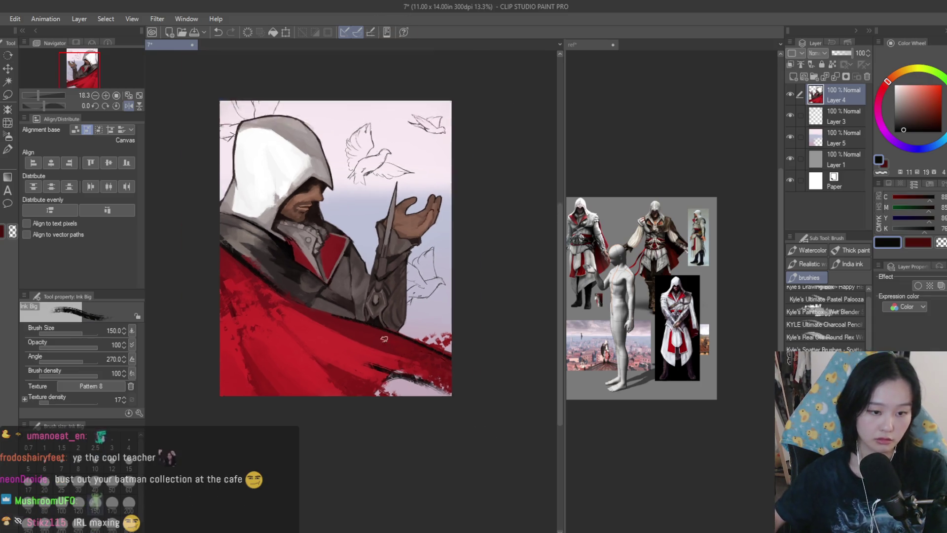
key("h")
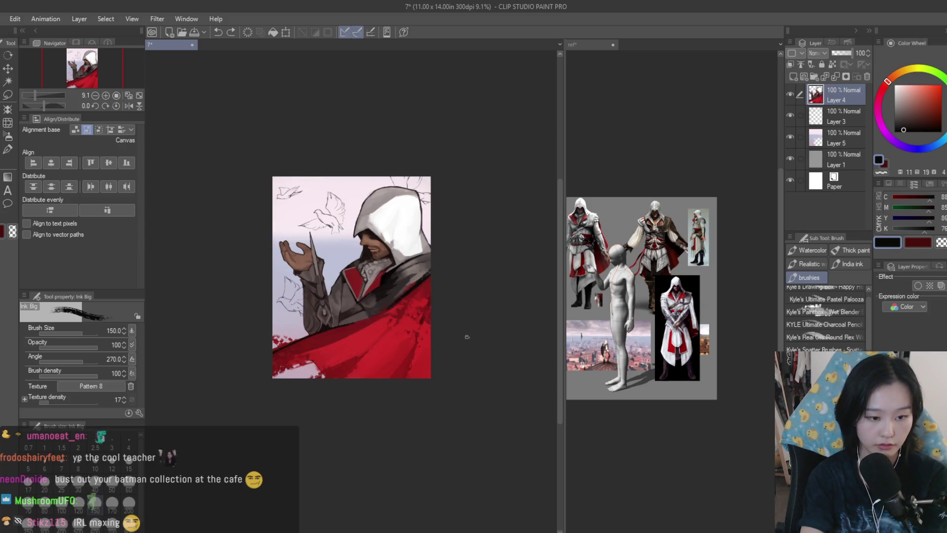
key("h")
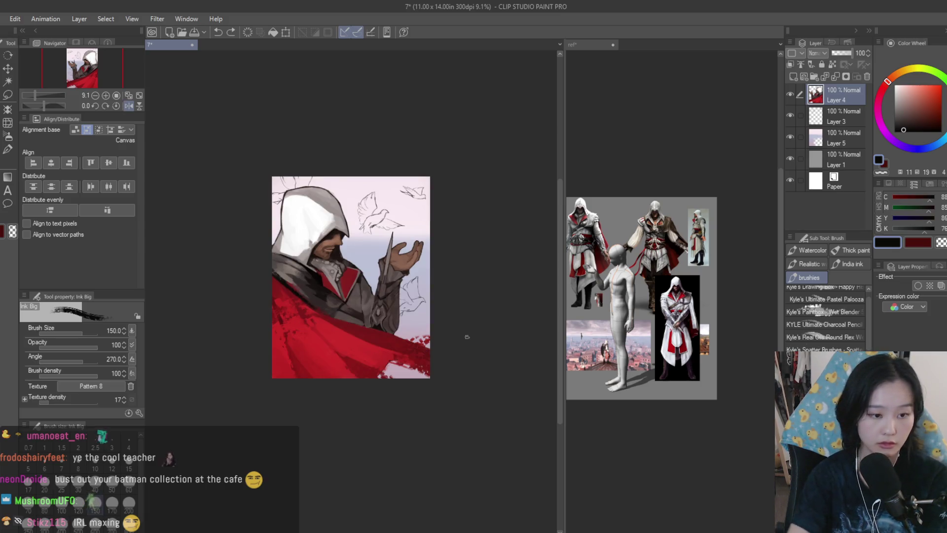
key("h")
key("h")
scroll(264, 153, "up", 4)
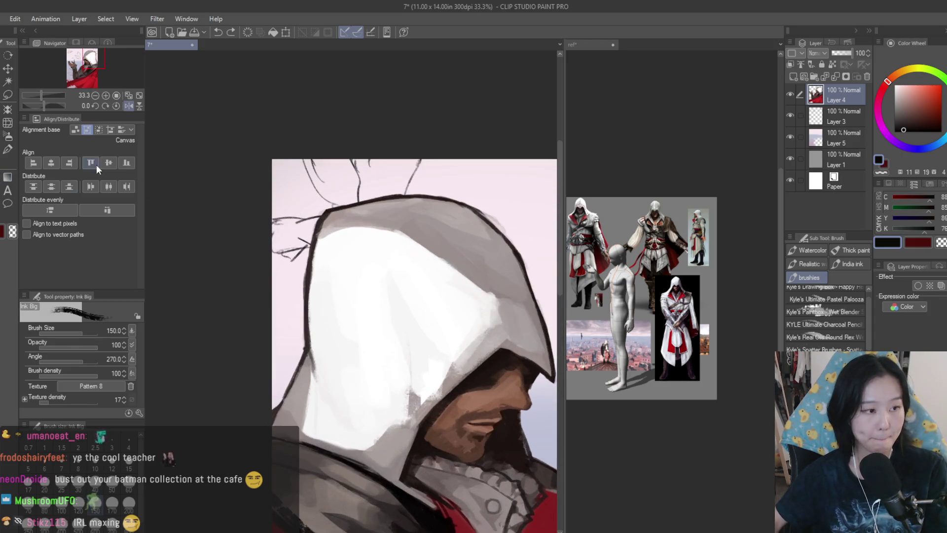
scroll(314, 221, "up", 1)
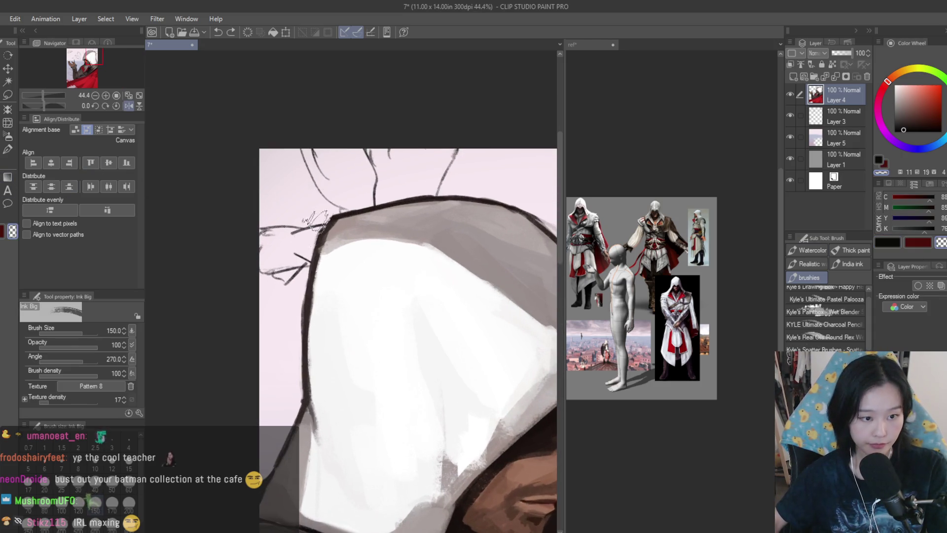
scroll(291, 246, "down", 3)
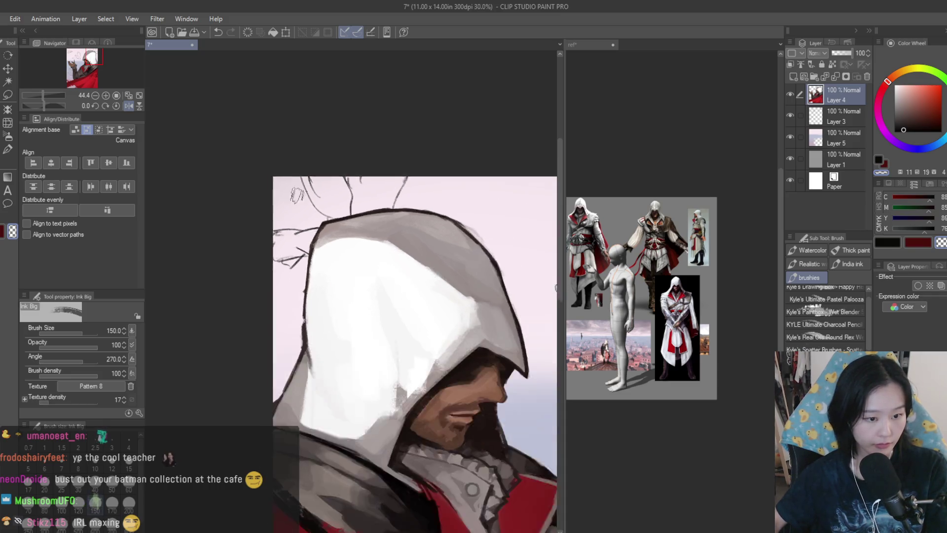
scroll(326, 187, "up", 2)
scroll(371, 184, "down", 4)
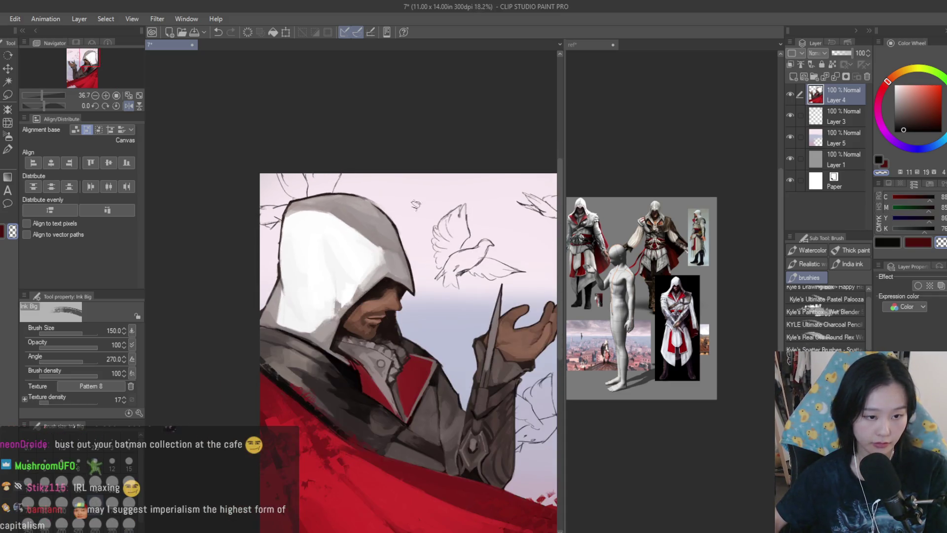
key("h")
scroll(466, 211, "up", 3)
Add a Multiply layer and wash sampled light grey over the hood and body with the Turnip pen.
key("b")
left_click(816, 79)
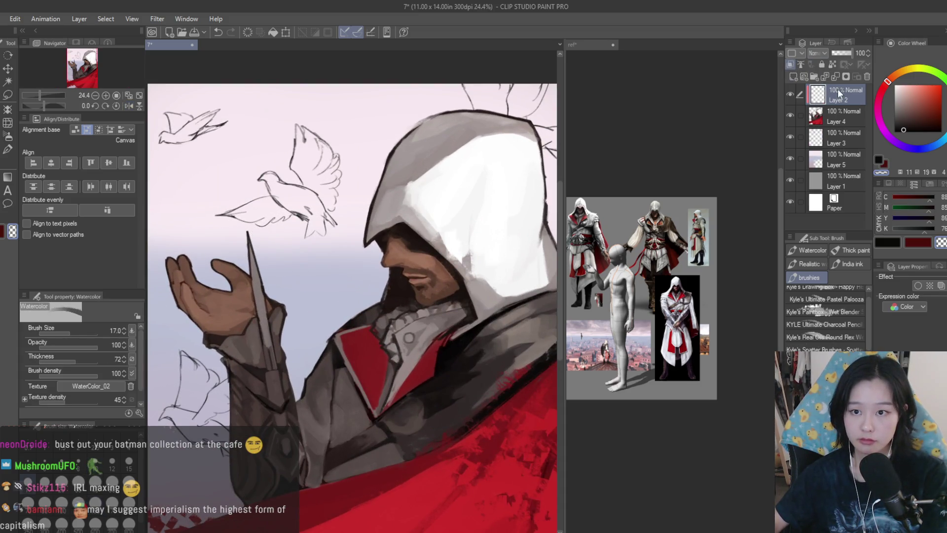
left_click(303, 210, "alt")
key("p")
scroll(415, 238, "down", 2)
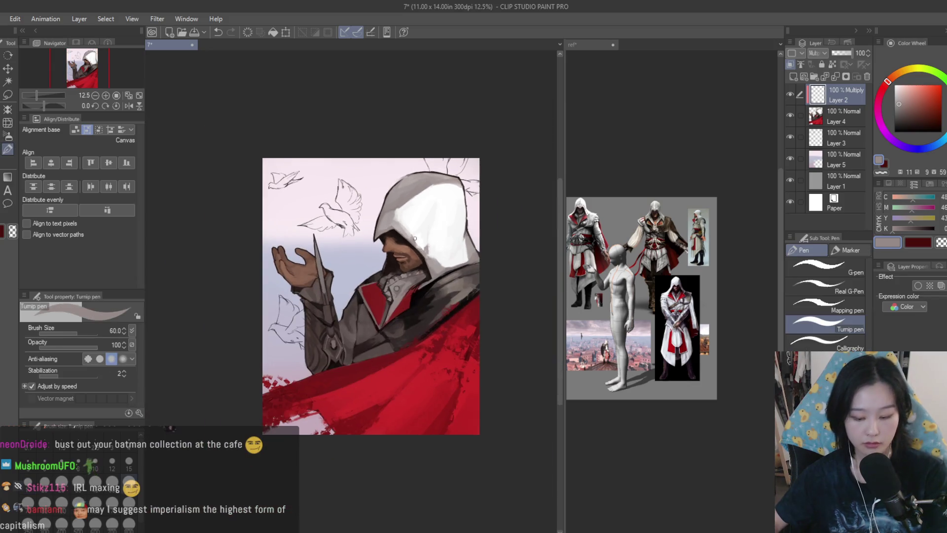
mouse_move(431, 295)
left_mouse_down()
mouse_move(262, 391)
mouse_move(444, 158)
mouse_move(458, 280)
left_mouse_up()
key("ctrl+z")
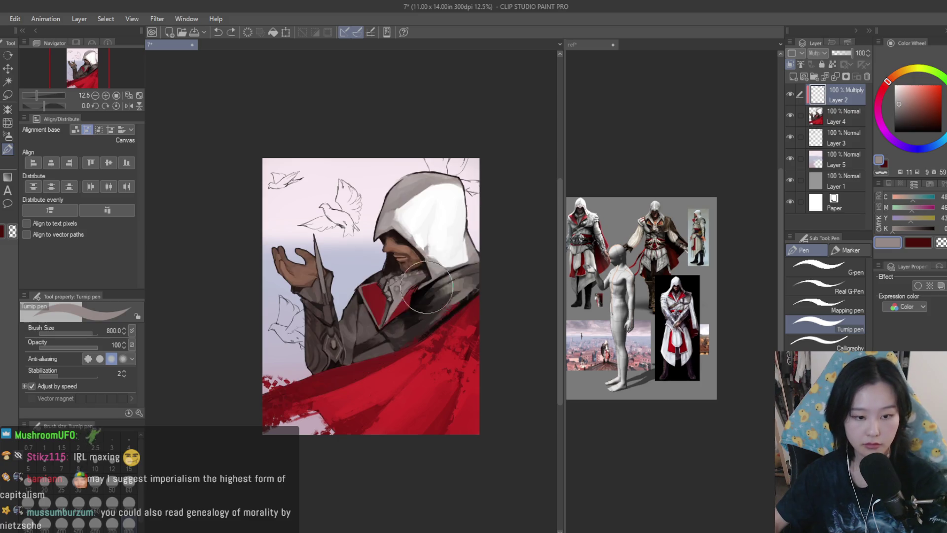
key("ctrl+y")
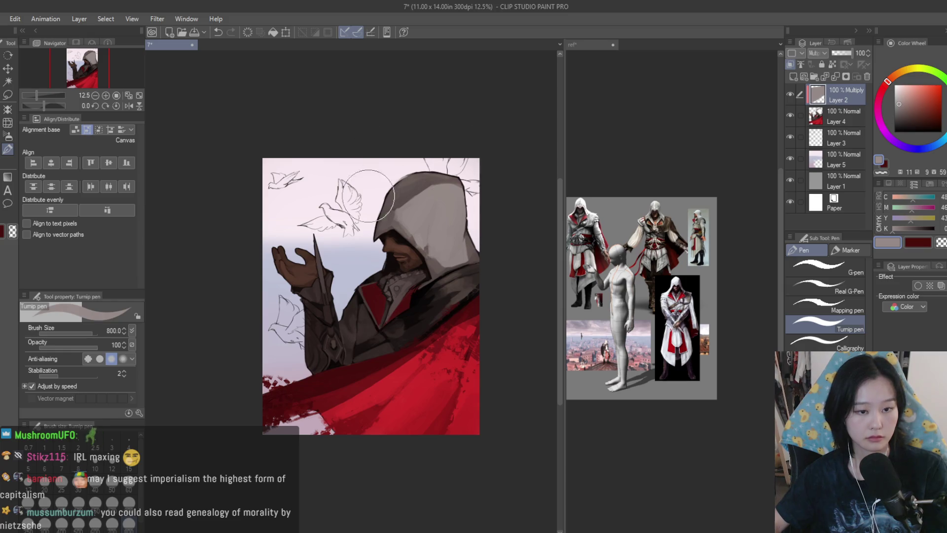
key("e")
scroll(397, 162, "up", 3)
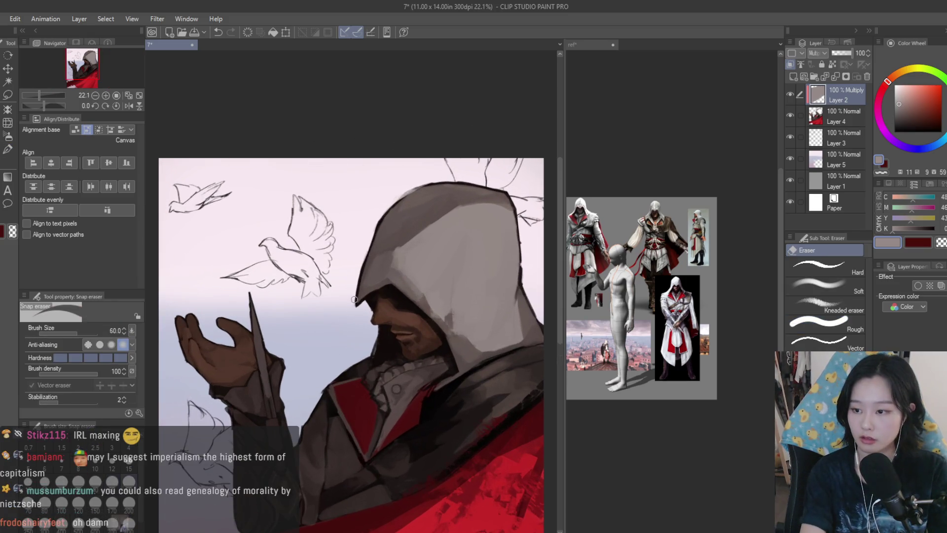
Erase the grey wash across the hood's top to restore bright white.
scroll(244, 289, "up", 2)
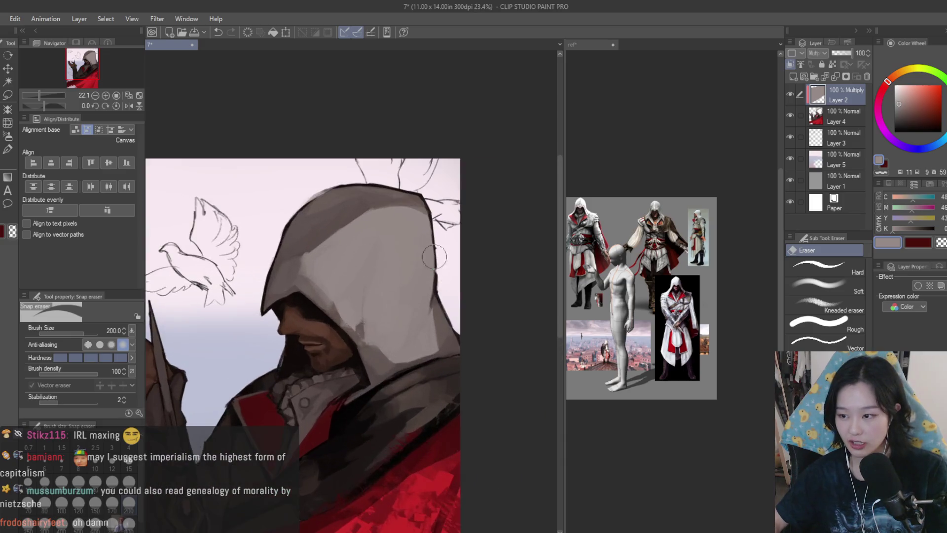
left_click_drag(442, 212, 350, 234)
mouse_move(353, 236)
left_mouse_down()
mouse_move(328, 321)
mouse_move(353, 262)
mouse_move(400, 345)
mouse_move(432, 307)
mouse_move(434, 370)
mouse_move(350, 335)
left_mouse_up()
mouse_move(369, 284)
left_mouse_down()
mouse_move(318, 232)
mouse_move(432, 211)
left_mouse_up()
left_click_drag(429, 282, 441, 365)
scroll(377, 258, "down", 5)
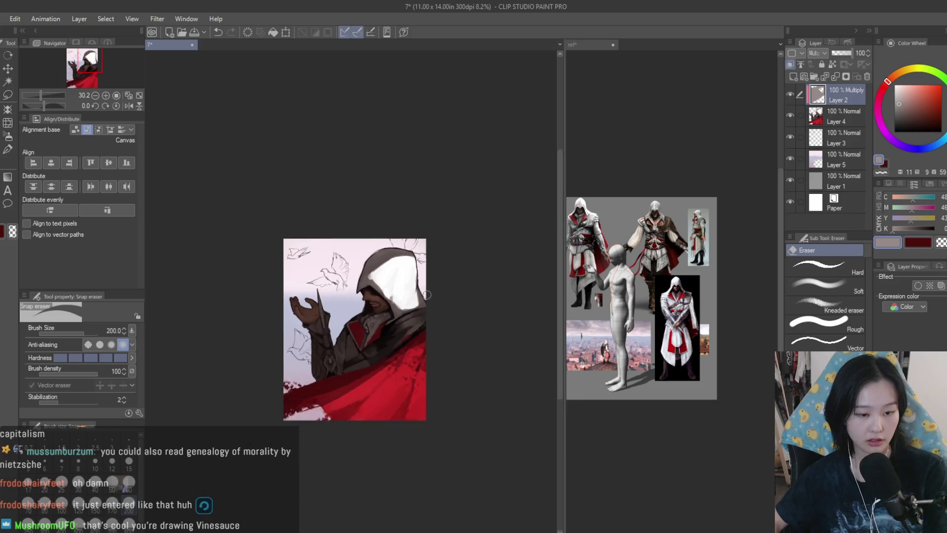
scroll(474, 273, "up", 2)
scroll(438, 244, "up", 4)
Lighten the shading on the shoulder and collar with a smaller eraser, then check it mirrored.
left_click_drag(425, 311, 432, 349)
scroll(332, 360, "up", 2)
left_click_drag(332, 359, 316, 390)
scroll(447, 358, "down", 4)
scroll(385, 283, "up", 2)
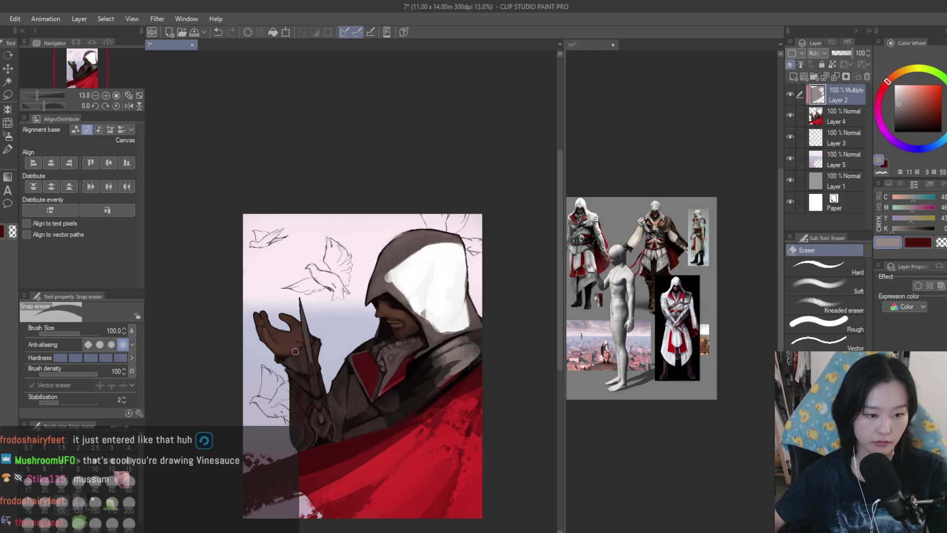
scroll(307, 337, "up", 2)
key("bracketleft")
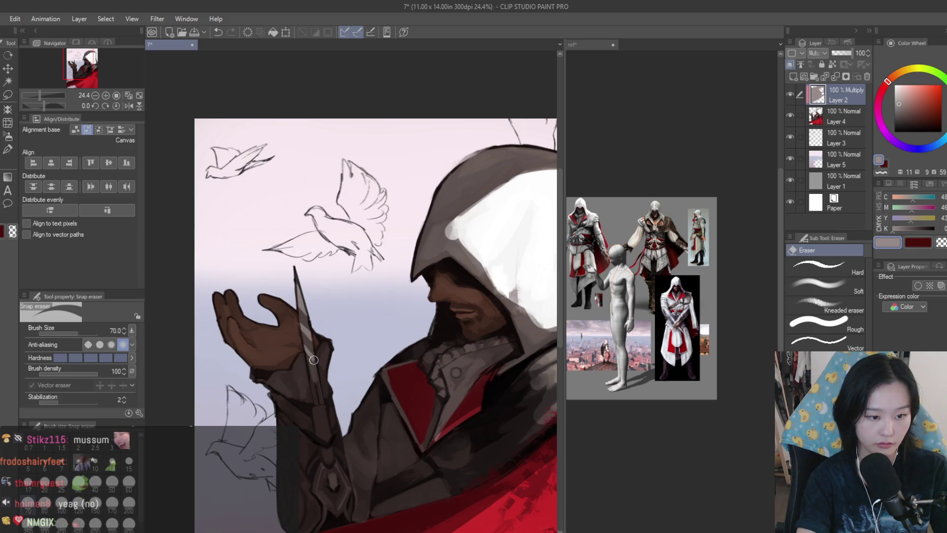
scroll(314, 360, "down", 5)
key("h")
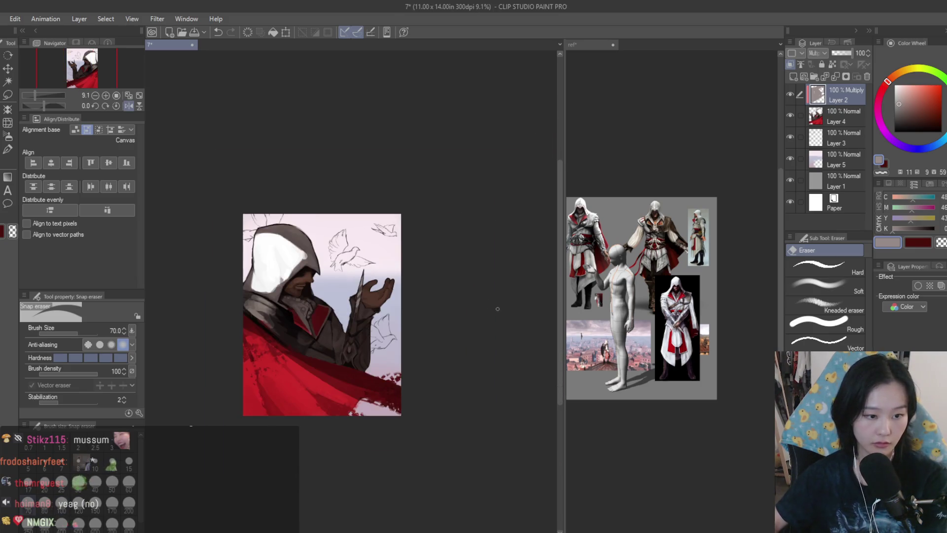
key("h")
scroll(498, 311, "up", 5)
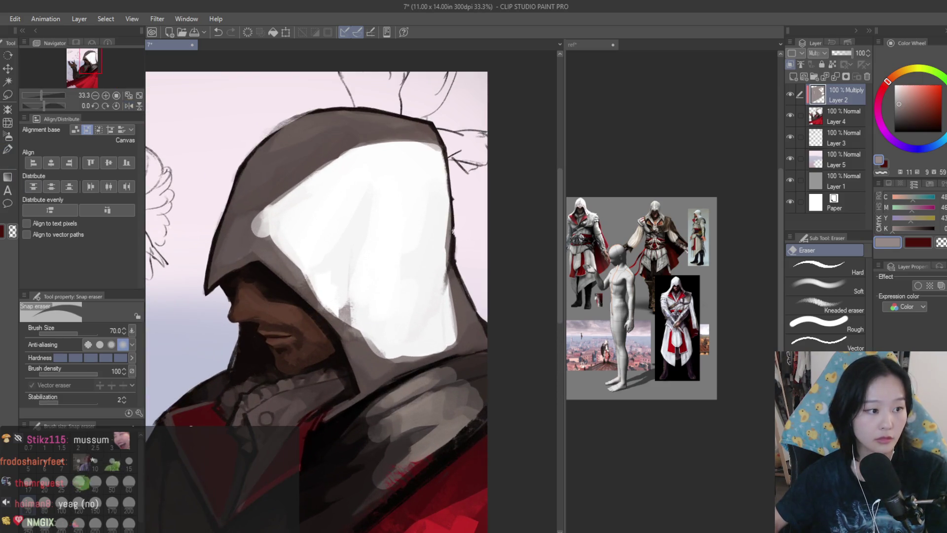
With the Watercolor brush at size 120, paint white along the hood's inner, right and lower edges.
key("b")
key("bracketright")
key("bracketright")
key("bracketright")
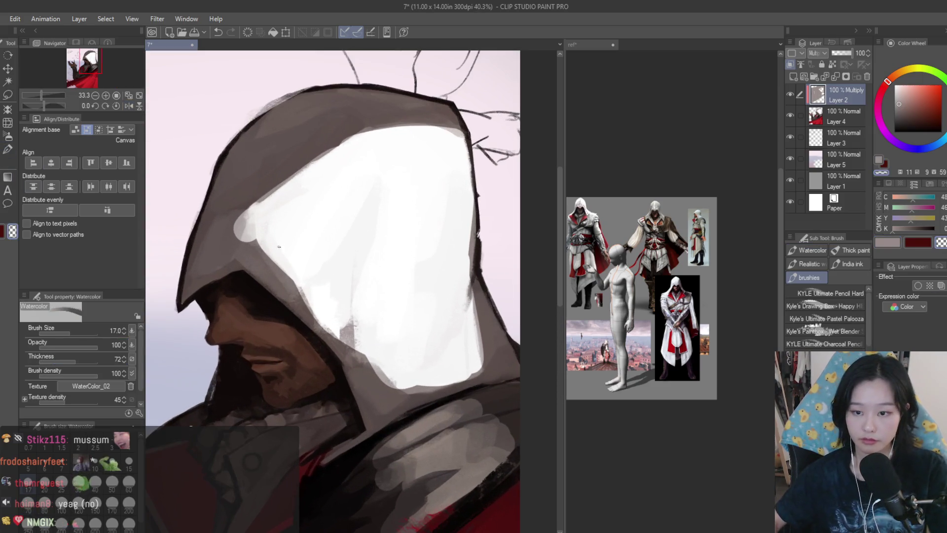
scroll(338, 215, "up", 1)
mouse_move(247, 234)
left_mouse_down()
mouse_move(321, 325)
mouse_move(292, 292)
left_mouse_up()
mouse_move(261, 261)
left_mouse_down()
mouse_move(245, 241)
mouse_move(301, 171)
left_mouse_up()
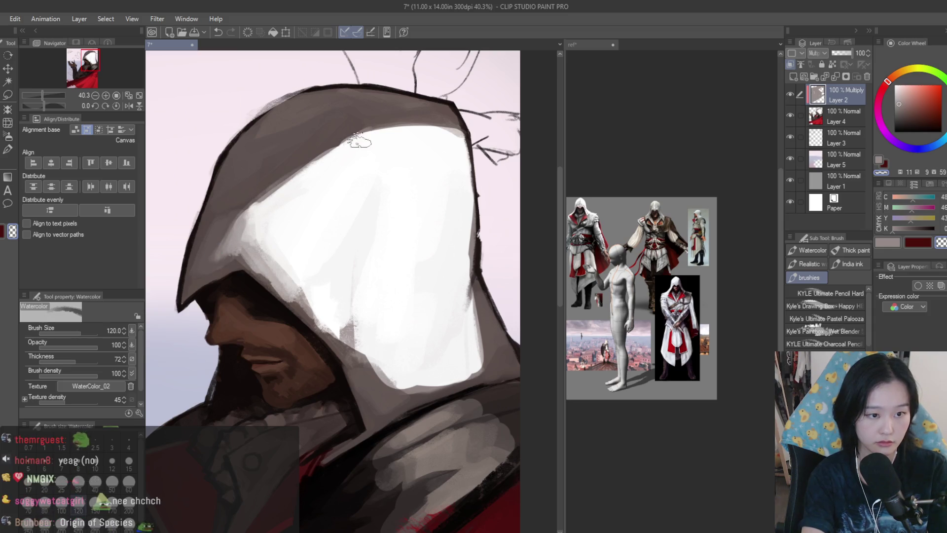
key("bracketright")
key("bracketright")
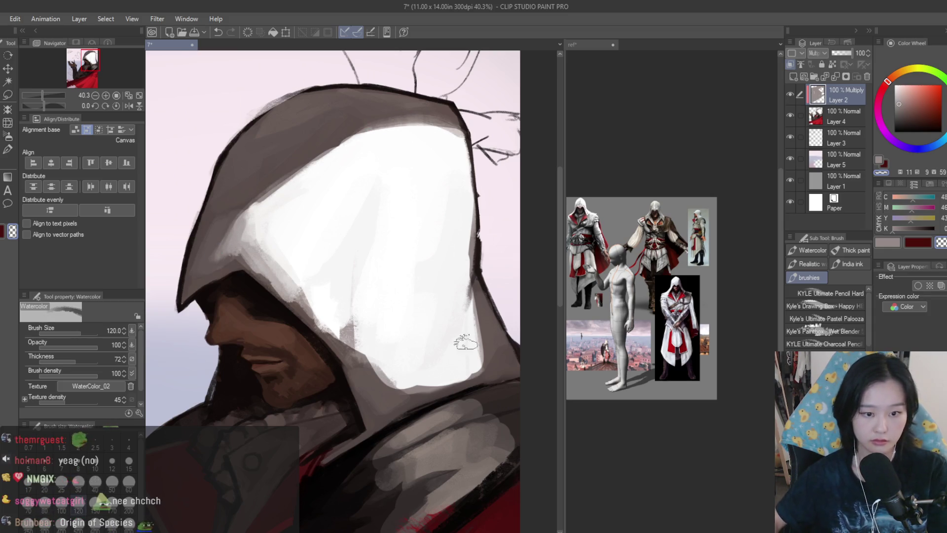
mouse_move(475, 306)
left_mouse_down()
mouse_move(493, 365)
mouse_move(411, 399)
left_mouse_up()
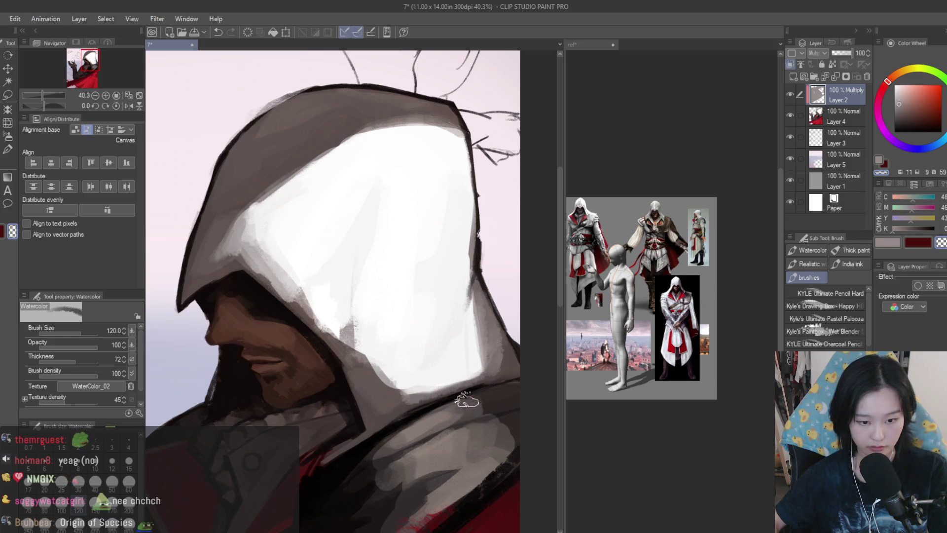
Mirror the canvas view back and forth to check the brightened hood's proportions.
key("h")
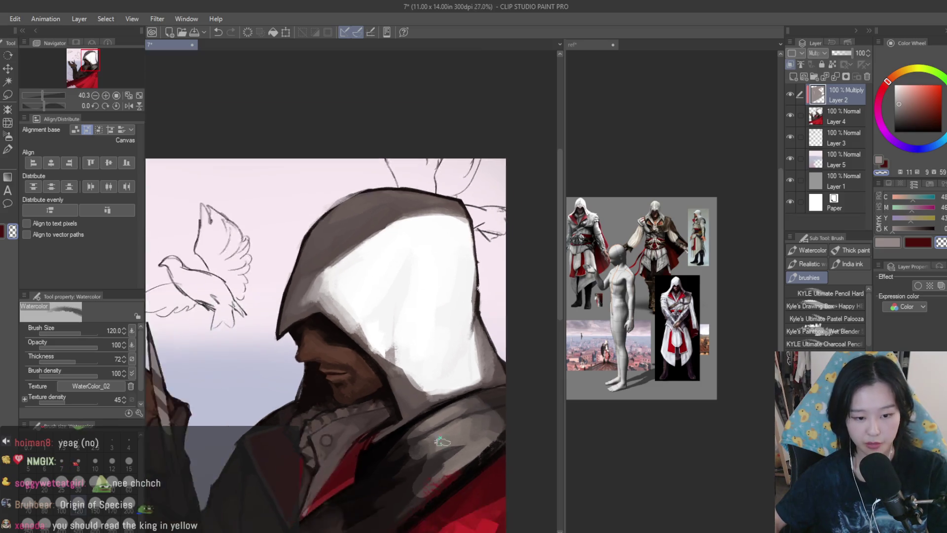
key("h")
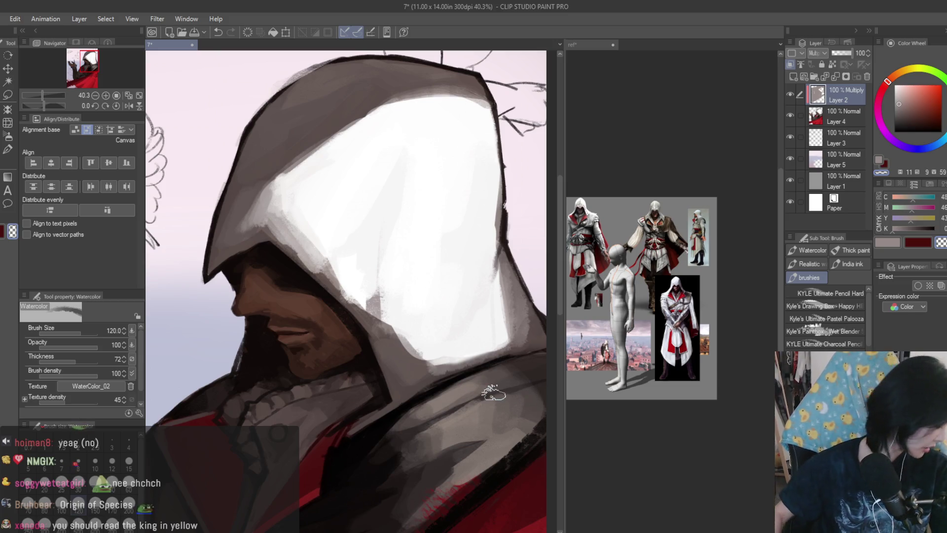
scroll(494, 393, "down", 1)
scroll(458, 348, "up", 1)
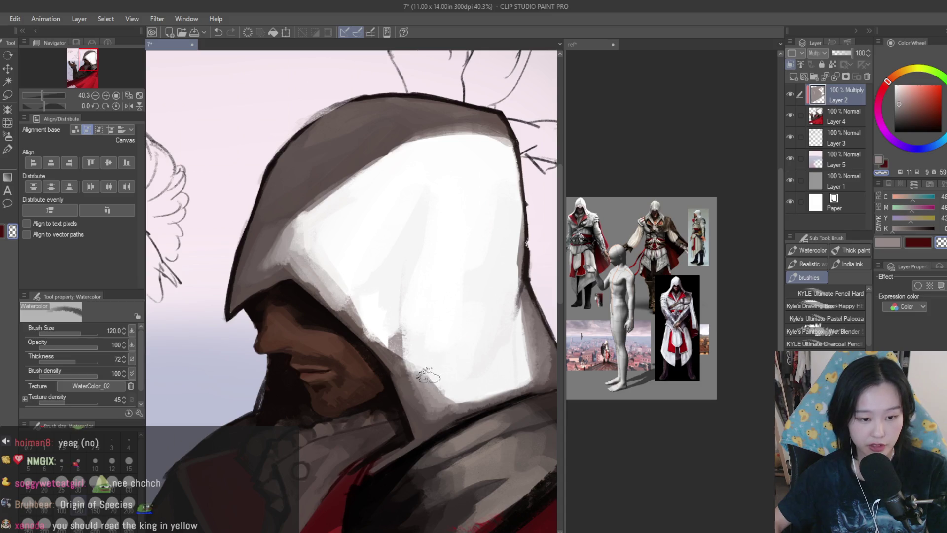
left_click_drag(286, 247, 315, 286)
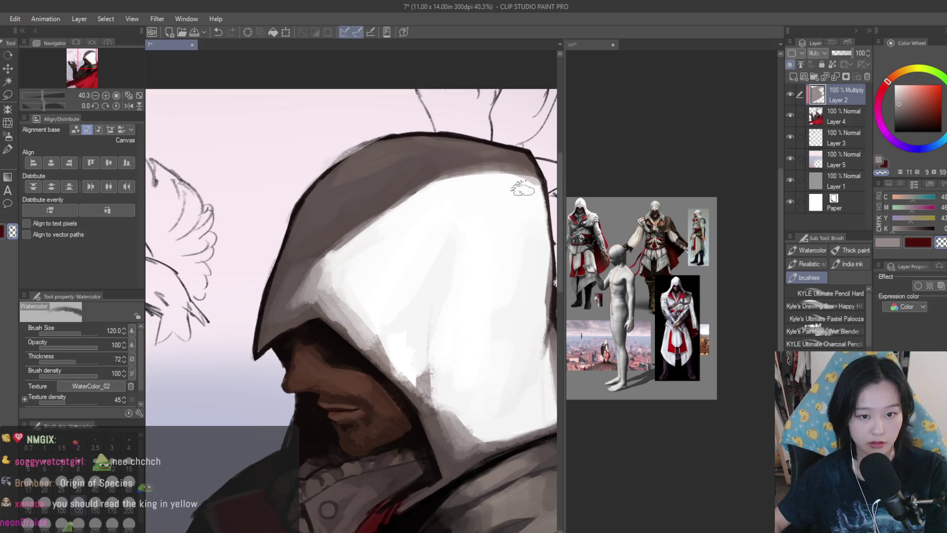
scroll(483, 241, "down", 5)
scroll(315, 289, "up", 5)
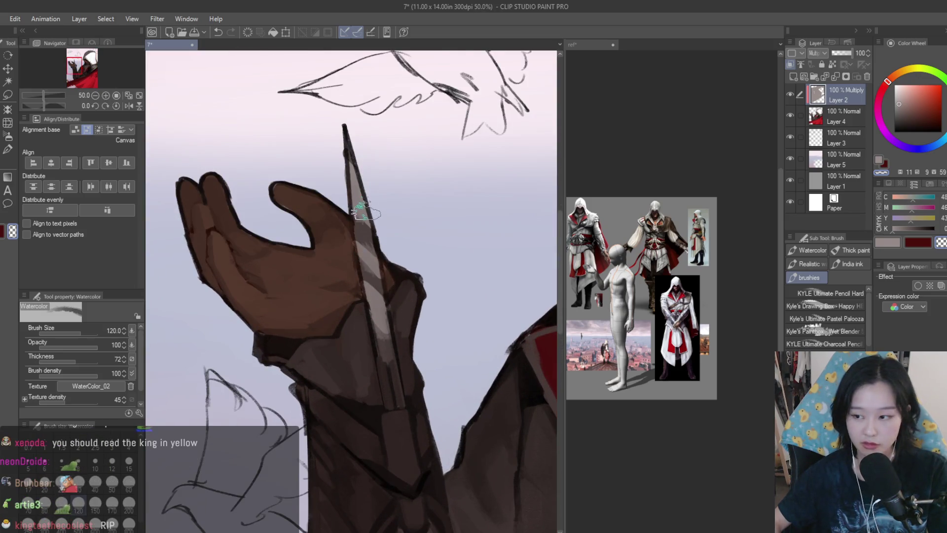
scroll(316, 316, "down", 5)
key("h")
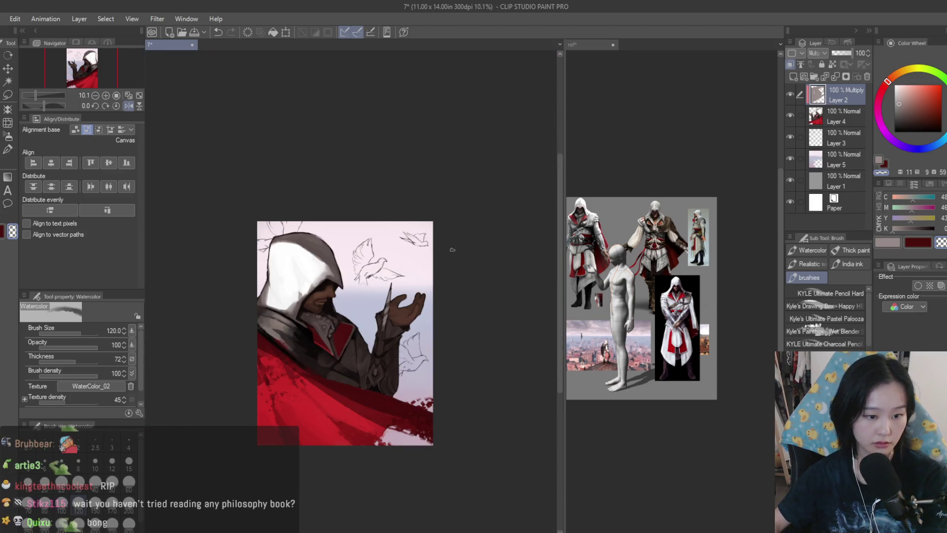
key("h")
scroll(456, 286, "up", 3)
scroll(395, 368, "up", 2)
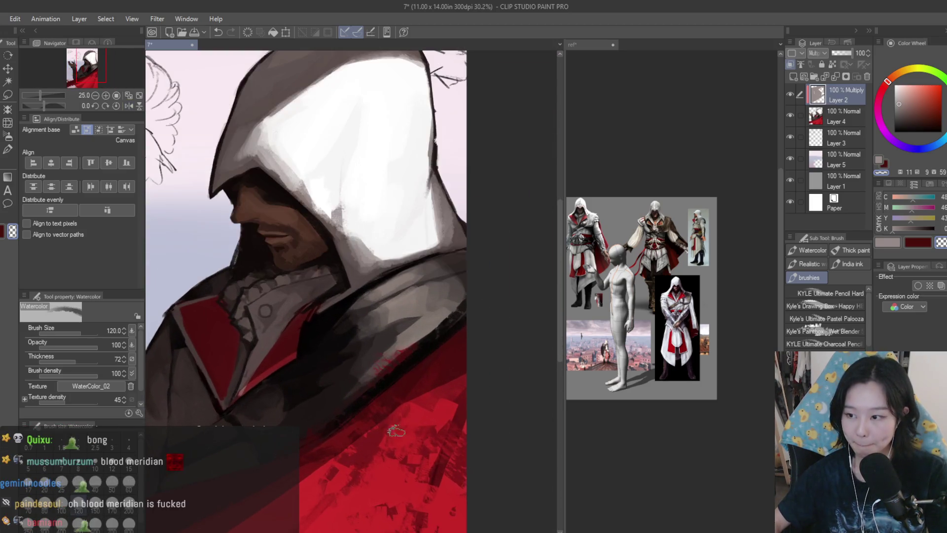
scroll(407, 414, "down", 2)
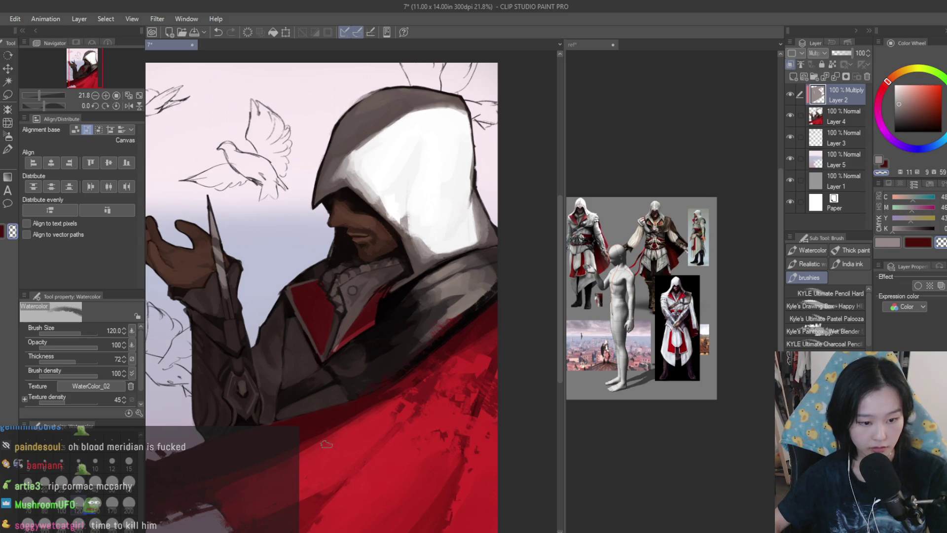
scroll(489, 337, "down", 5)
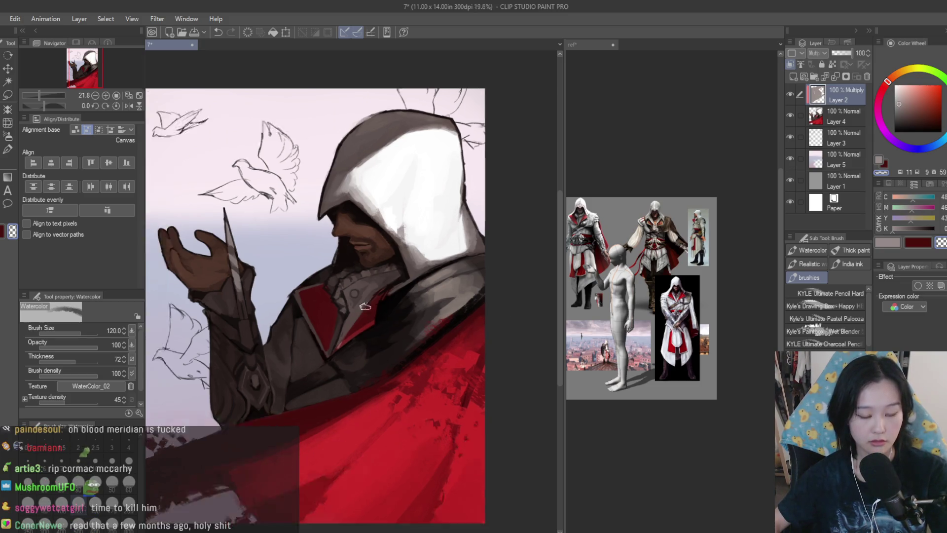
scroll(369, 221, "up", 5)
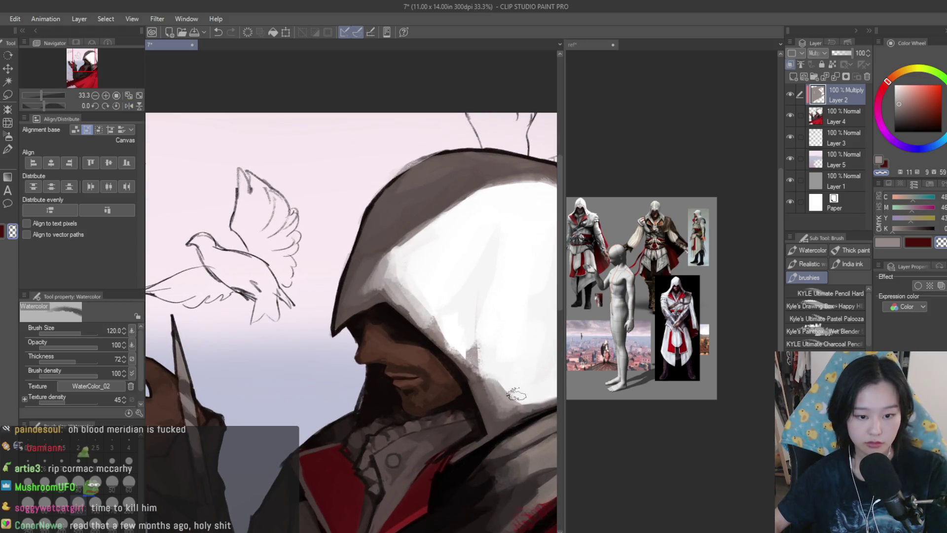
scroll(467, 332, "down", 3)
scroll(468, 345, "up", 4)
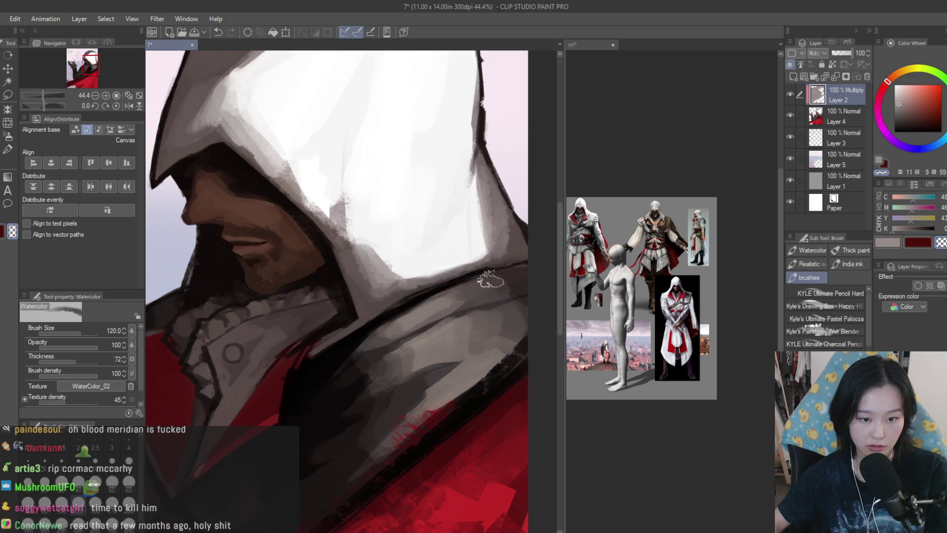
scroll(509, 304, "down", 2)
scroll(375, 346, "up", 2)
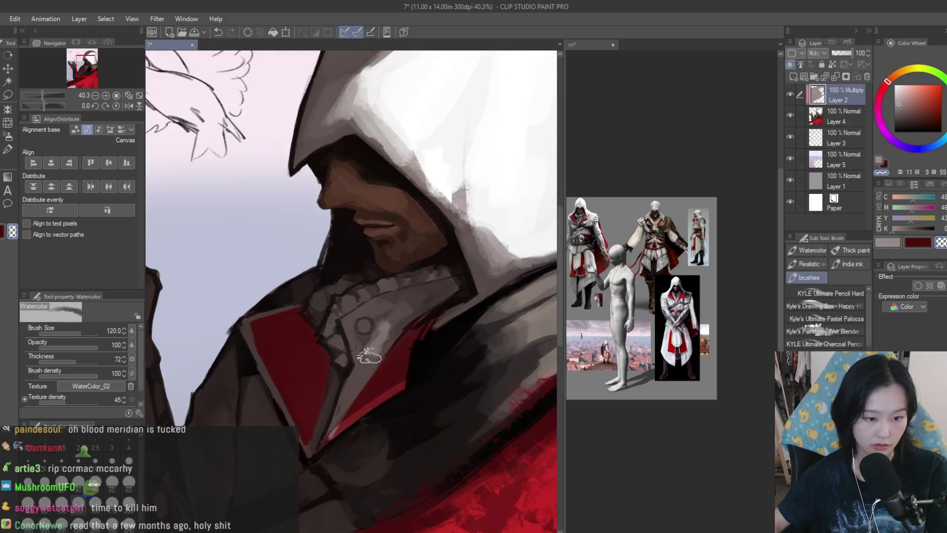
key("bracketleft")
key("bracketleft")
key("bracketleft")
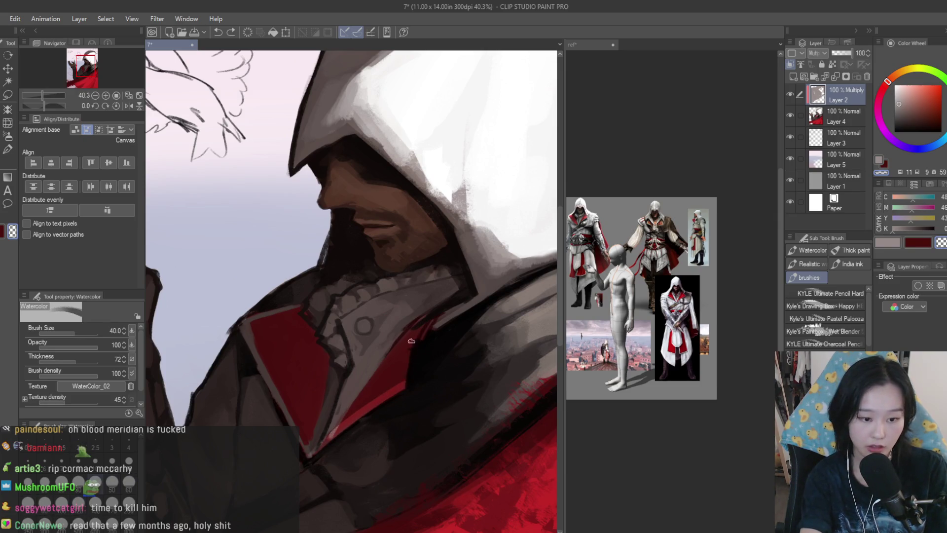
scroll(444, 356, "down", 5)
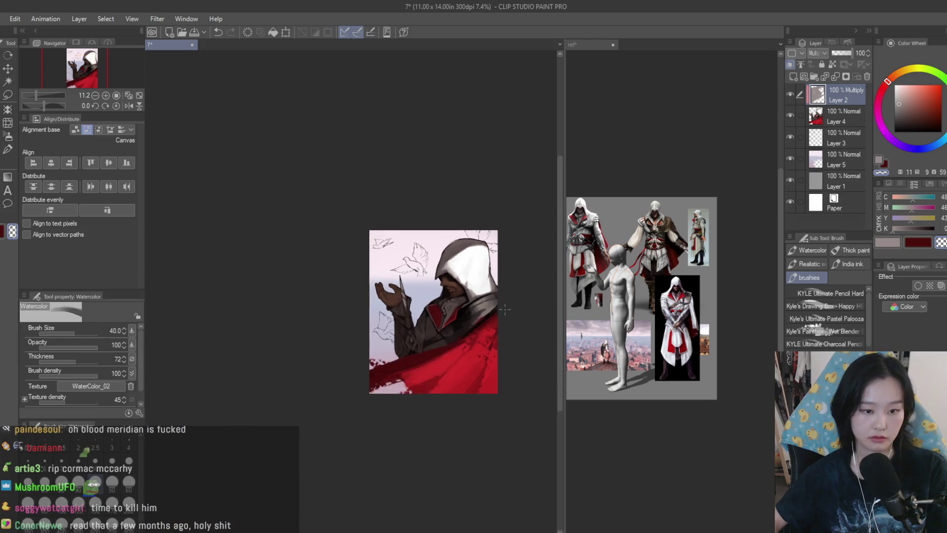
scroll(498, 314, "up", 2)
scroll(497, 314, "up", 3)
scroll(456, 262, "down", 2)
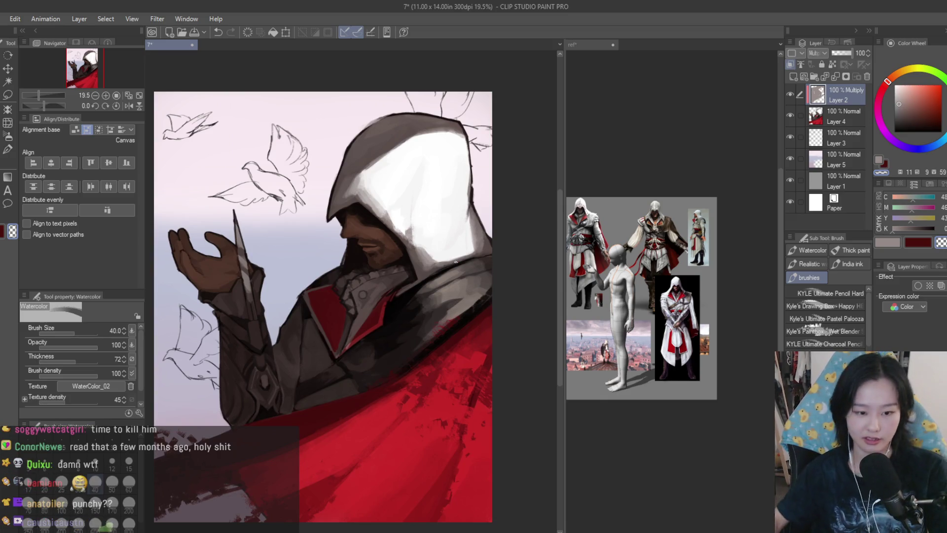
scroll(442, 283, "up", 2)
scroll(389, 260, "down", 1)
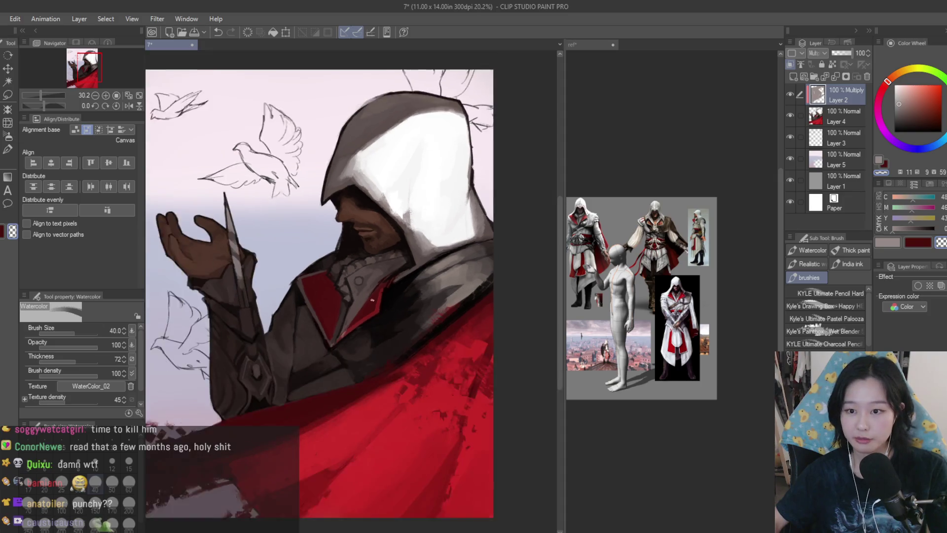
scroll(390, 260, "up", 2)
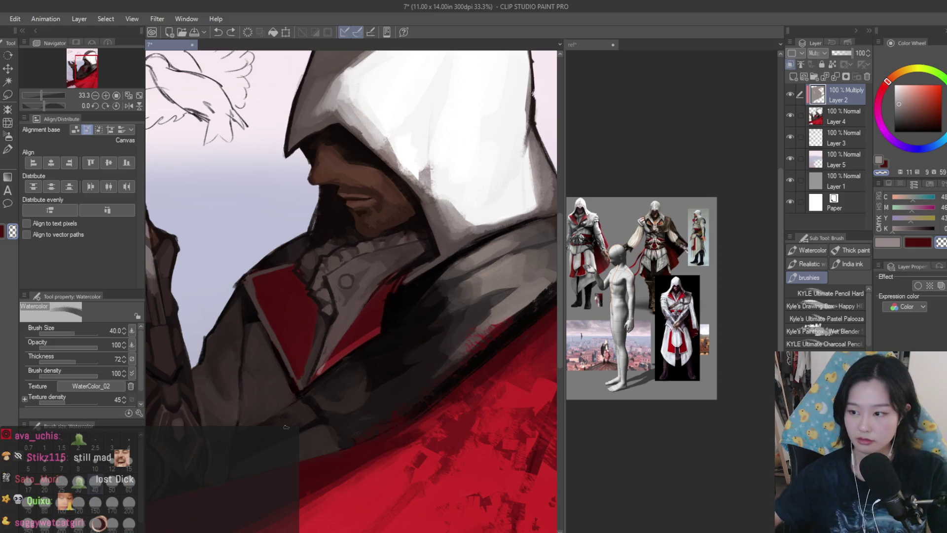
scroll(440, 393, "down", 1)
scroll(439, 393, "down", 2)
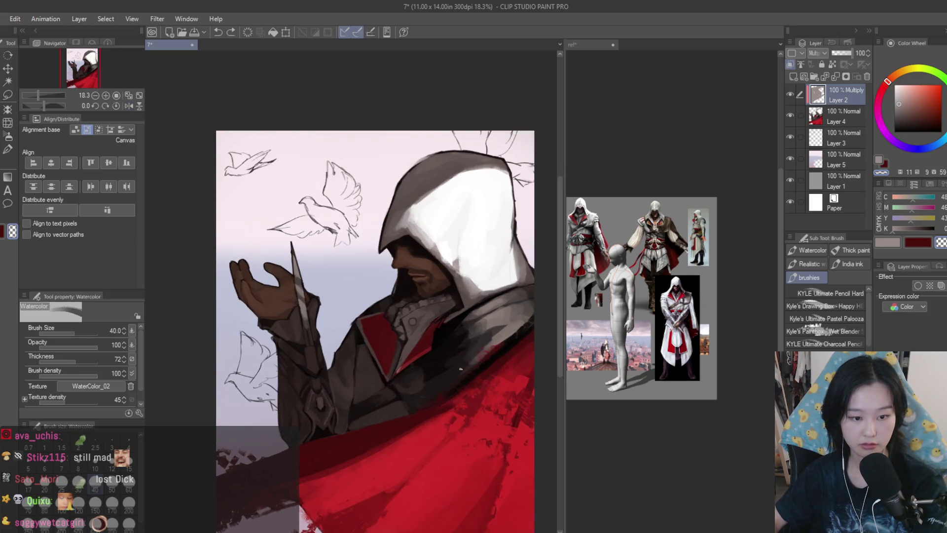
scroll(461, 369, "up", 2)
left_click(814, 52)
Restore Layer 2 to Multiply and darken the collar shading with the Soft Airbrush.
left_click(816, 61)
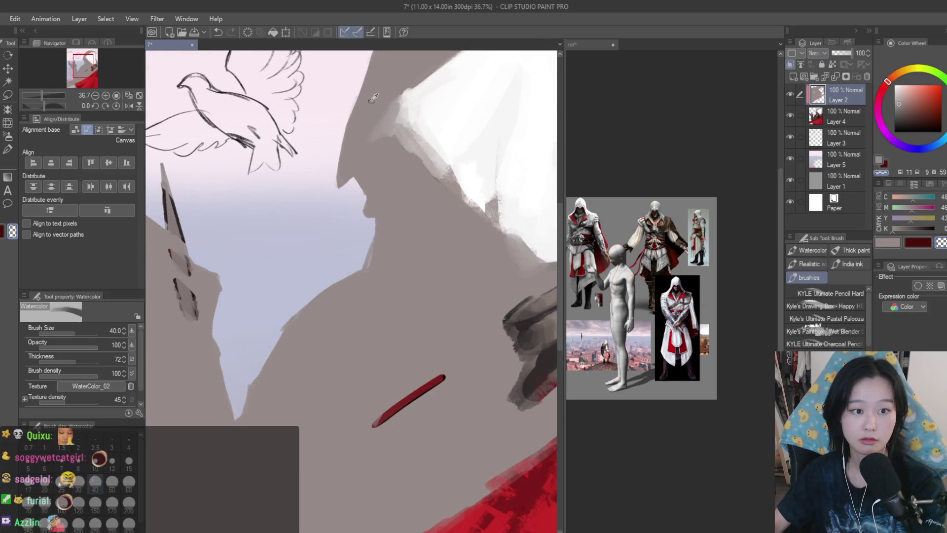
key("ctrl+z")
key("b")
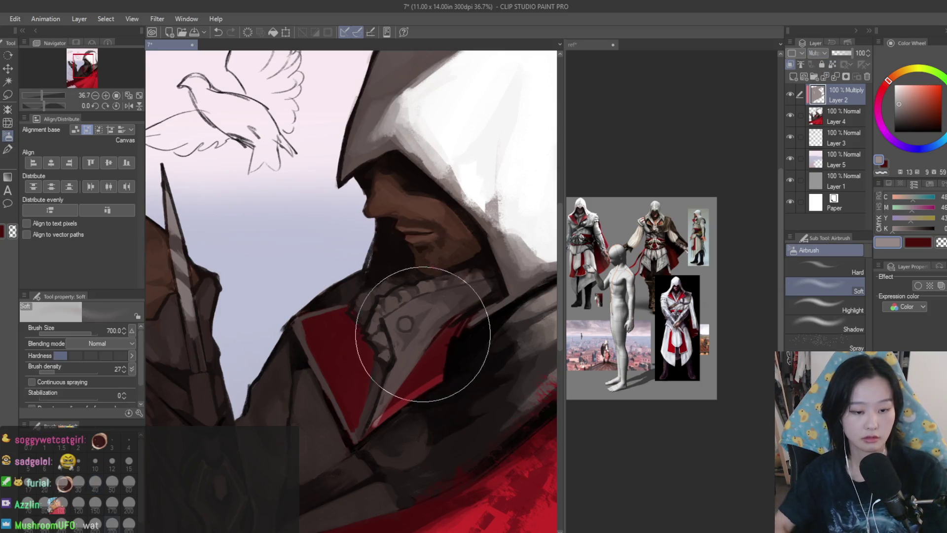
left_click_drag(423, 349, 461, 354)
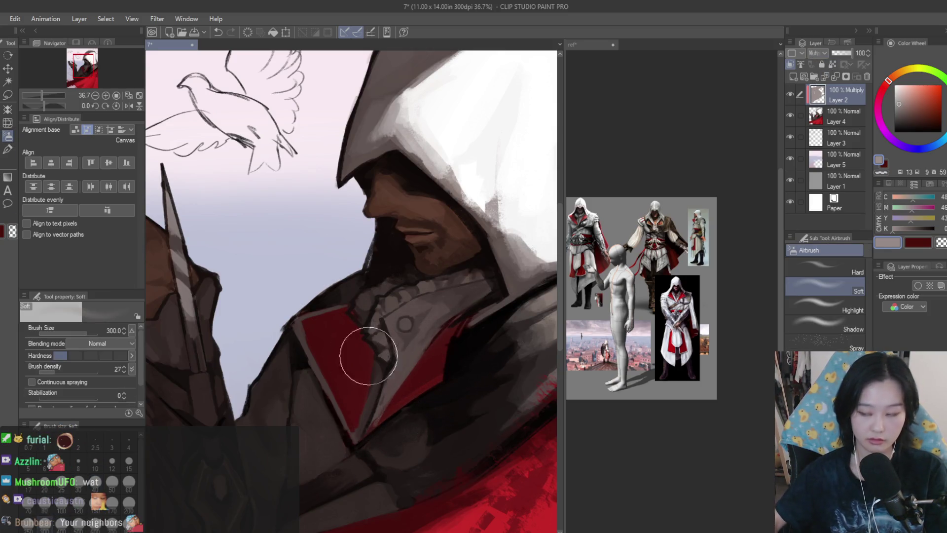
scroll(355, 349, "down", 3)
scroll(472, 249, "up", 2)
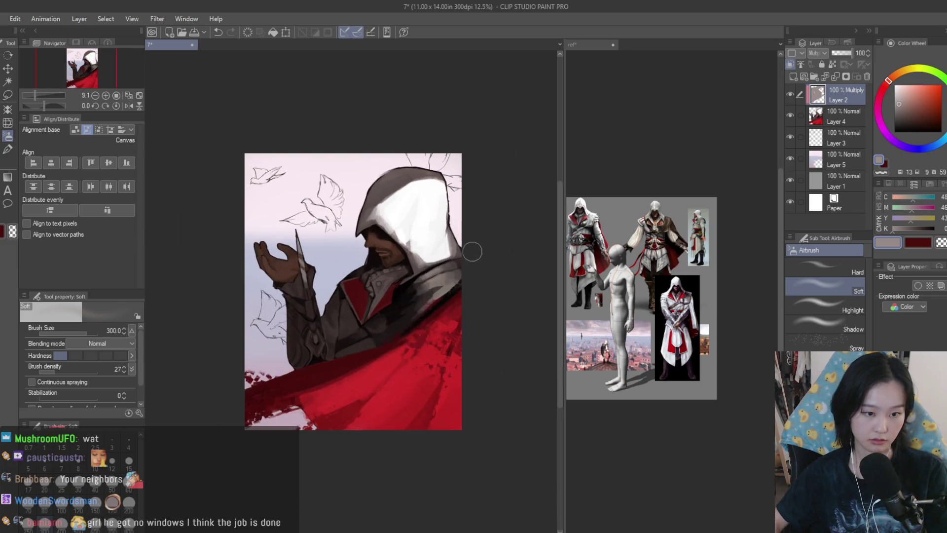
Switch to freehand lasso selection and mirror the view to check the painting.
left_click(7, 96)
scroll(407, 377, "up", 4)
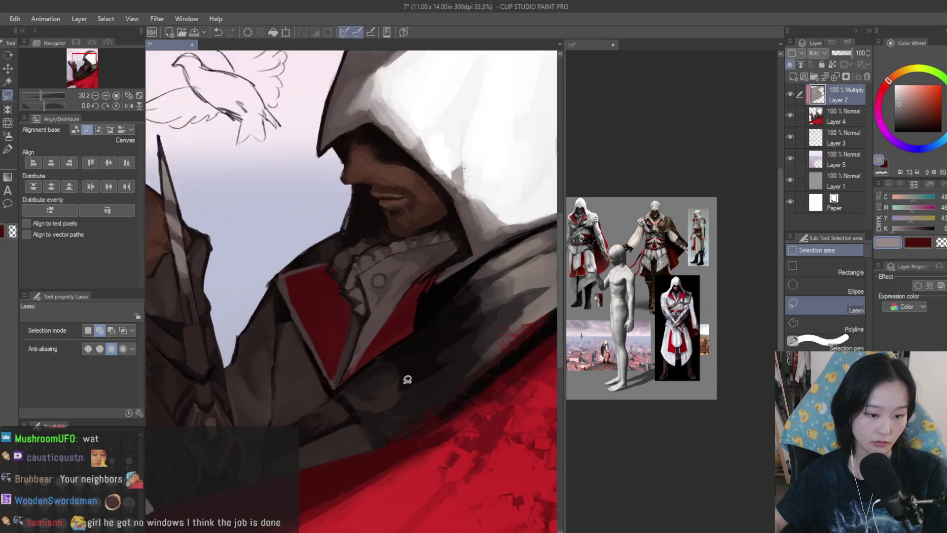
scroll(440, 343, "down", 4)
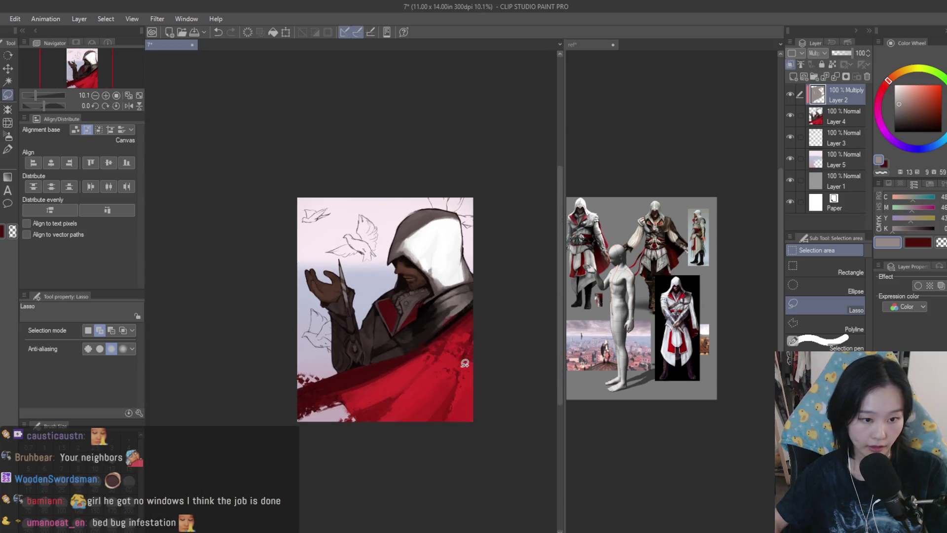
key("h")
key("h")
scroll(440, 270, "up", 2)
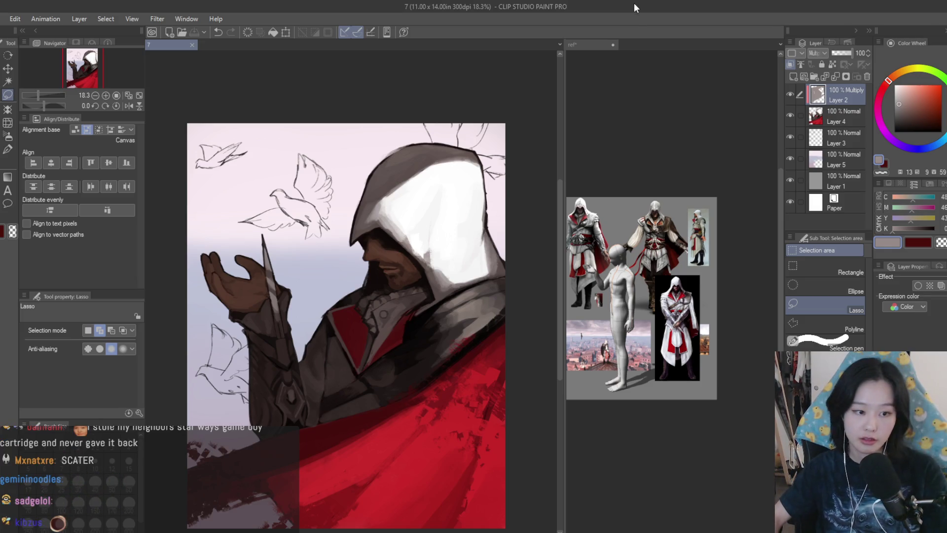
Hide and re-show the Multiply shading layer to compare the painting with and without it.
scroll(446, 278, "down", 3)
scroll(445, 278, "up", 1)
scroll(446, 277, "up", 1)
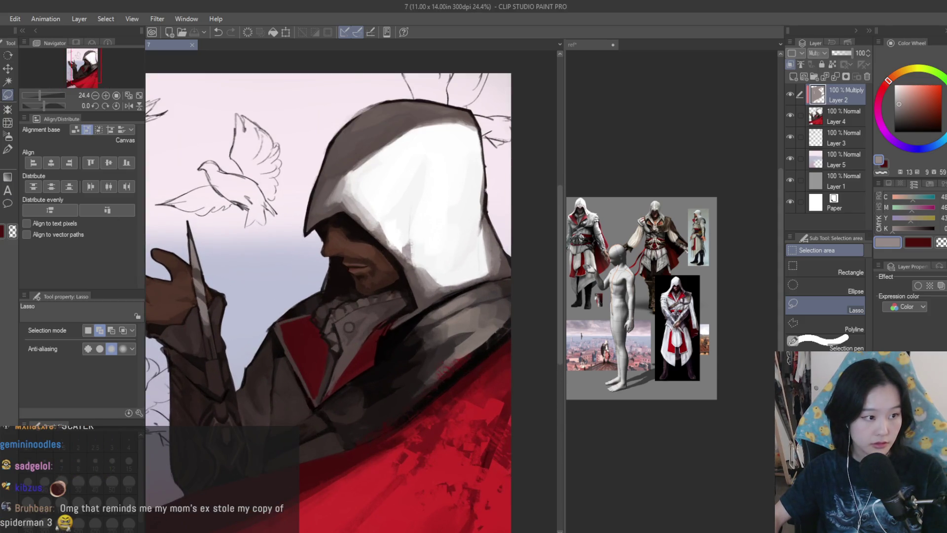
key("b")
scroll(505, 462, "down", 2)
scroll(504, 463, "up", 1)
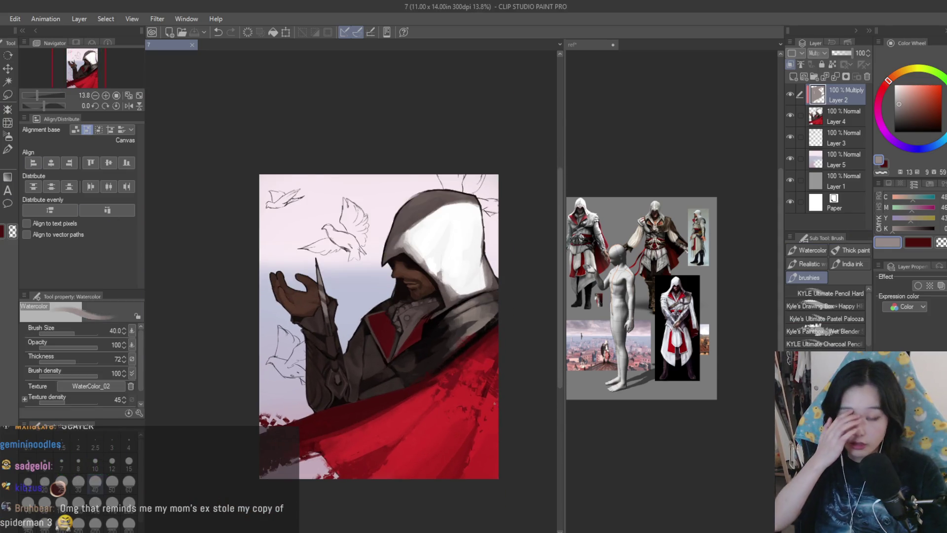
left_click(791, 98)
left_click(790, 98)
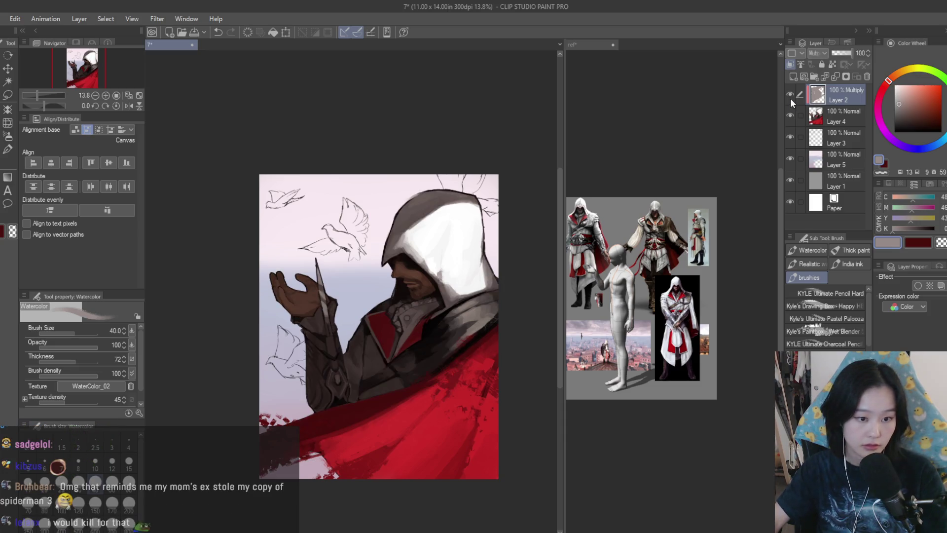
Set the Soft Airbrush to size 800 and mirror the view to check proportions.
left_click(8, 139)
scroll(342, 330, "up", 1)
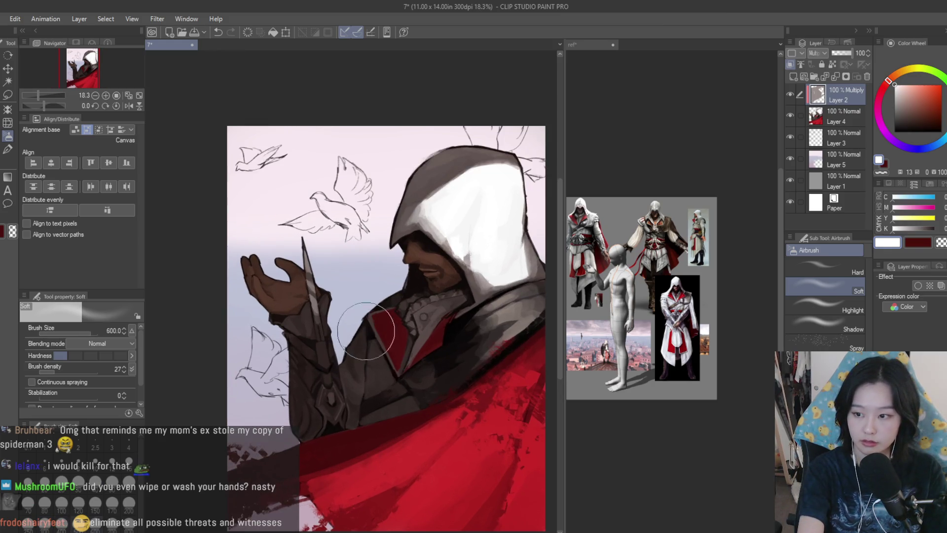
key("bracketright")
key("bracketright")
key("bracketright")
key("bracketleft")
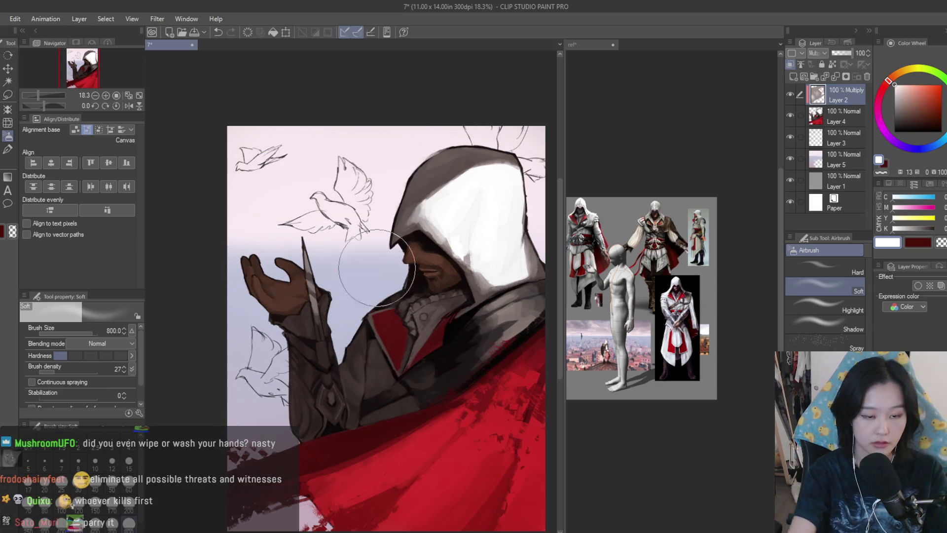
scroll(394, 311, "down", 2)
key("bracketleft")
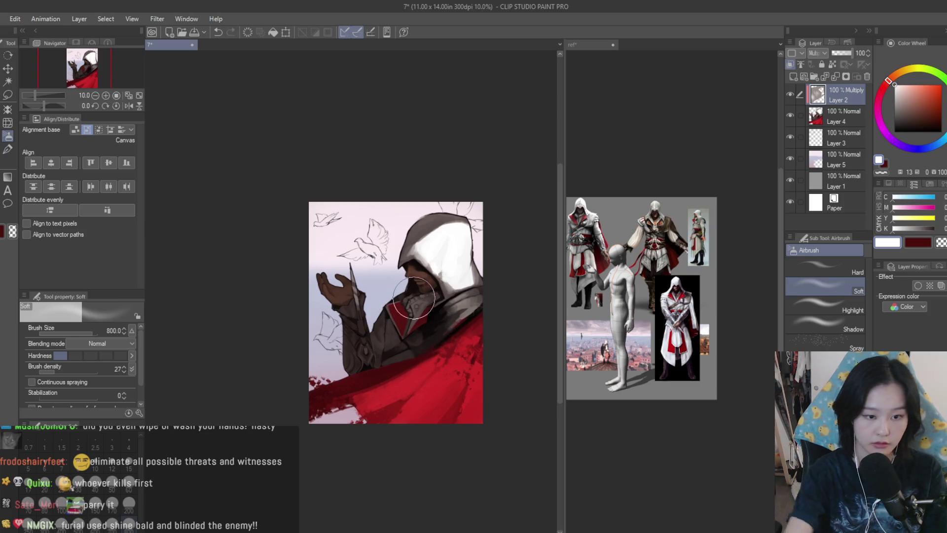
scroll(434, 301, "down", 2)
key("h")
key("h")
scroll(465, 285, "up", 1)
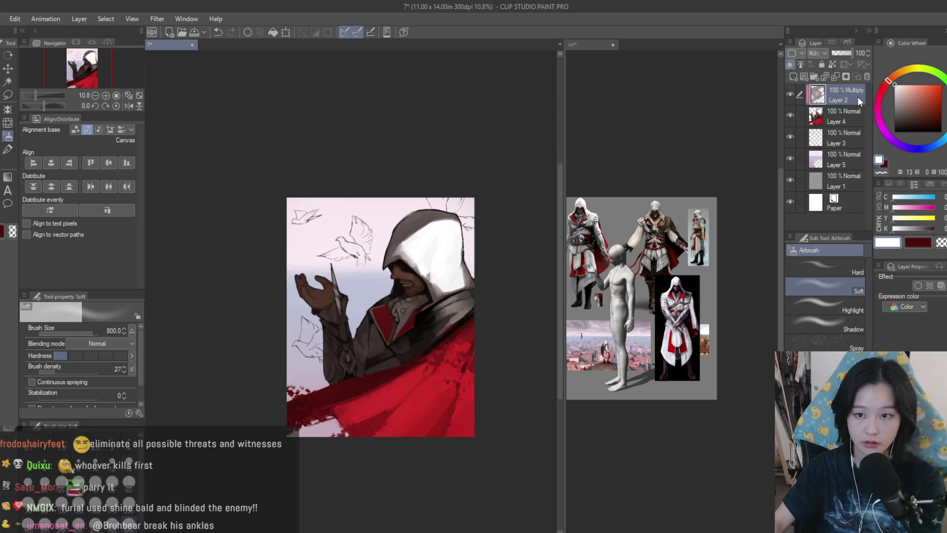
Merge the shading layer down into Layer 4 with Ctrl+E.
key("ctrl+e")
scroll(420, 274, "up", 2)
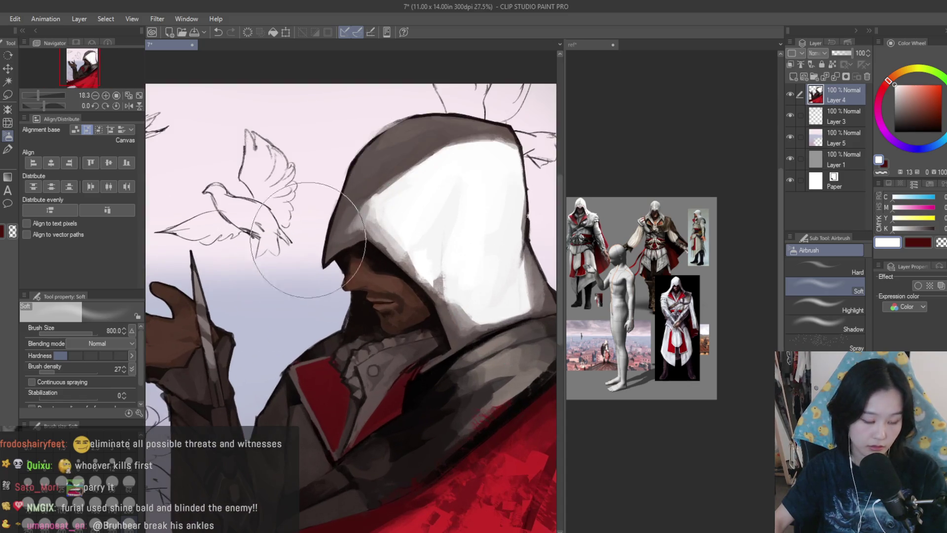
key("b")
scroll(434, 416, "up", 1)
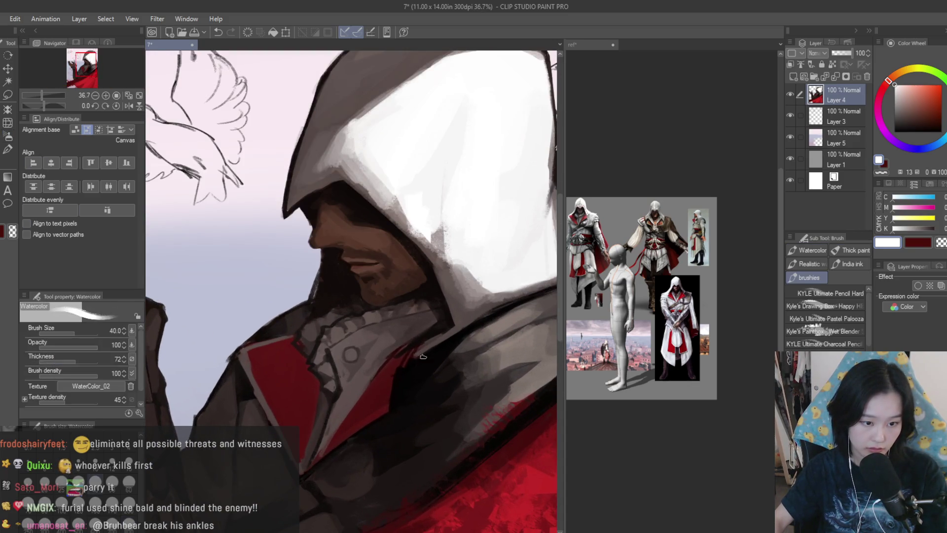
Replace a white collar stroke with a dark brown line sampled from the face.
scroll(423, 356, "up", 2)
left_click_drag(370, 355, 412, 340)
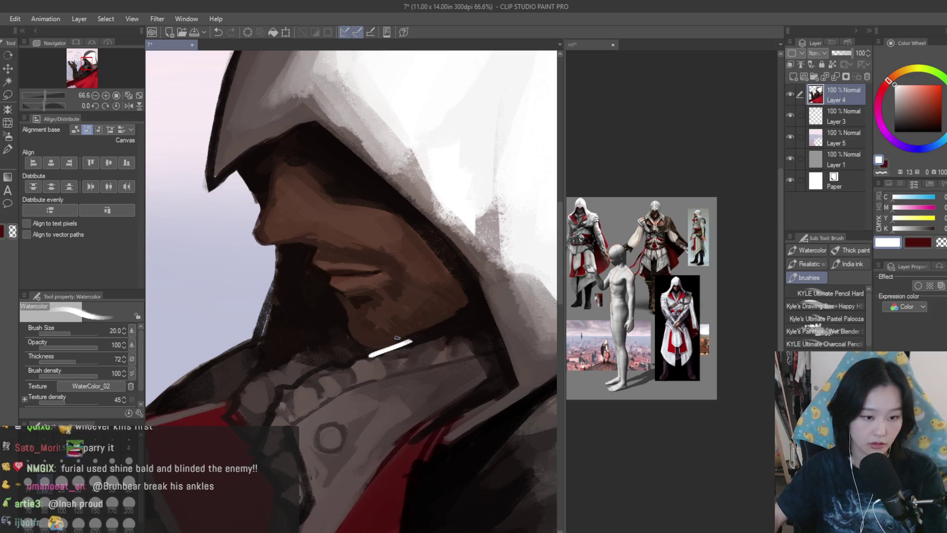
key("ctrl+z")
scroll(424, 339, "up", 1)
left_click(425, 340, "alt")
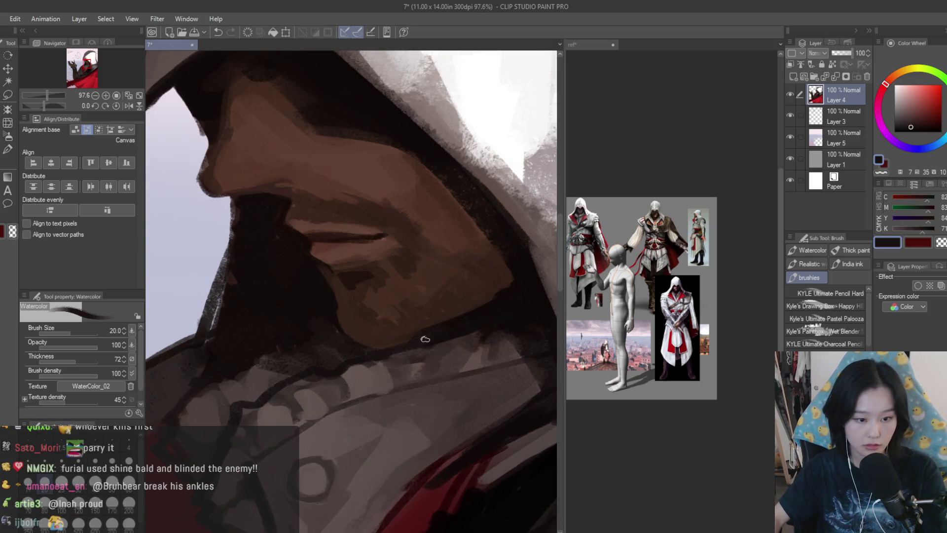
left_click_drag(425, 340, 382, 344)
scroll(442, 391, "down", 3)
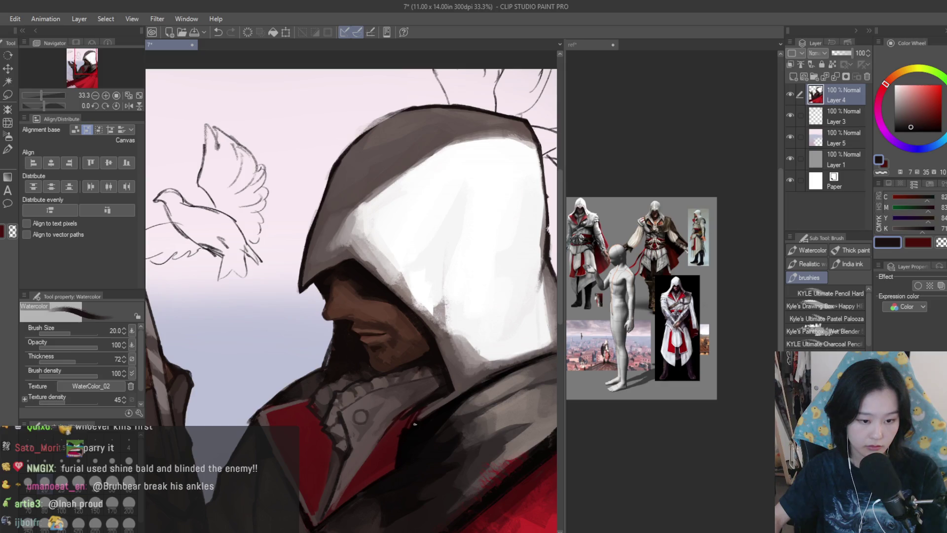
scroll(414, 423, "up", 2)
Sample darker and lighter browns from the face to refine the drawing colour.
left_click(405, 356, "alt")
left_click(405, 359, "alt")
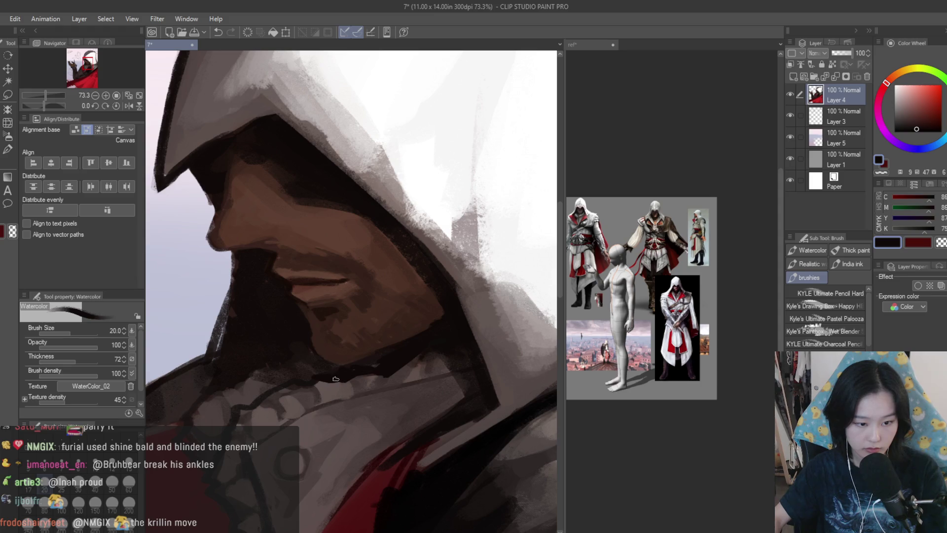
scroll(472, 349, "down", 4)
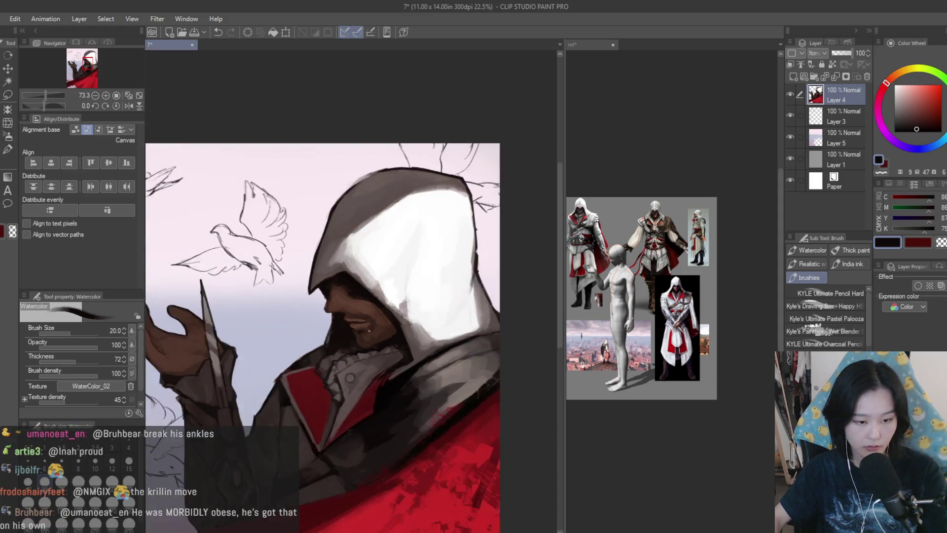
scroll(327, 358, "up", 3)
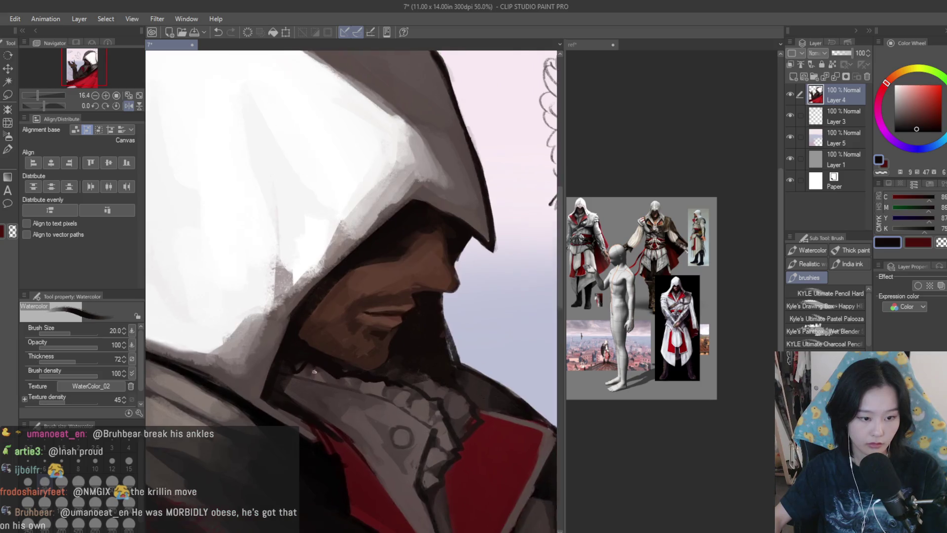
left_click(365, 390, "alt")
scroll(424, 300, "up", 3)
left_click(378, 335, "alt")
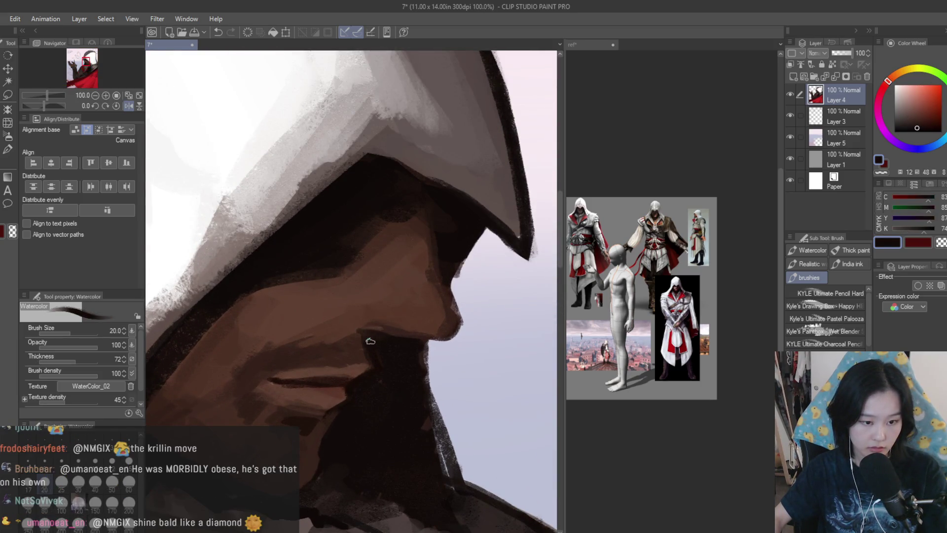
left_click(401, 333, "alt")
left_click(370, 335, "alt")
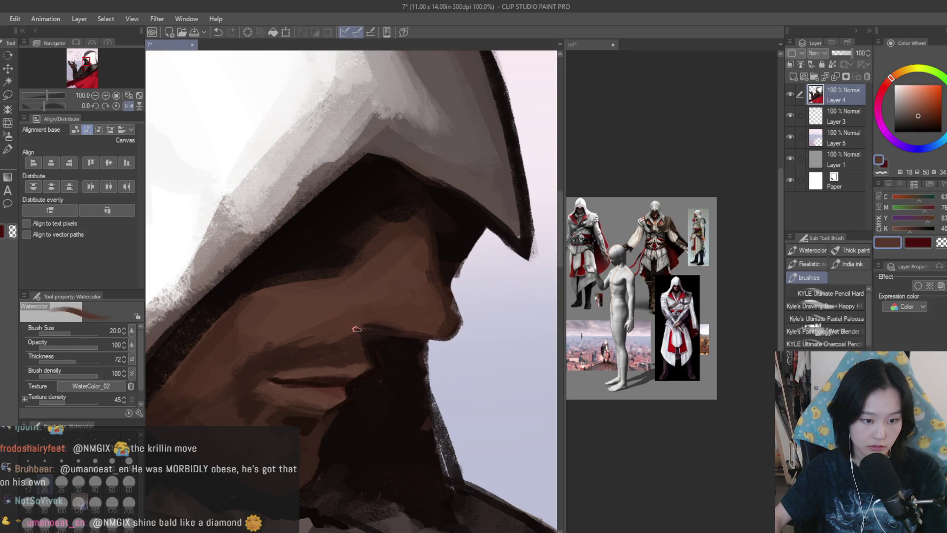
scroll(371, 331, "down", 4)
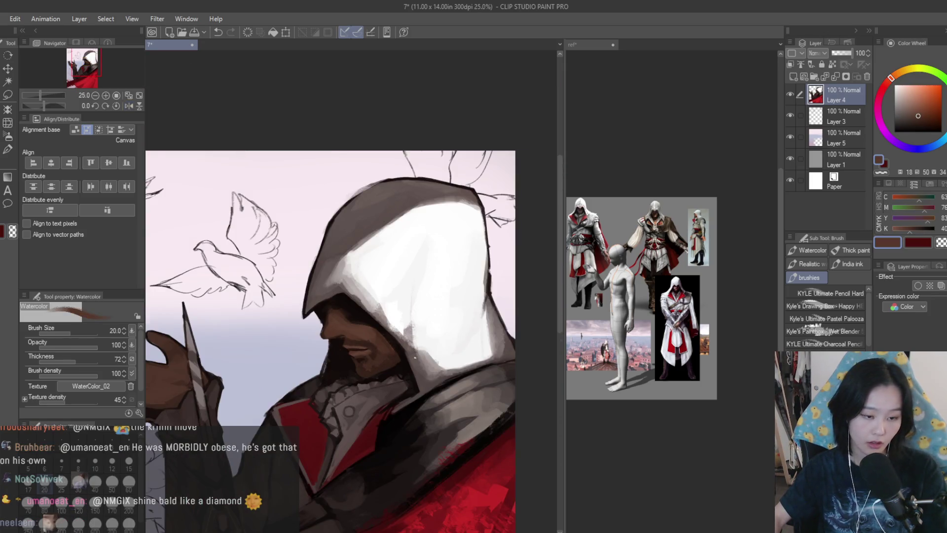
scroll(414, 357, "down", 2)
scroll(415, 358, "up", 4)
Activate the reference images view, then select the Liquify tool.
left_click(642, 296)
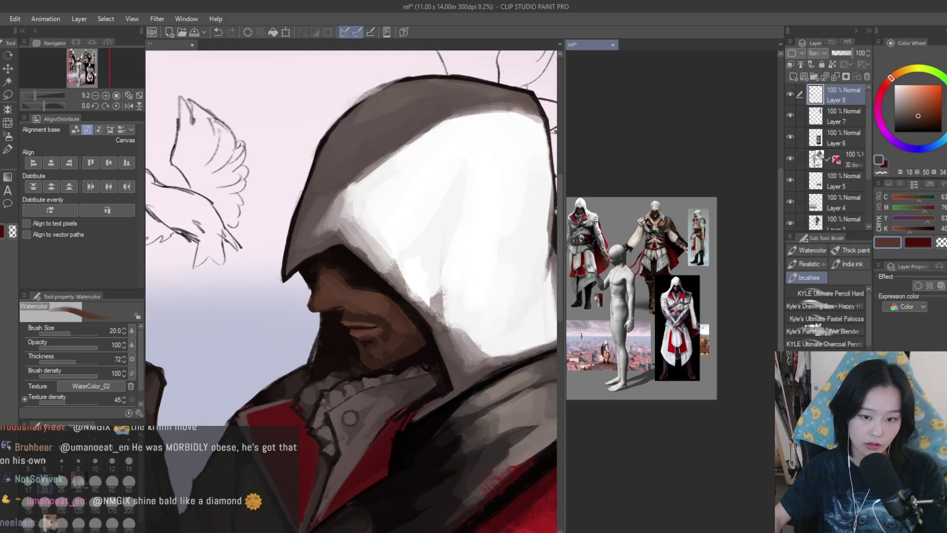
scroll(642, 296, "up", 3)
scroll(314, 232, "up", 4)
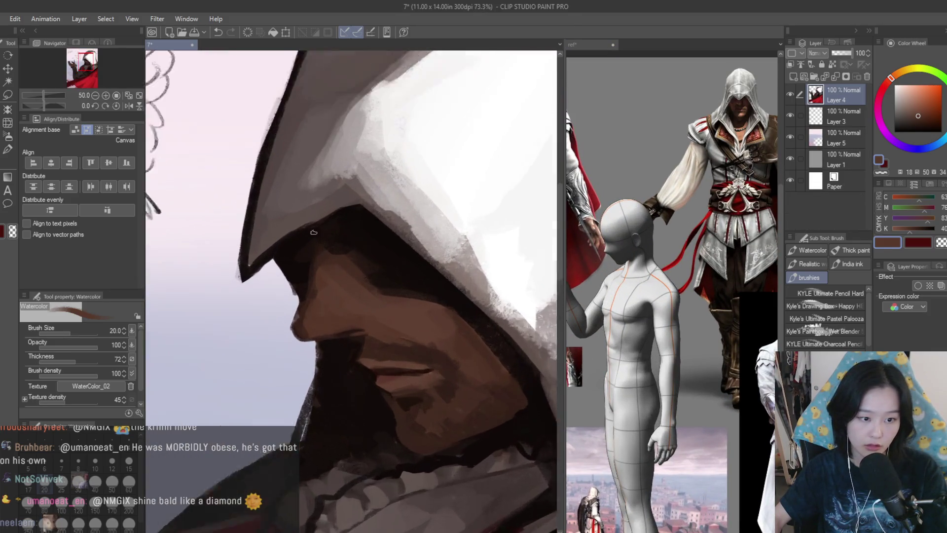
scroll(314, 232, "up", 1)
left_click(8, 123)
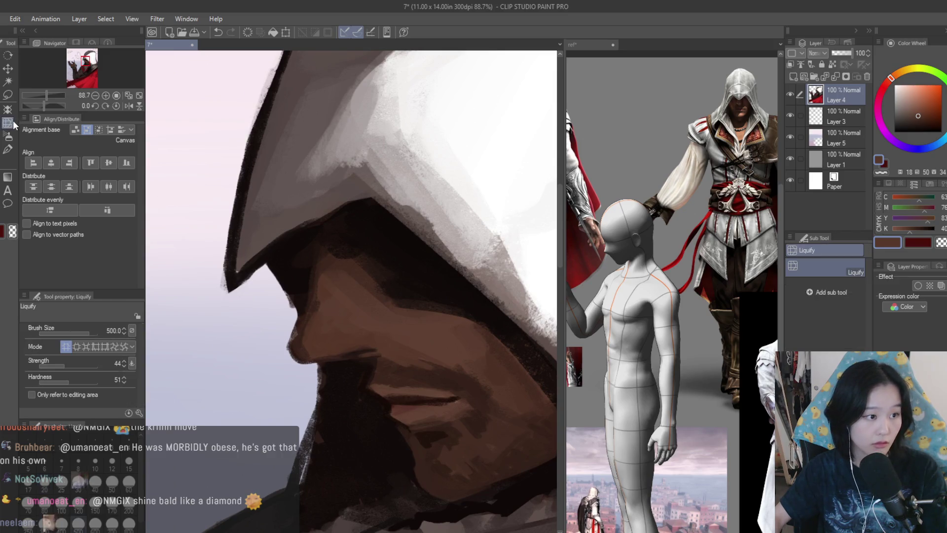
Shrink the Liquify brush to 120 and mirror the canvas to check the face.
key("bracketleft")
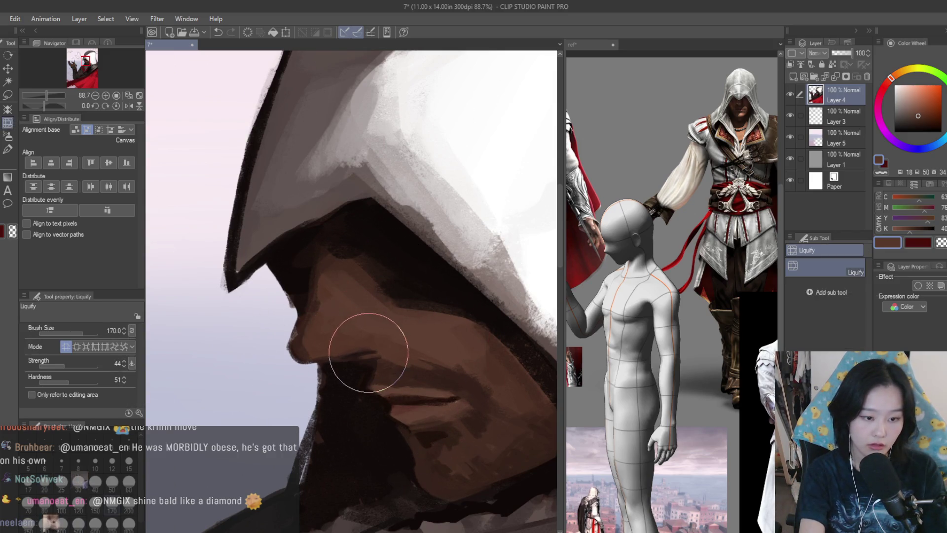
key("bracketleft")
key("bracketleft")
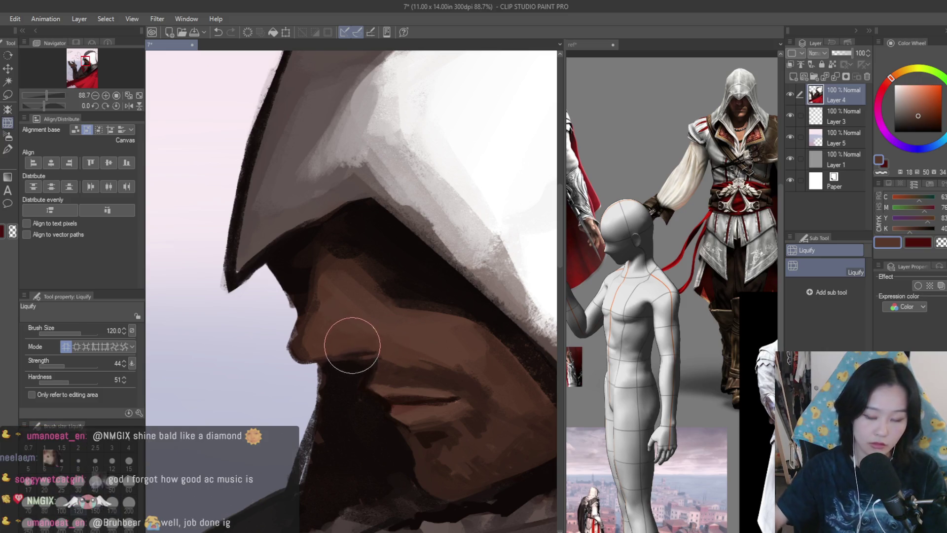
scroll(324, 346, "down", 4)
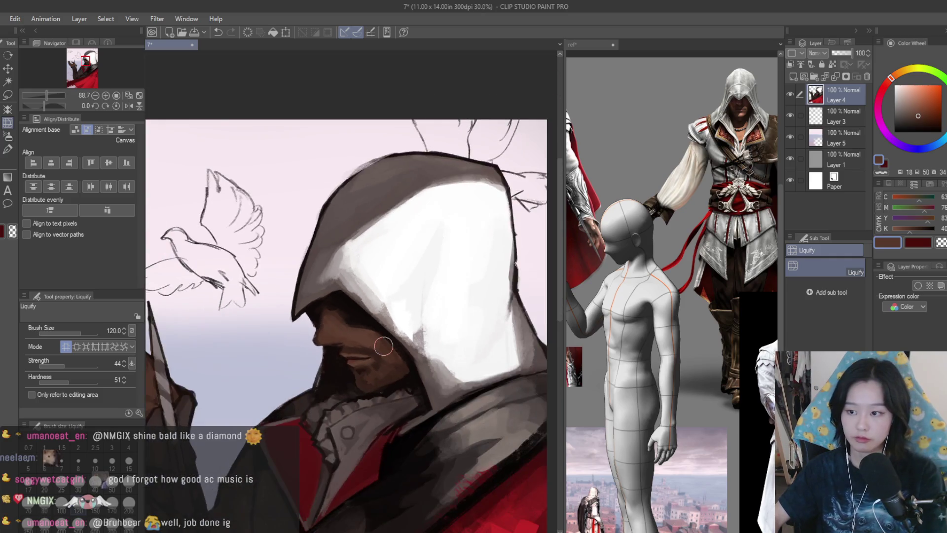
key("h")
scroll(391, 309, "up", 3)
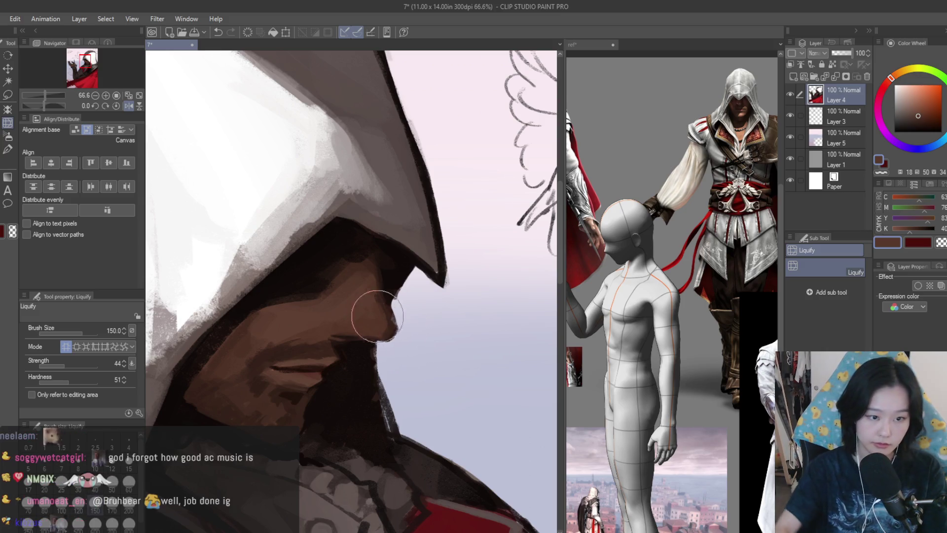
scroll(395, 343, "down", 2)
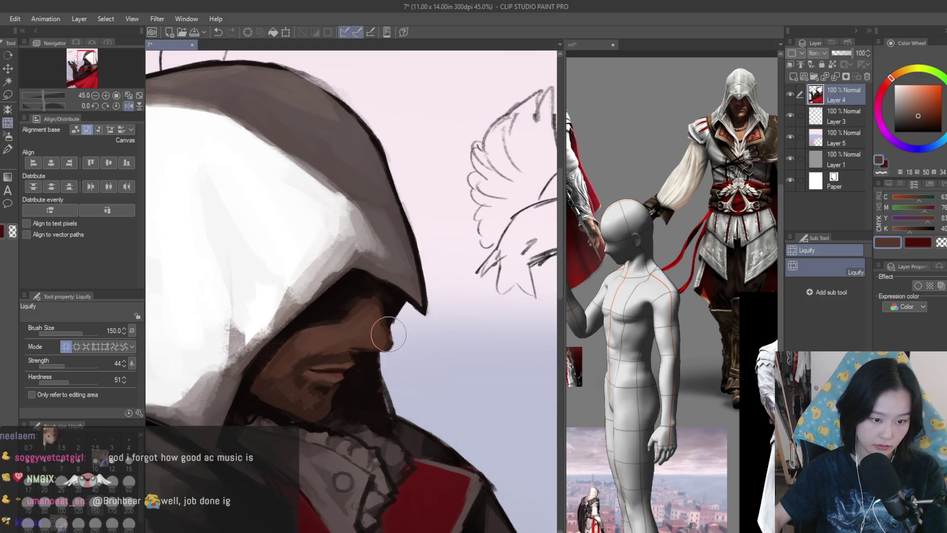
scroll(377, 314, "down", 4)
key("h")
key("h")
scroll(433, 336, "up", 4)
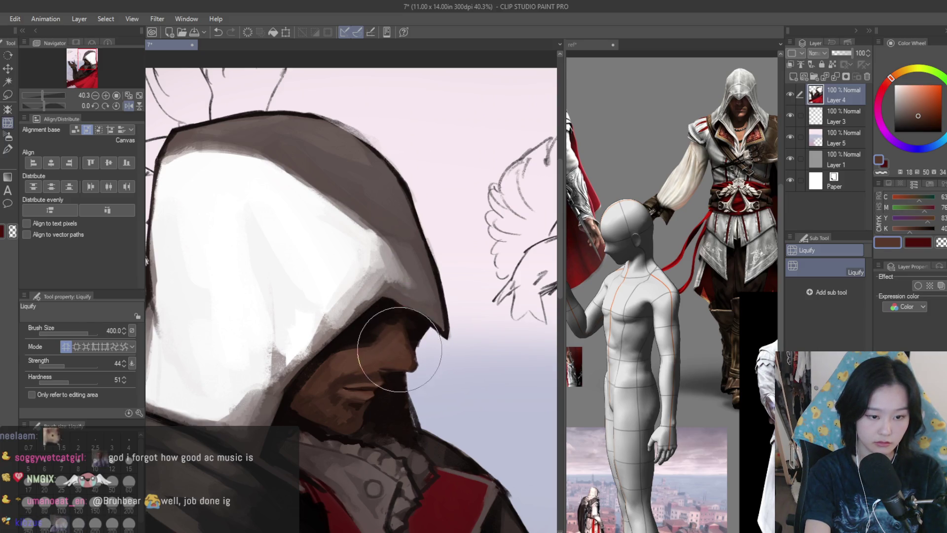
Liquify the nose and lower face area into a new shape.
mouse_move(407, 356)
left_mouse_down()
mouse_move(402, 349)
mouse_move(417, 339)
left_mouse_up()
scroll(517, 401, "down", 2)
scroll(476, 366, "down", 2)
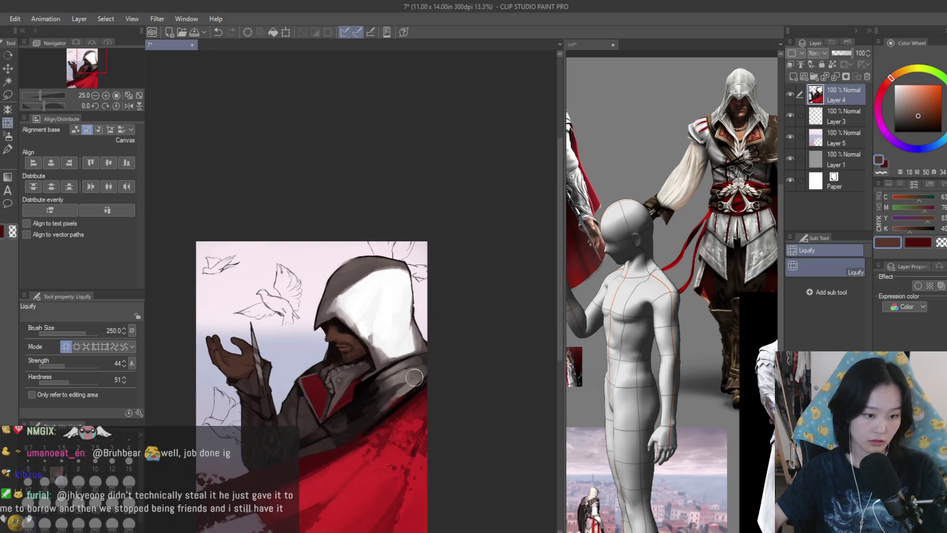
scroll(595, 333, "down", 2)
scroll(595, 333, "up", 3)
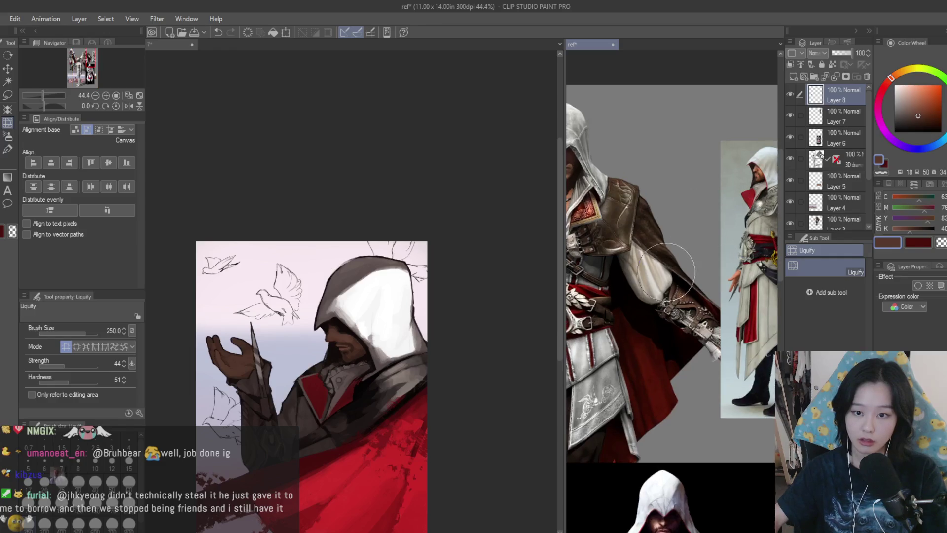
scroll(759, 283, "up", 3)
Resize the reference panel to compare, then push the nose and its shadow up and left.
left_click_drag(564, 296, 368, 296)
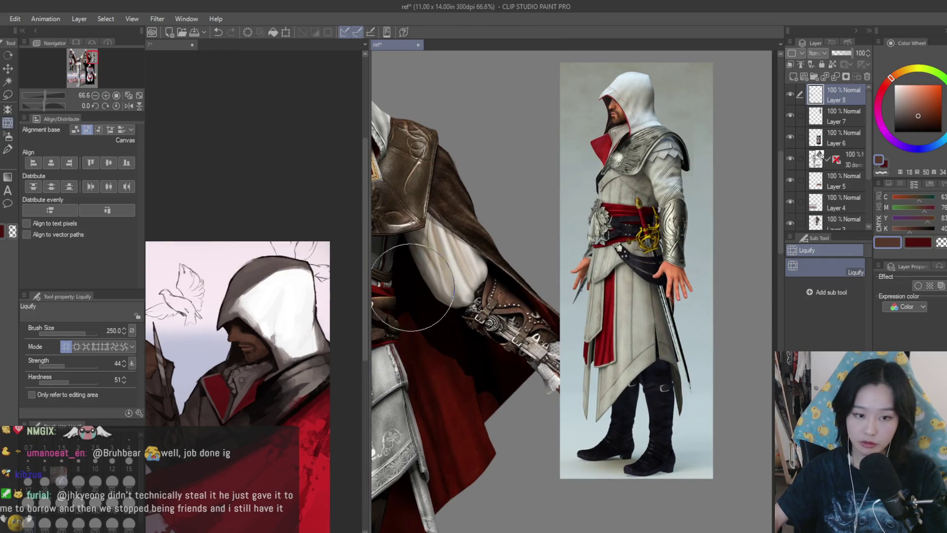
left_click_drag(364, 264, 554, 317)
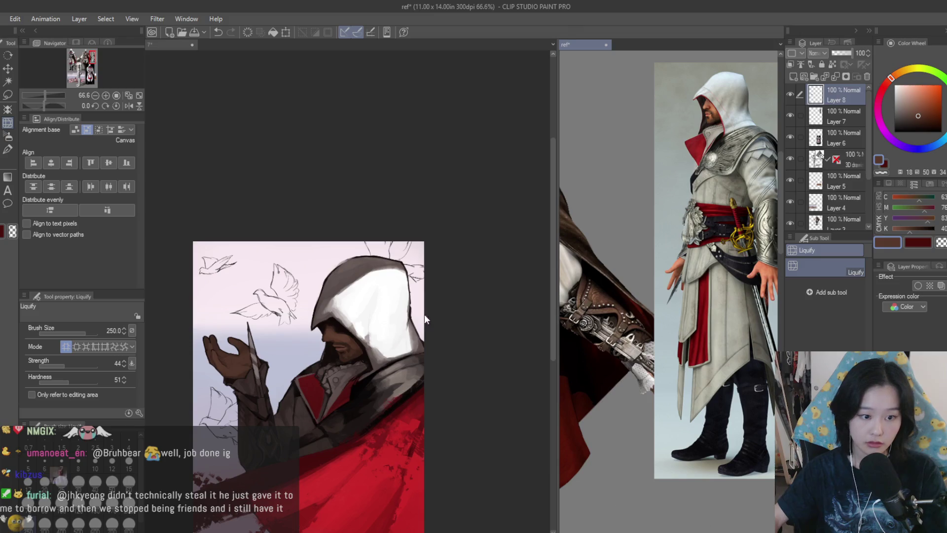
left_click(338, 318)
scroll(338, 318, "up", 3)
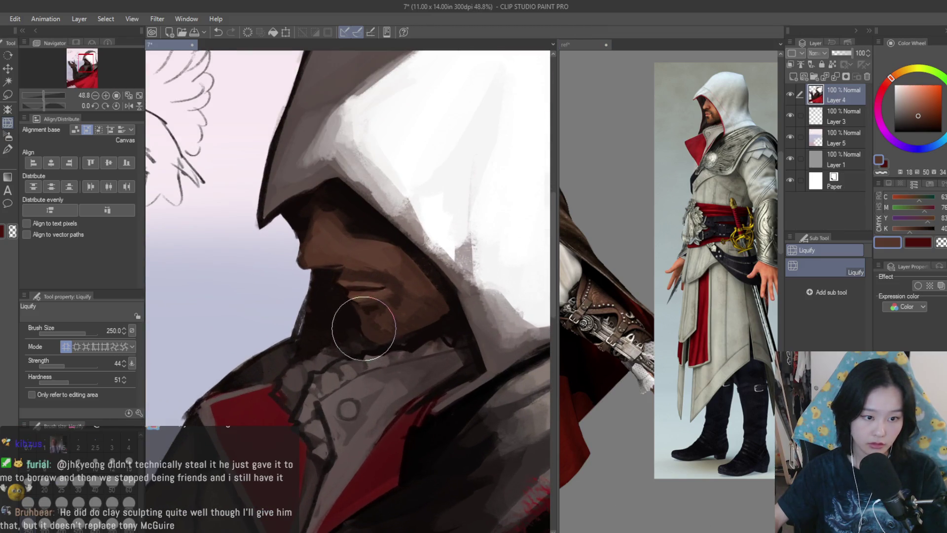
scroll(355, 275, "up", 1)
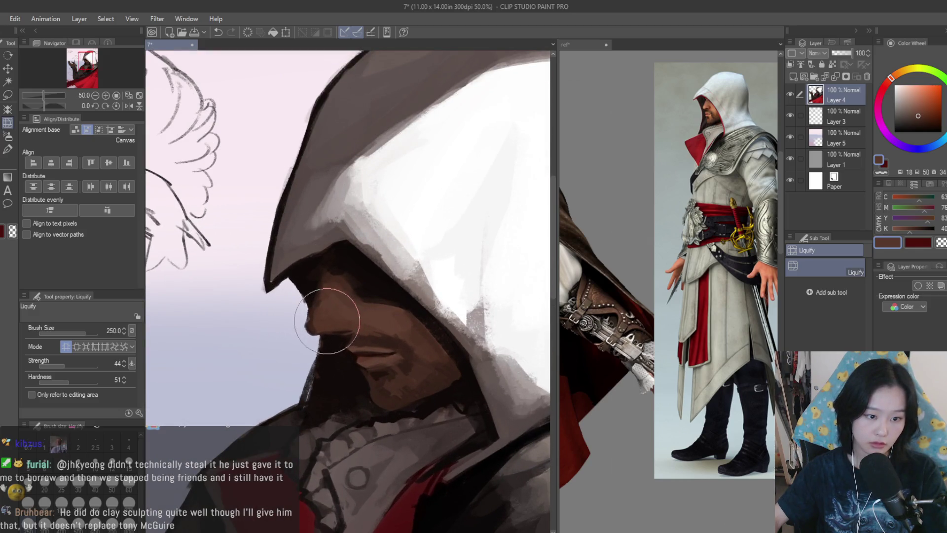
left_click_drag(341, 317, 326, 297)
With the Watercolor brush, paint darker brown sampled from the face into the nose shadow.
key("b")
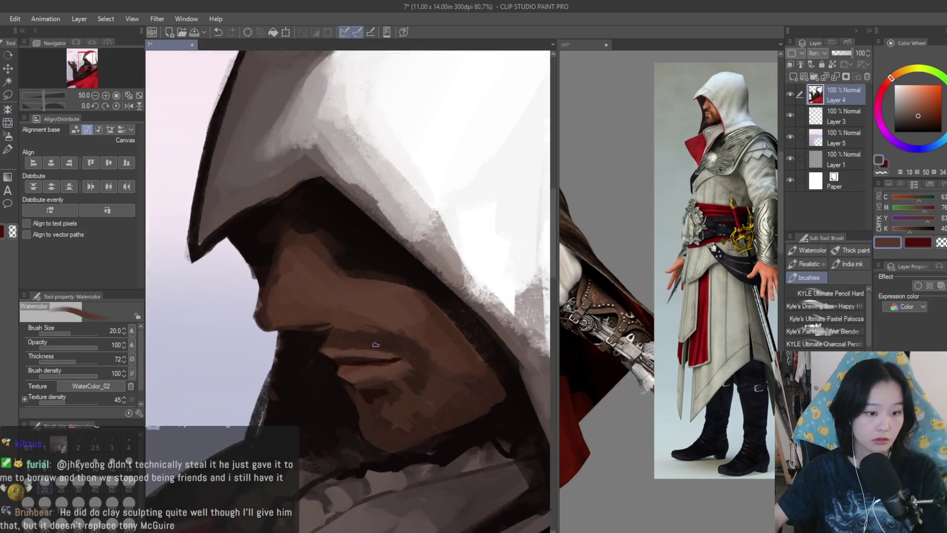
scroll(323, 307, "up", 5)
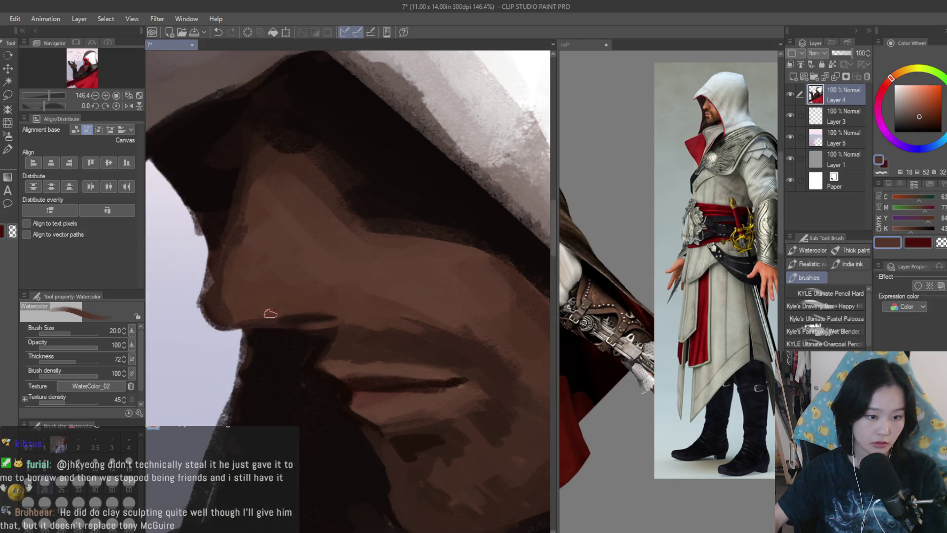
scroll(307, 316, "down", 5)
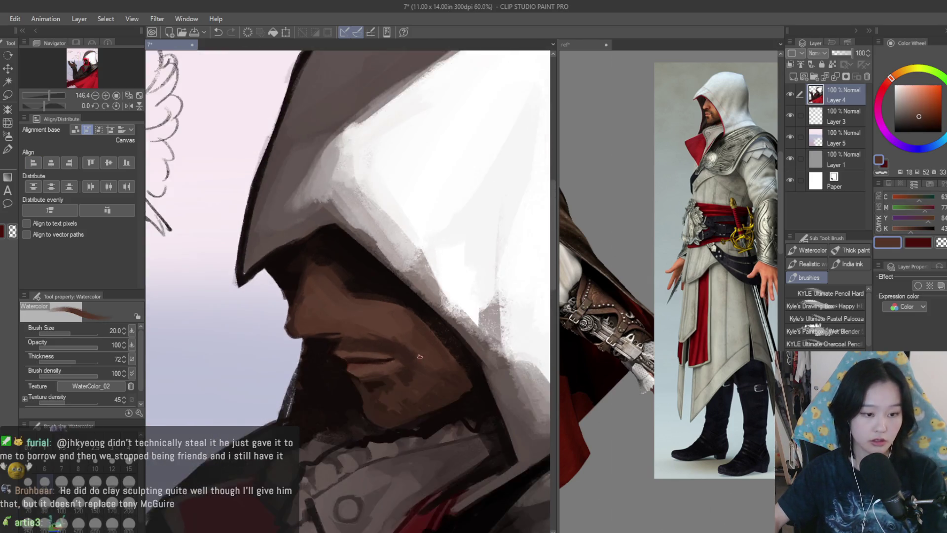
scroll(429, 362, "up", 8)
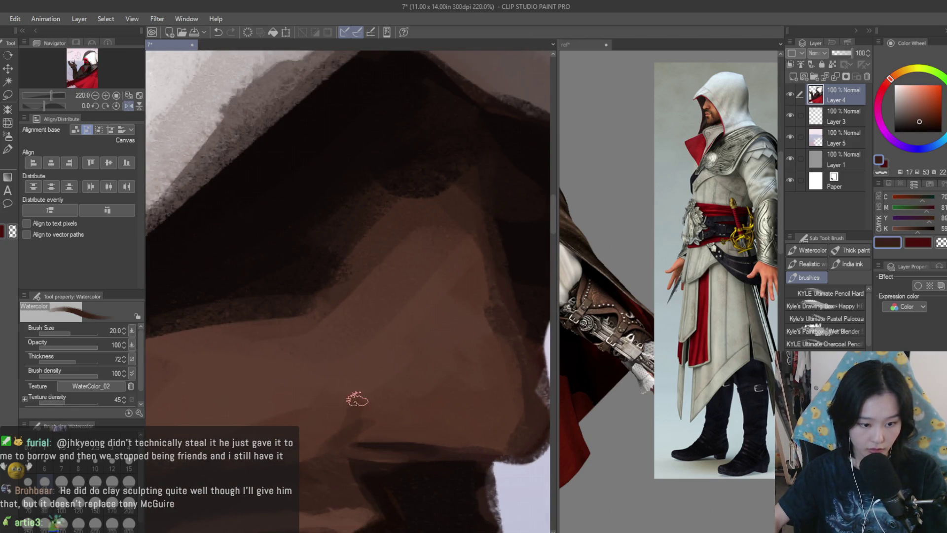
left_click(357, 400, "alt")
left_click_drag(357, 399, 373, 405)
scroll(360, 387, "down", 8)
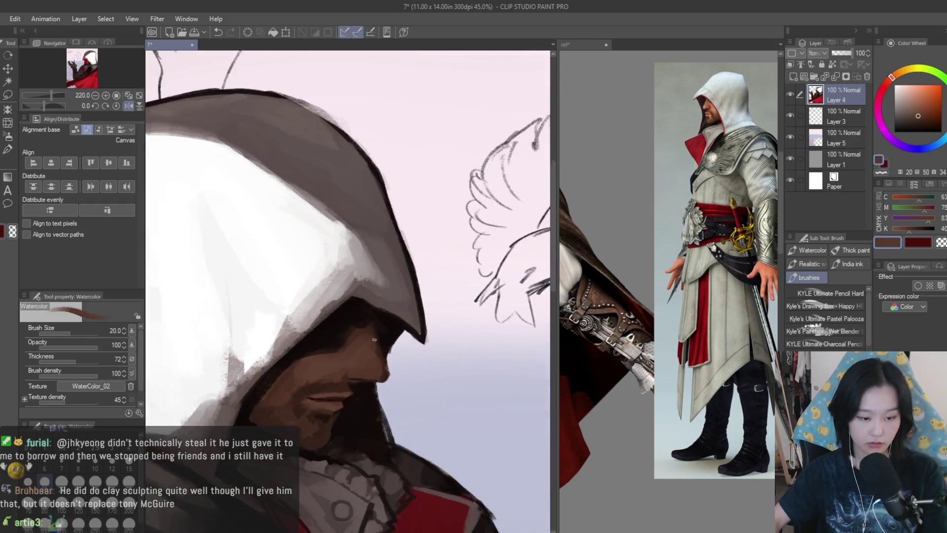
scroll(324, 339, "up", 8)
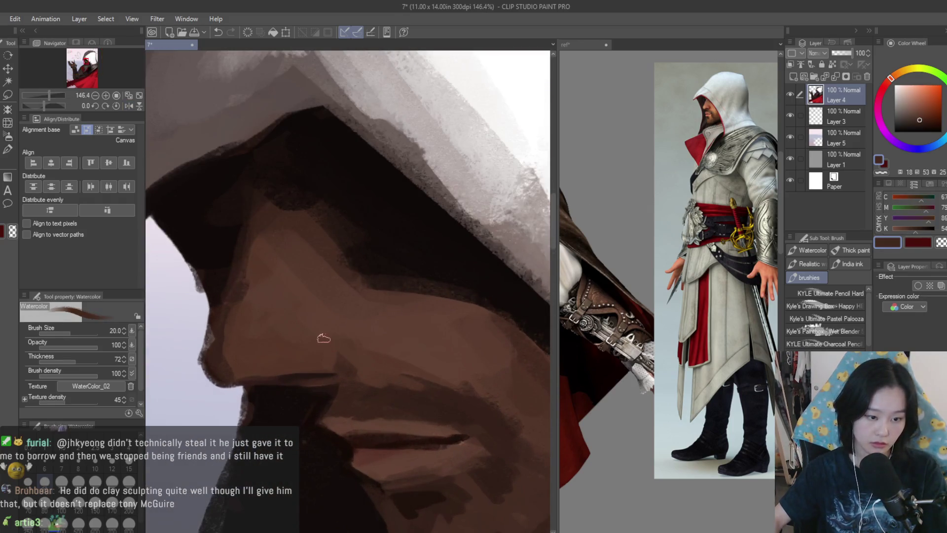
Sample several lighter skin tones from around the nose.
left_click(322, 329, "alt")
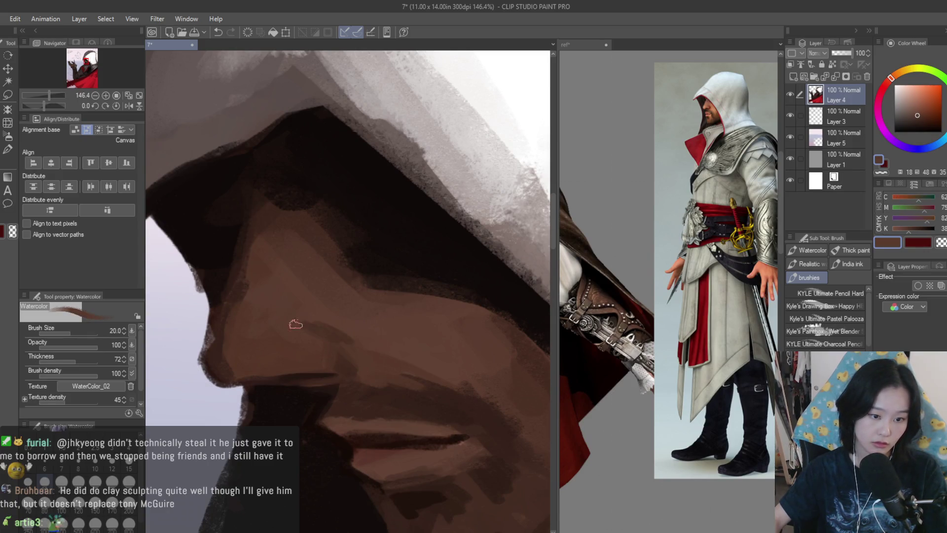
scroll(322, 329, "down", 5)
scroll(361, 352, "up", 2)
scroll(361, 351, "up", 3)
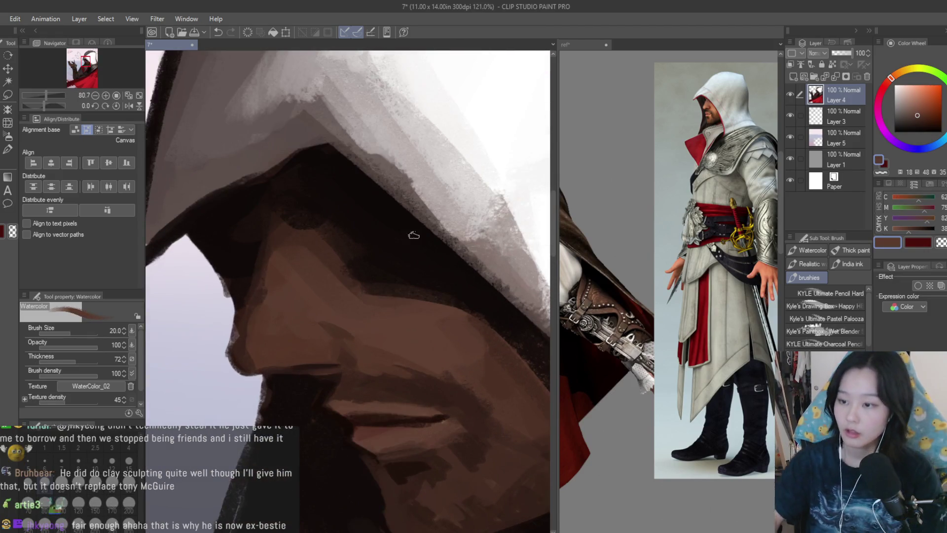
scroll(371, 336, "up", 2)
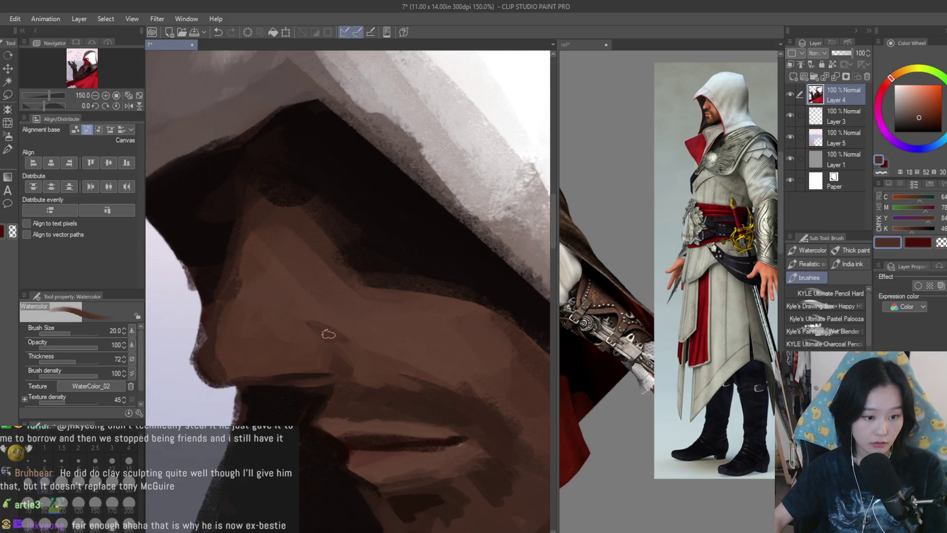
left_click(323, 323, "alt")
left_click(317, 329, "alt")
Sample darker shadow colours from the face, ending on a near-black drawing colour.
scroll(311, 337, "down", 1)
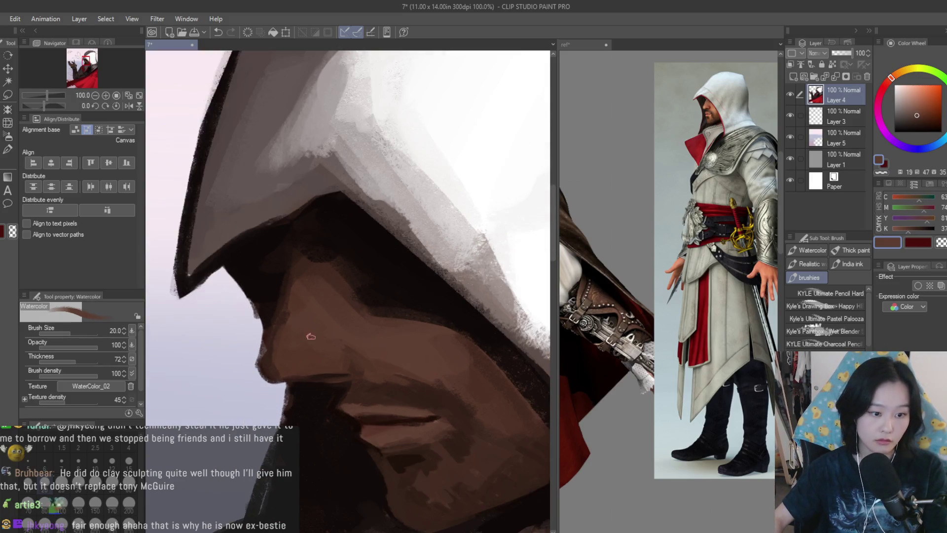
left_click(327, 360, "alt")
scroll(270, 357, "up", 1)
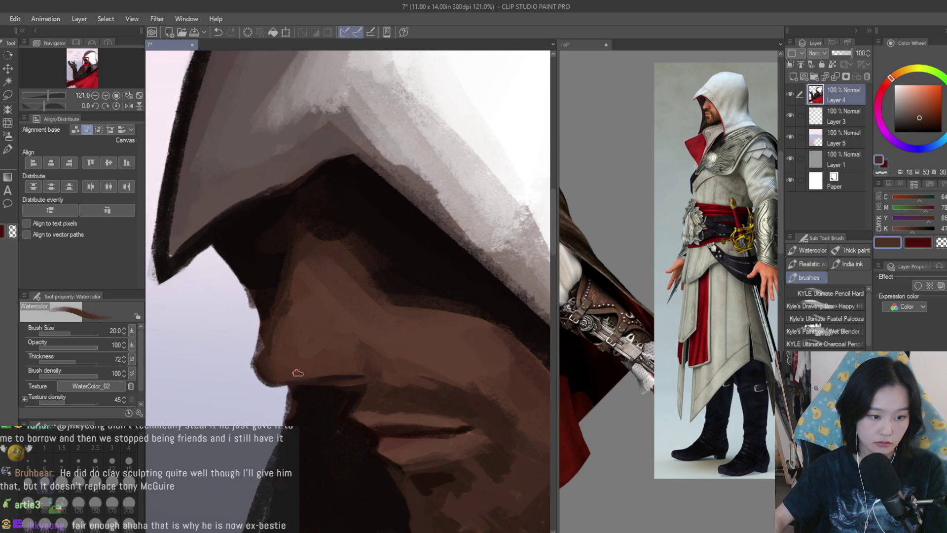
scroll(291, 346, "down", 4)
scroll(306, 326, "up", 2)
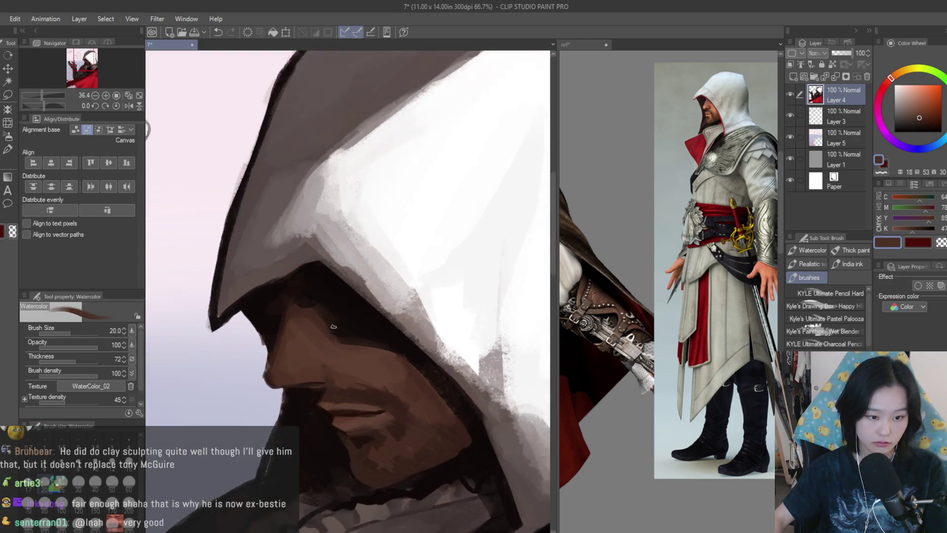
left_click(313, 318, "alt")
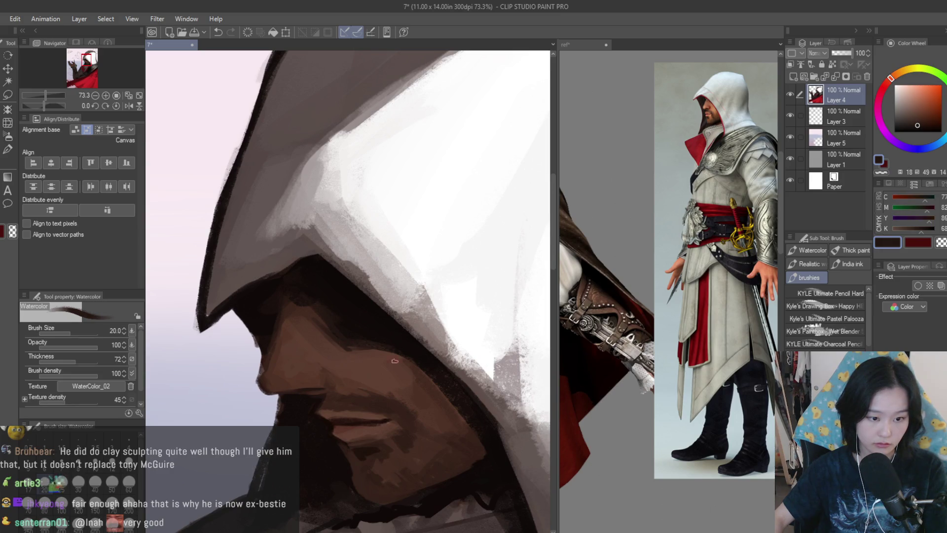
scroll(394, 361, "up", 1)
left_click(348, 350, "alt")
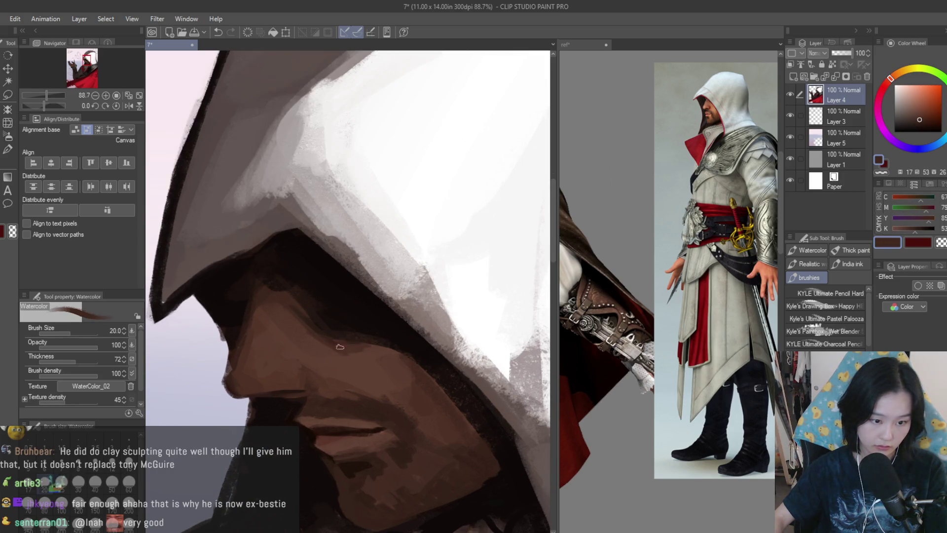